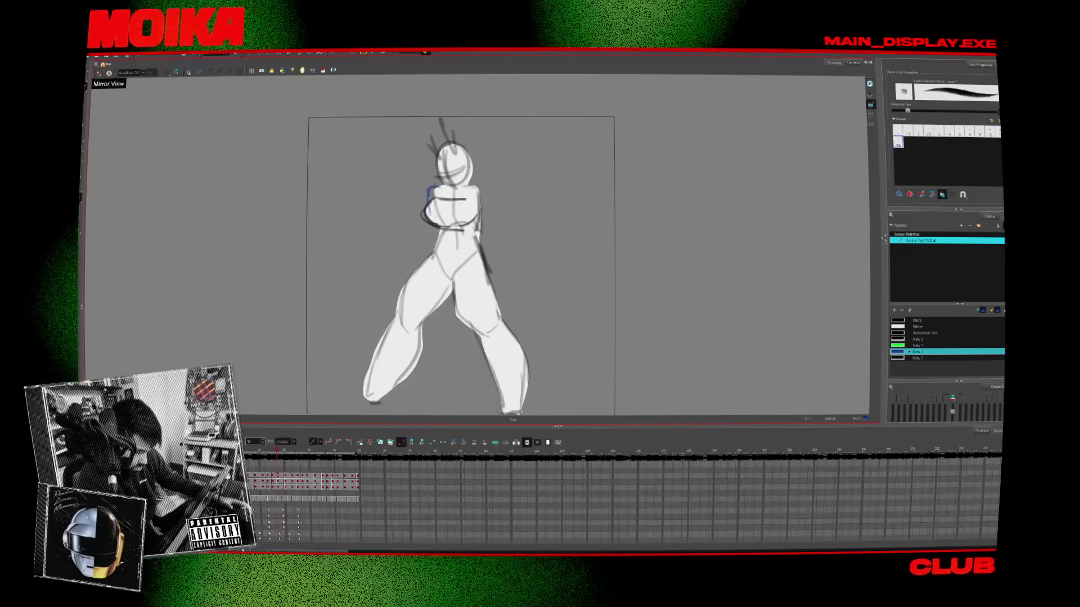
Step: Erase the lower blue torso stroke and draw a new blue right-arm outline
drag(431, 270, 431, 228)
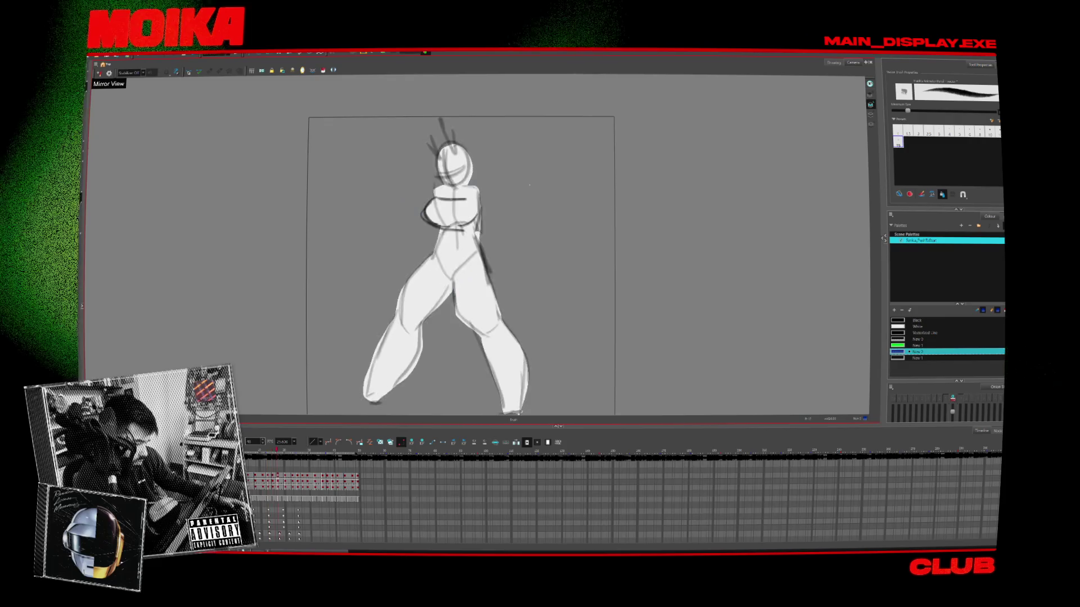
mouse_move(478, 187)
mouse_down()
mouse_move(505, 230)
mouse_move(491, 239)
mouse_move(476, 228)
mouse_up()
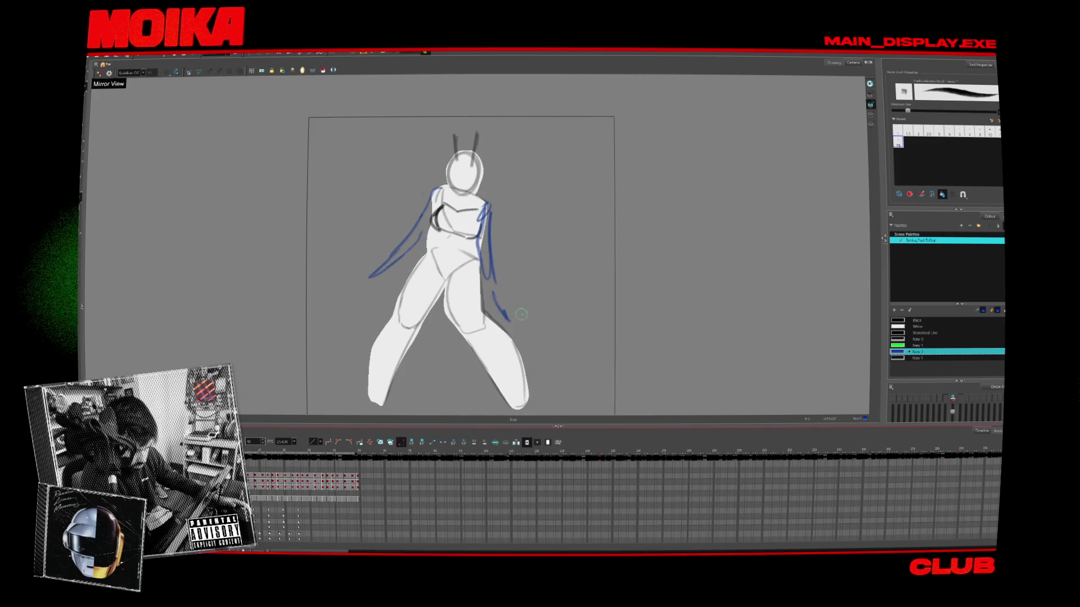
Step: Select the left arm stroke and sketch a blue left-side arm on the crossed-arms drawing
key(alt+s)
click(442, 309)
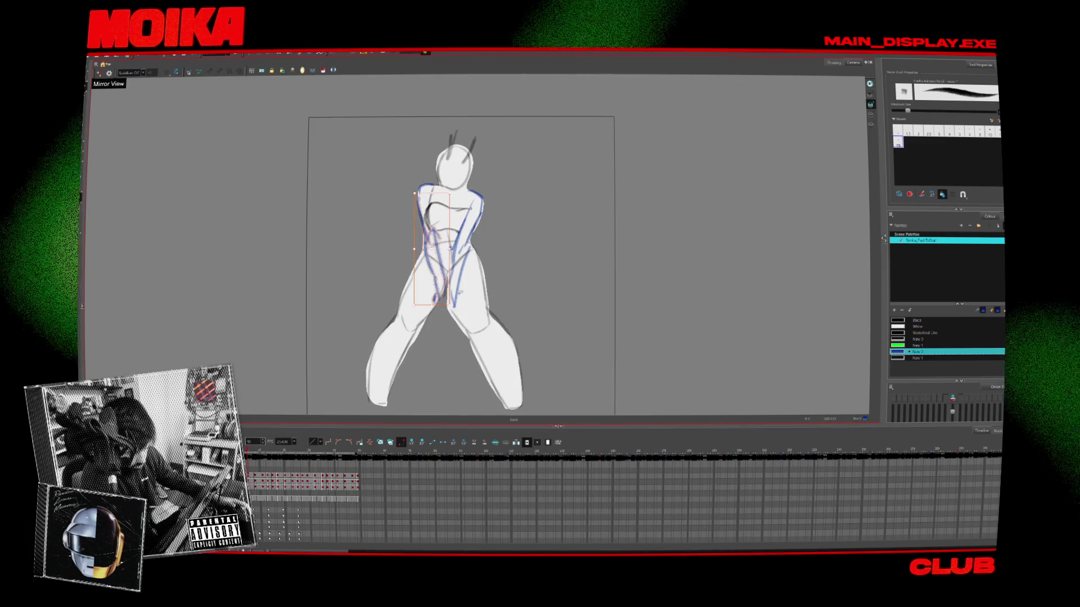
key(period)
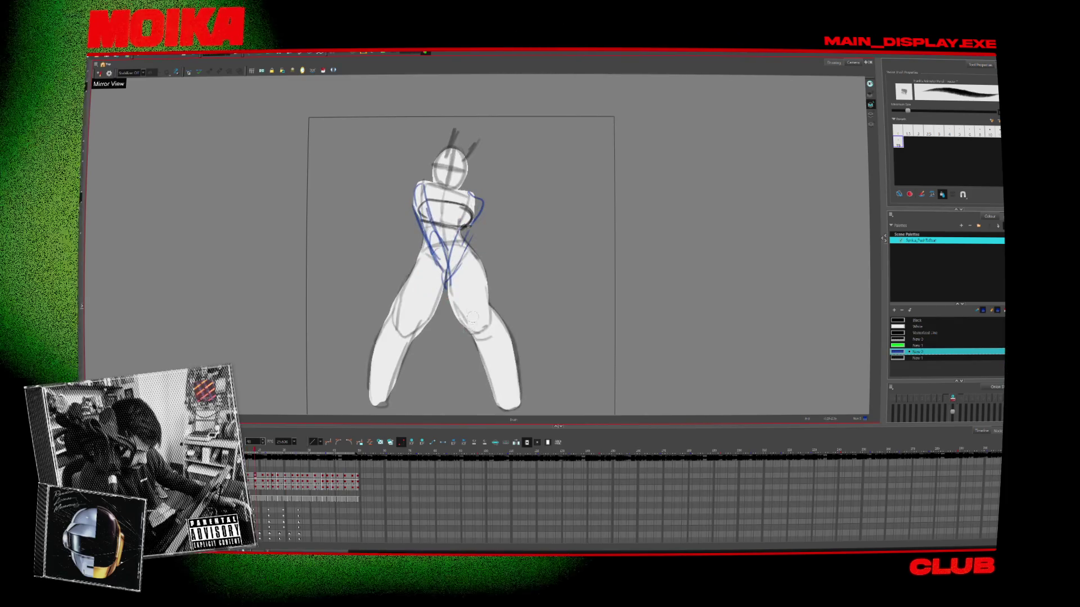
key(period)
key(period)
key(period)
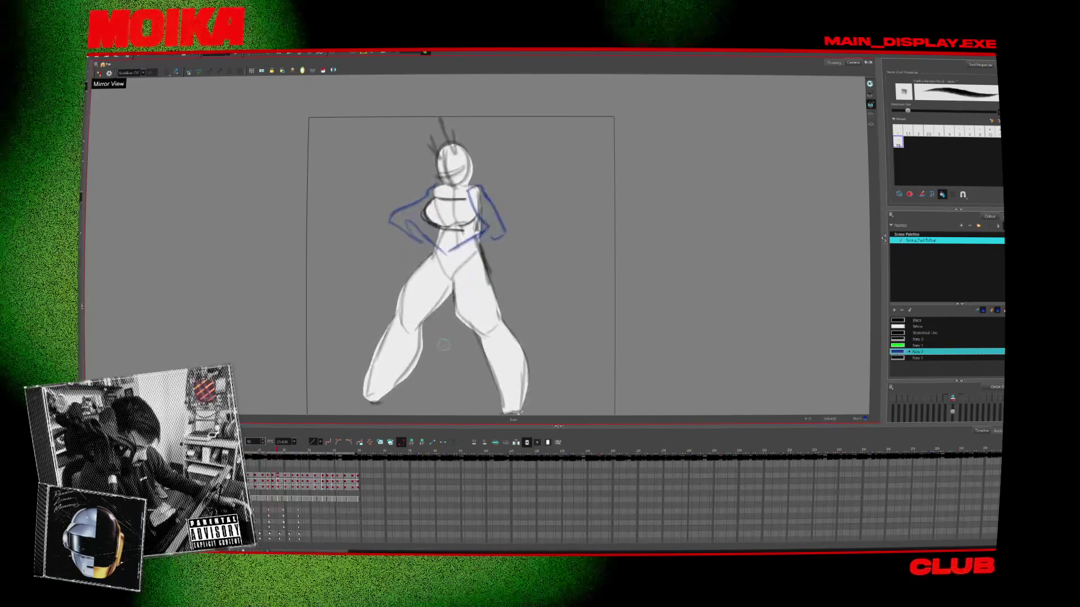
key(comma)
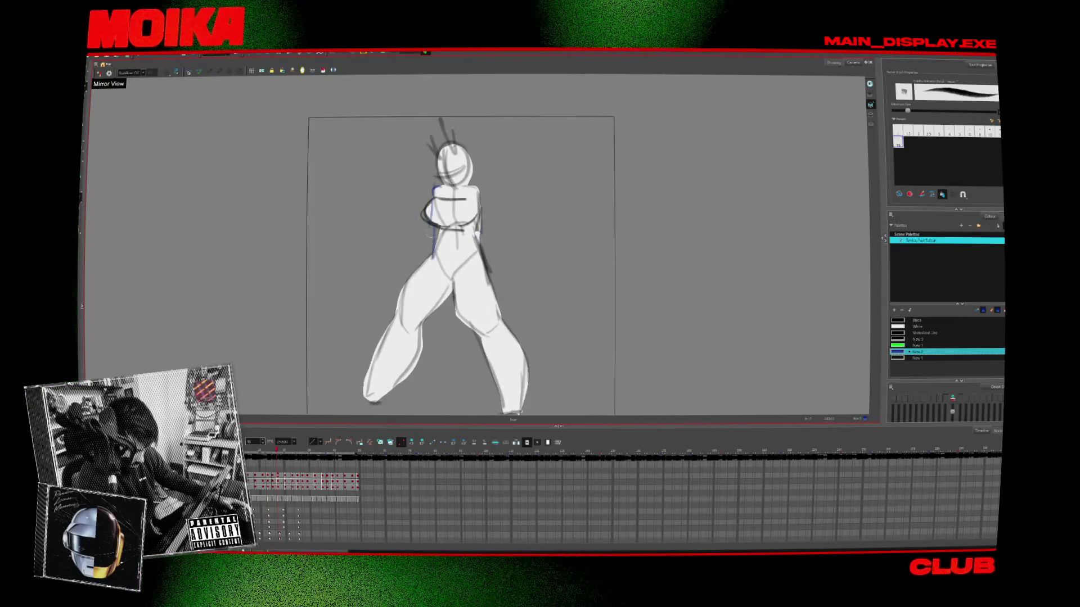
drag(432, 224, 425, 256)
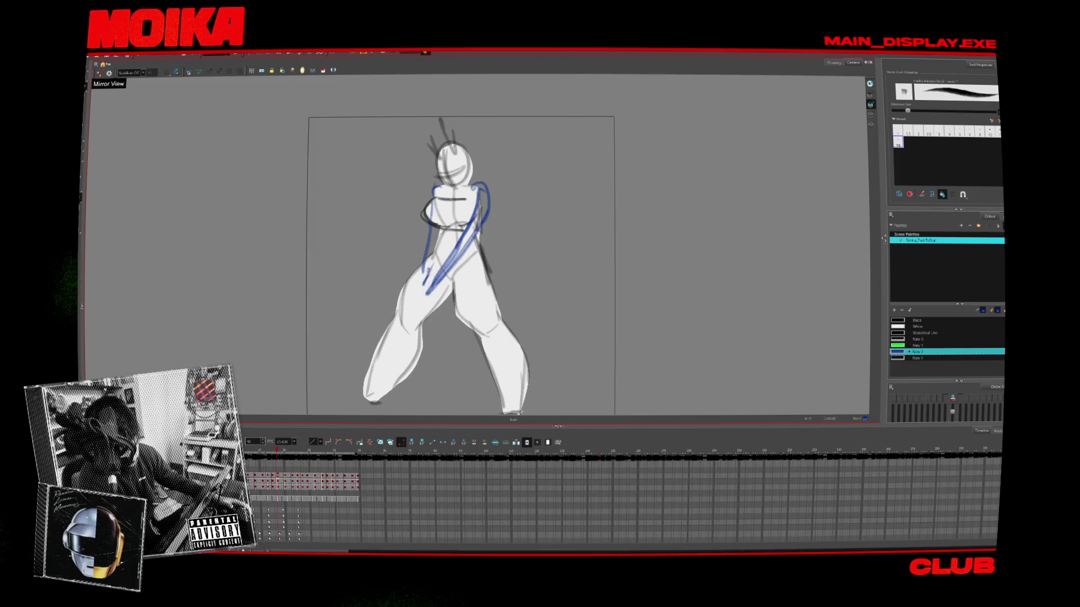
Step: On the arms-at-sides drawing, rotate the right arm strokes inward toward the body
key(period)
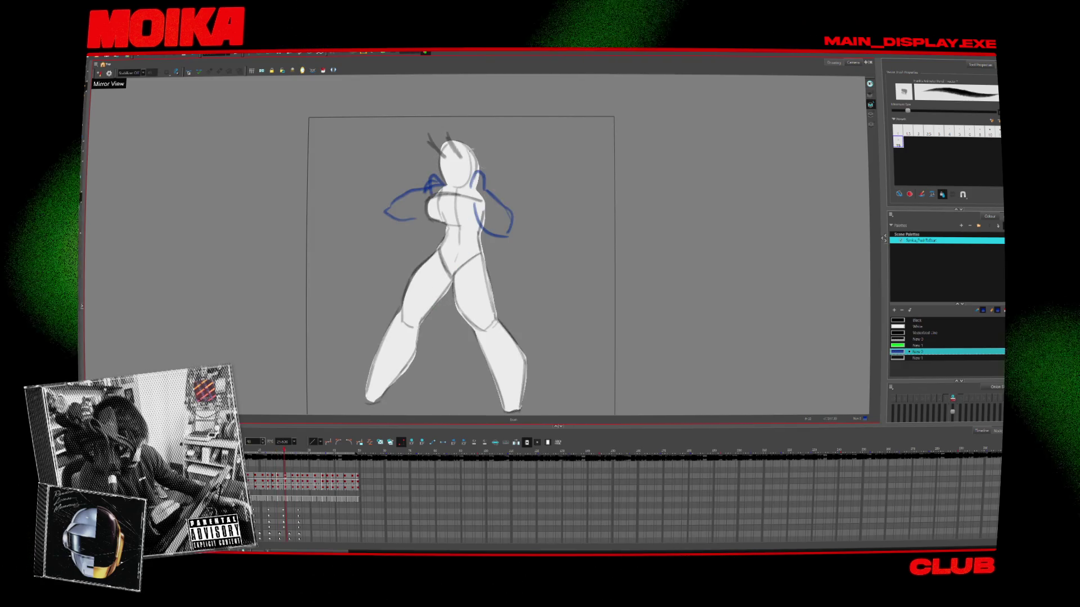
key(comma)
key(comma)
key(comma)
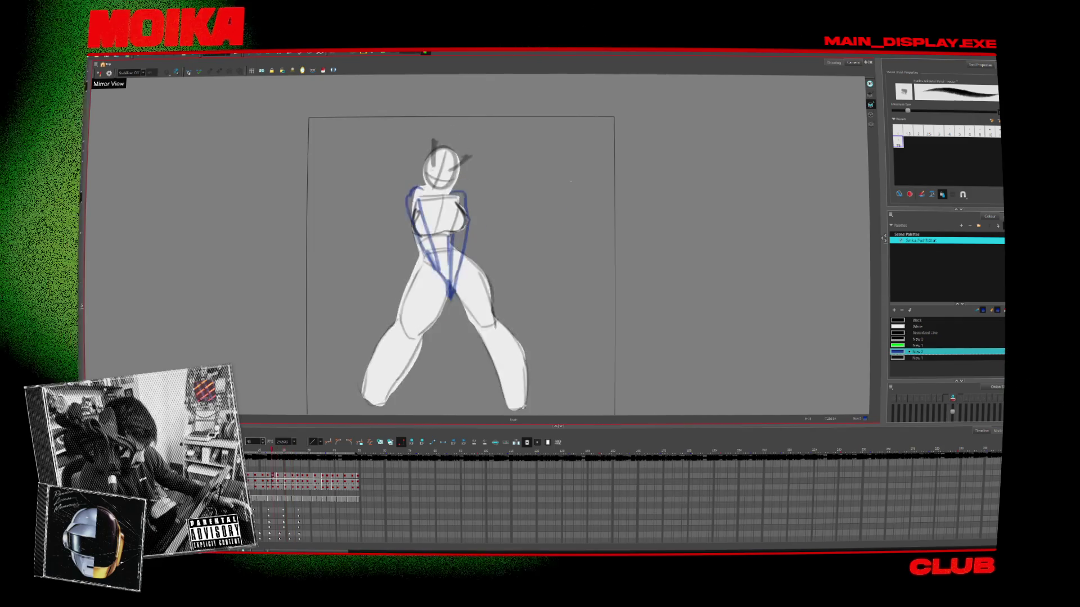
key(comma)
key(comma)
key(comma)
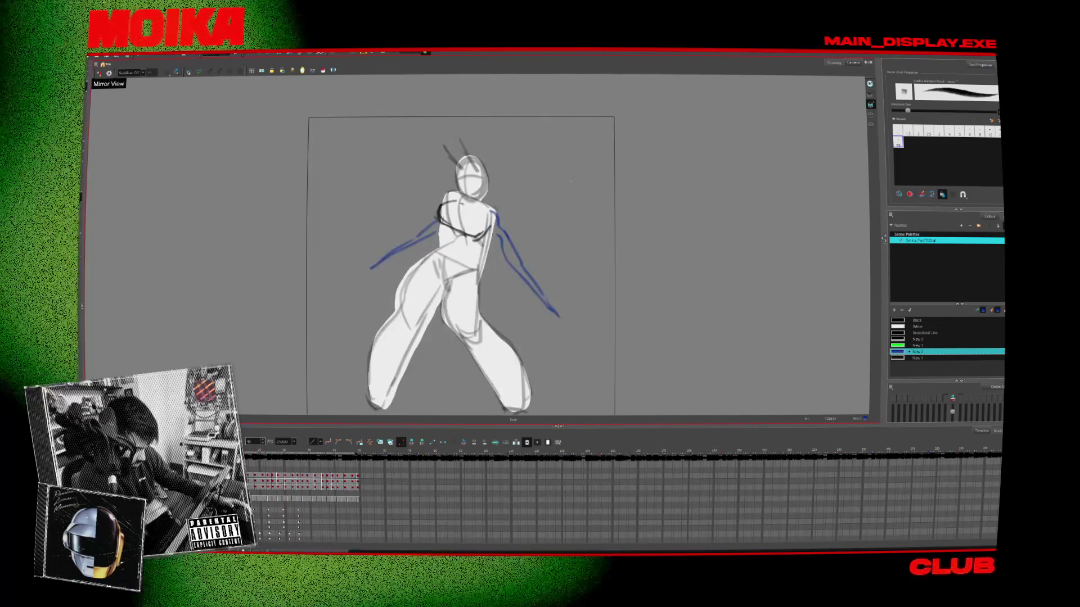
key(comma)
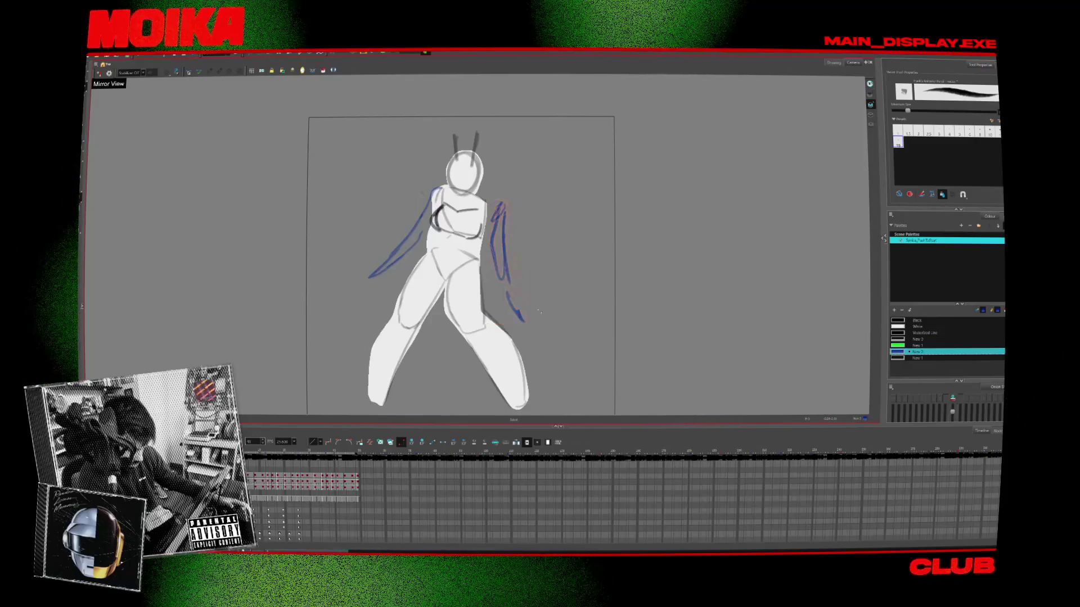
drag(537, 312, 490, 201)
drag(532, 323, 522, 304)
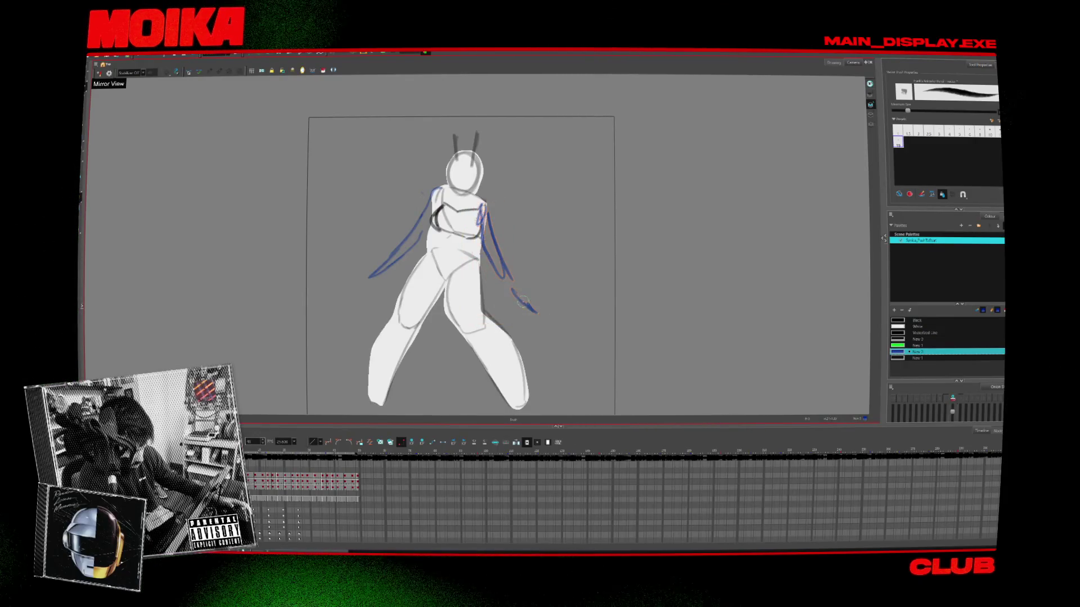
key(period)
key(comma)
drag(353, 310, 416, 190)
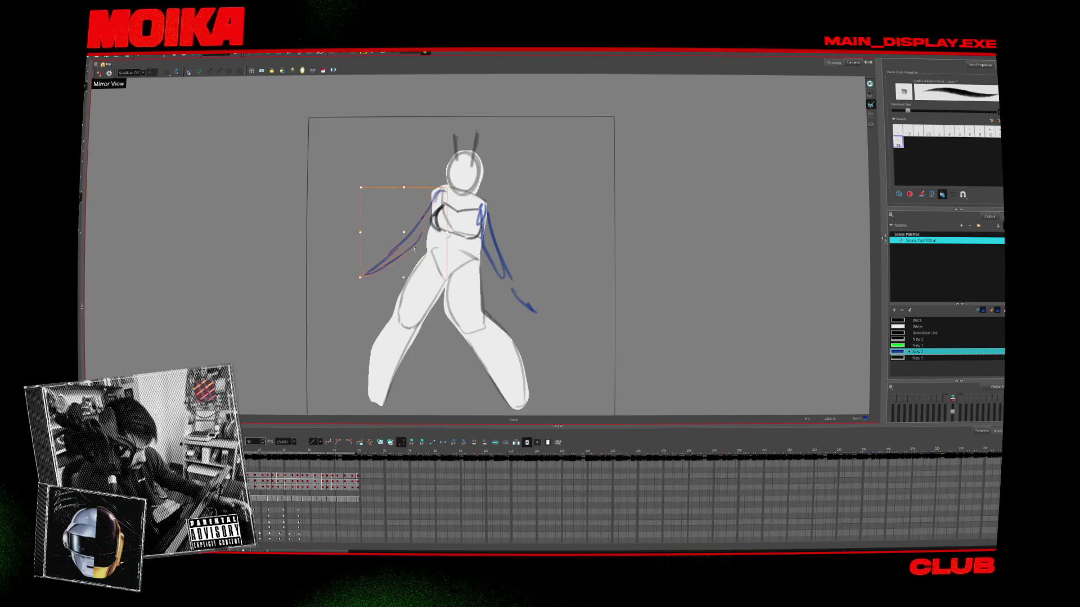
Step: Step forward to the arms-spread drawings and rotate the right arm upward
key(period)
key(period)
key(period)
key(period)
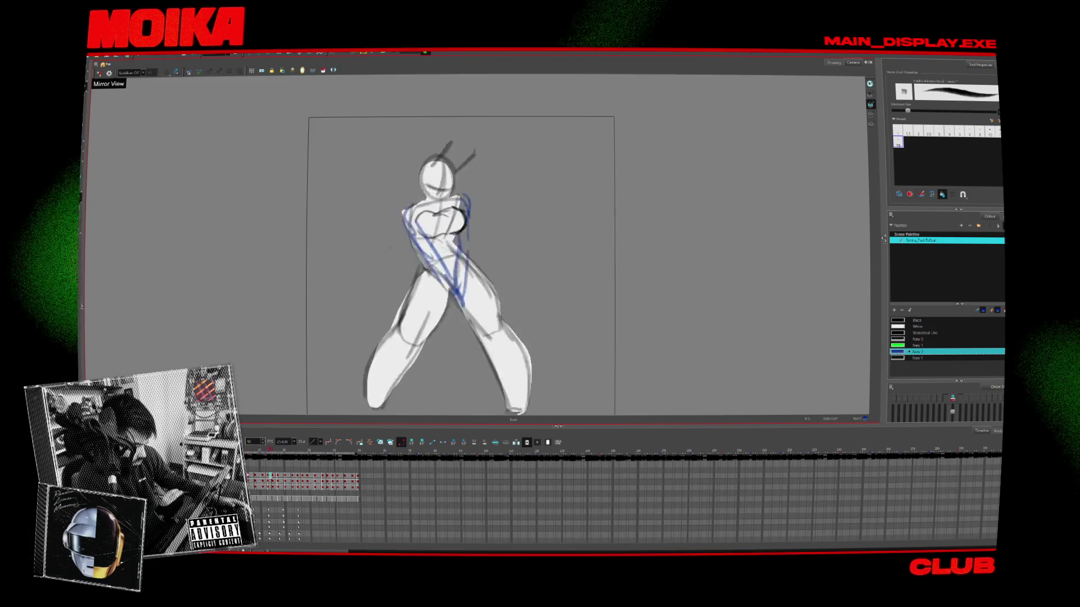
key(period)
key(period)
key(period)
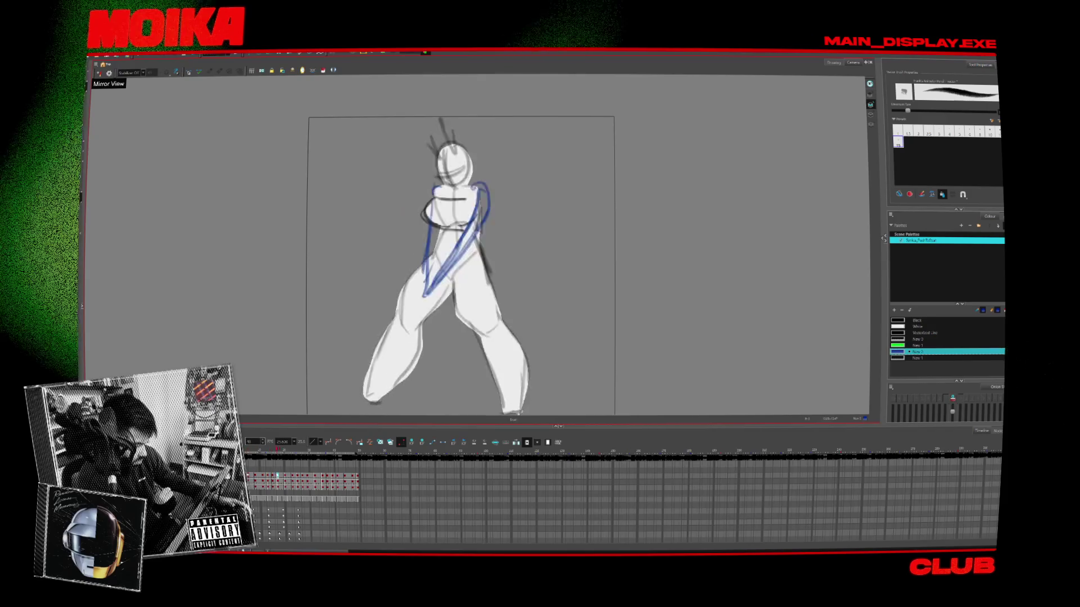
key(period)
key(period)
key(period)
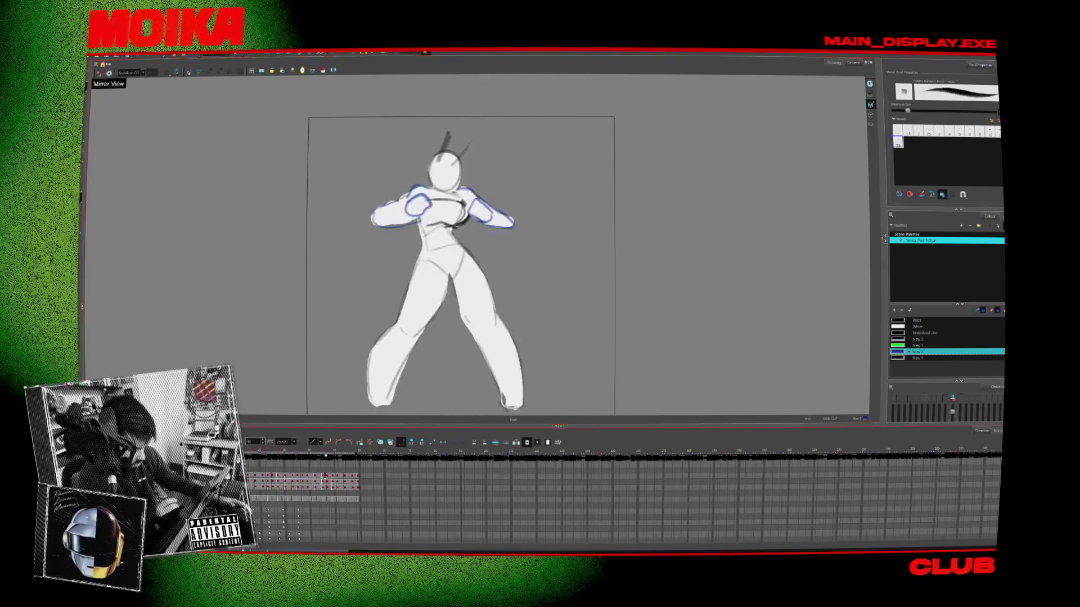
key(period)
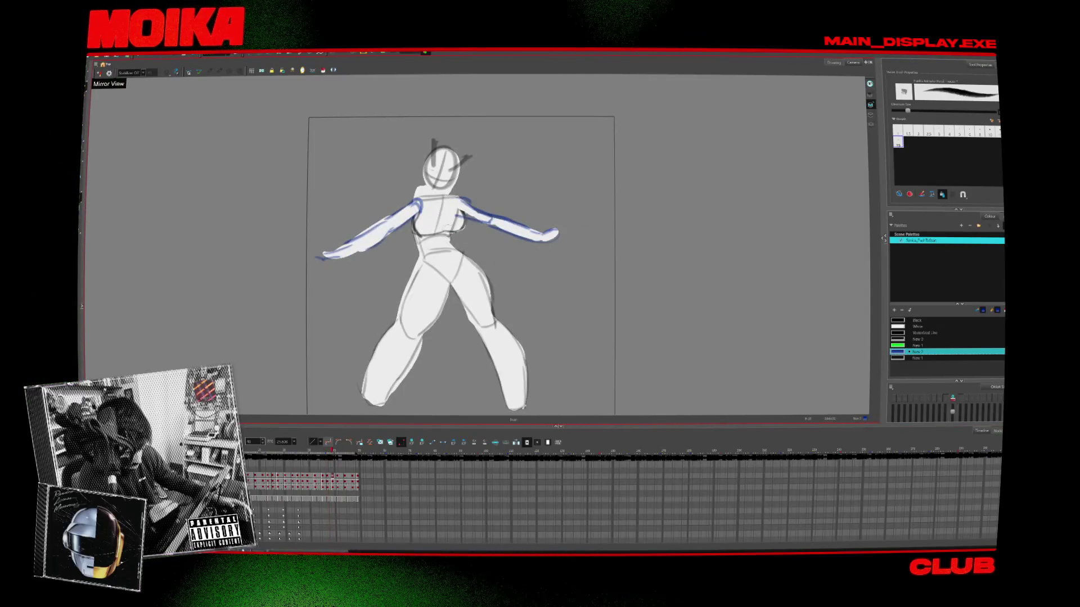
click(372, 231)
key(period)
key(period)
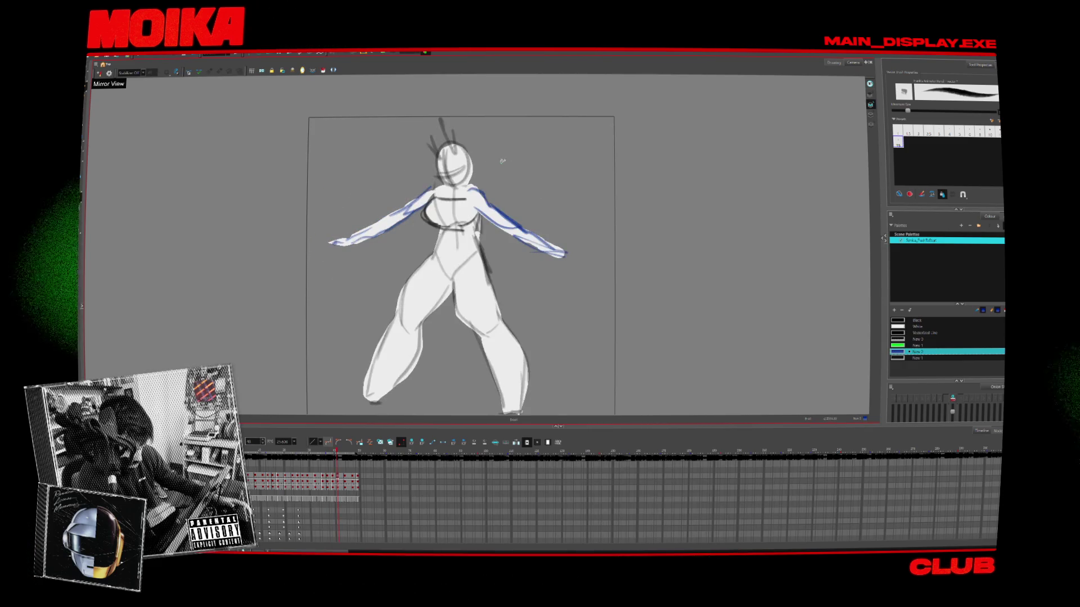
click(566, 253)
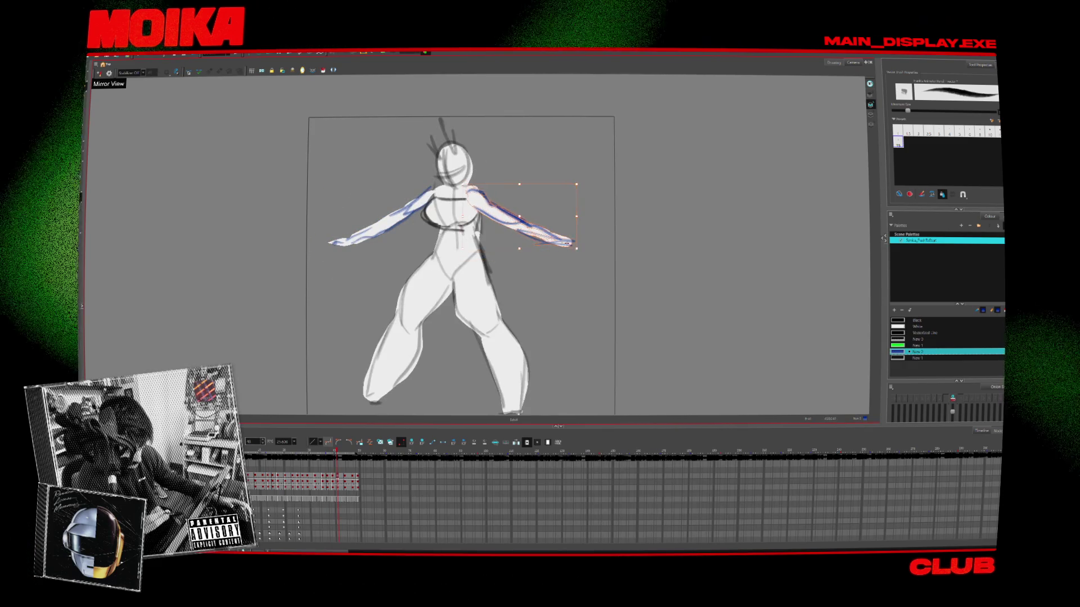
key(period)
click(556, 270)
drag(559, 276, 585, 247)
Step: Flip between the raised- and lowered-arm drawings to compare the motion
key(comma)
key(period)
key(comma)
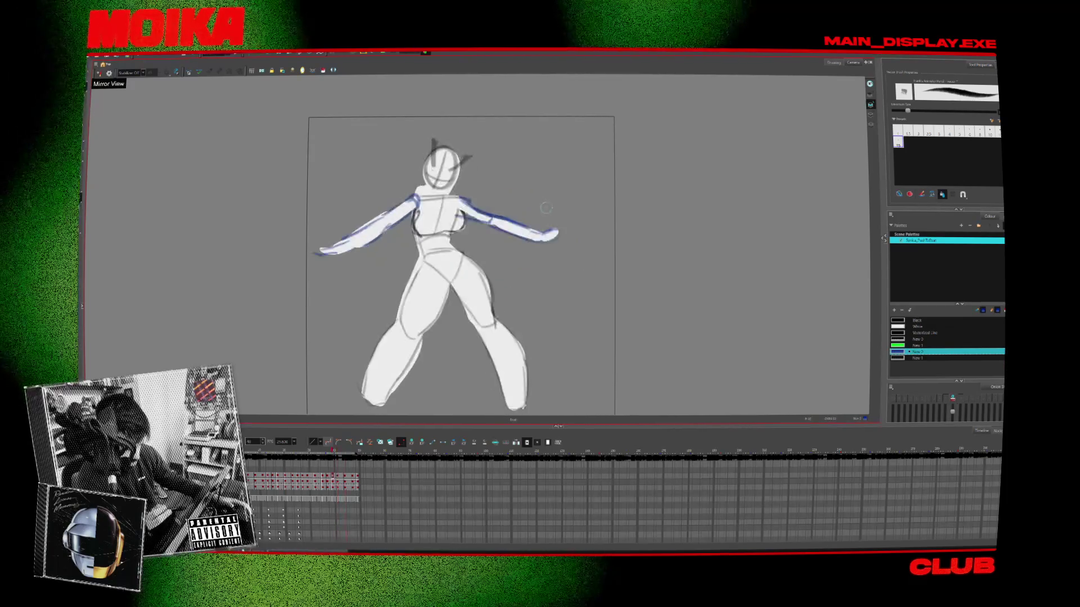
key(period)
key(comma)
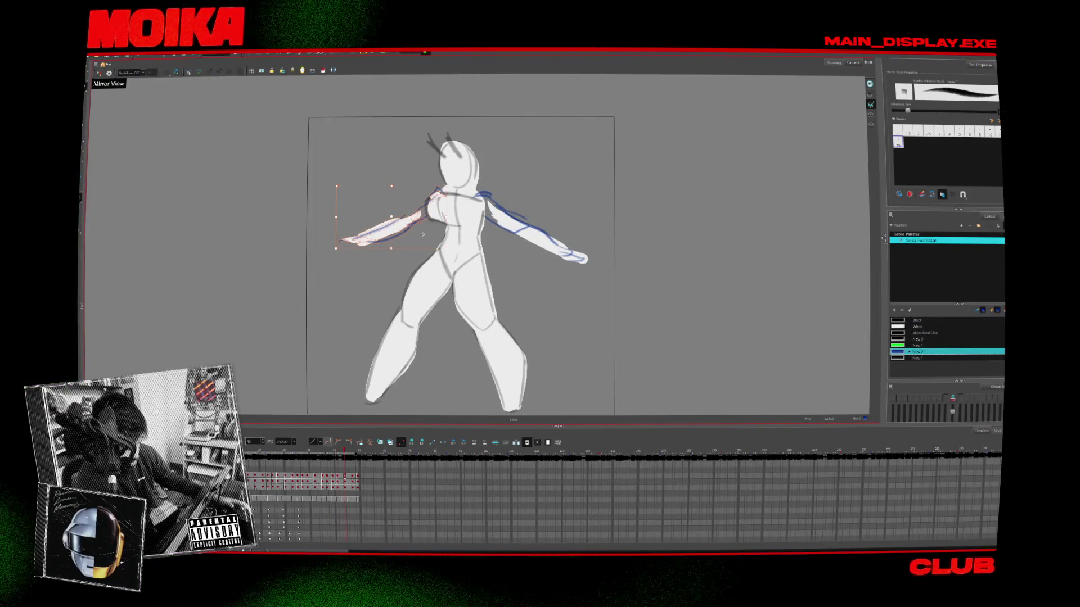
key(period)
key(comma)
key(period)
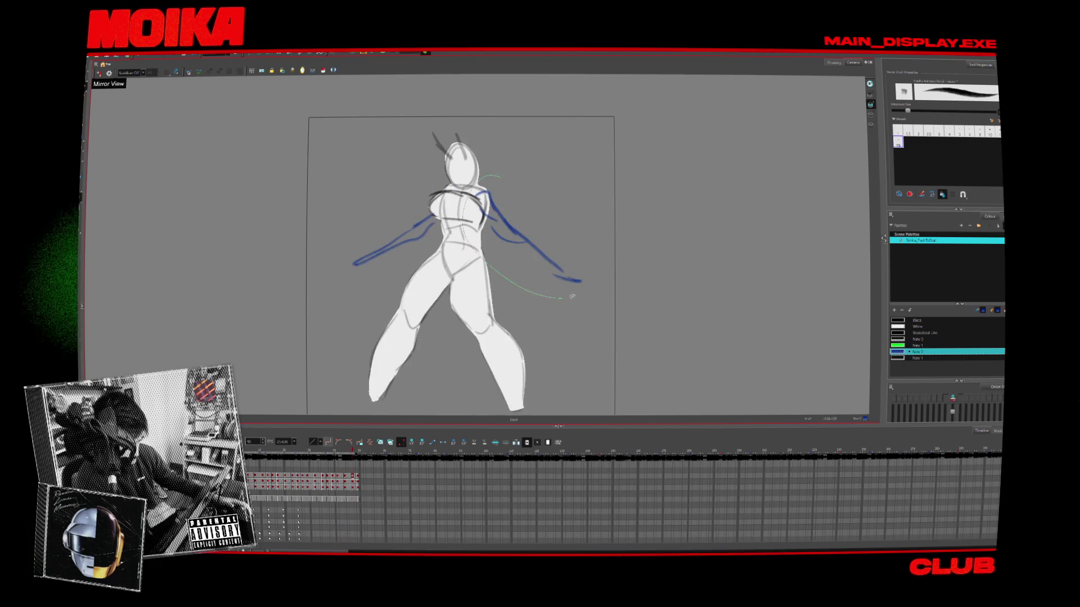
Step: Select the left arm's blue stroke and play the drawings to review the motion
key(comma)
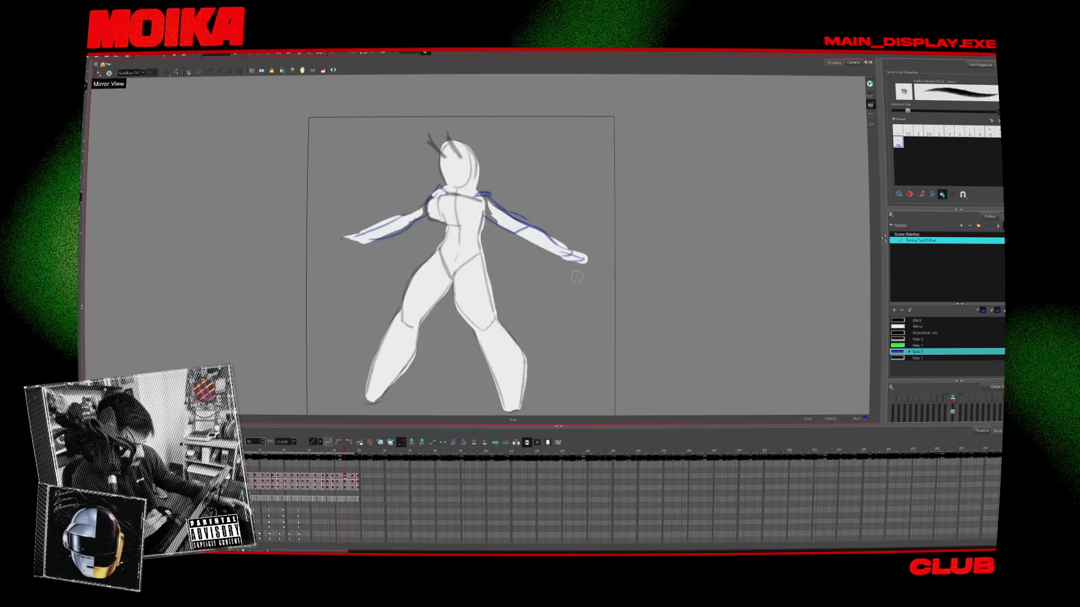
key(period)
click(394, 241)
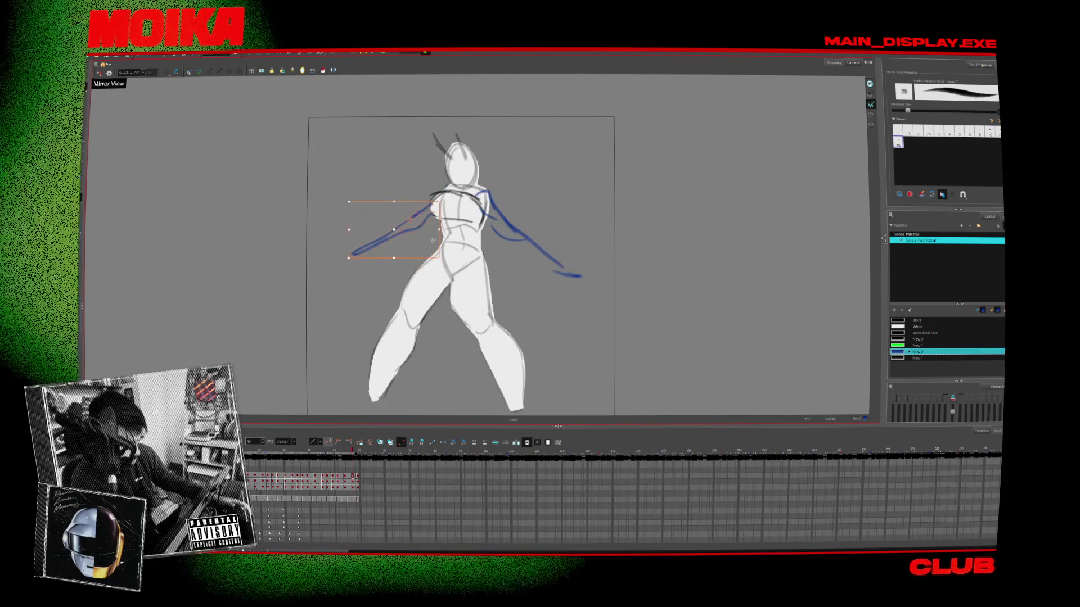
key(comma)
key(period)
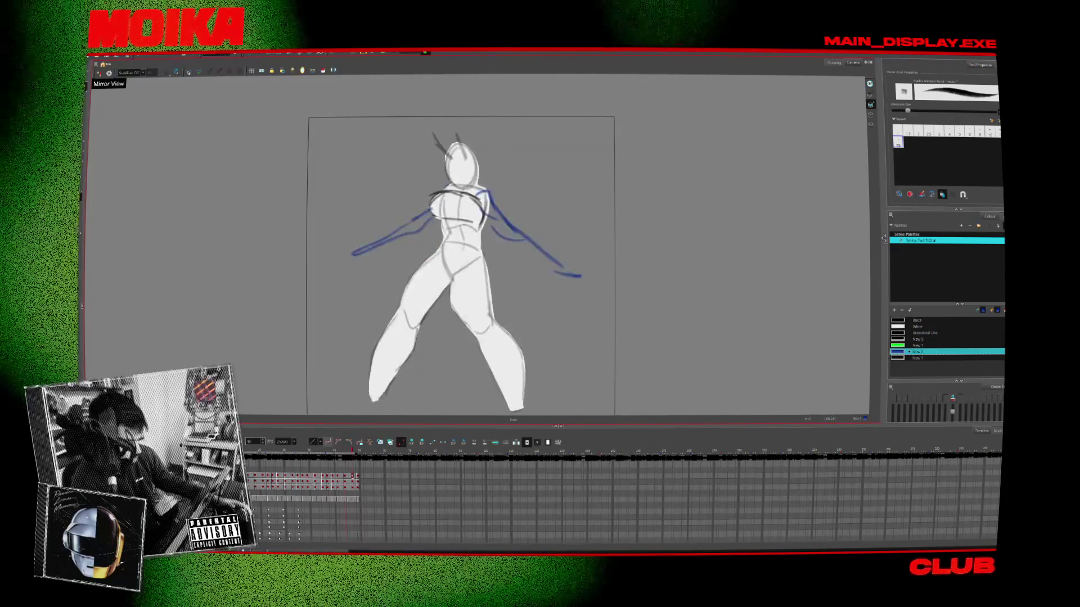
key(Return)
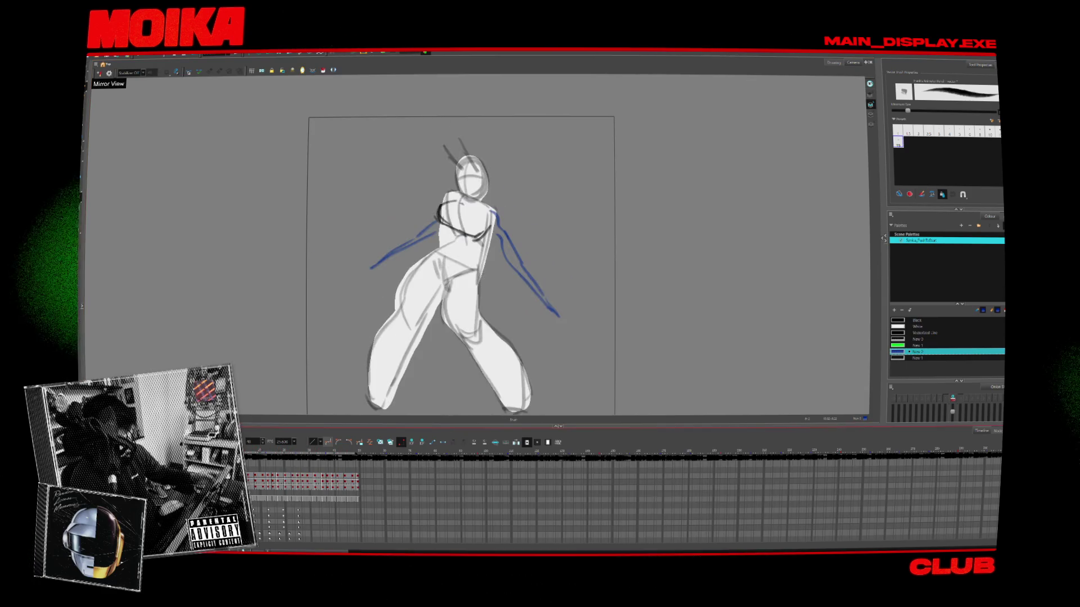
Step: Paint a thick White stroke over the blue left arm with the thickest brush preset
click(916, 326)
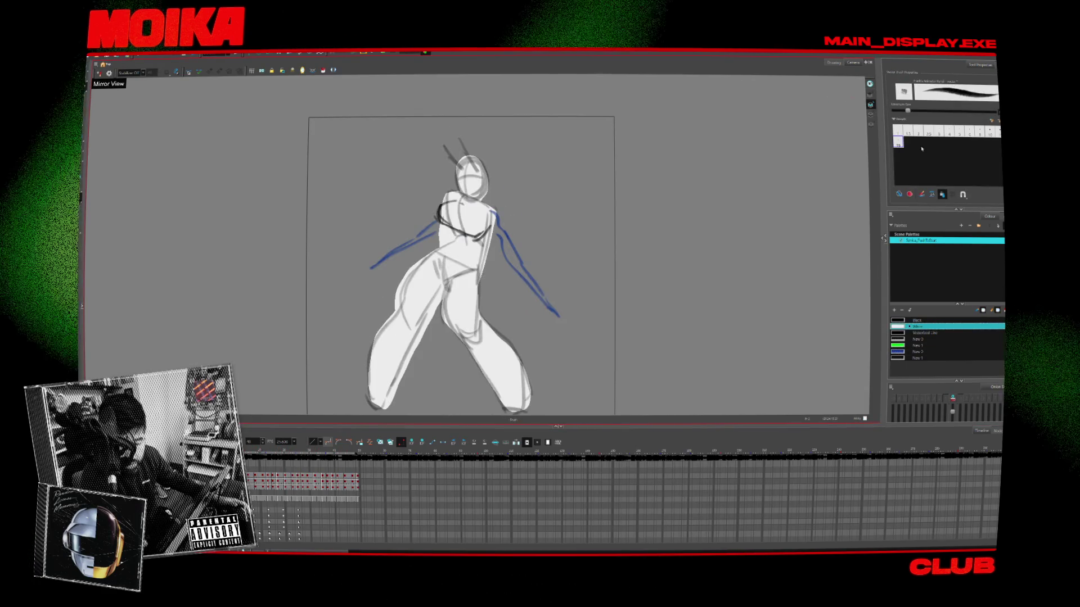
click(998, 133)
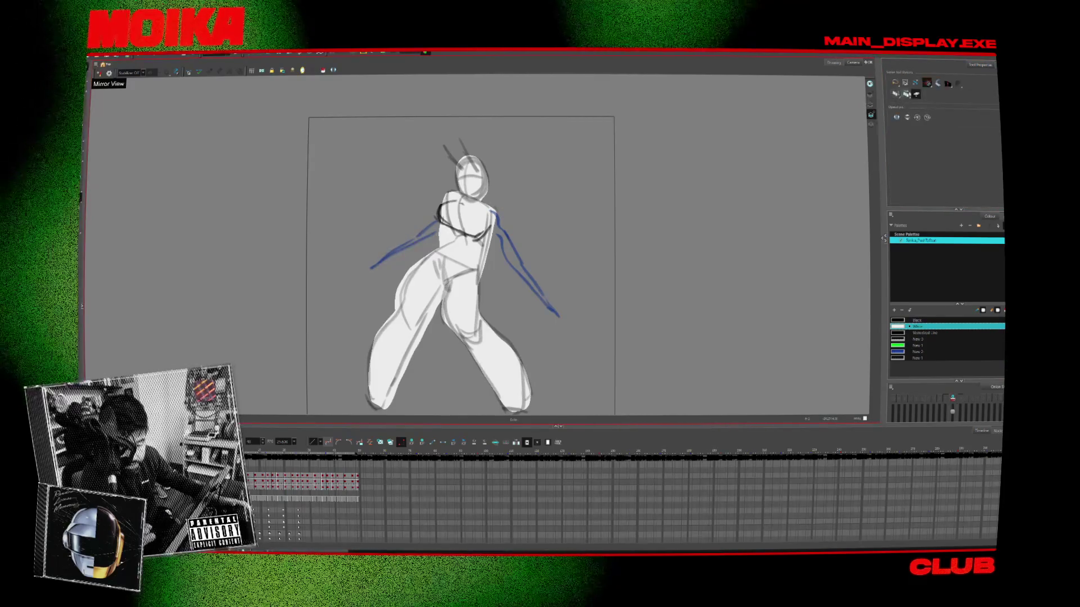
mouse_move(428, 231)
mouse_down()
mouse_move(389, 256)
mouse_move(434, 219)
mouse_up()
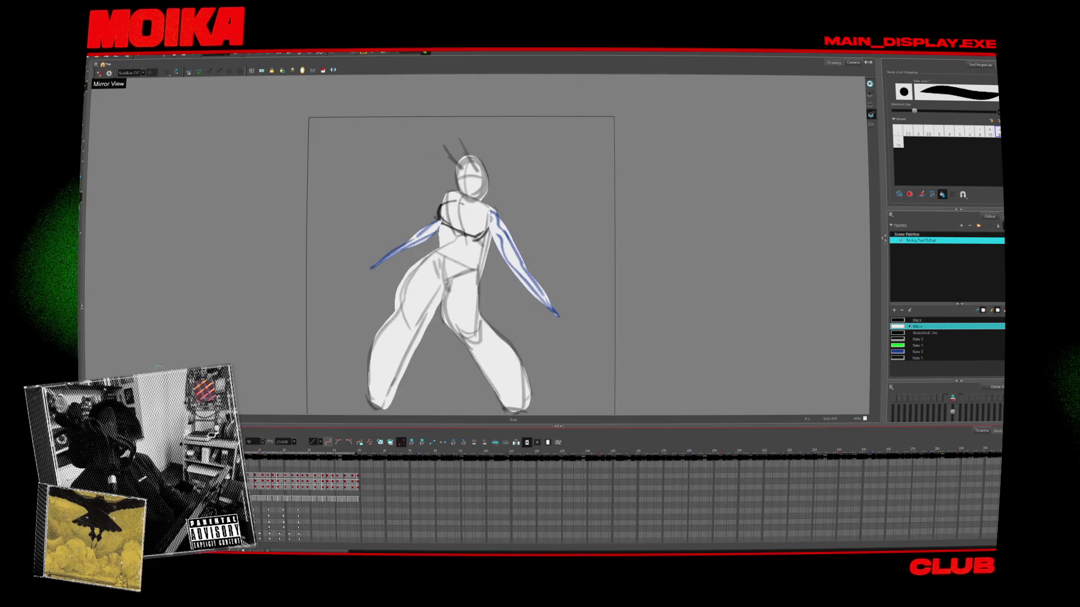
click(96, 66)
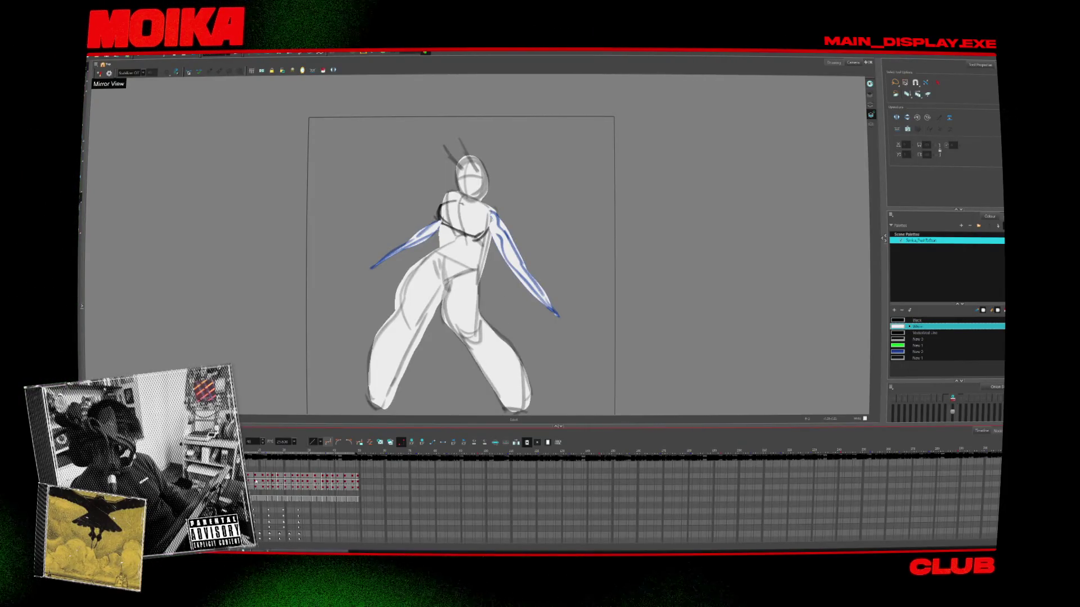
Step: Scrub forward through several dance frames, then return to the first frame
key(period)
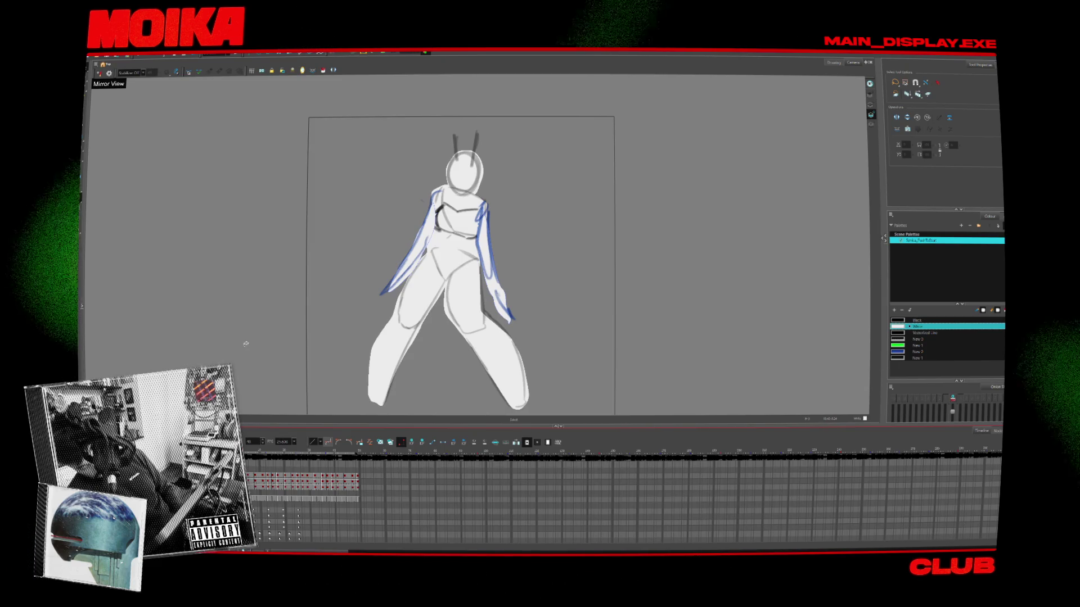
click(254, 476)
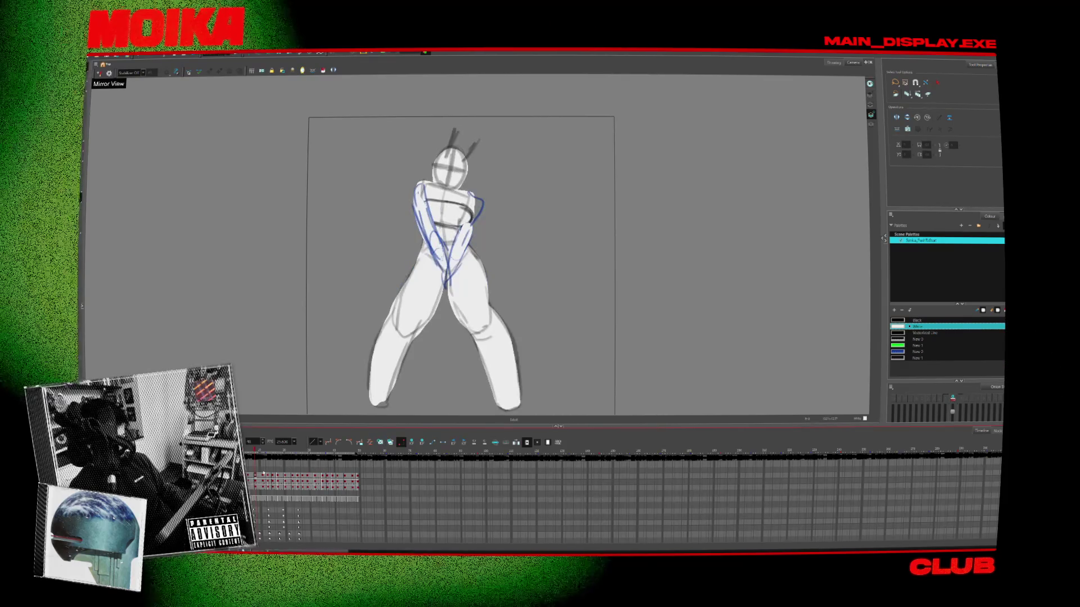
mouse_move(262, 474)
mouse_down()
mouse_move(290, 493)
mouse_move(269, 478)
mouse_up()
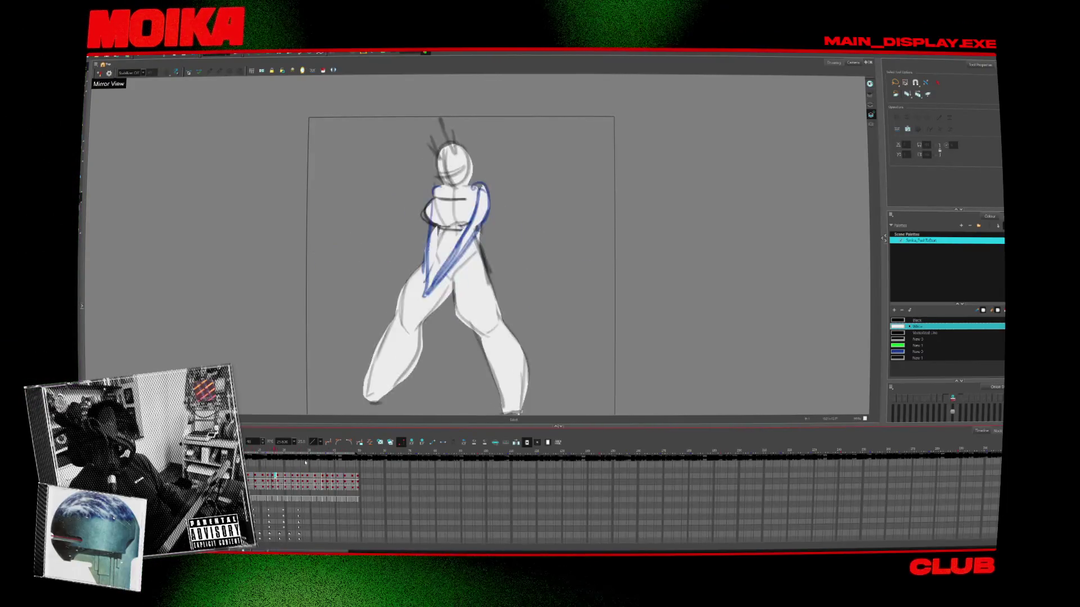
click(249, 456)
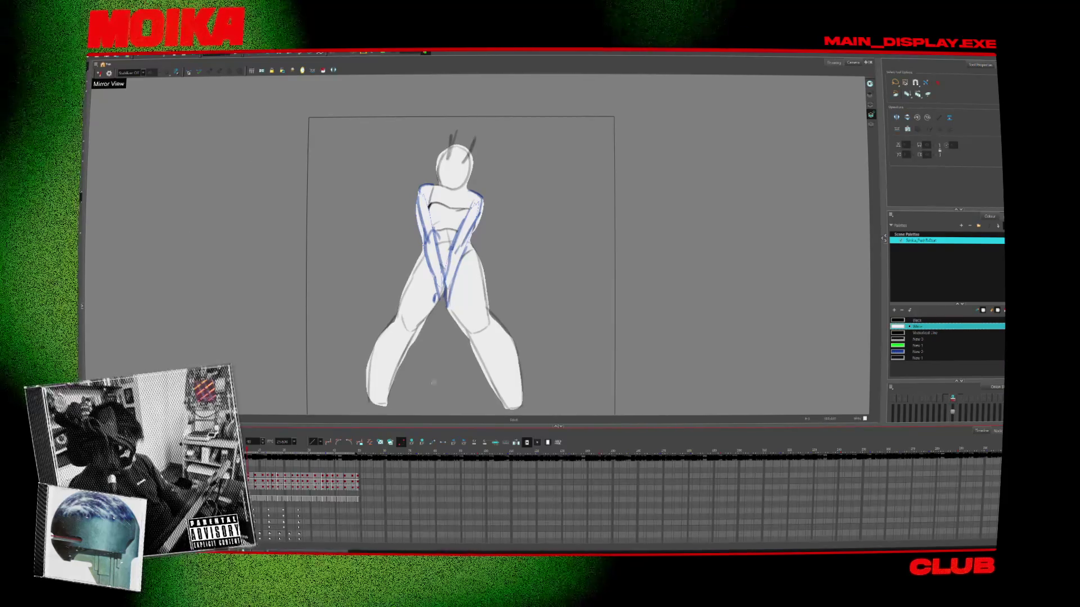
Step: Play the dance animation and open the Node View beside the drawing view
scroll(426, 347, down, 3)
key(Return)
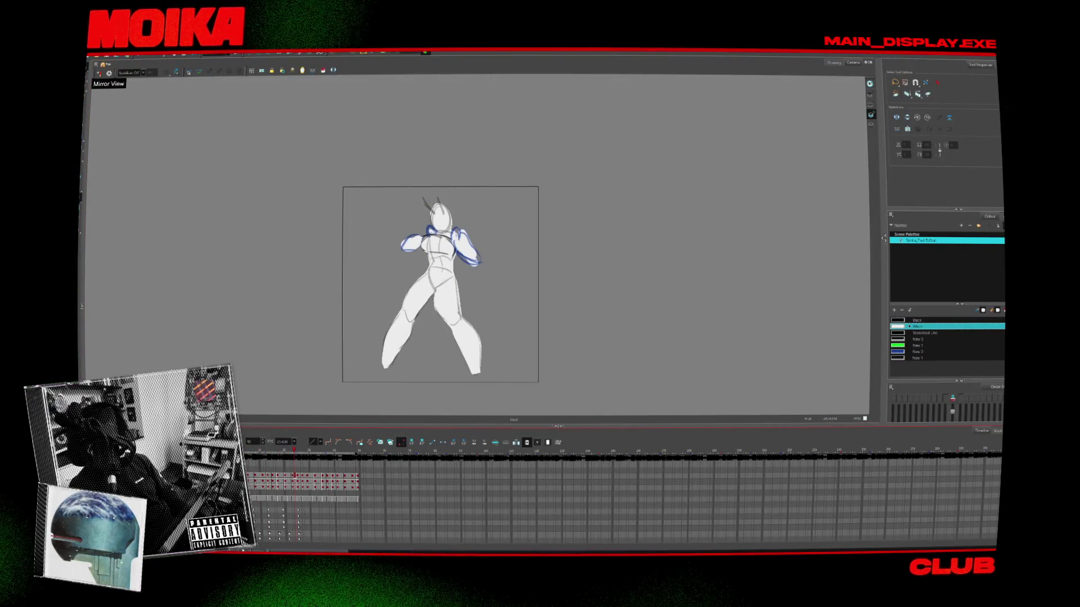
click(1004, 217)
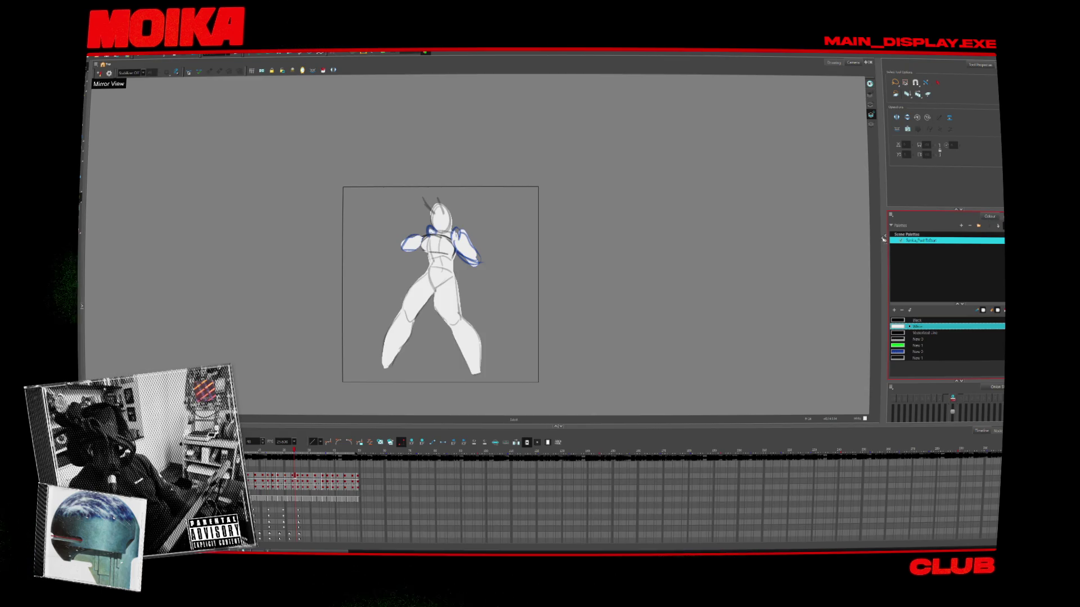
drag(883, 239, 659, 239)
Step: Move the red node aside and shift the Group and neighbouring nodes up-left
scroll(802, 276, down, 4)
middle_drag(802, 277, 816, 248)
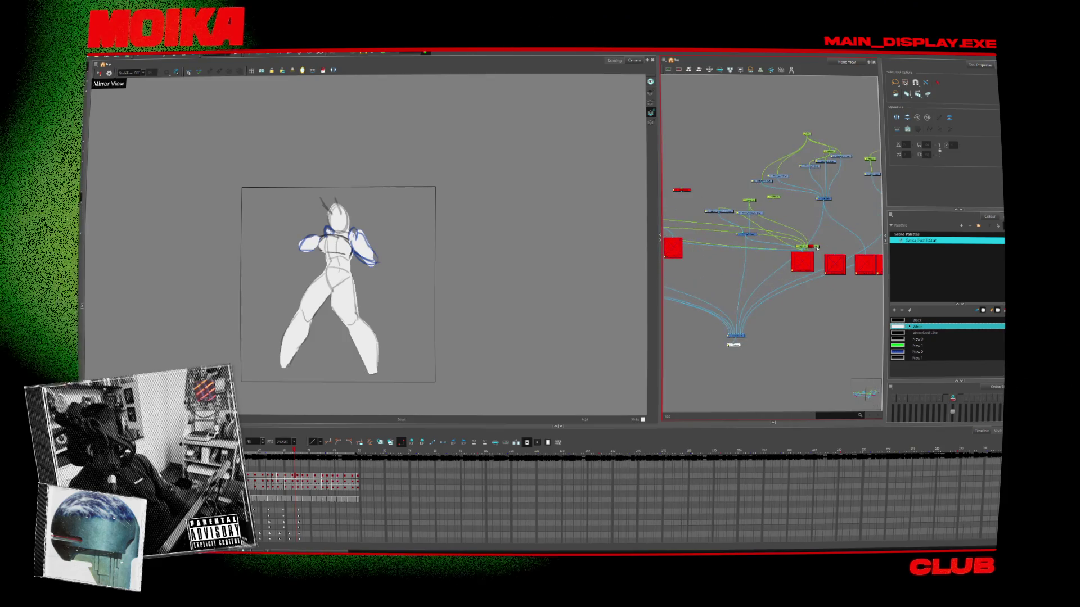
scroll(815, 248, up, 4)
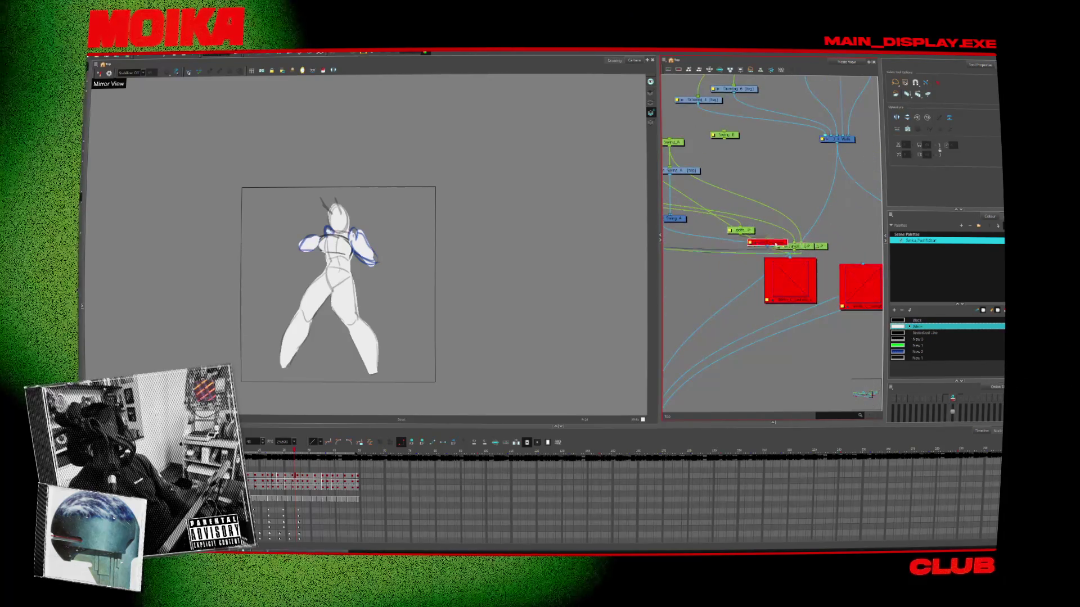
drag(780, 245, 740, 252)
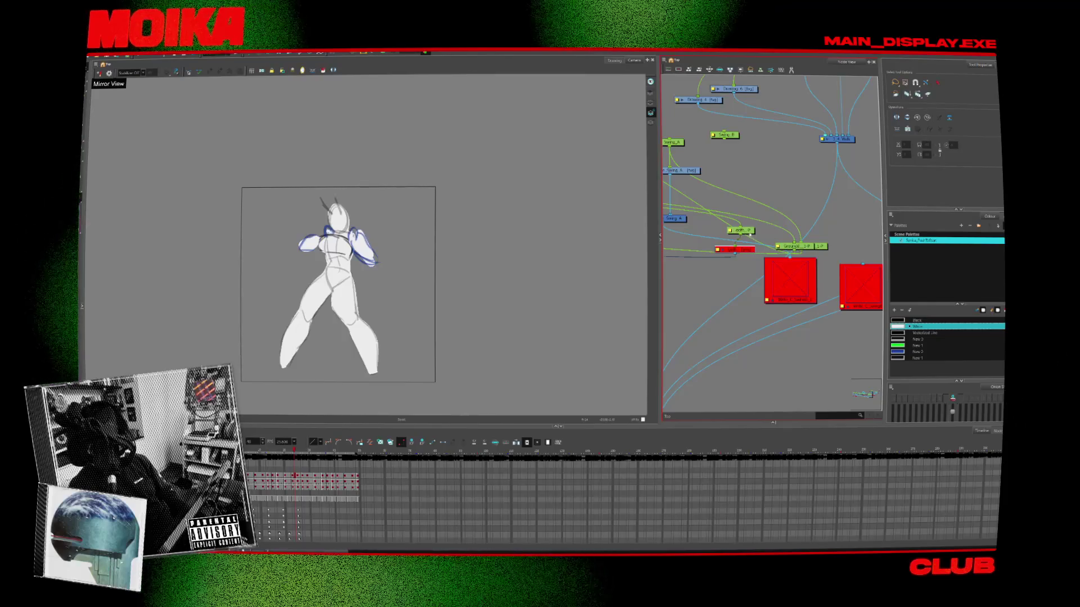
drag(804, 251, 758, 229)
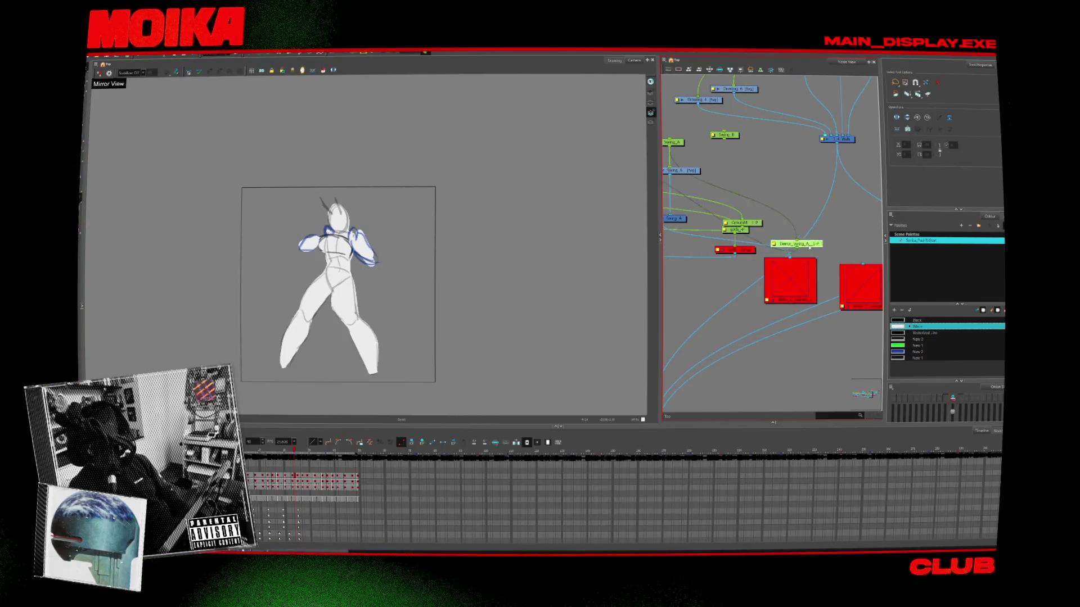
scroll(873, 222, down, 3)
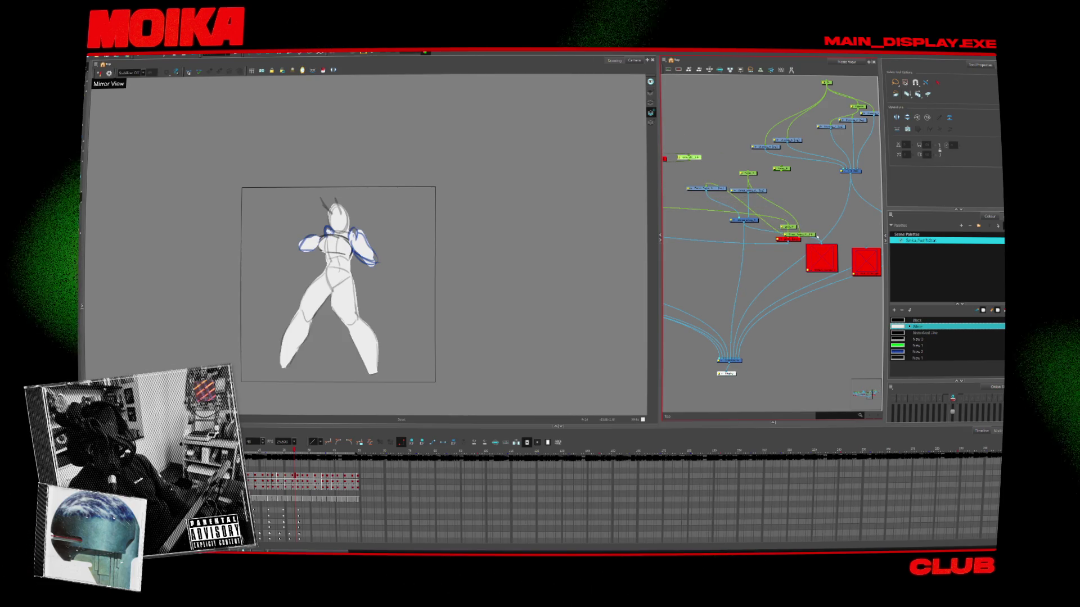
drag(801, 234, 769, 210)
middle_drag(785, 213, 849, 236)
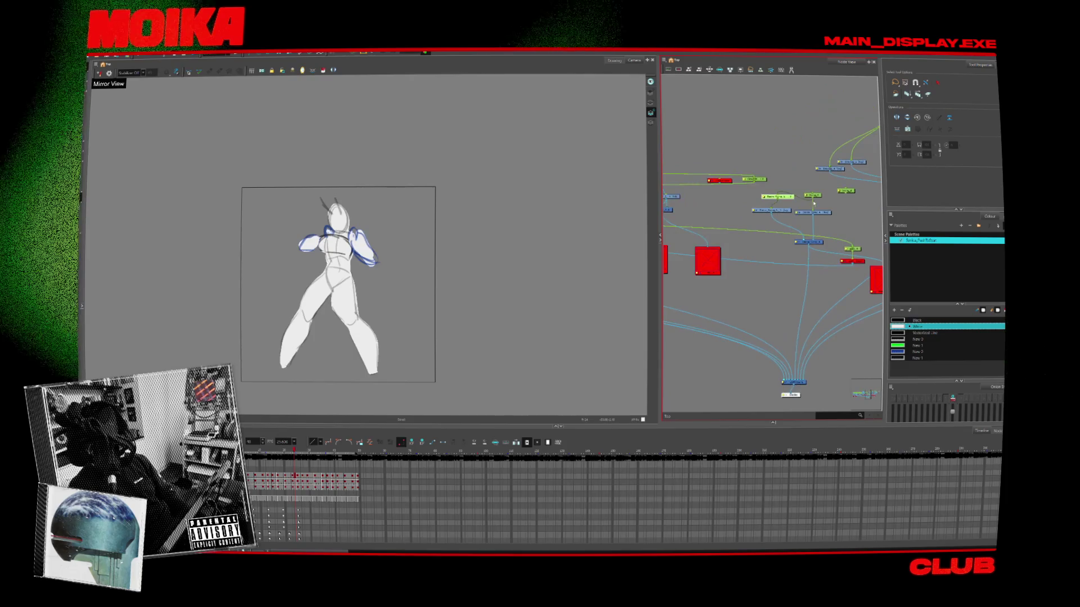
drag(856, 250, 852, 248)
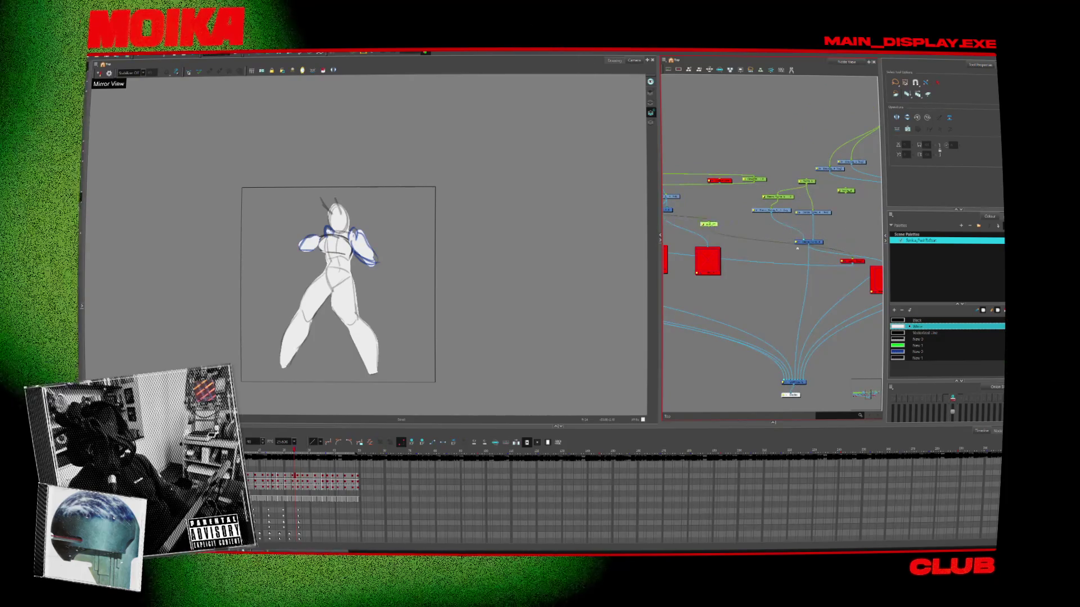
Step: Survey the rearranged node graph and toggle which sketch layers are shown
scroll(832, 238, down, 5)
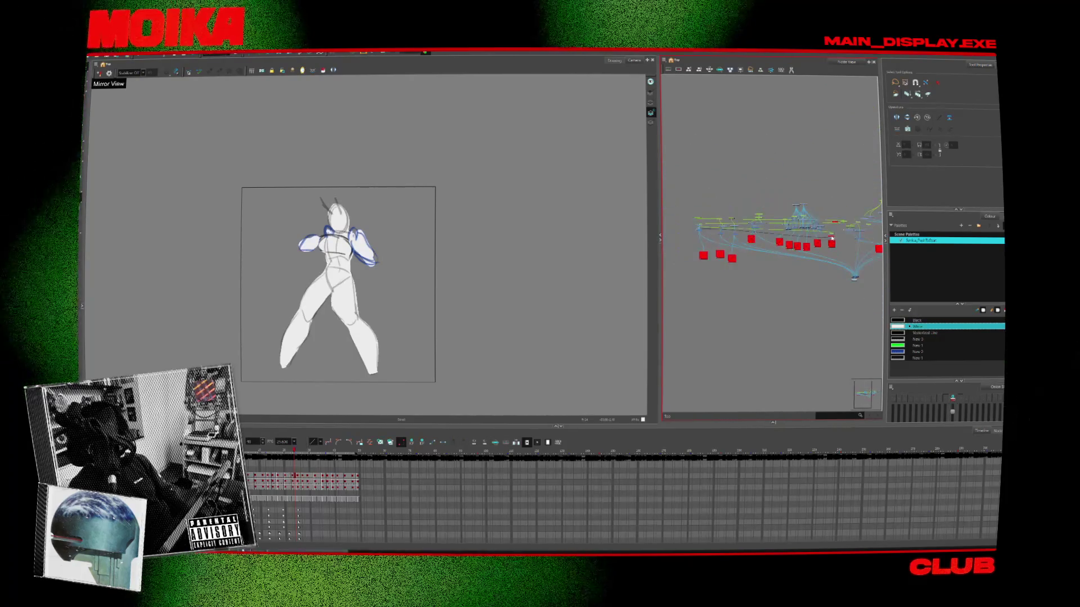
middle_drag(733, 240, 737, 240)
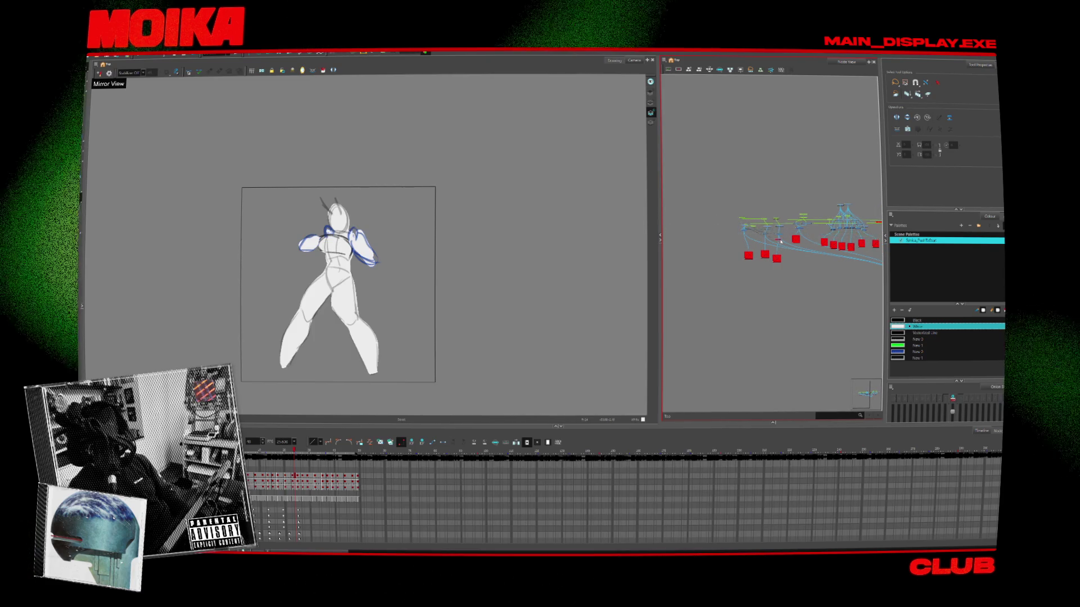
scroll(756, 229, up, 5)
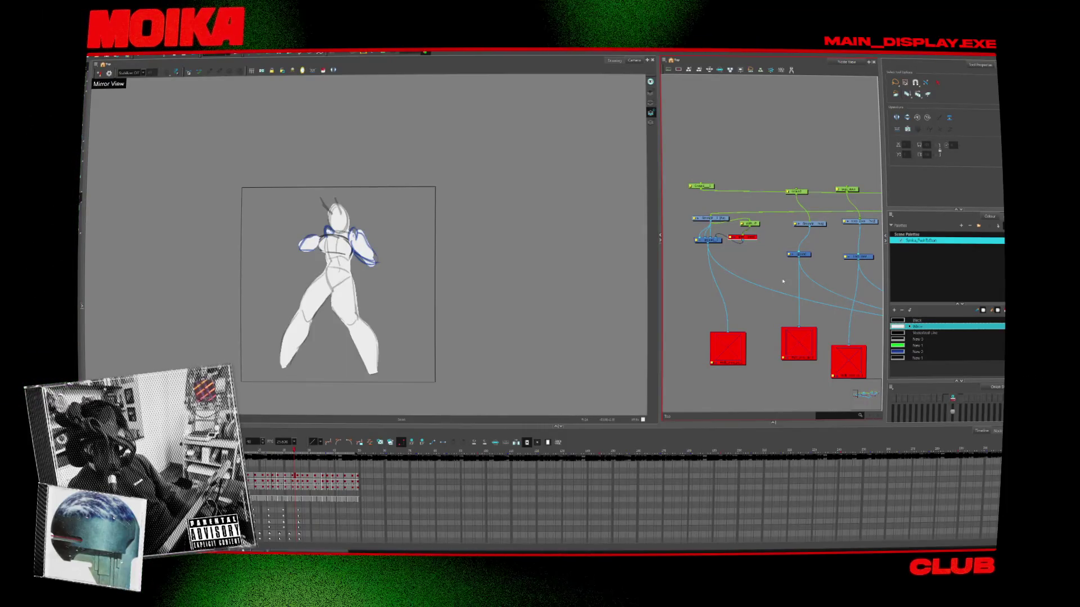
scroll(763, 283, down, 5)
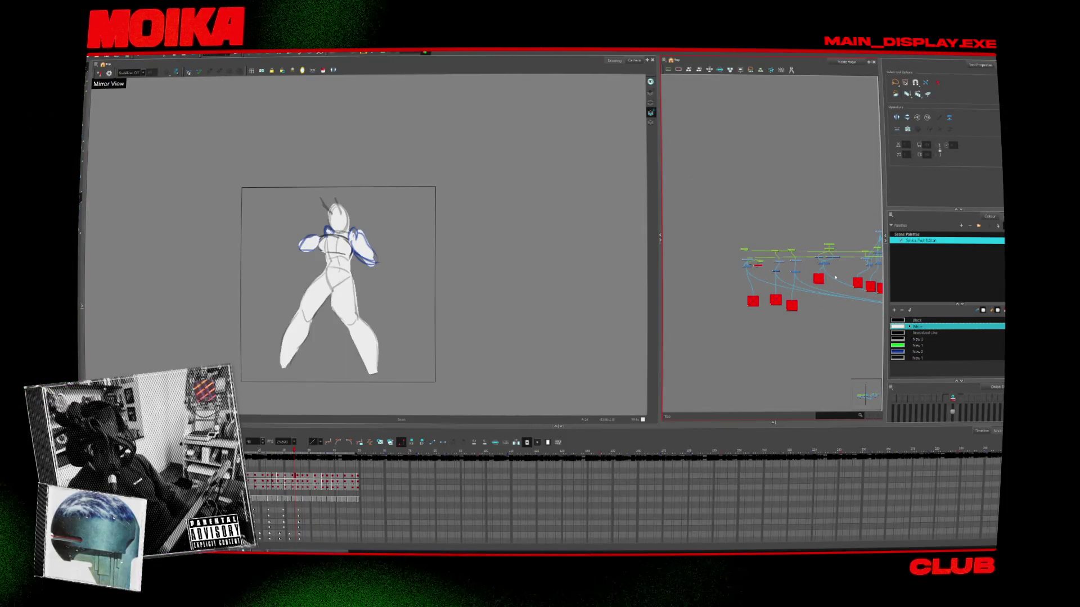
scroll(753, 265, up, 3)
scroll(764, 258, down, 3)
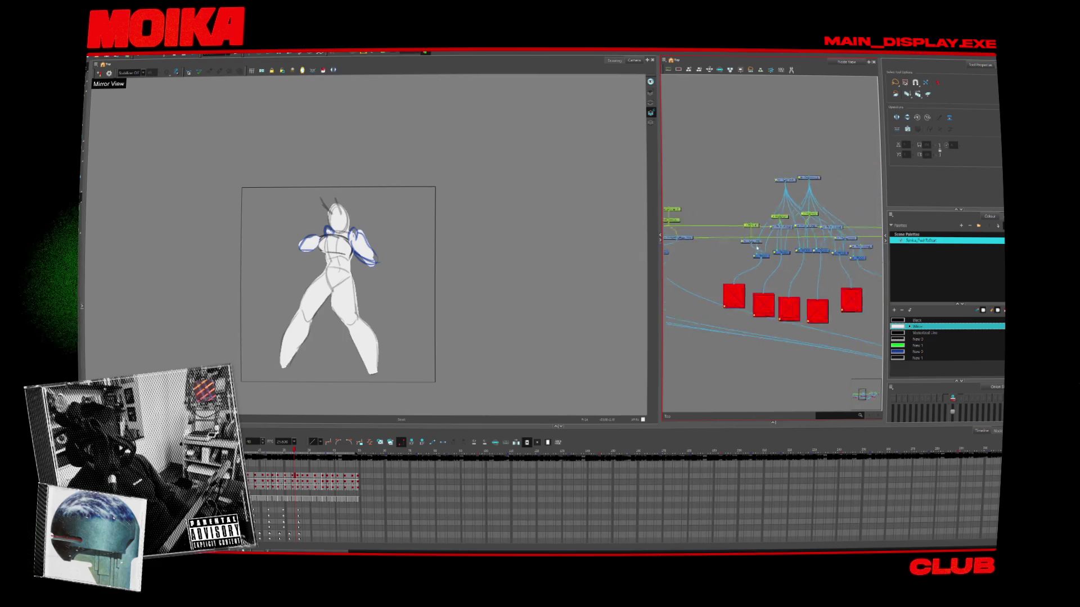
scroll(797, 251, up, 5)
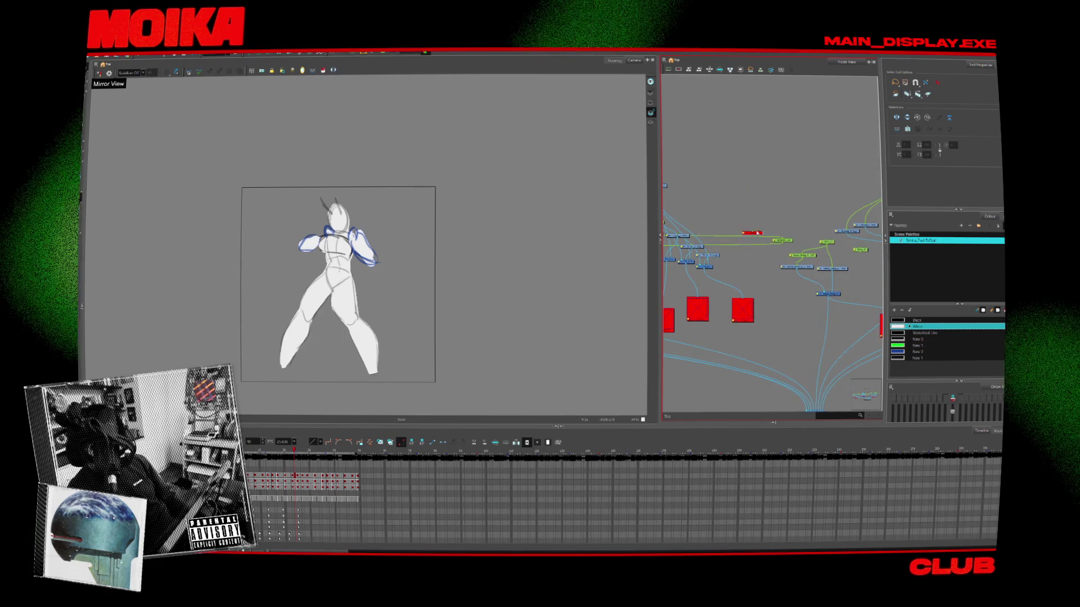
scroll(765, 239, up, 3)
scroll(804, 250, down, 5)
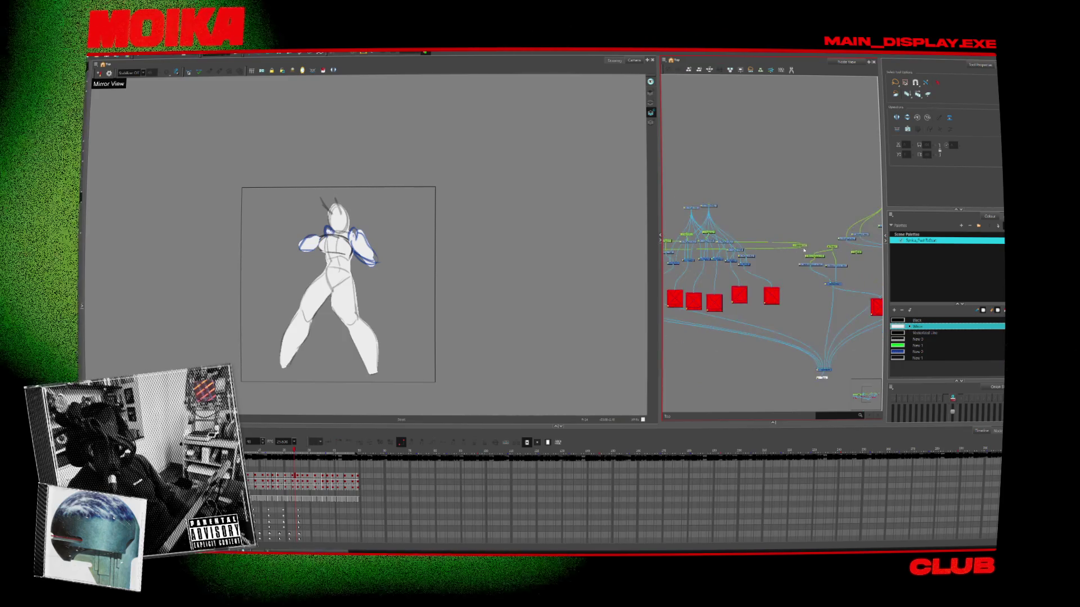
scroll(804, 250, down, 2)
scroll(837, 247, up, 3)
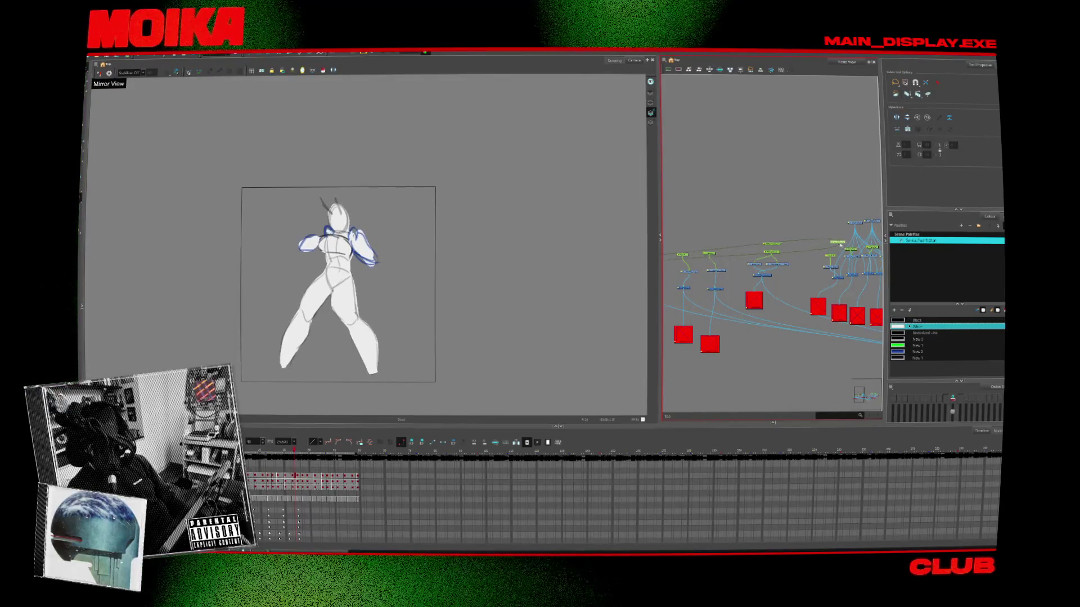
middle_drag(690, 241, 839, 247)
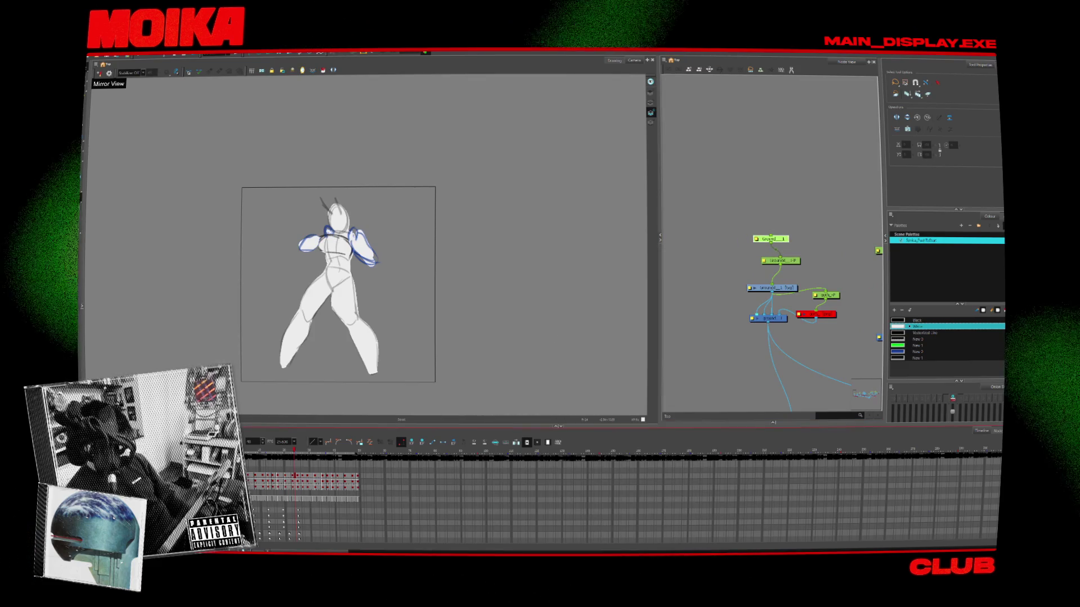
key(Delete)
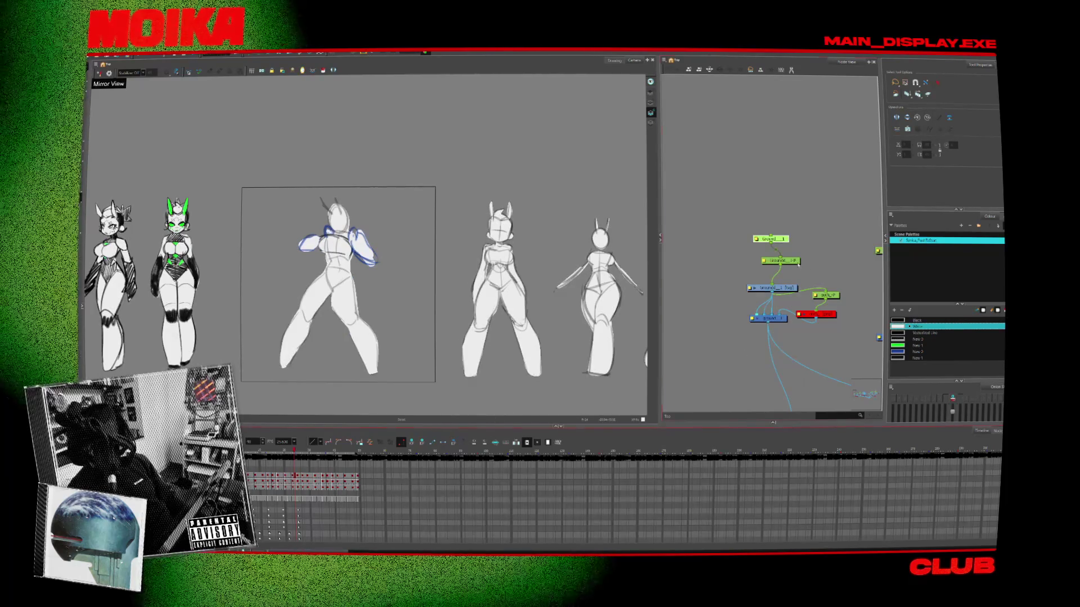
Step: Paste a chain of Ground nodes into the graph and delete the reference video nodes
click(798, 264)
key(ctrl+v)
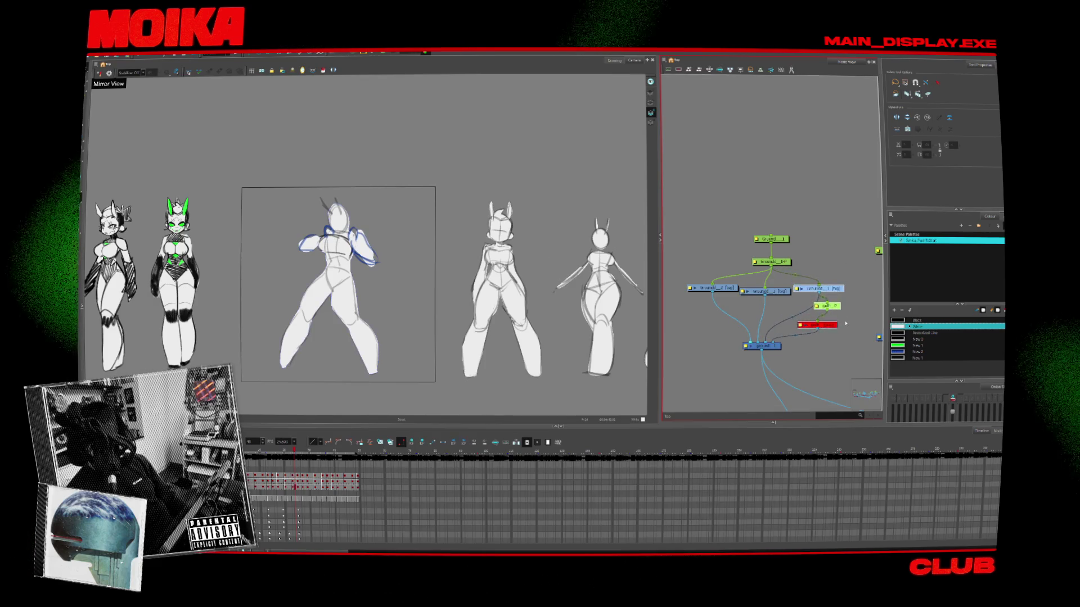
key(ctrl+v)
click(793, 317)
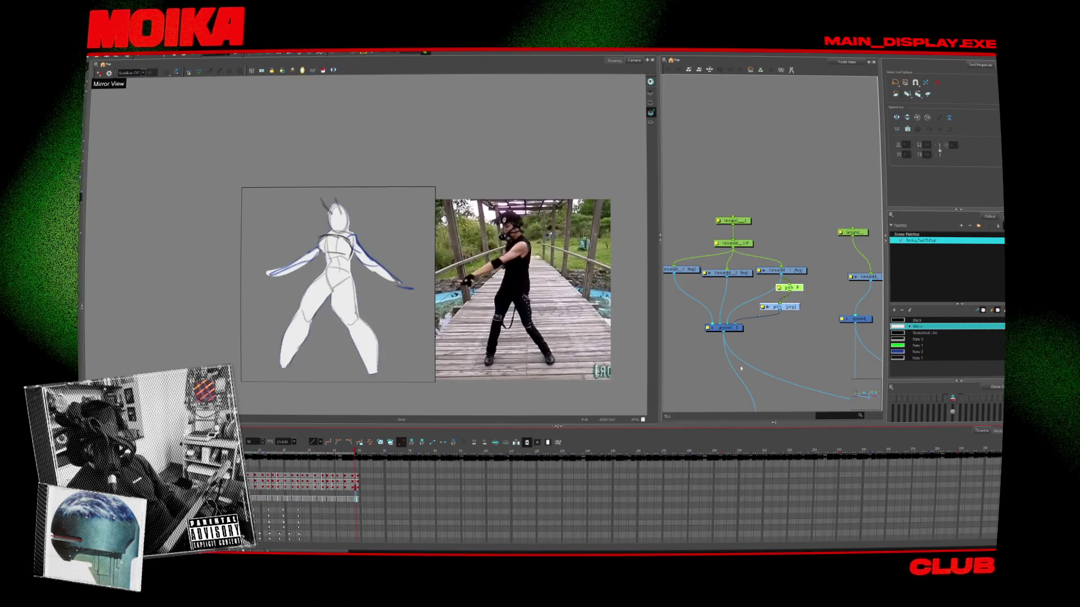
key(Delete)
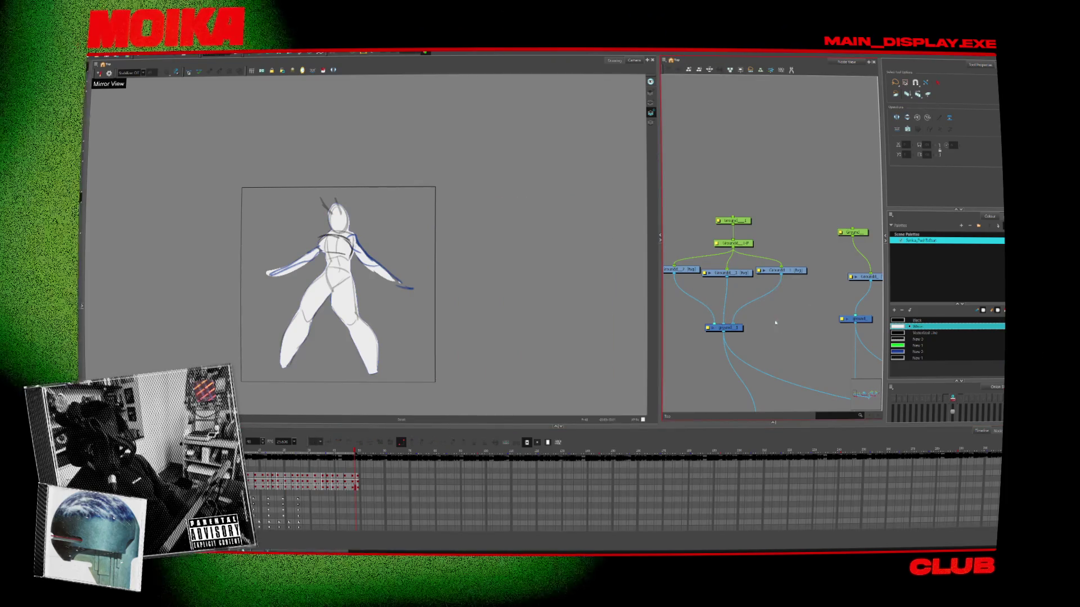
Step: Change the Write node's Movie Filename to Big_dance and close its Layer Properties
scroll(799, 303, down, 5)
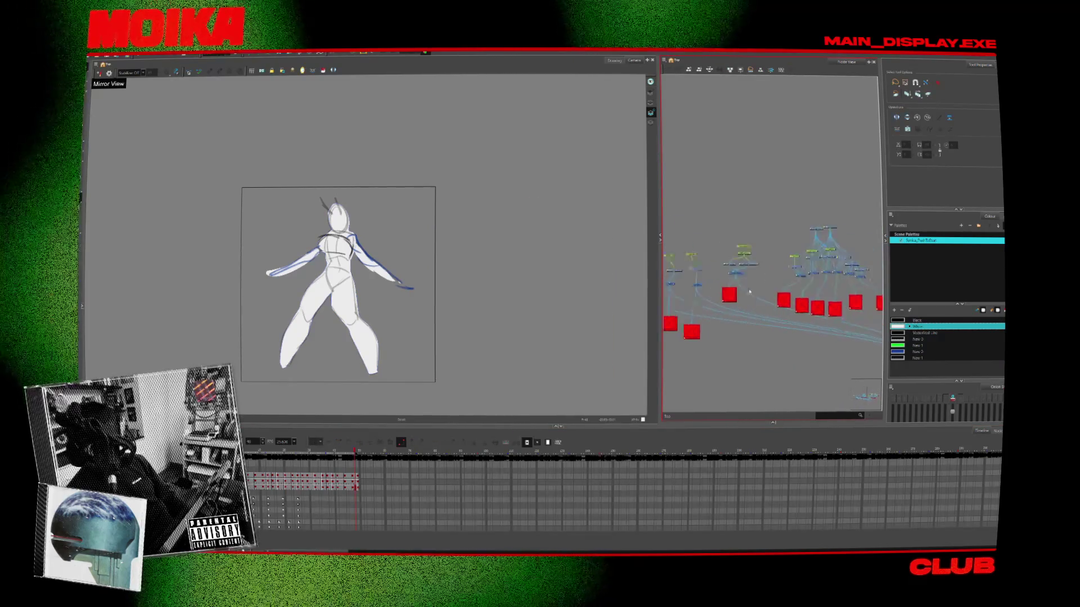
scroll(725, 297, up, 3)
scroll(724, 297, down, 3)
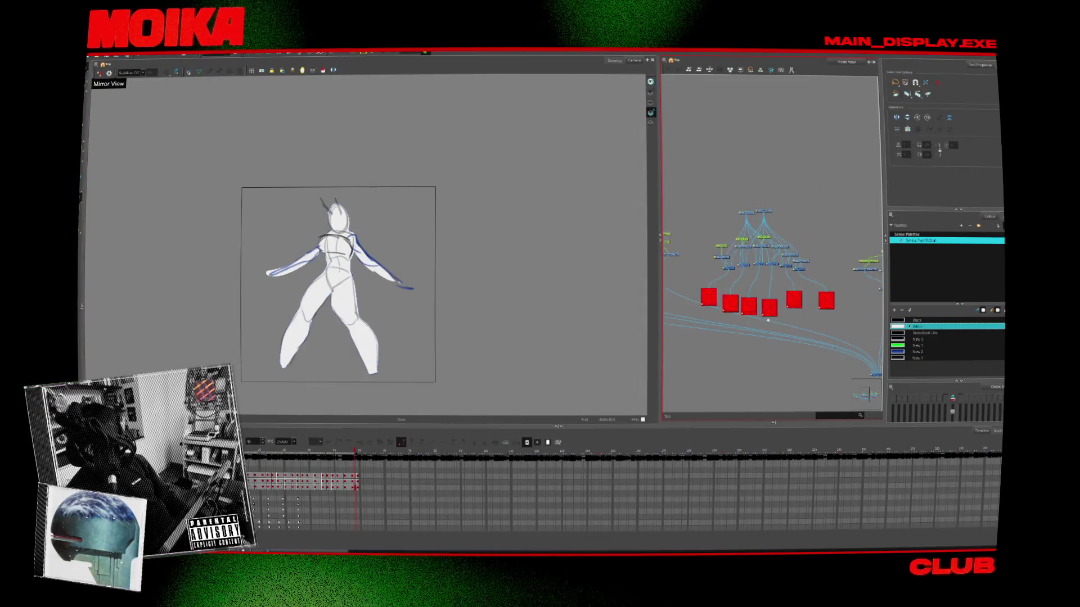
scroll(725, 296, up, 5)
scroll(731, 314, up, 3)
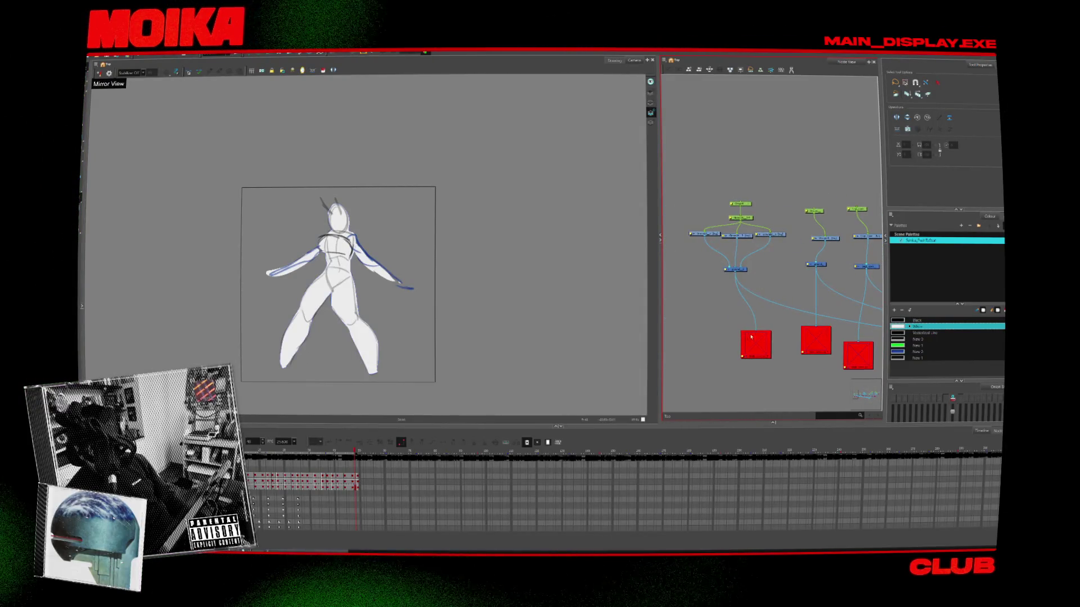
double_click(743, 354)
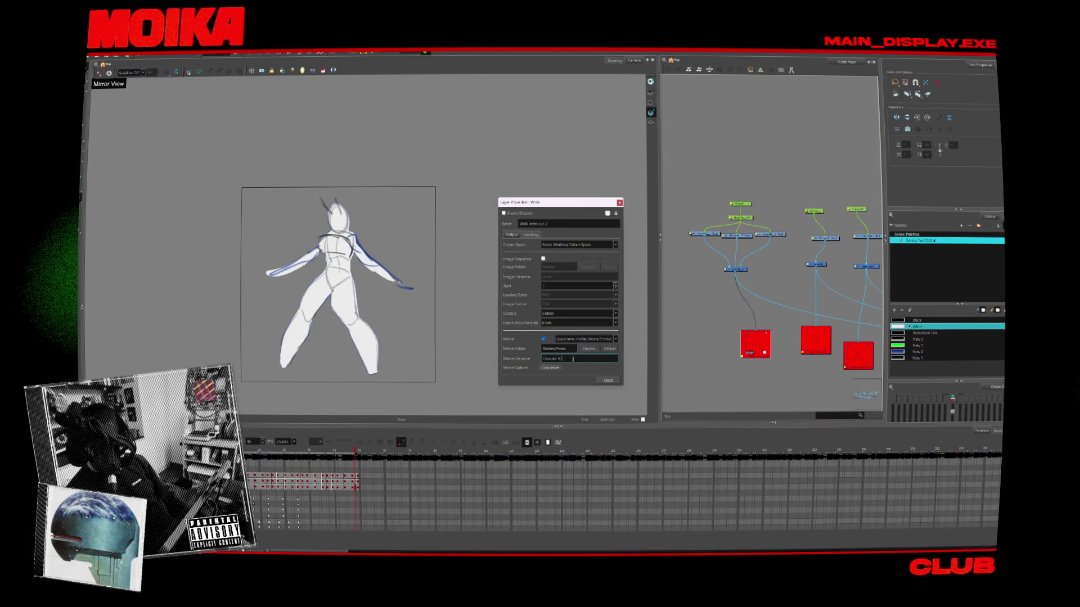
drag(559, 358, 535, 359)
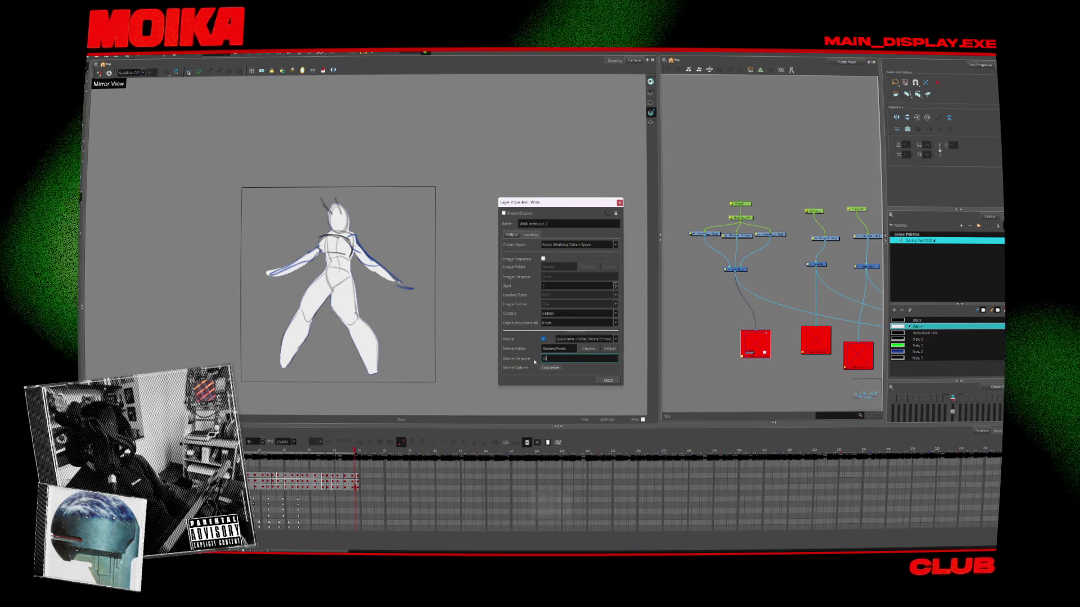
key(Caps_Lock)
text(o)
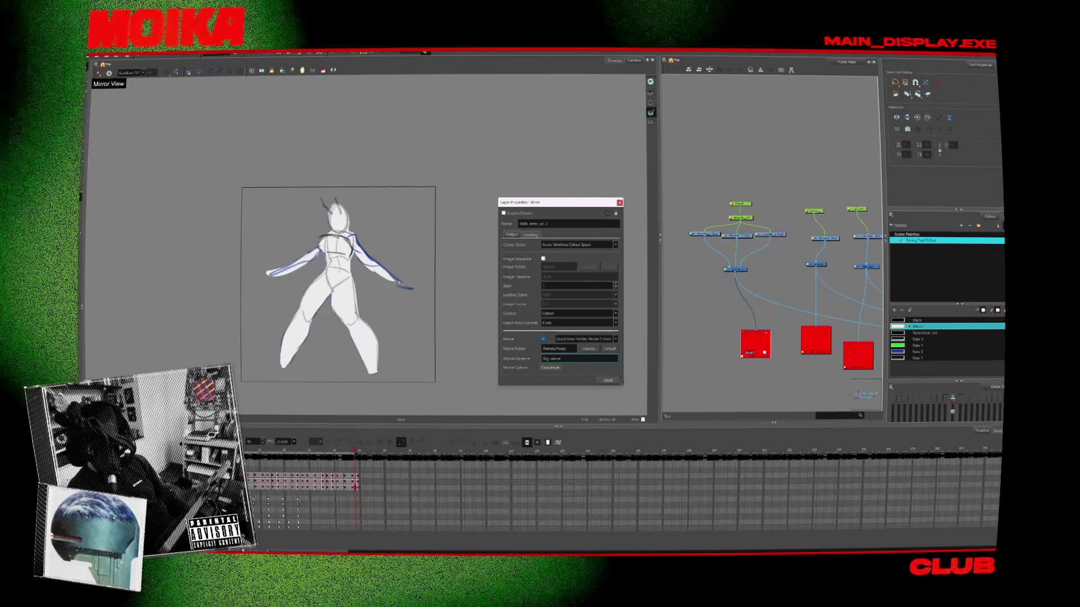
click(608, 380)
scroll(793, 363, down, 3)
middle_drag(794, 362, 753, 331)
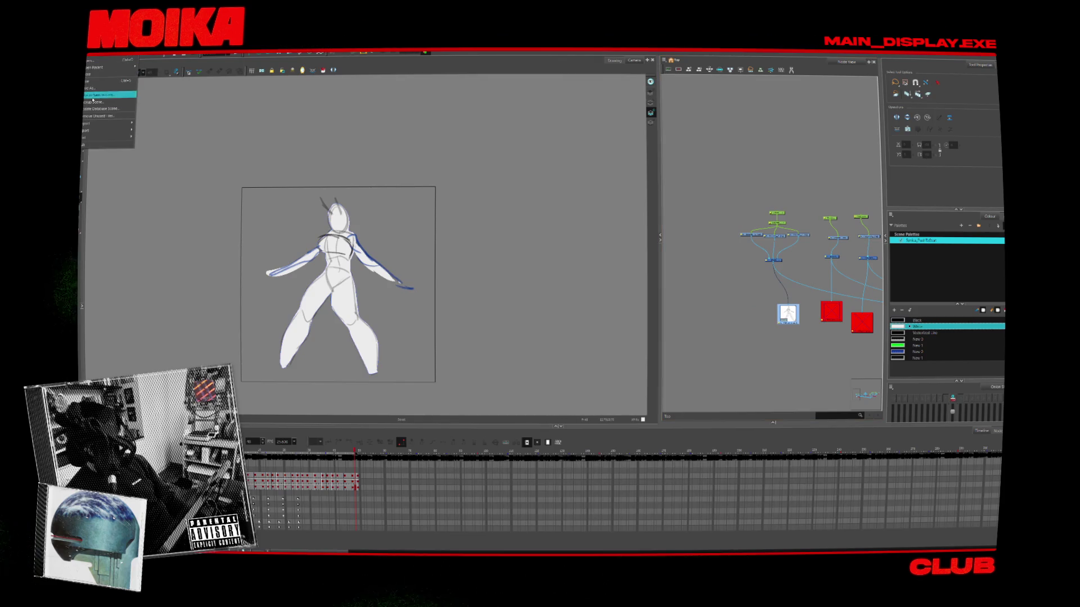
Step: Render the Write nodes over frames 1 to 48
mouse_move(107, 123)
click(168, 128)
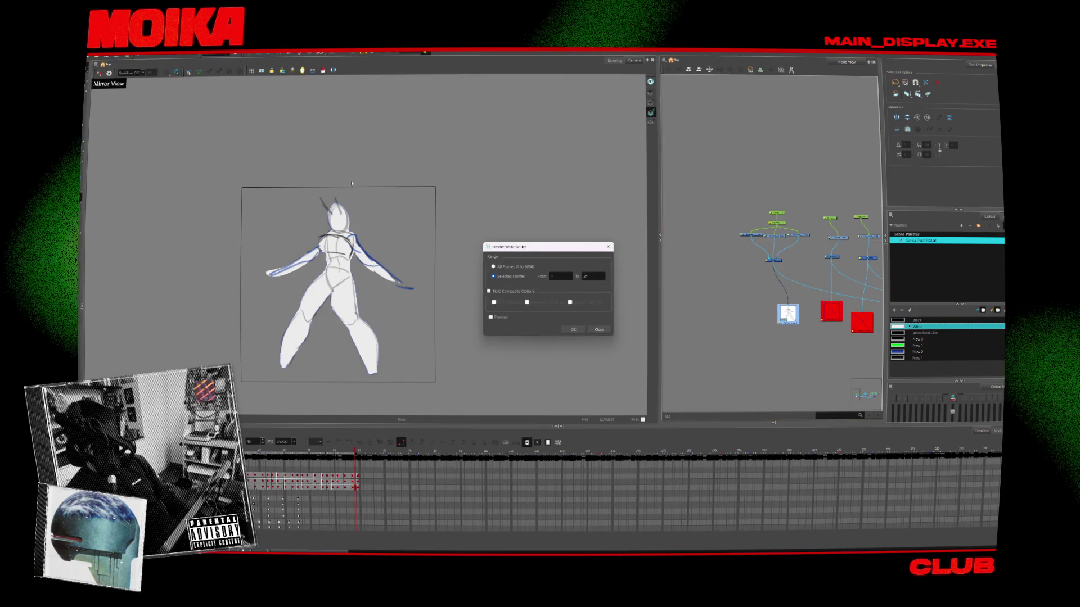
double_click(593, 276)
text(48)
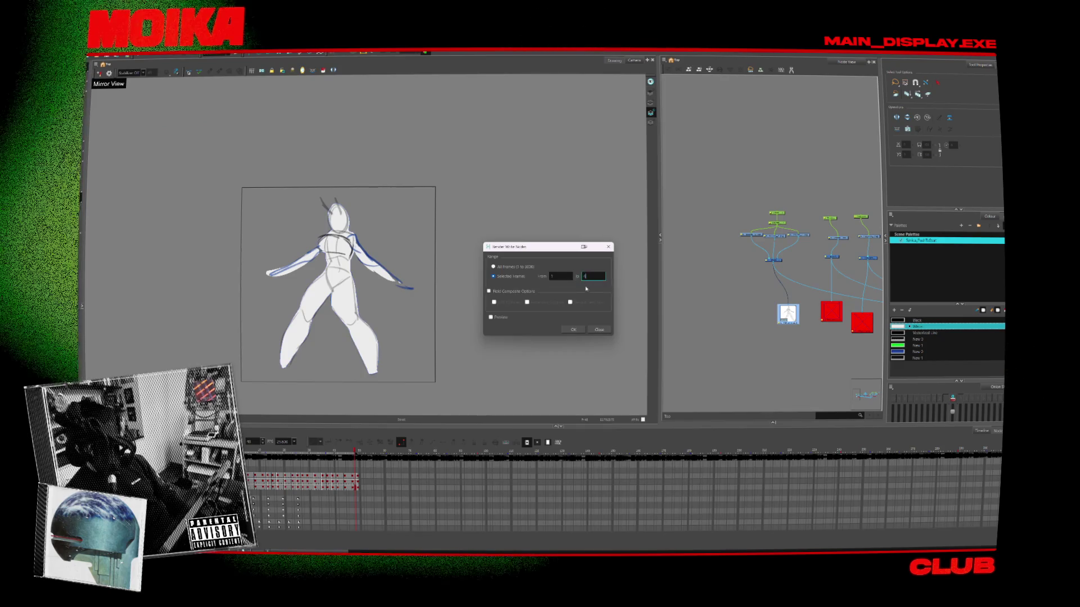
click(573, 330)
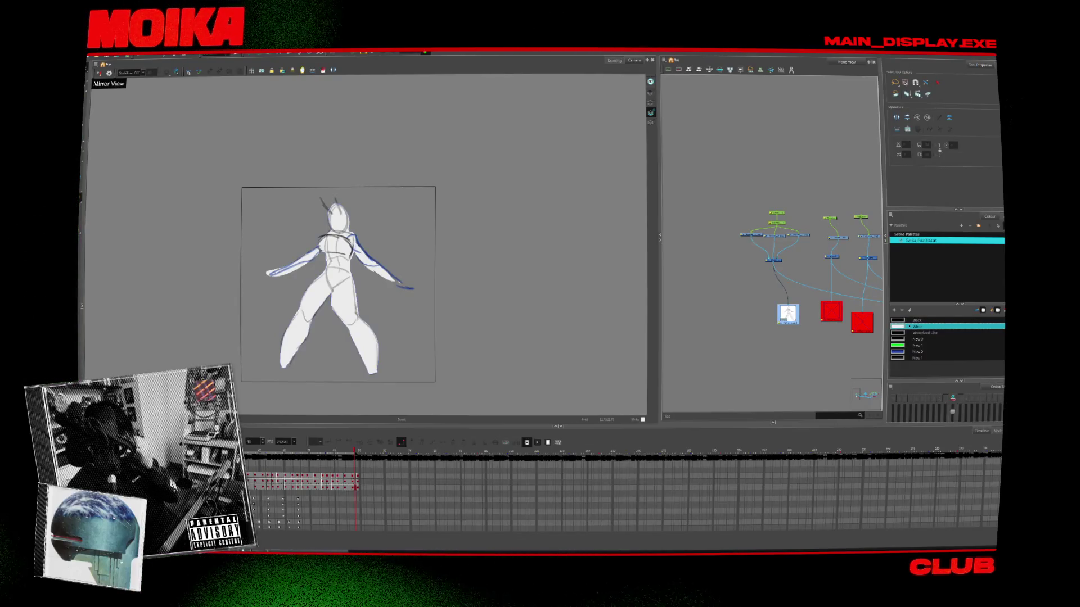
Step: Close the ScreenToGif editor and install its available update
click(647, 548)
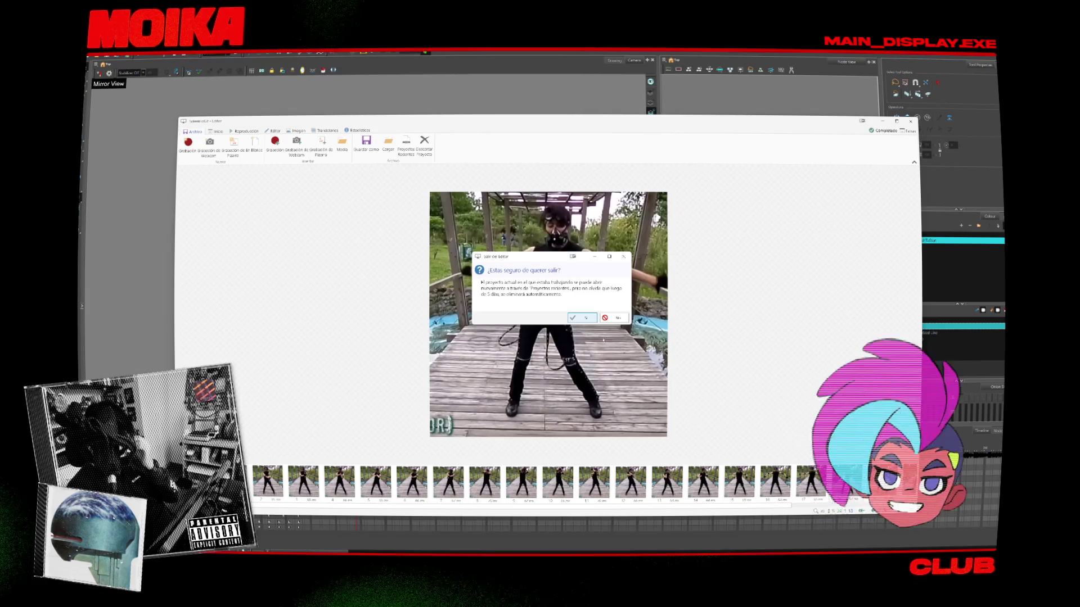
click(584, 319)
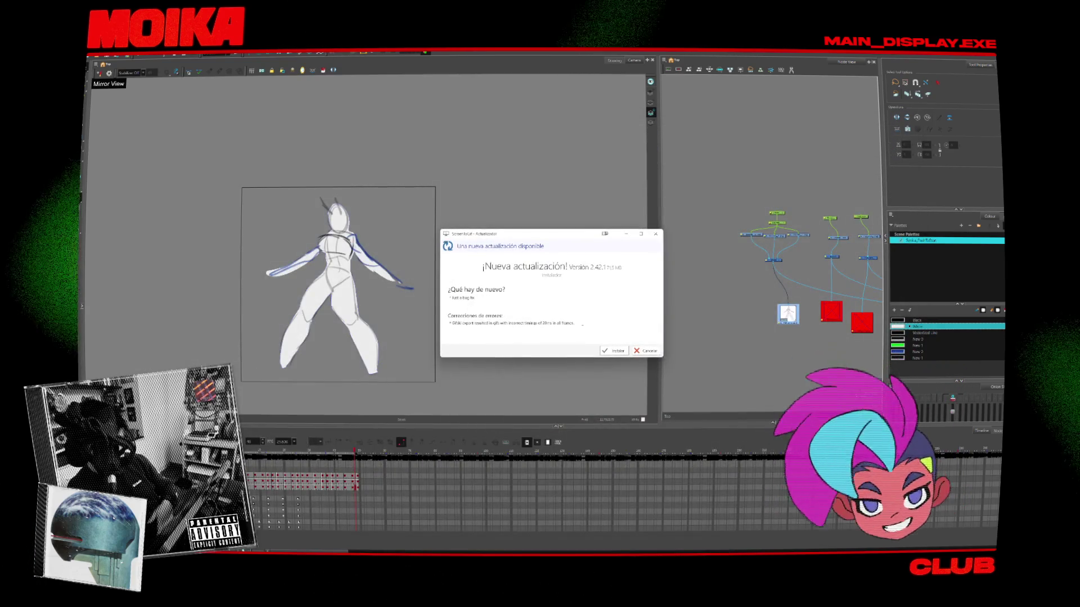
click(618, 351)
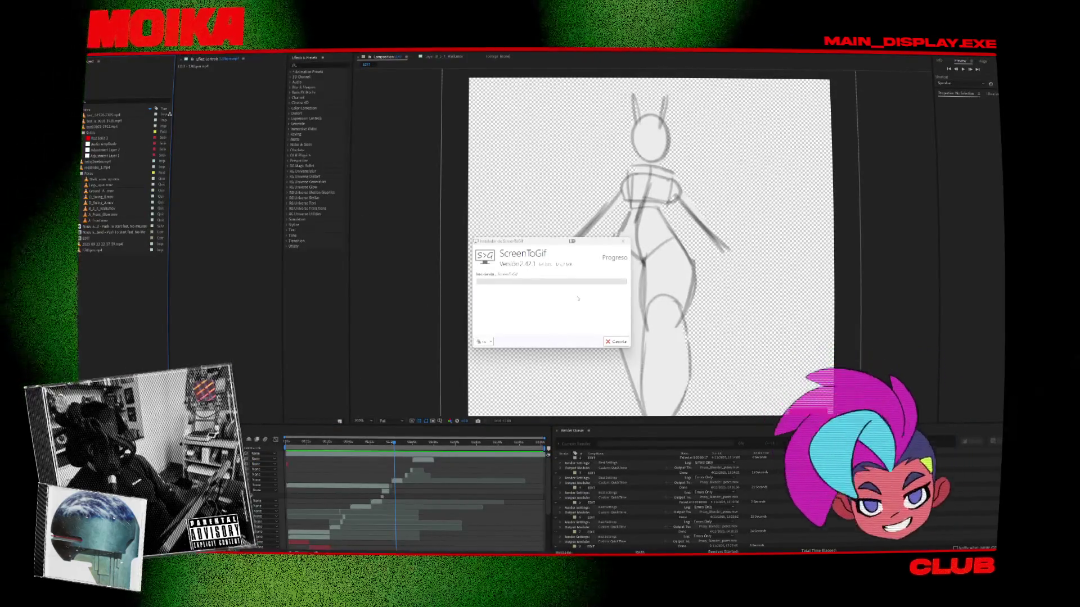
Step: Import the rendered Big_dance_.mov footage into the Project panel
click(622, 241)
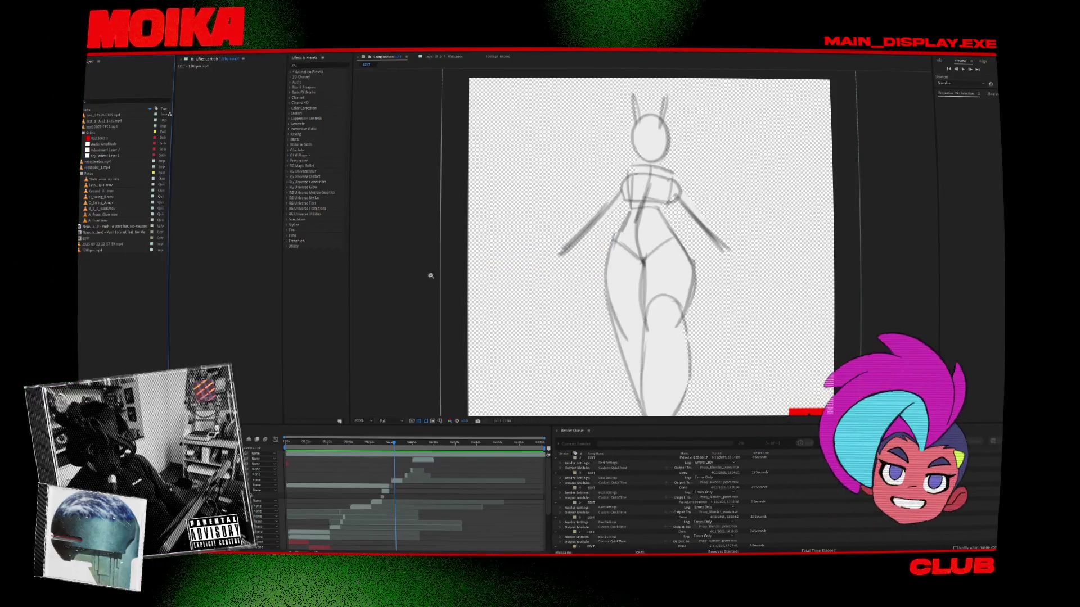
double_click(100, 298)
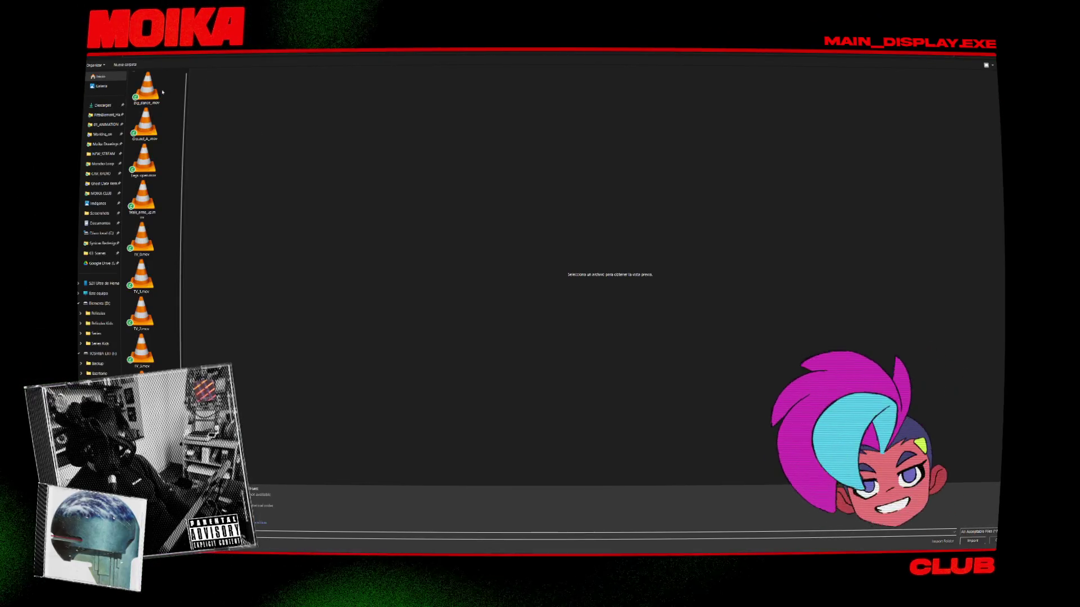
double_click(163, 95)
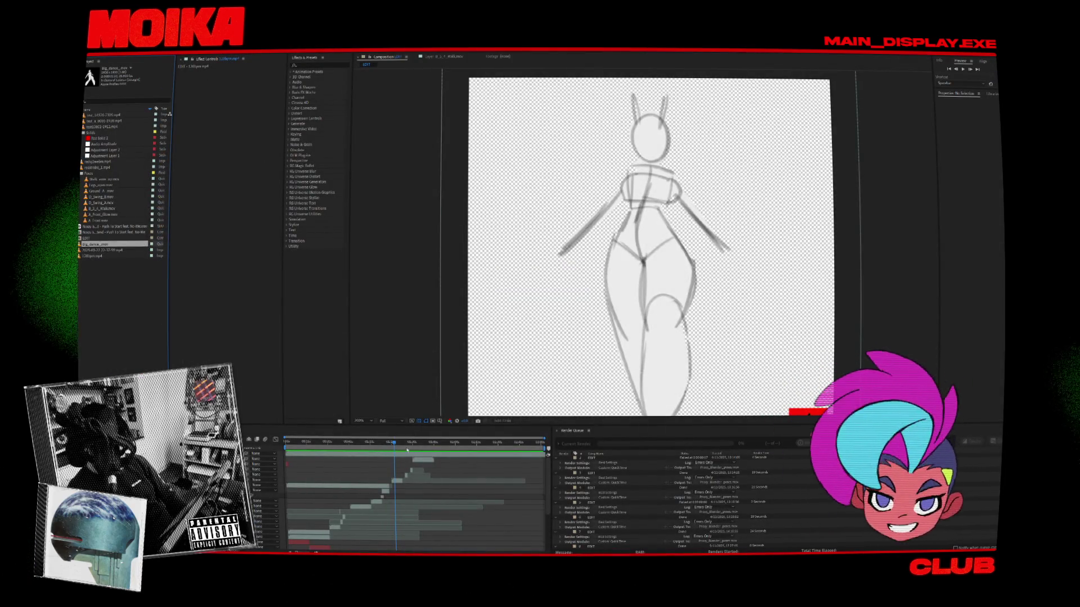
Step: Extend the D_Swing_A clip's out point to the playhead and view at 100%
click(386, 443)
drag(386, 444, 388, 444)
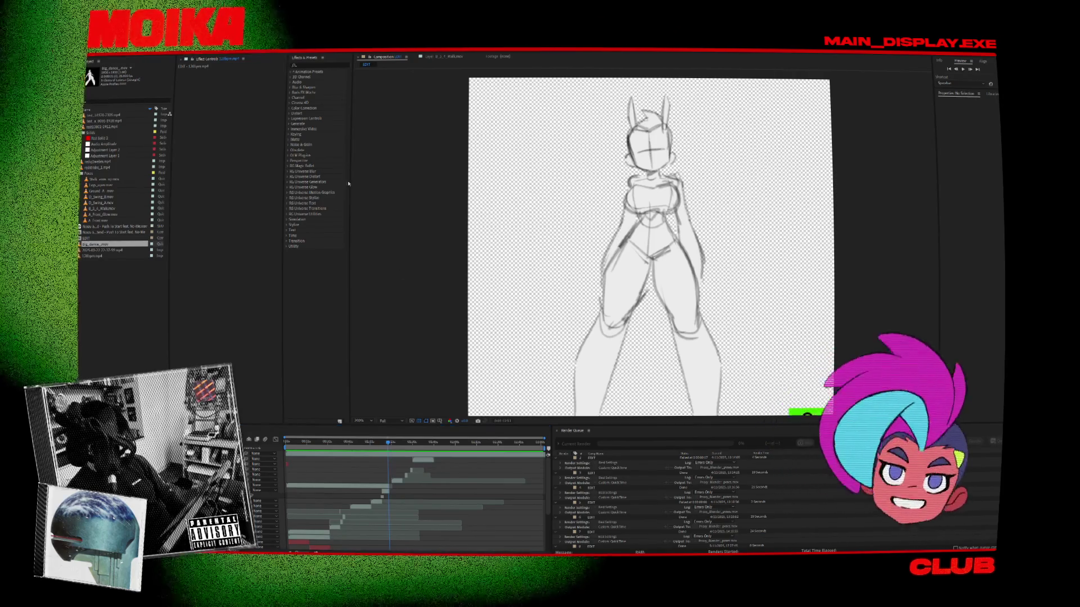
click(381, 444)
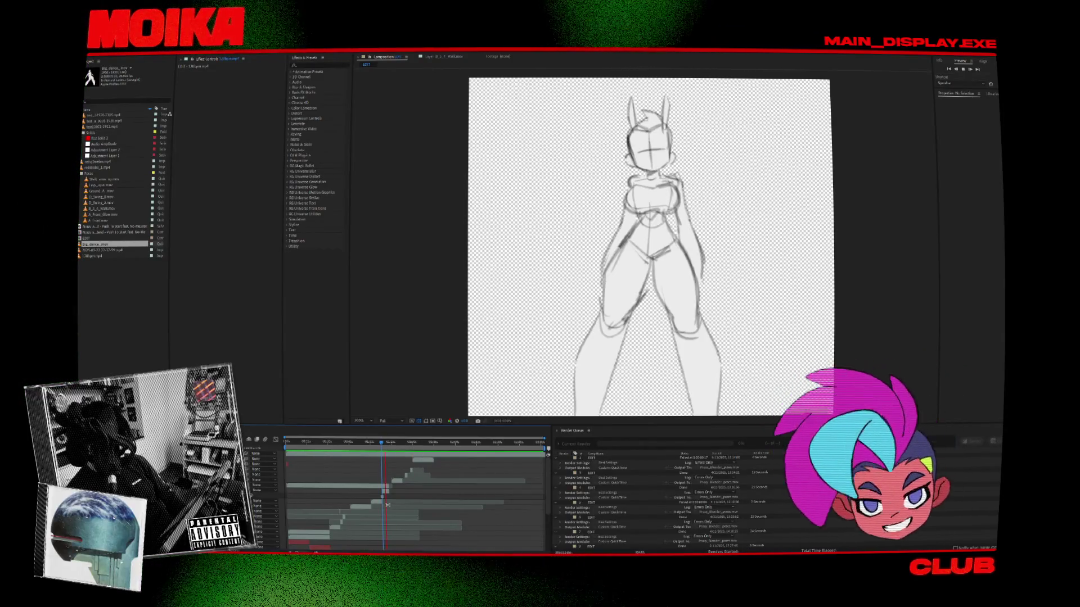
alt+scroll(388, 506, up, 3)
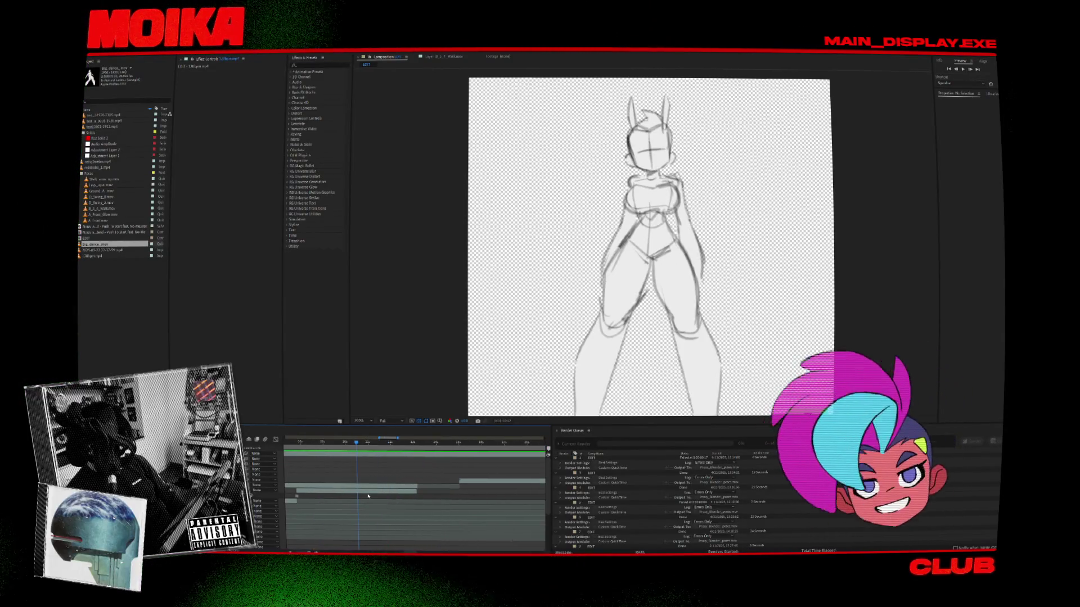
click(324, 492)
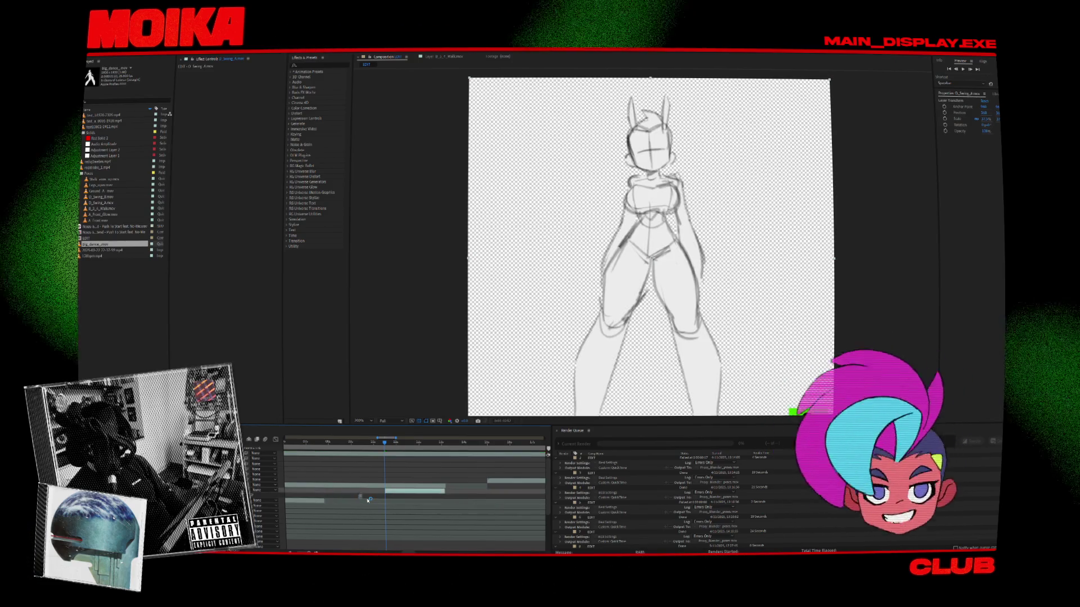
drag(387, 499, 385, 500)
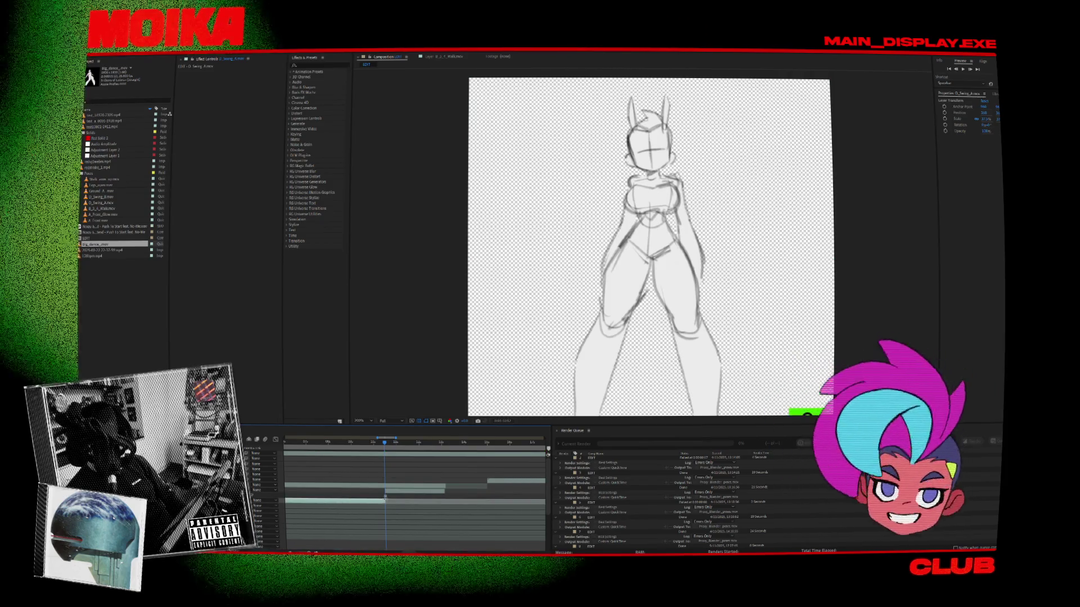
click(361, 443)
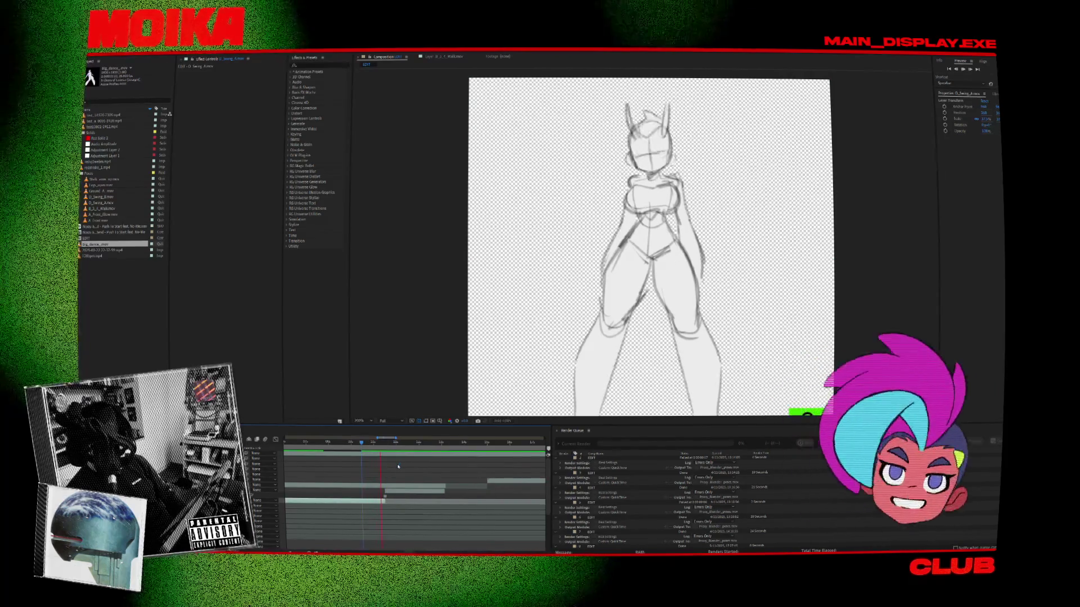
key(comma)
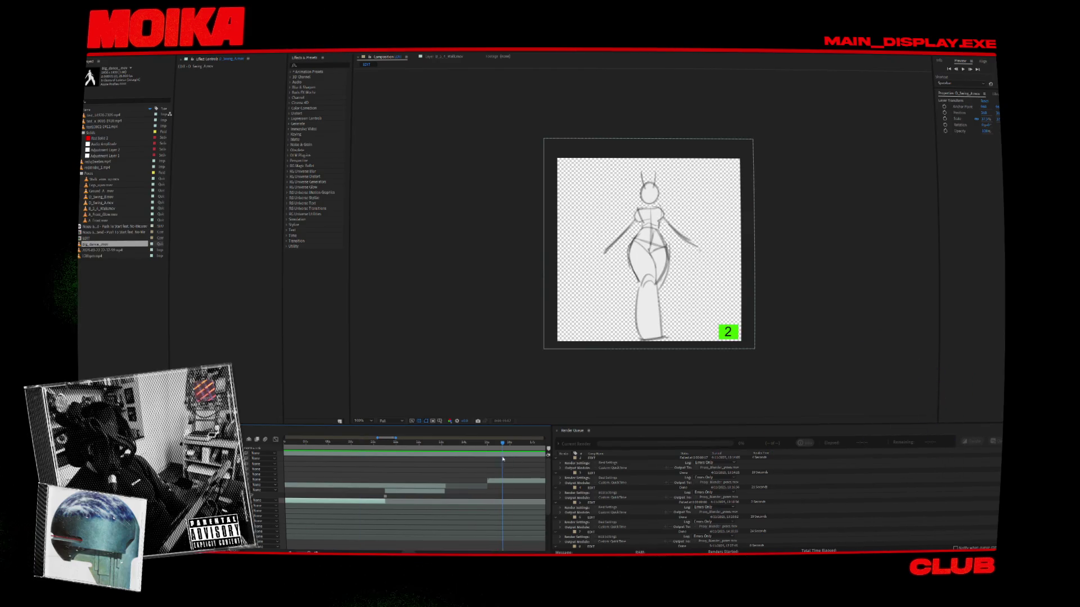
Step: Select the Walk_arms_up layer, move the current time later and preview the animation
click(505, 481)
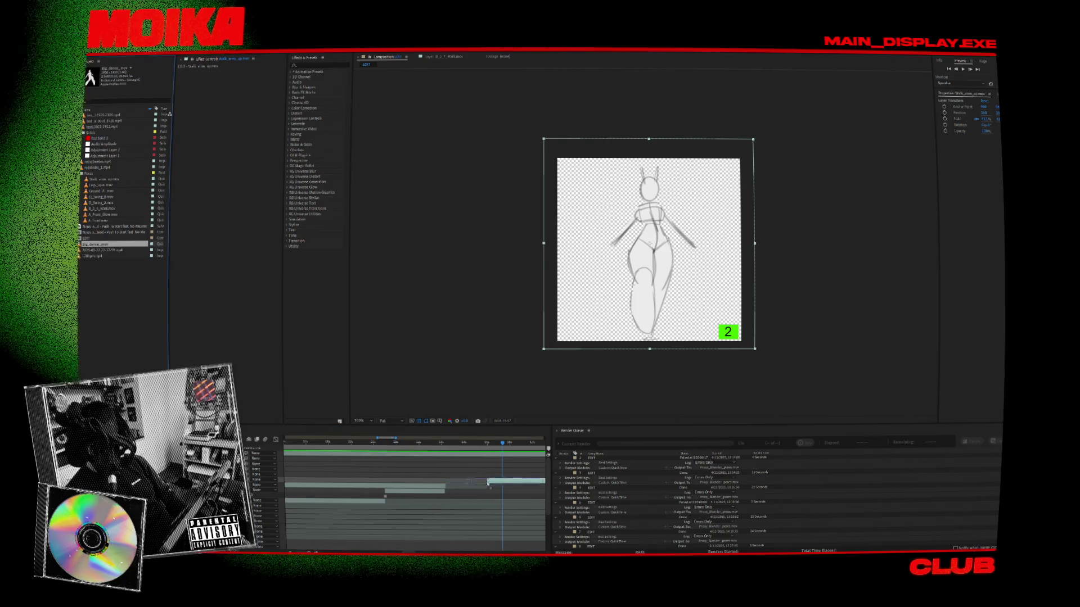
click(487, 445)
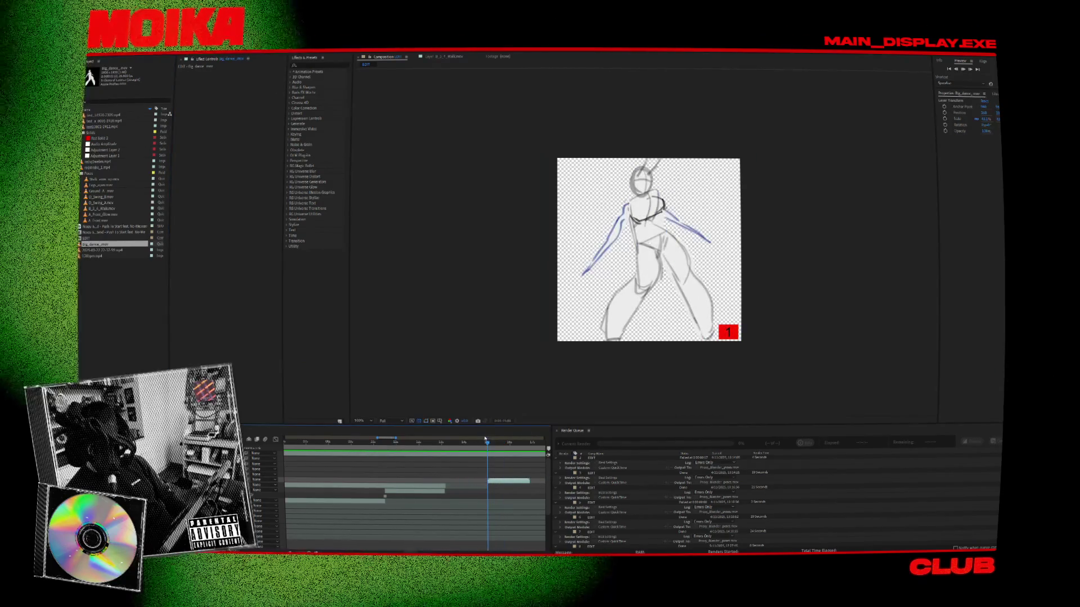
right_click(507, 481)
mouse_move(540, 327)
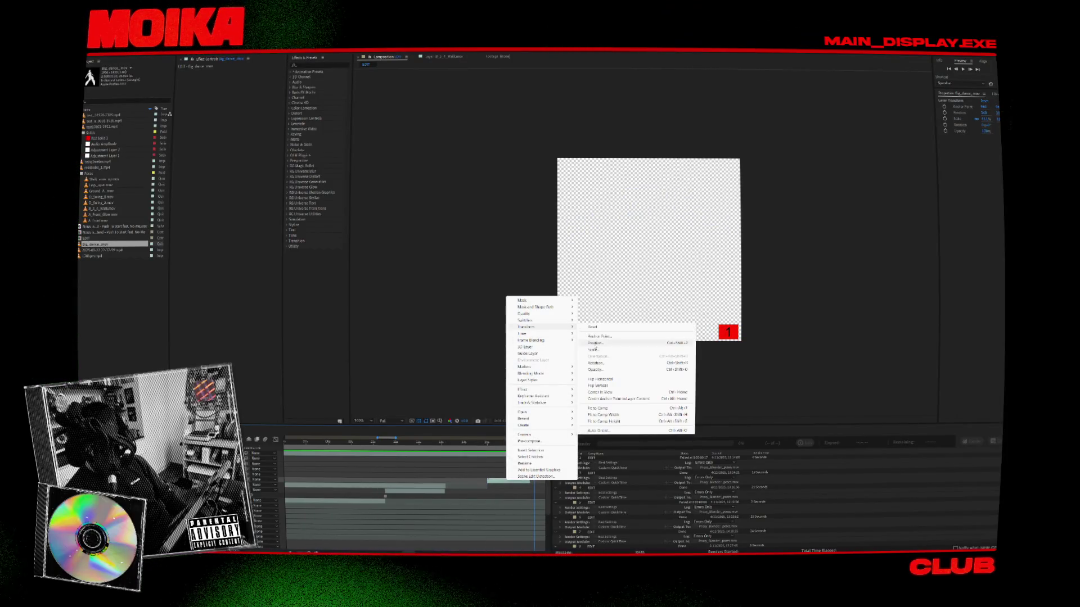
key(Escape)
click(463, 444)
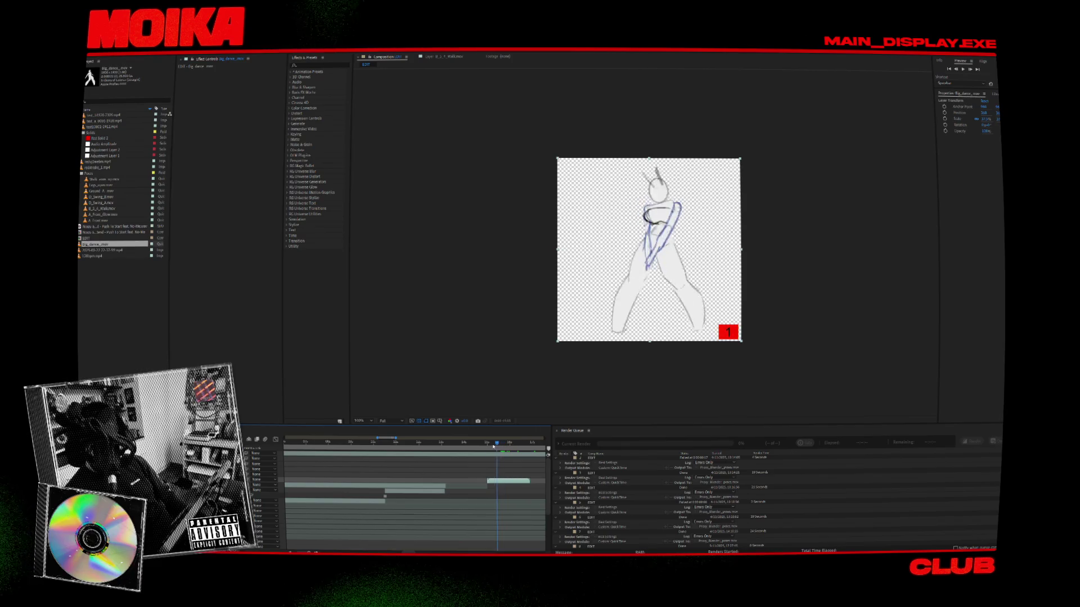
key(space)
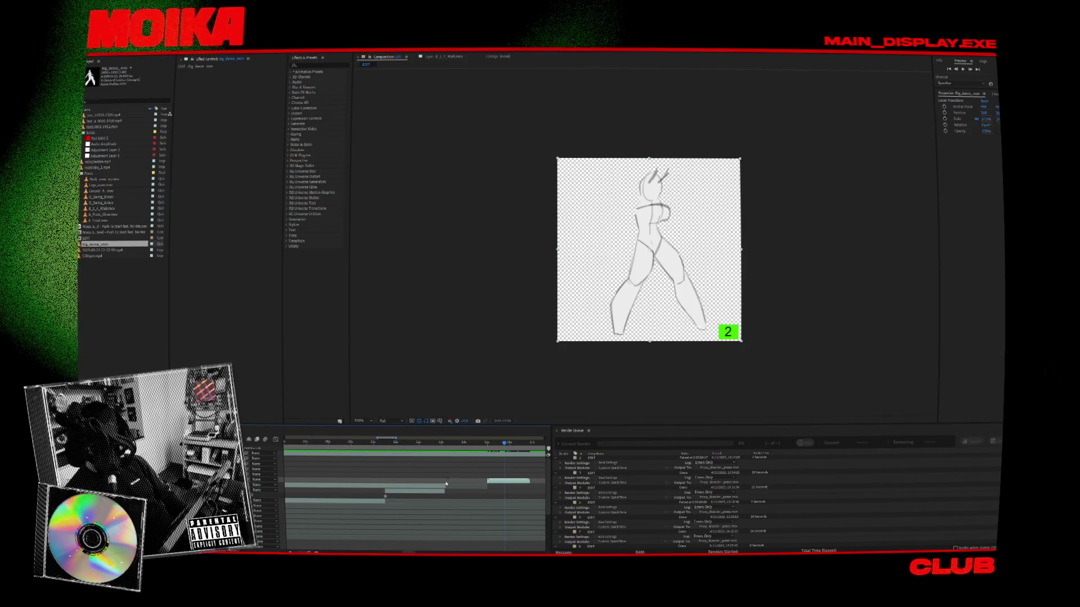
Step: Lengthen D_Swing_A further alongside Big_dance and bring up the Big_dance_mov footage options
click(415, 491)
drag(444, 490, 514, 491)
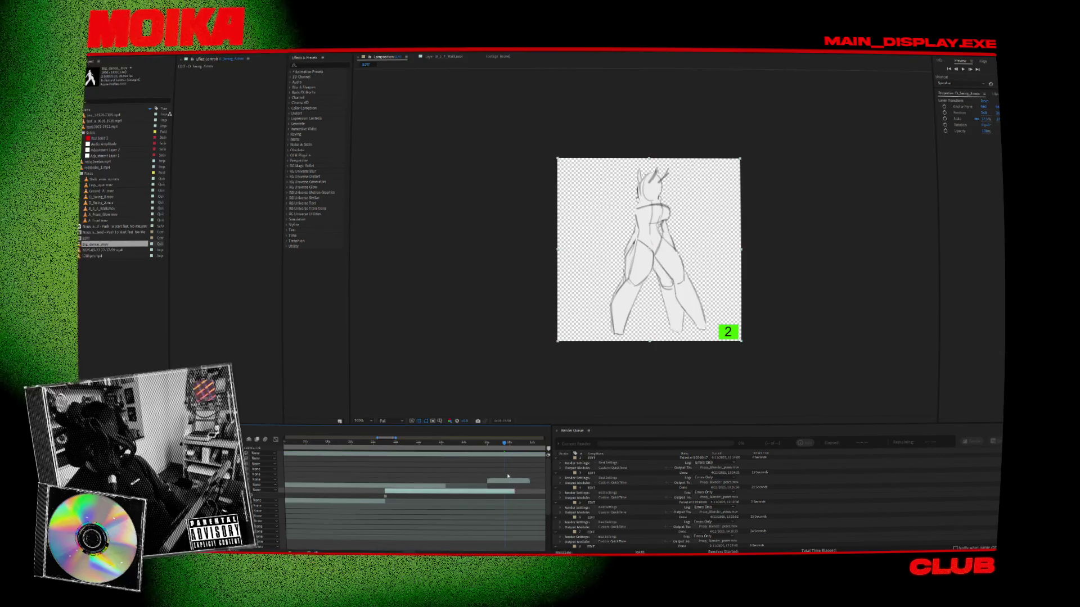
click(497, 444)
key(space)
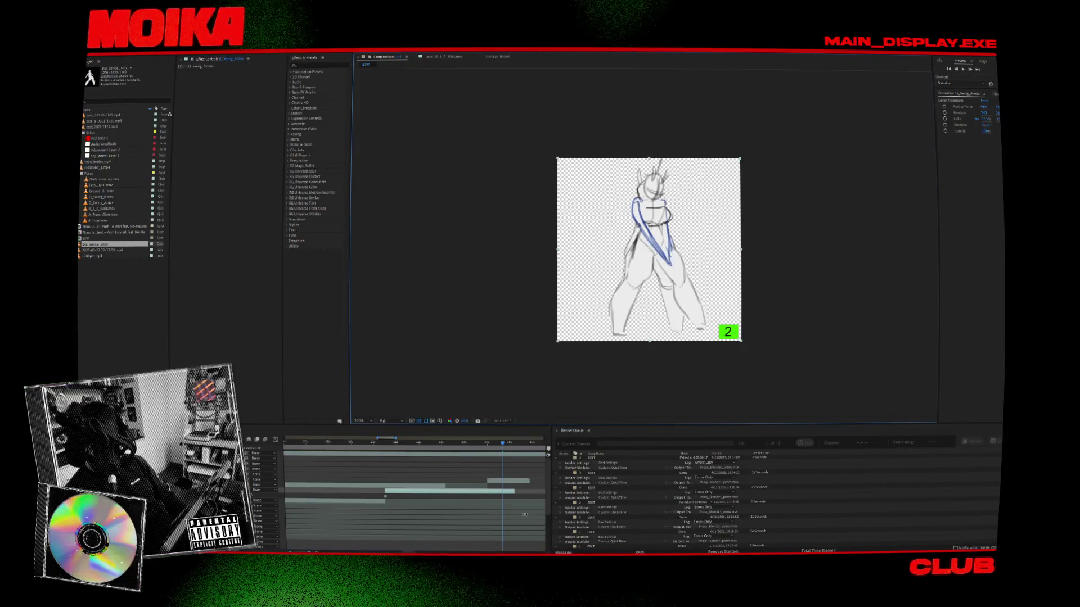
click(510, 482)
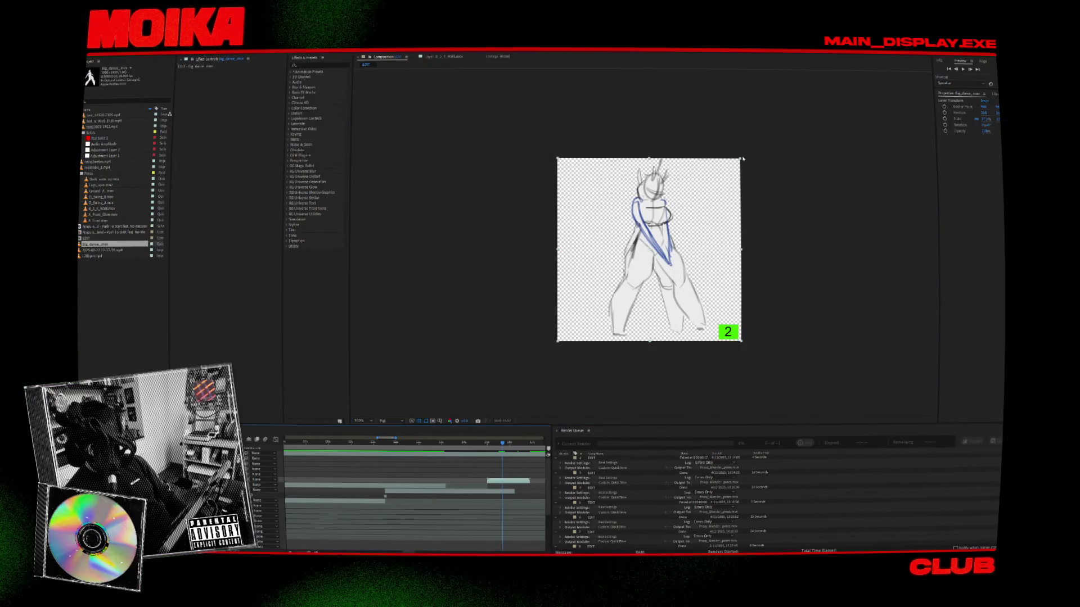
click(731, 176)
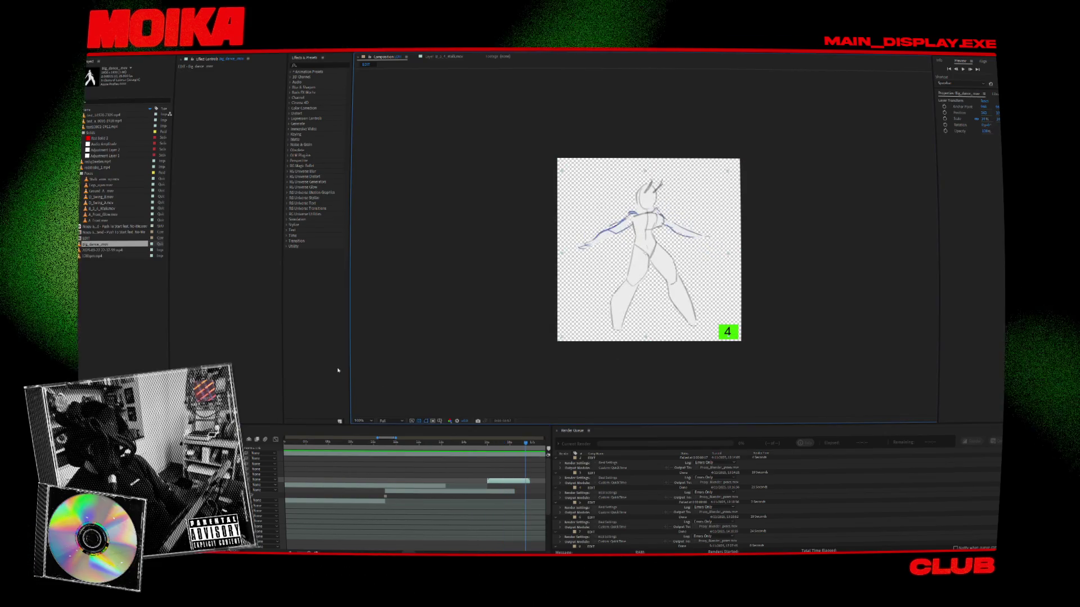
right_click(124, 244)
Step: Set the dance sketch footage's Loop to 1 in Interpret Footage
mouse_move(156, 289)
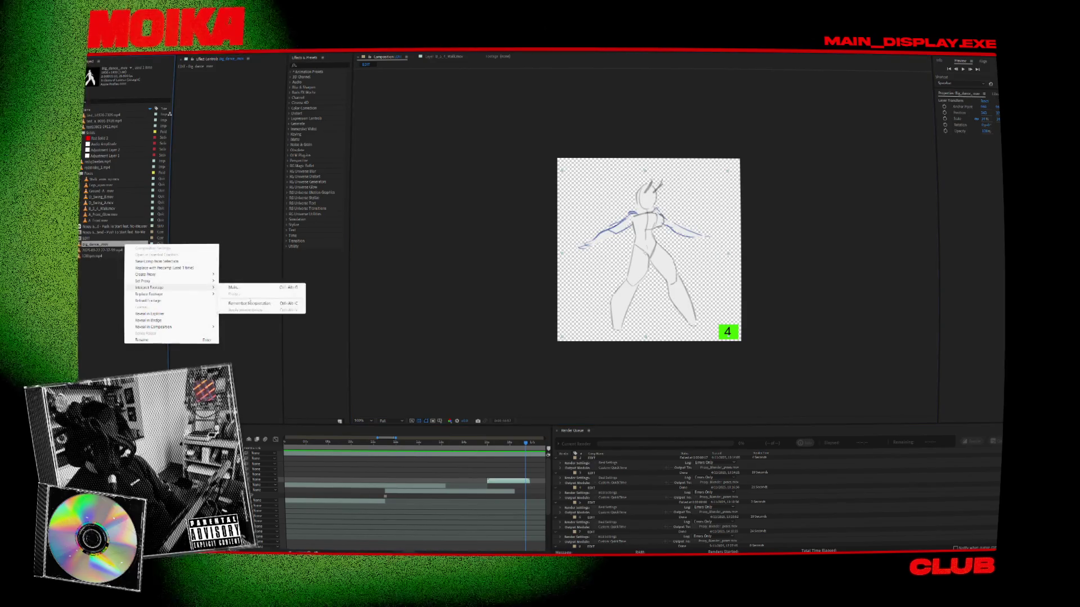
click(230, 288)
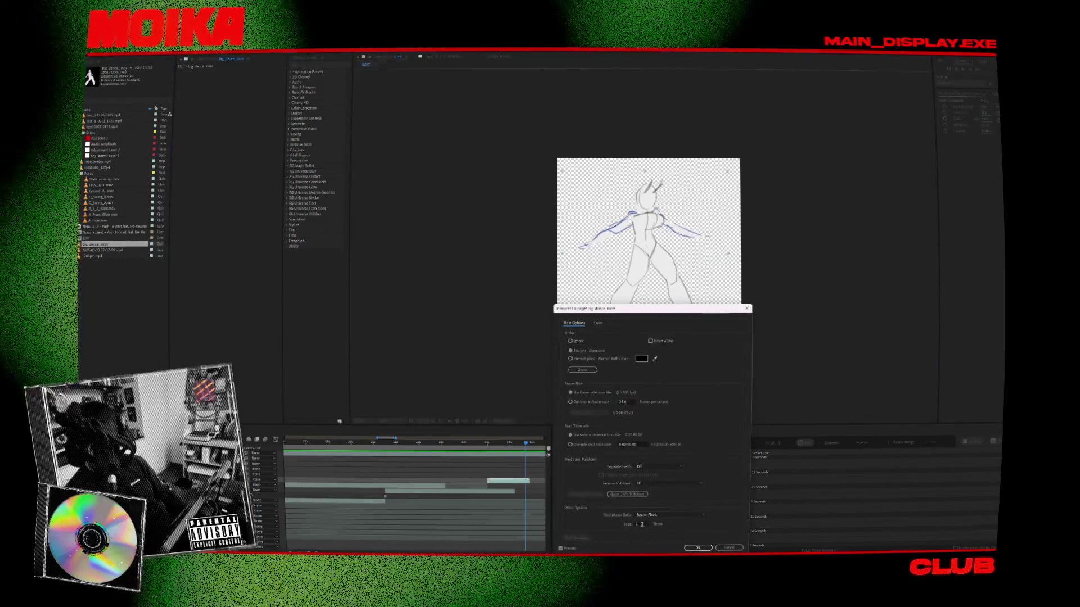
click(642, 524)
key(Return)
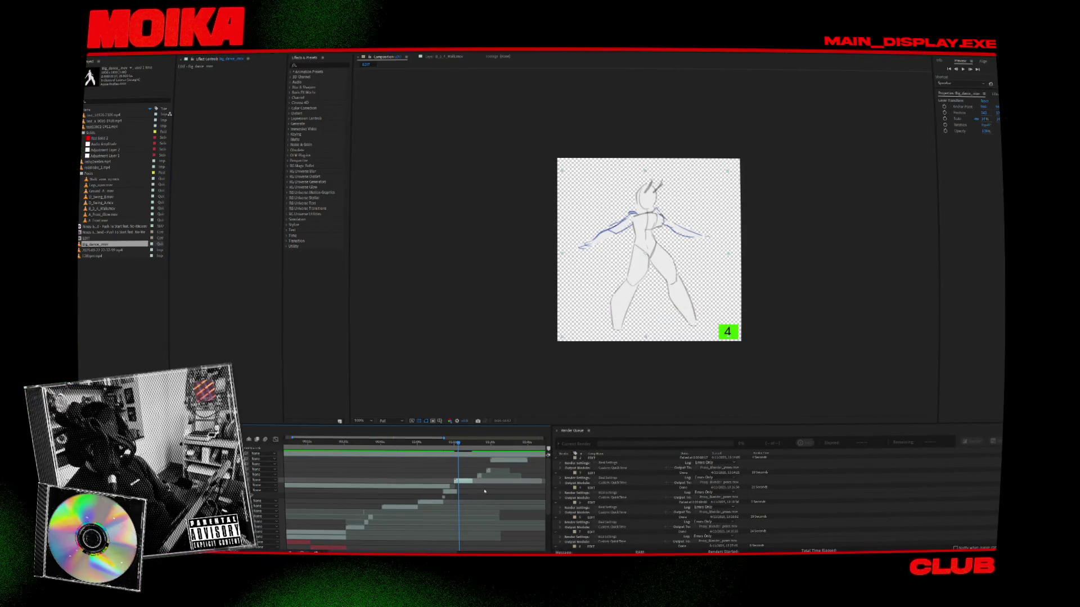
Step: Scrub the composition timeline and RAM-preview the dance animation
alt+scroll(463, 499, up, 3)
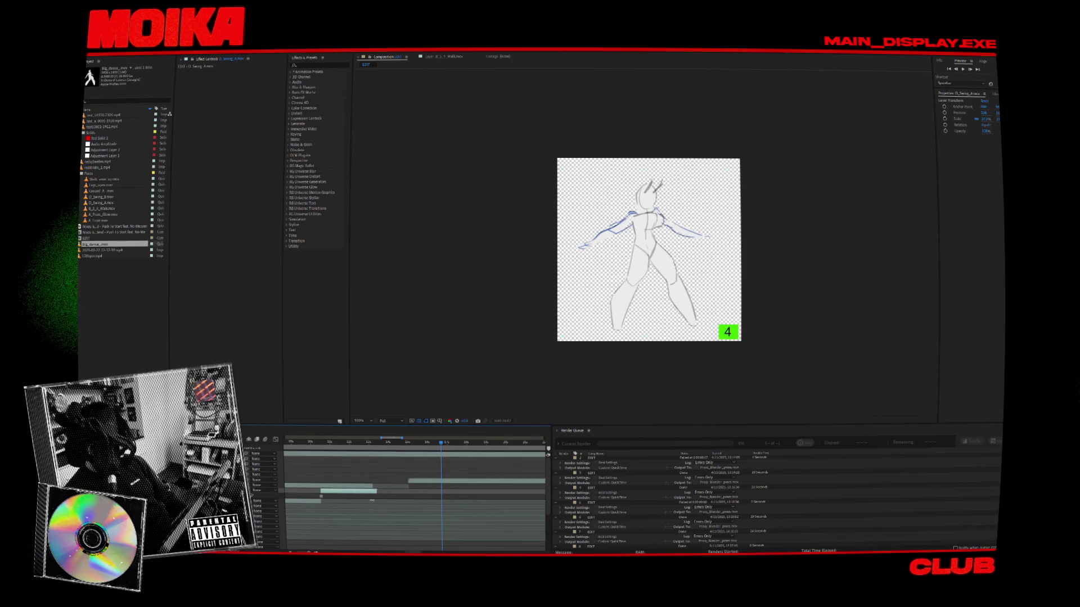
click(400, 443)
drag(400, 446, 409, 447)
key(space)
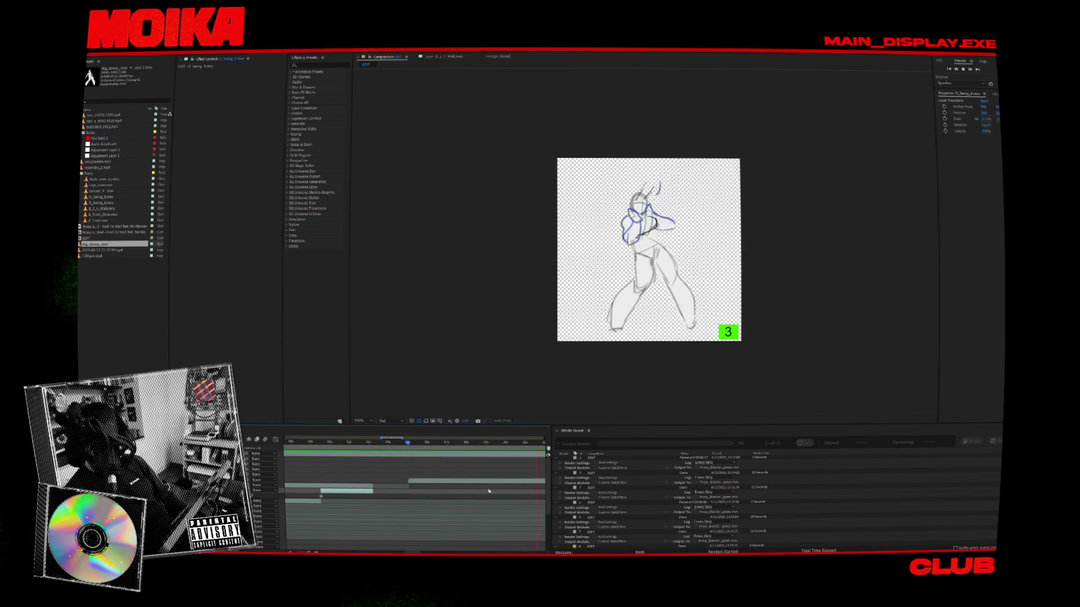
scroll(479, 458, down, 3)
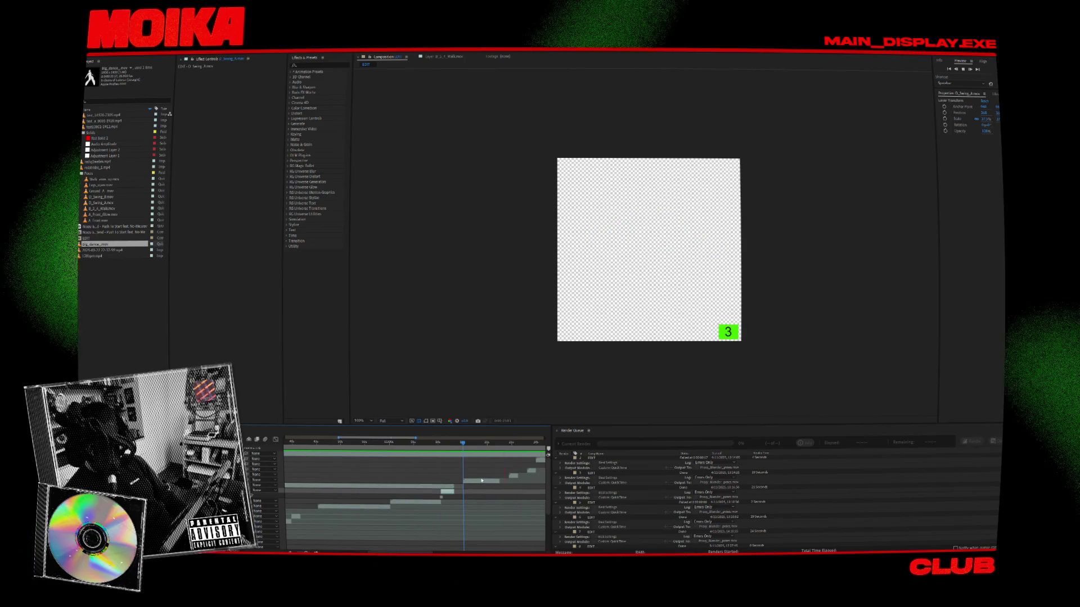
scroll(452, 455, up, 2)
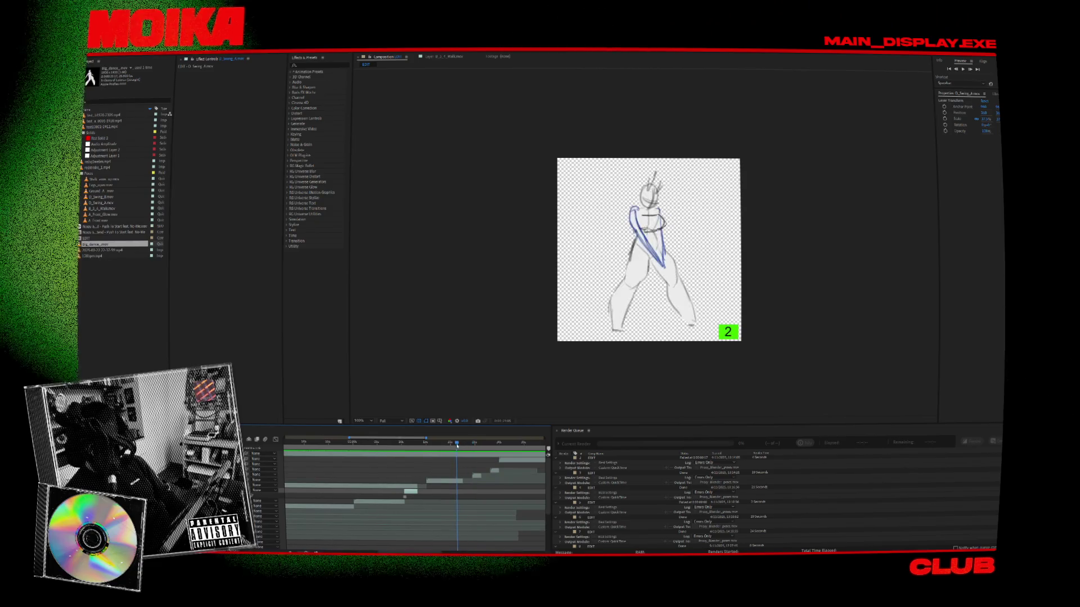
drag(427, 453, 394, 458)
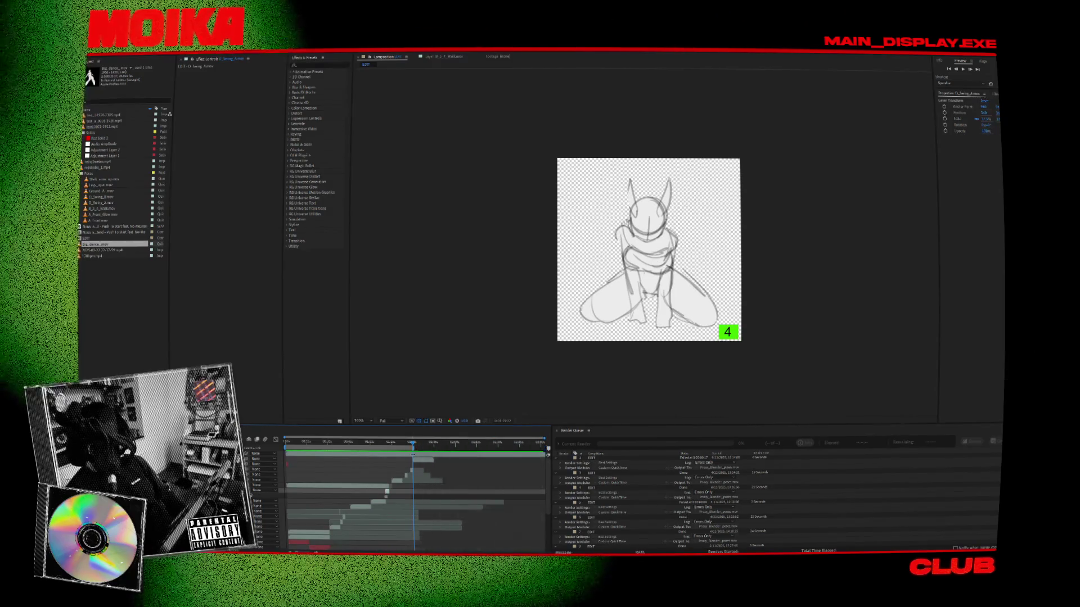
scroll(614, 516, down, 2)
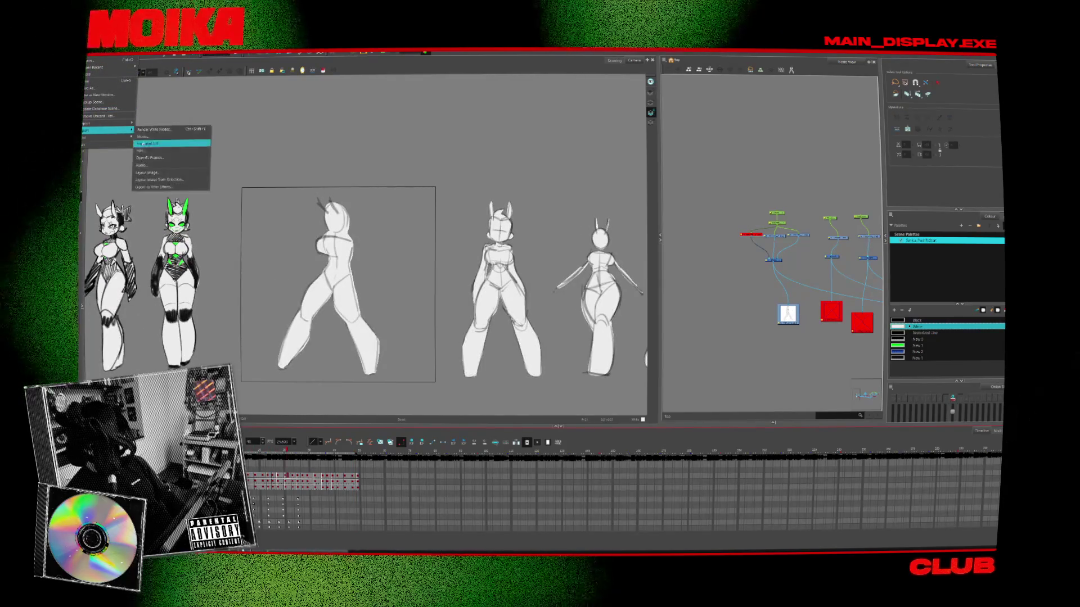
Step: Export the scene via Render Write Nodes and confirm with OK
click(142, 130)
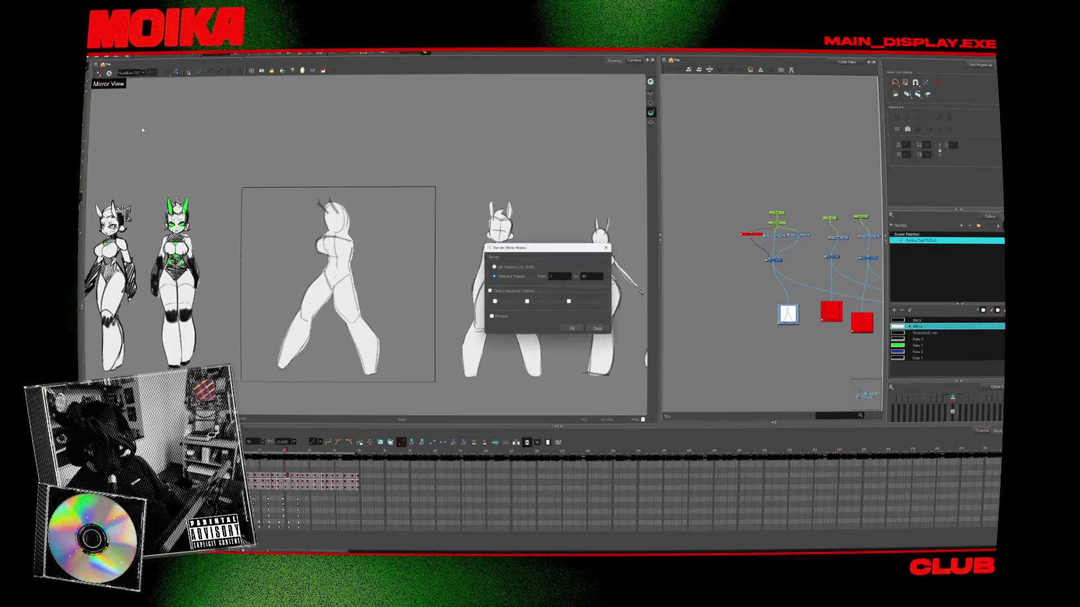
click(581, 332)
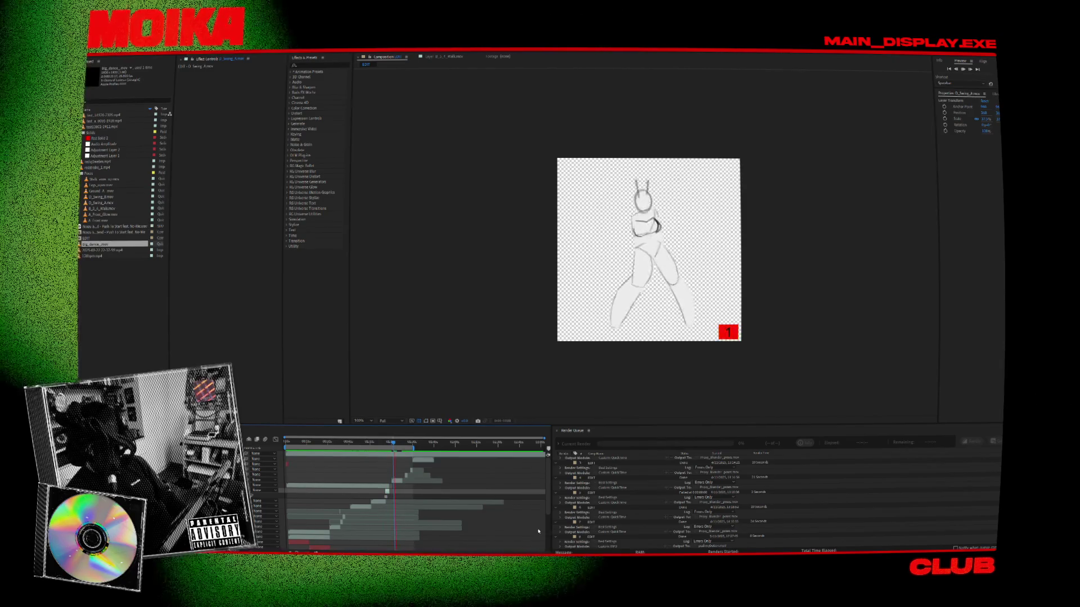
Step: Duplicate the last Render Queue item, render it over the existing output, and dismiss the error
key(space)
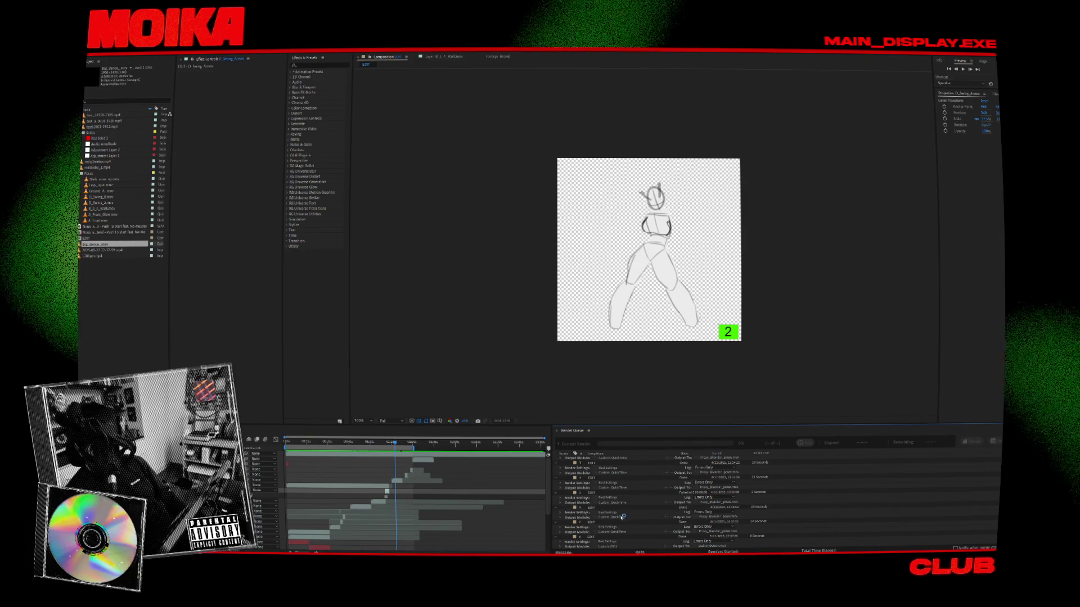
click(605, 522)
key(ctrl+d)
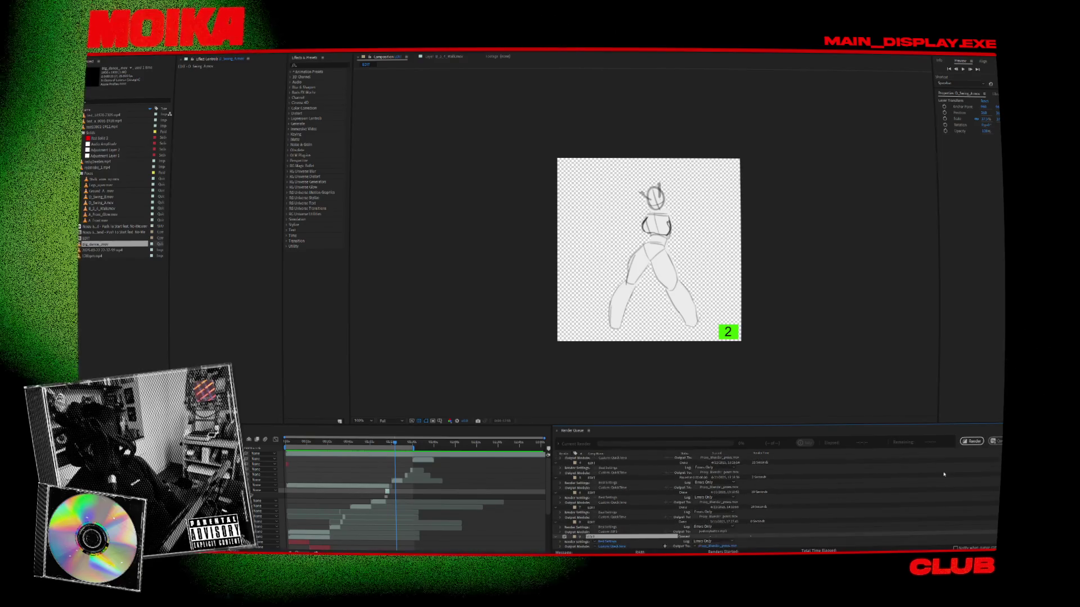
click(971, 441)
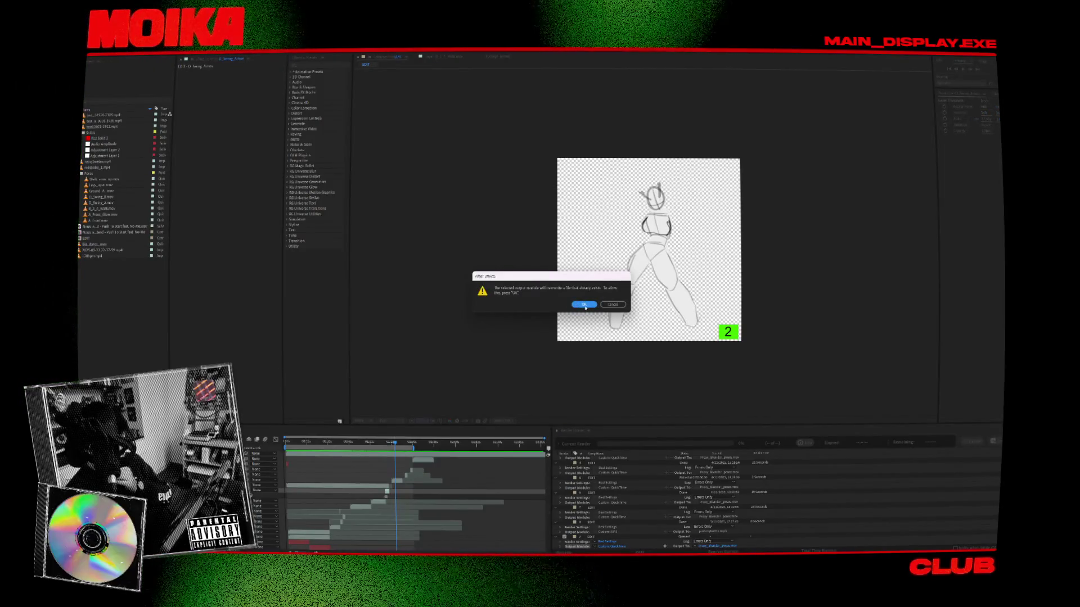
click(584, 305)
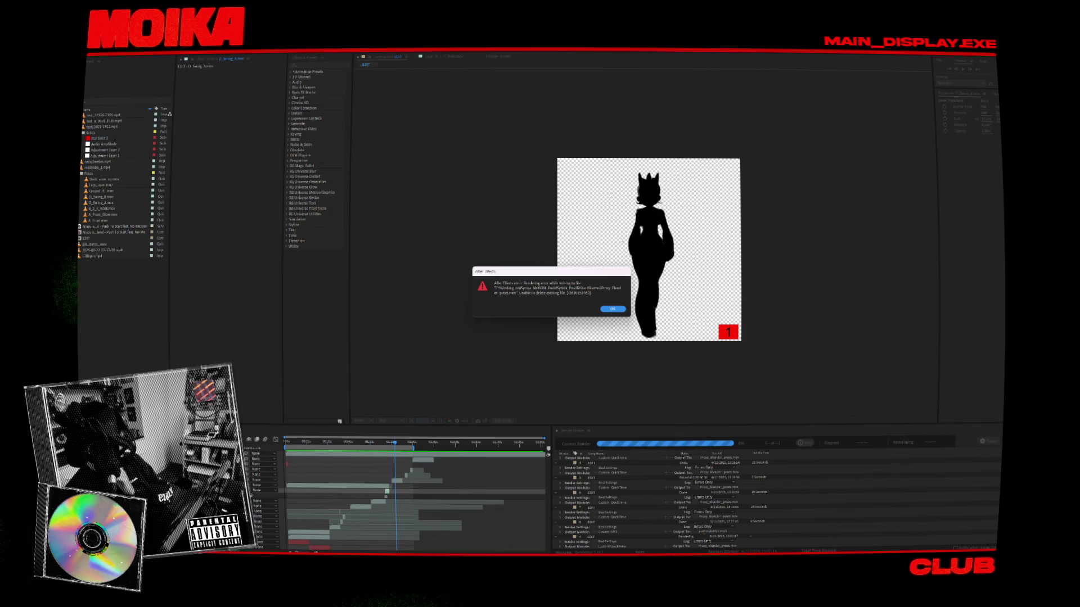
click(618, 309)
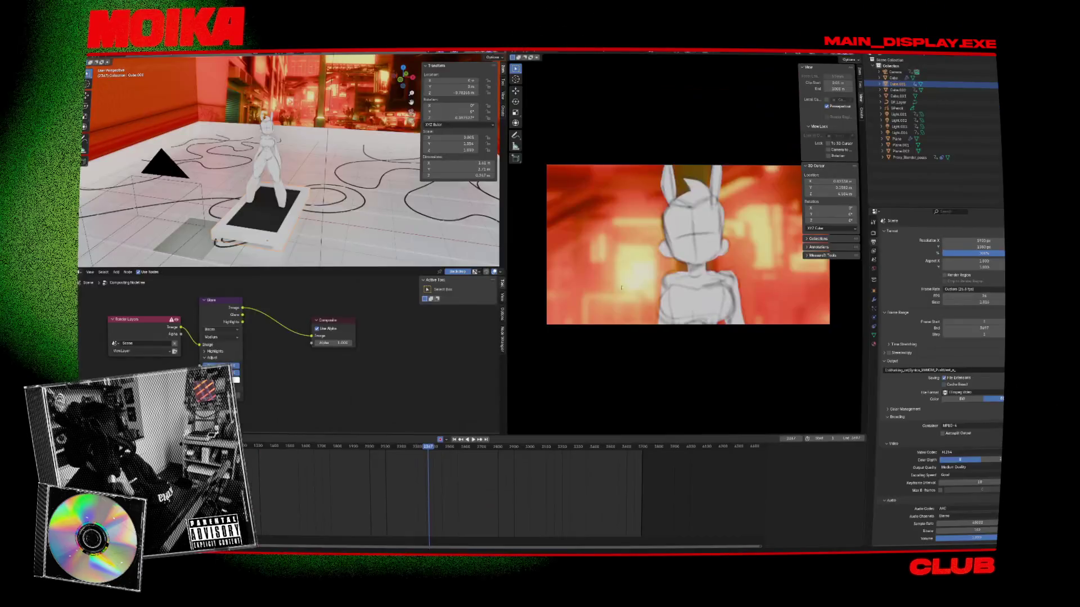
Step: Start a new General scene in Blender without saving the club scene changes
key(ctrl+q)
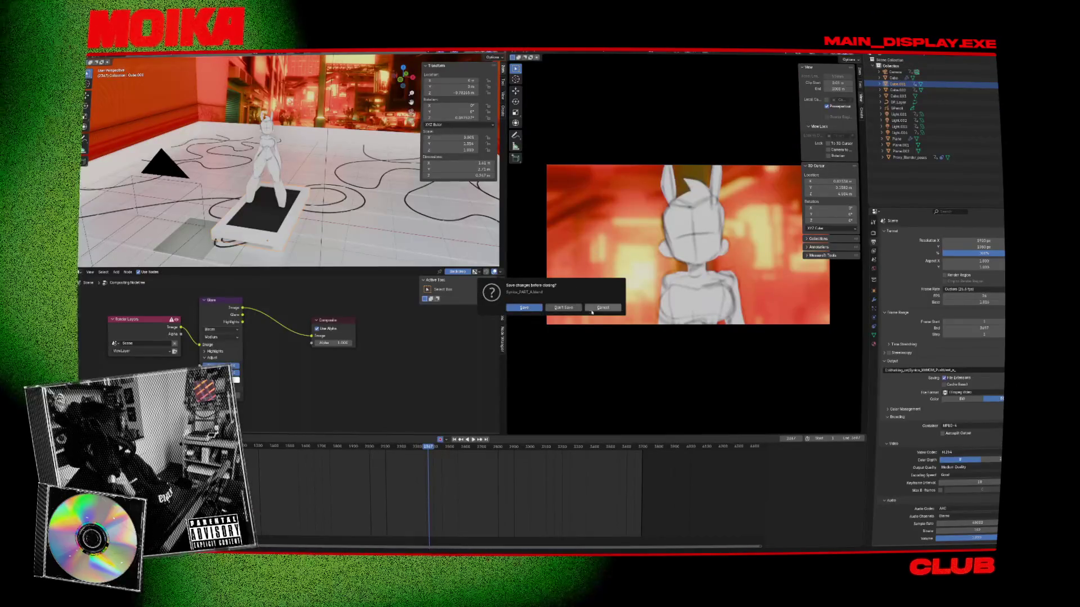
click(589, 312)
click(95, 50)
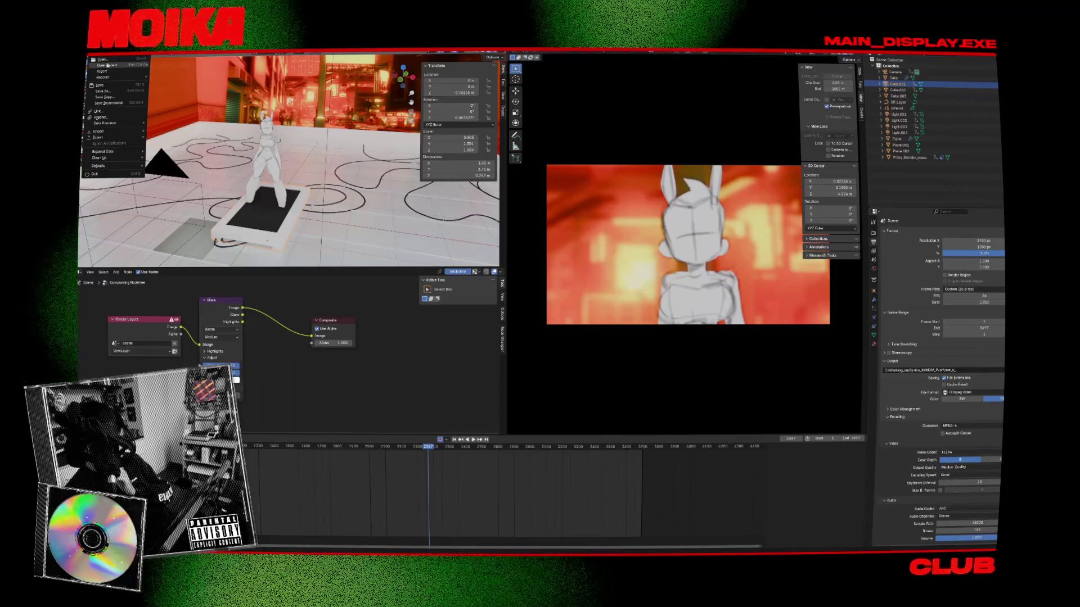
mouse_move(127, 57)
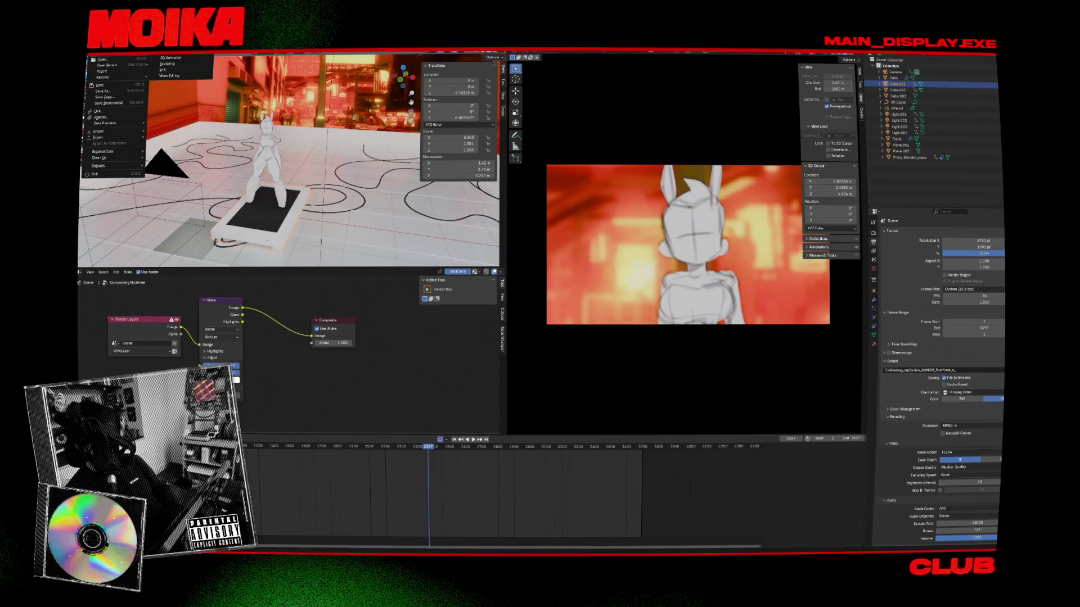
click(94, 174)
click(562, 308)
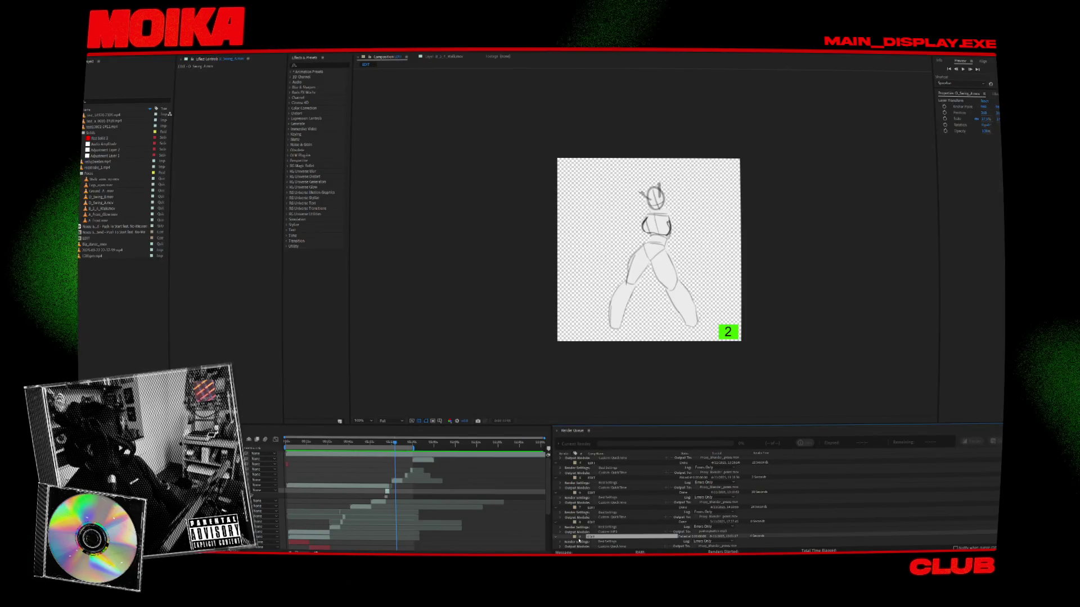
Step: Duplicate the Render Queue item and render it, accepting the overwrite of the output file
right_click(599, 536)
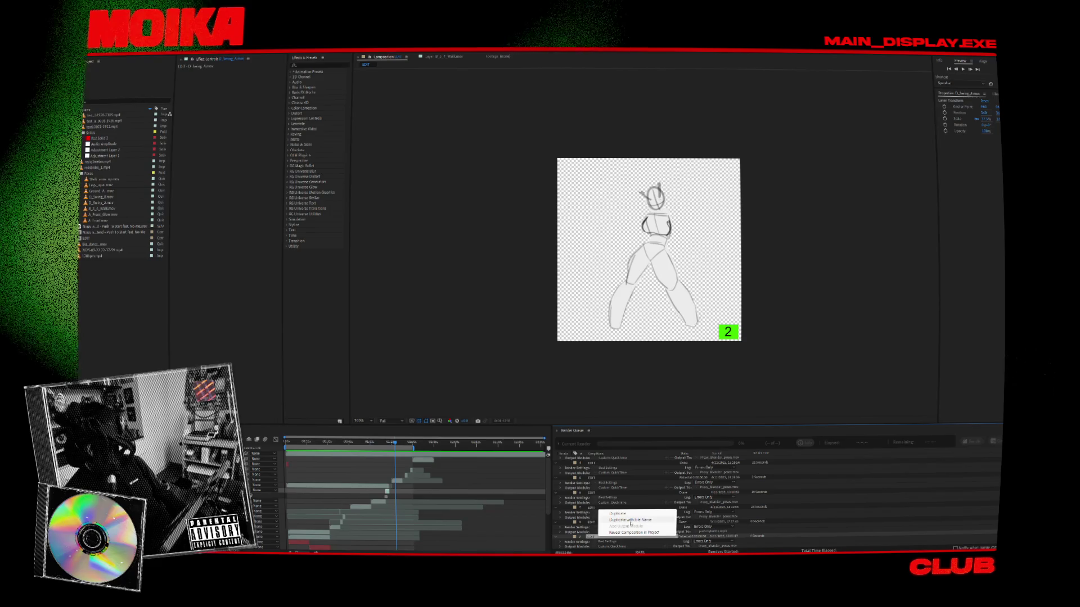
click(627, 520)
click(971, 441)
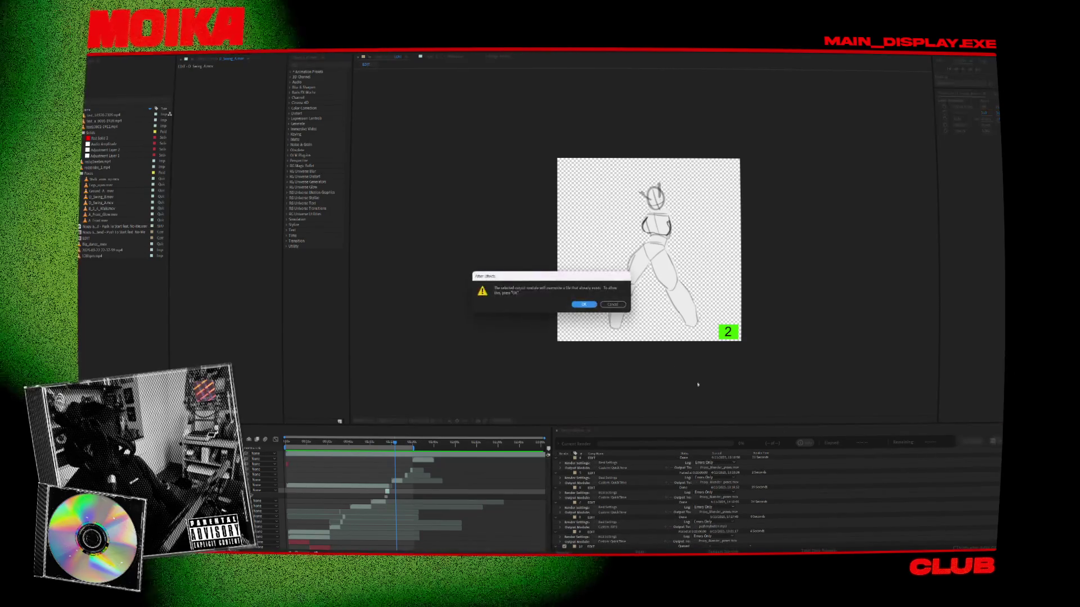
click(583, 305)
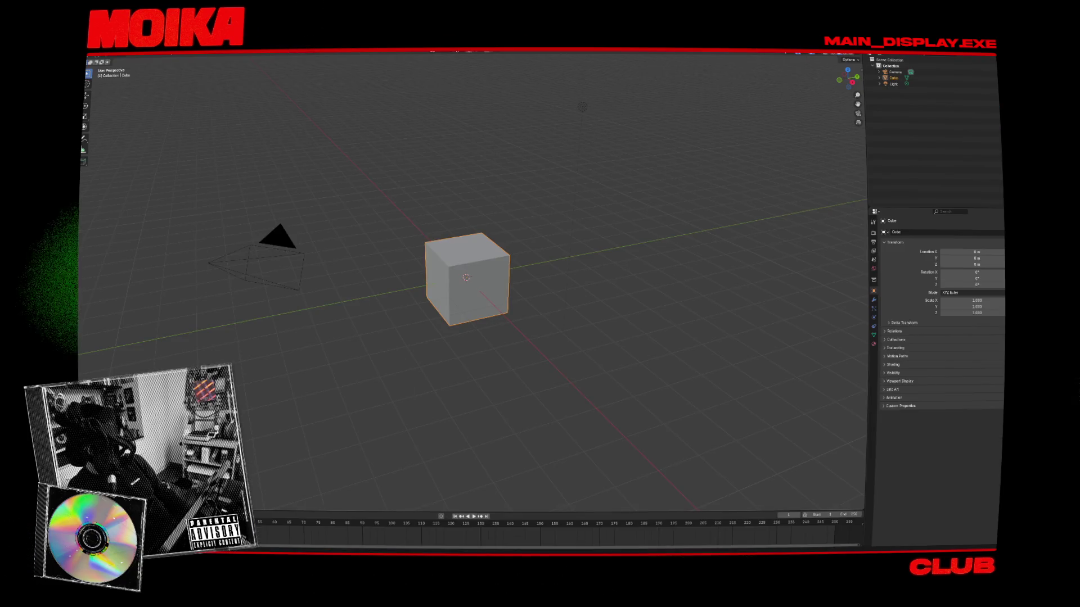
click(92, 56)
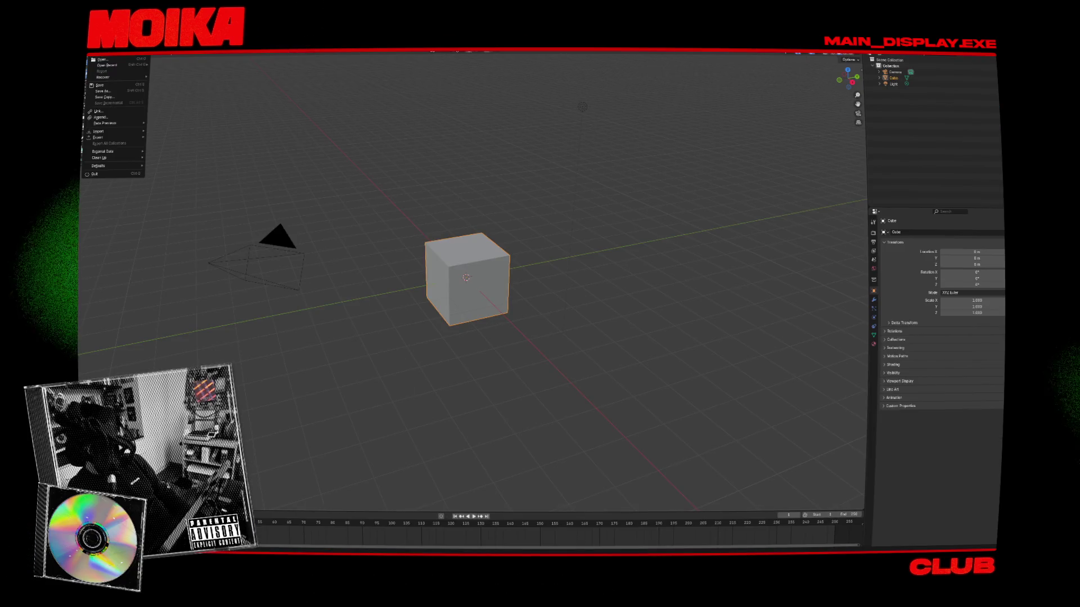
Step: Reopen the club scene .blend from recent files and jump back to frame 753
mouse_move(107, 66)
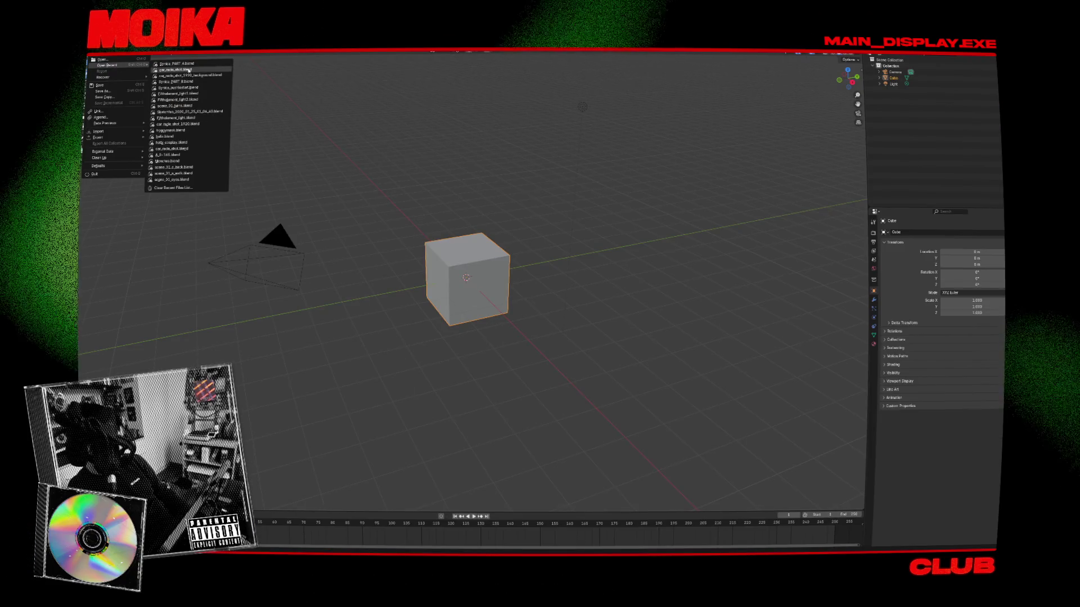
click(189, 66)
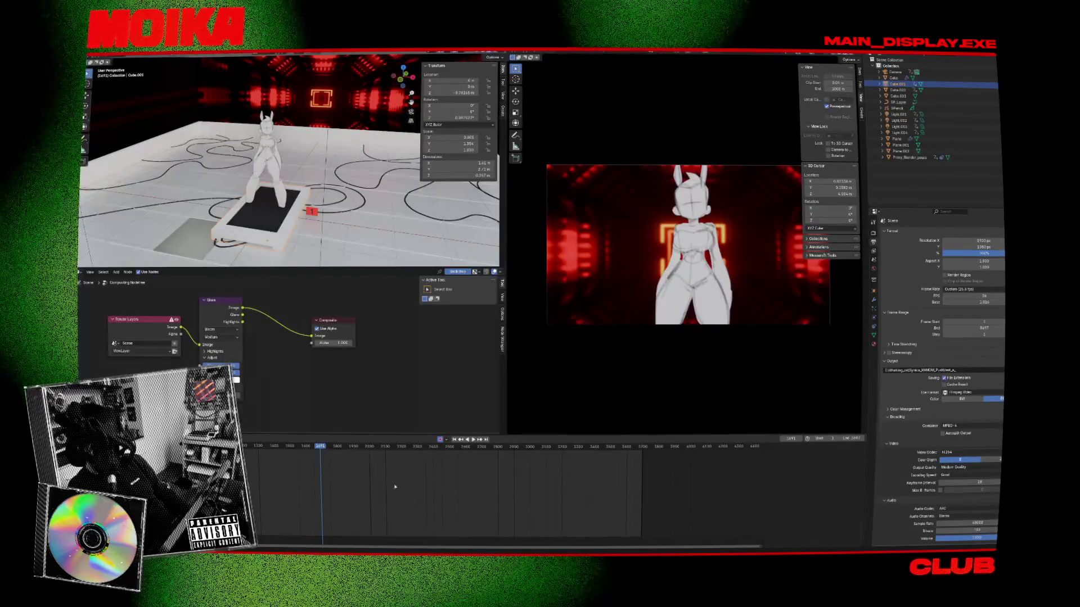
key(Escape)
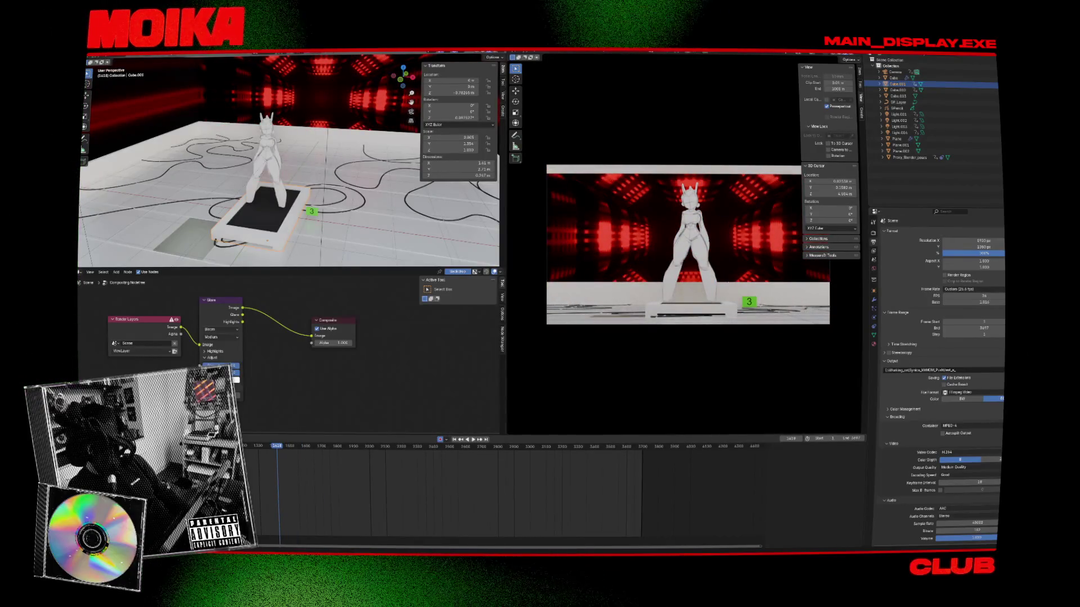
key(Down)
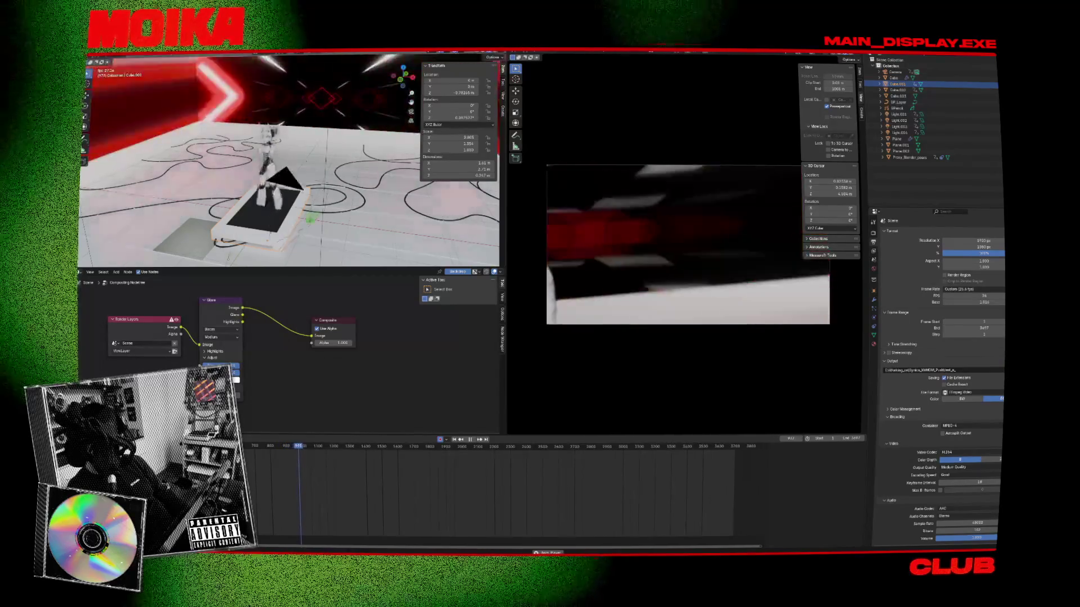
Step: Select Proxy_Blender_poses and play back the shot from around frames 753, 897 and 916
key(space)
click(269, 168)
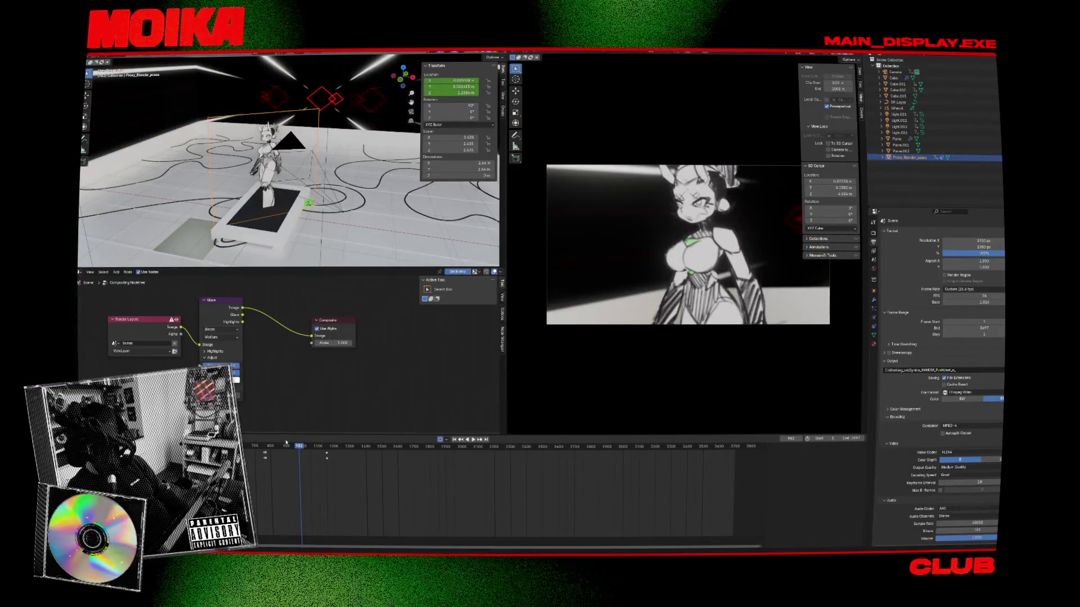
drag(268, 446, 265, 447)
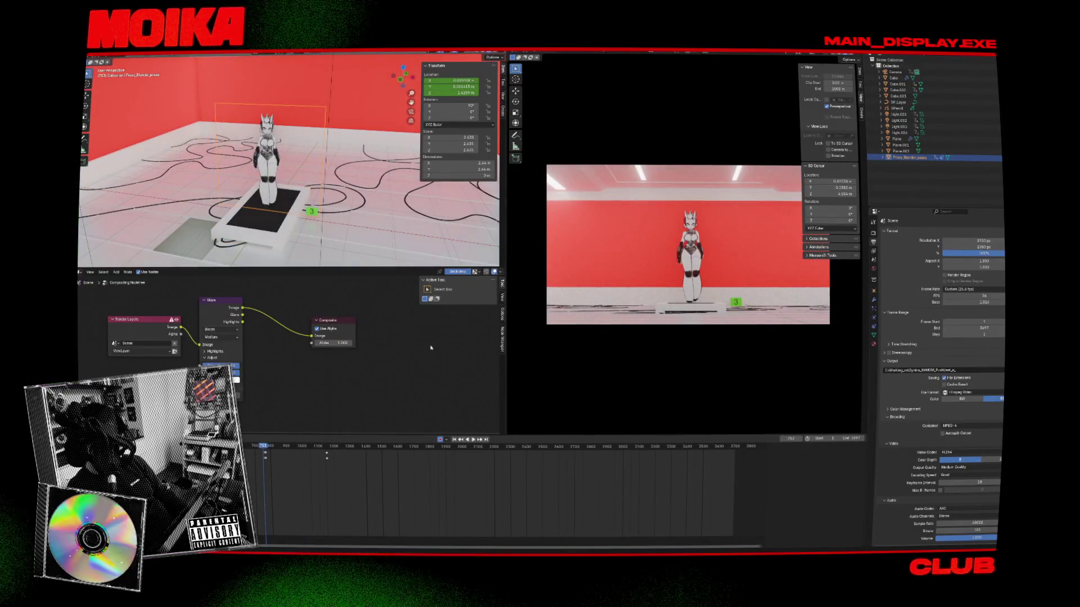
key(space)
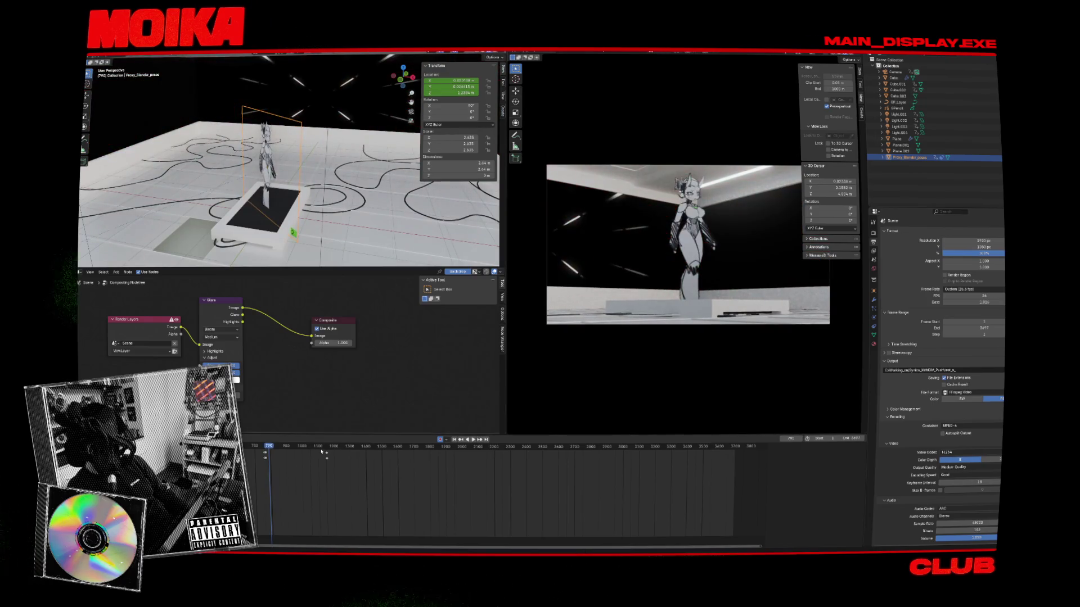
drag(324, 452, 305, 448)
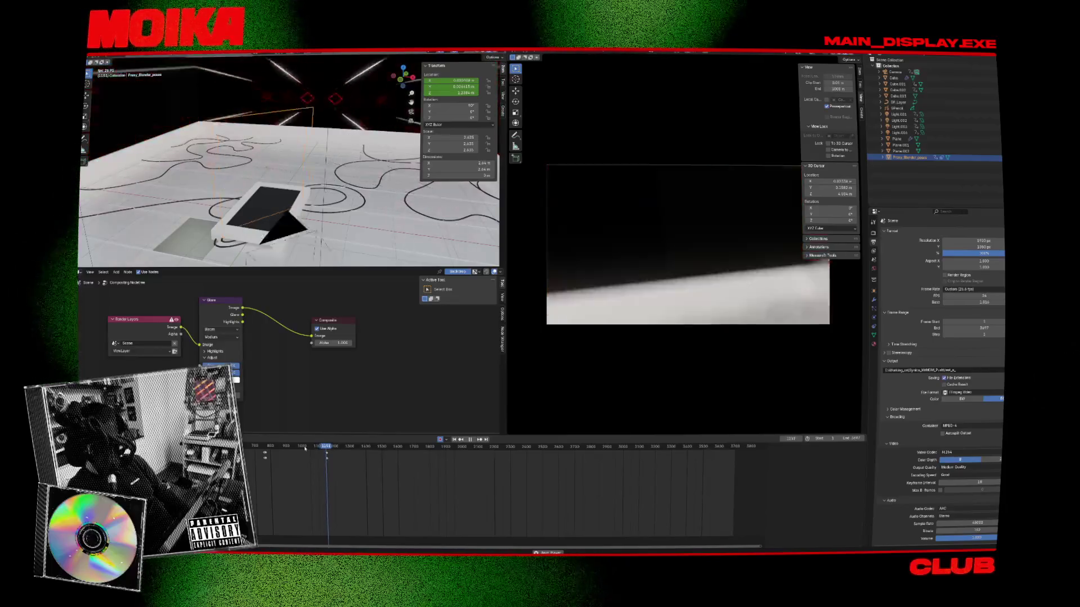
click(301, 447)
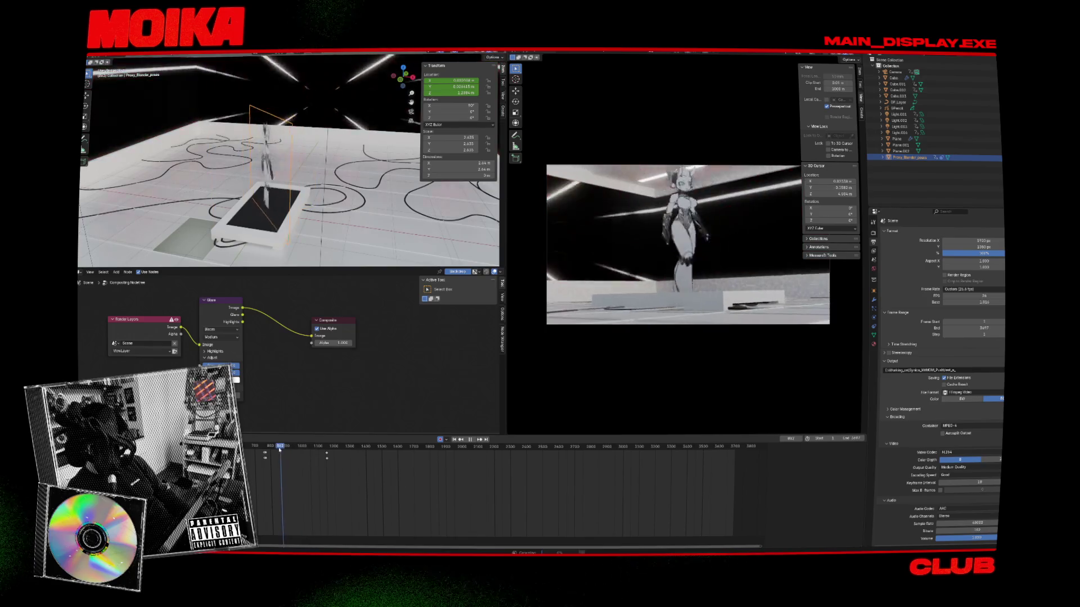
drag(284, 451, 287, 451)
key(space)
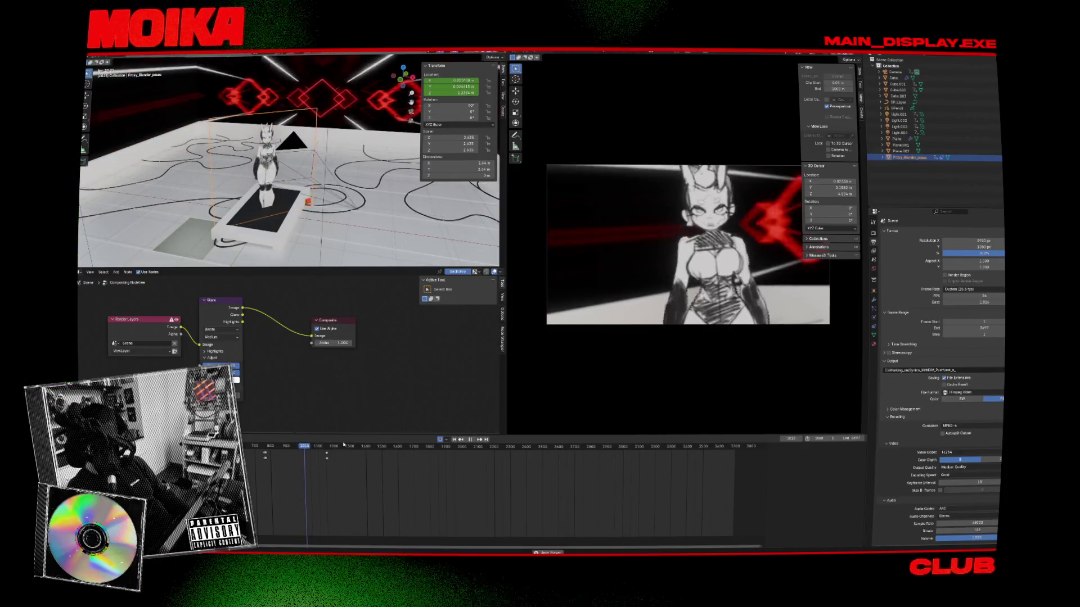
drag(306, 453, 288, 448)
key(space)
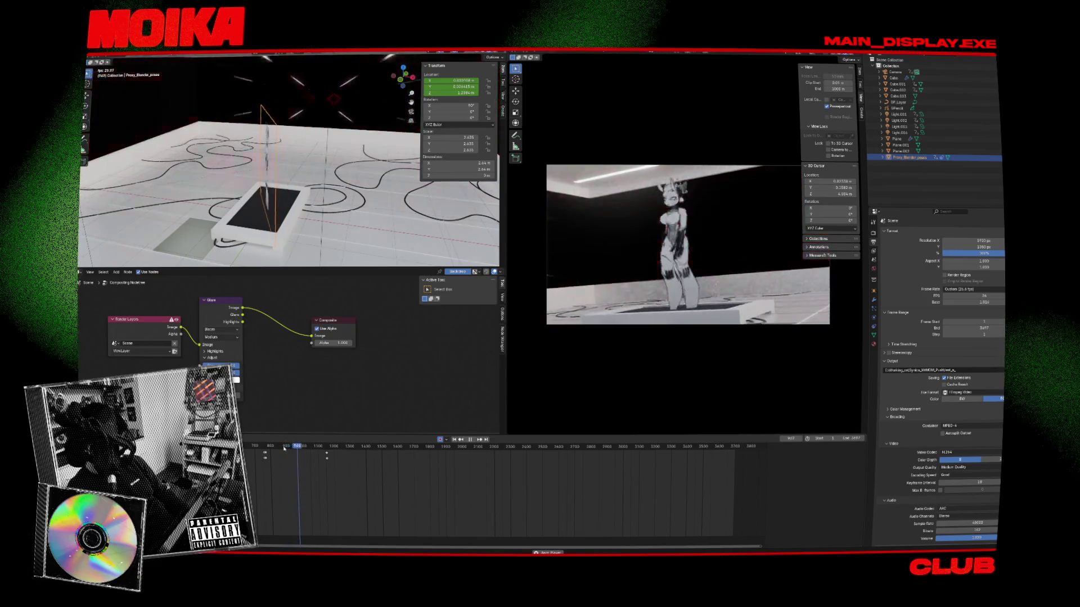
key(space)
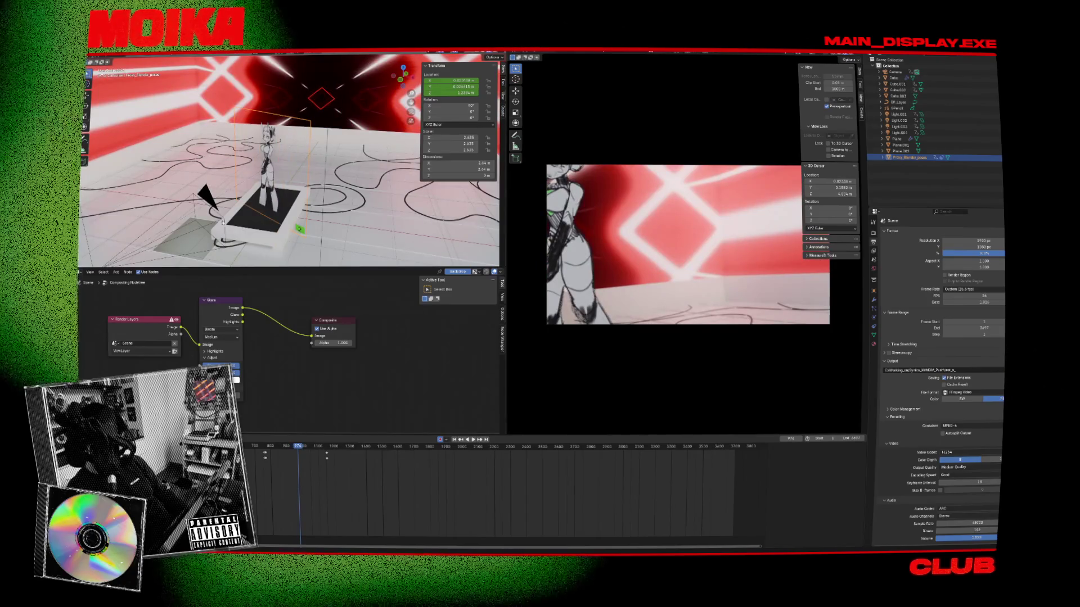
Step: Select the camera and set the frame-rate Base to 1.015
click(207, 197)
scroll(276, 472, up, 3)
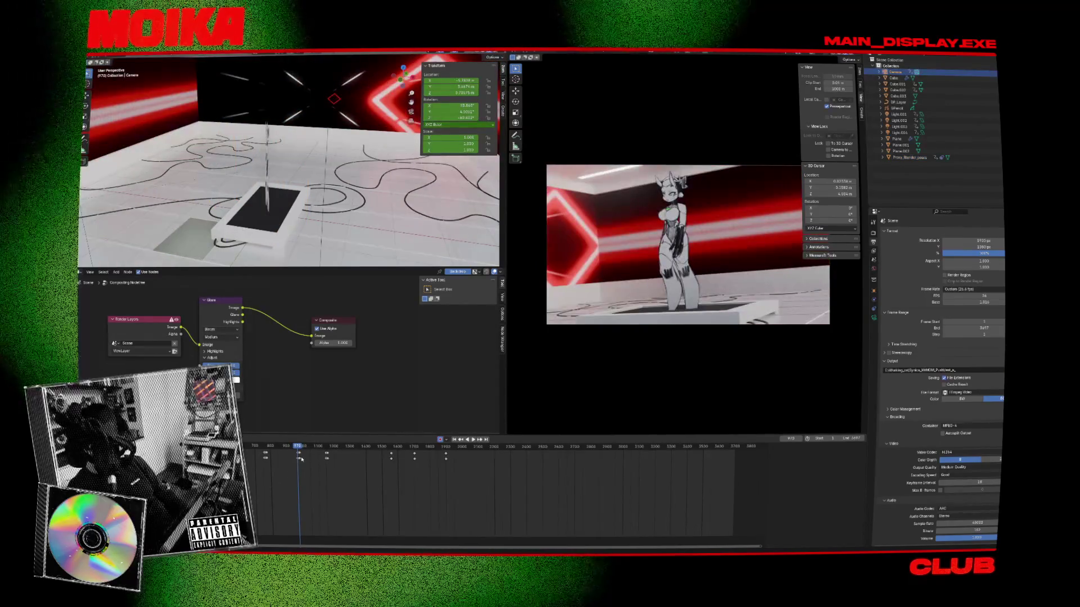
scroll(475, 496, up, 4)
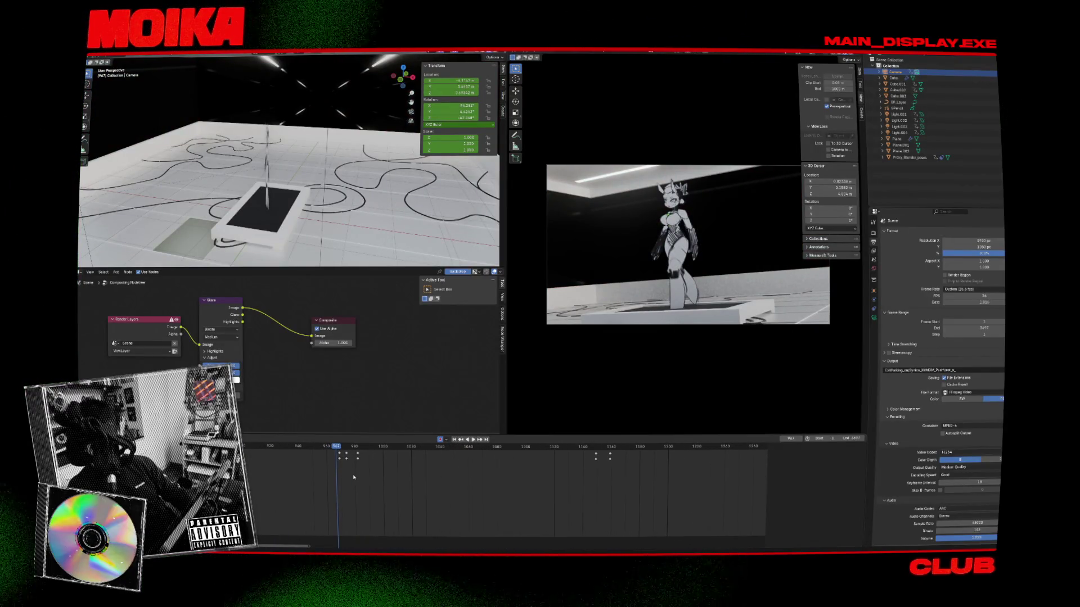
click(954, 302)
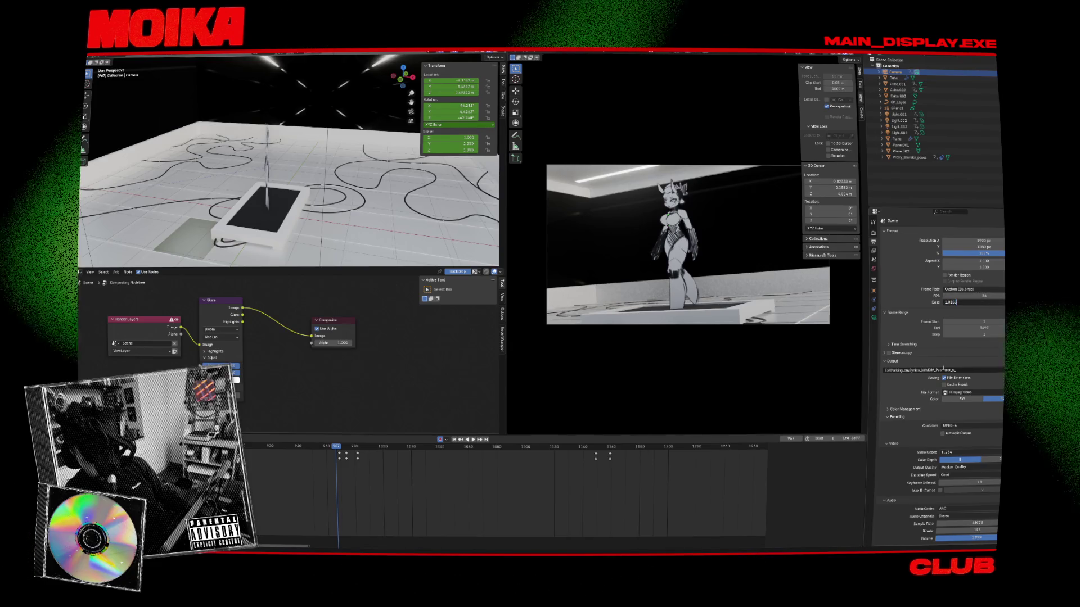
key(Return)
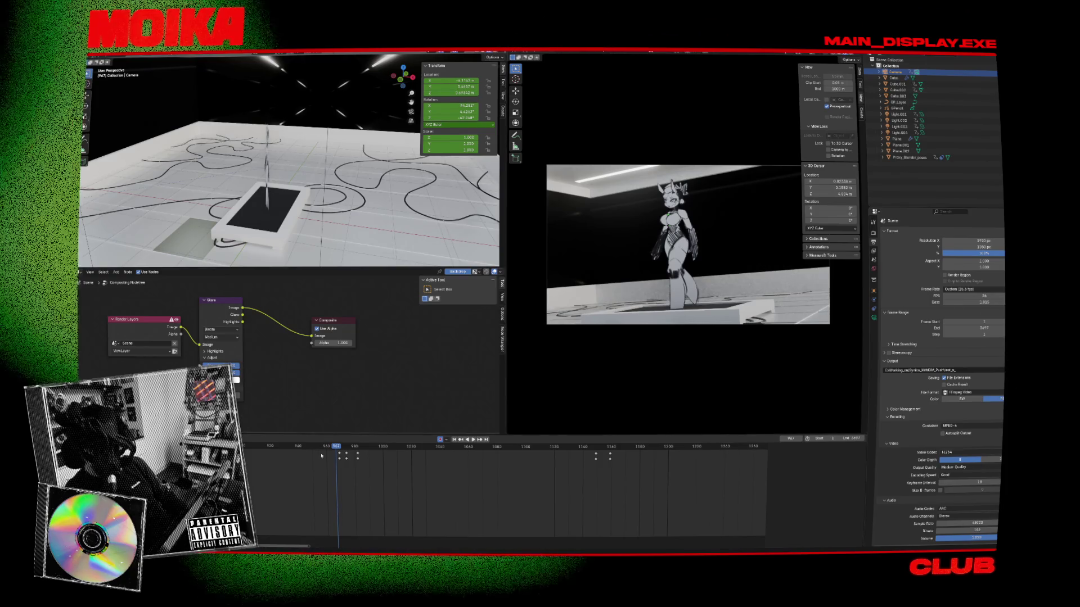
Step: Slide the camera keyframes earlier, check playback at frame 1000, and view the character from the top
mouse_move(327, 462)
mouse_down()
mouse_move(376, 451)
mouse_move(324, 449)
mouse_up()
click(321, 446)
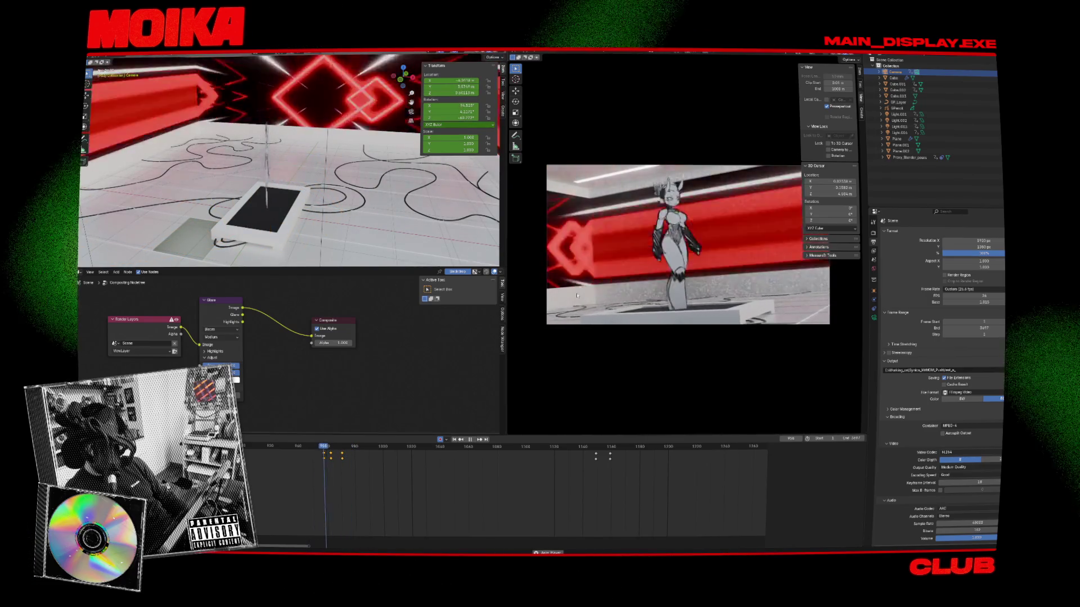
key(space)
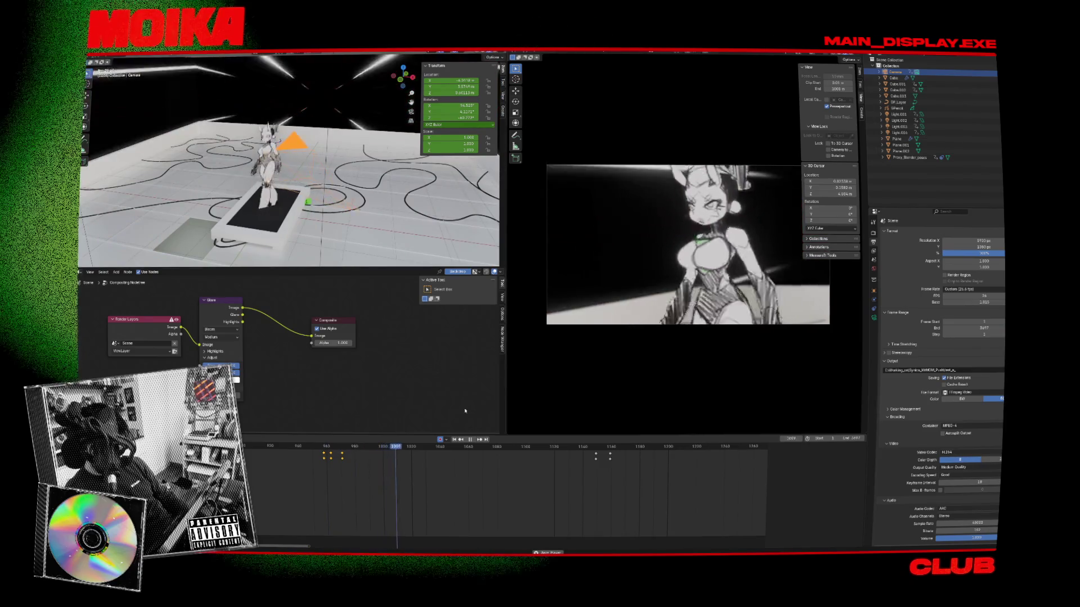
click(387, 450)
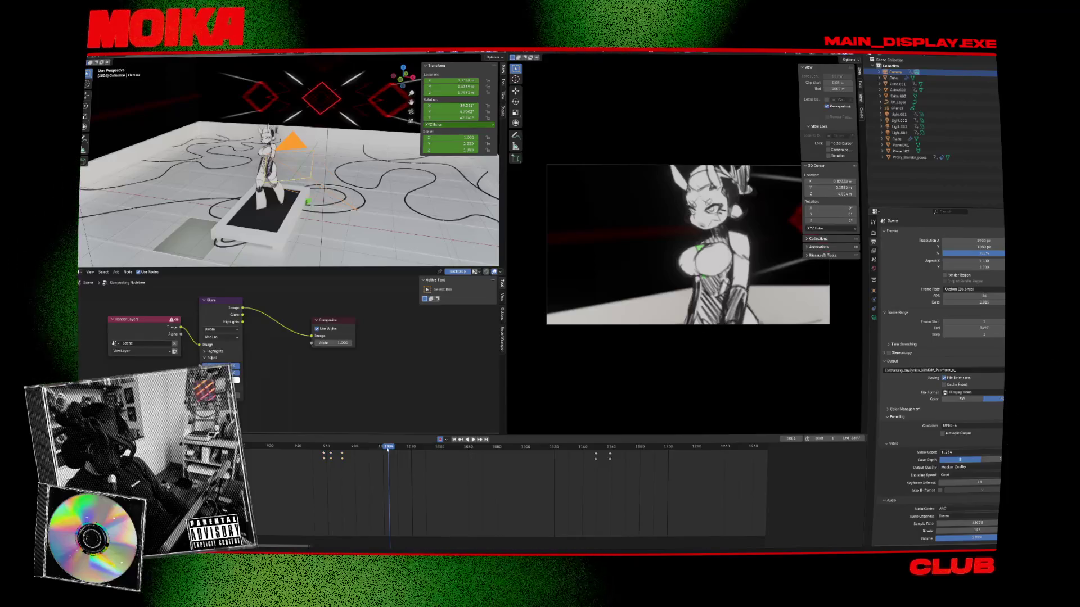
click(384, 450)
click(250, 188)
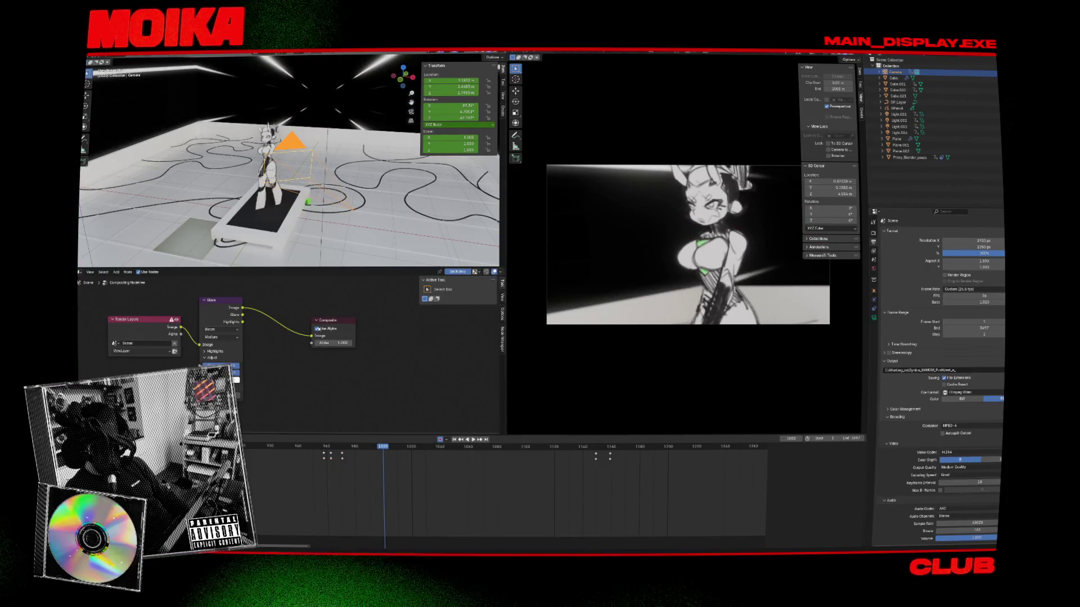
key(KP_7)
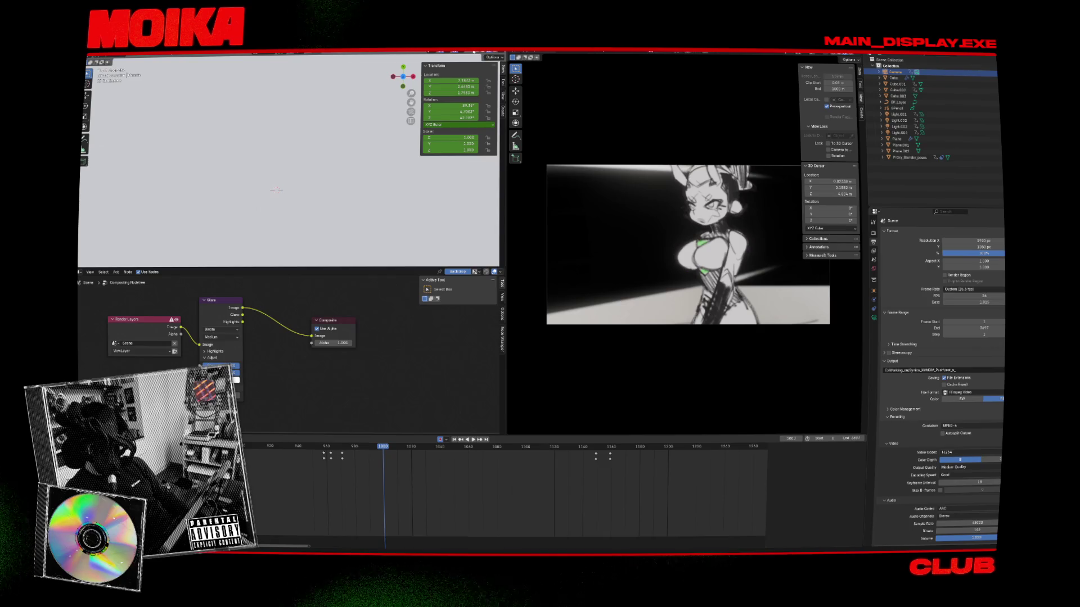
Step: Move the camera closer to the character and keyframe it around frame 1009
scroll(276, 190, down, 10)
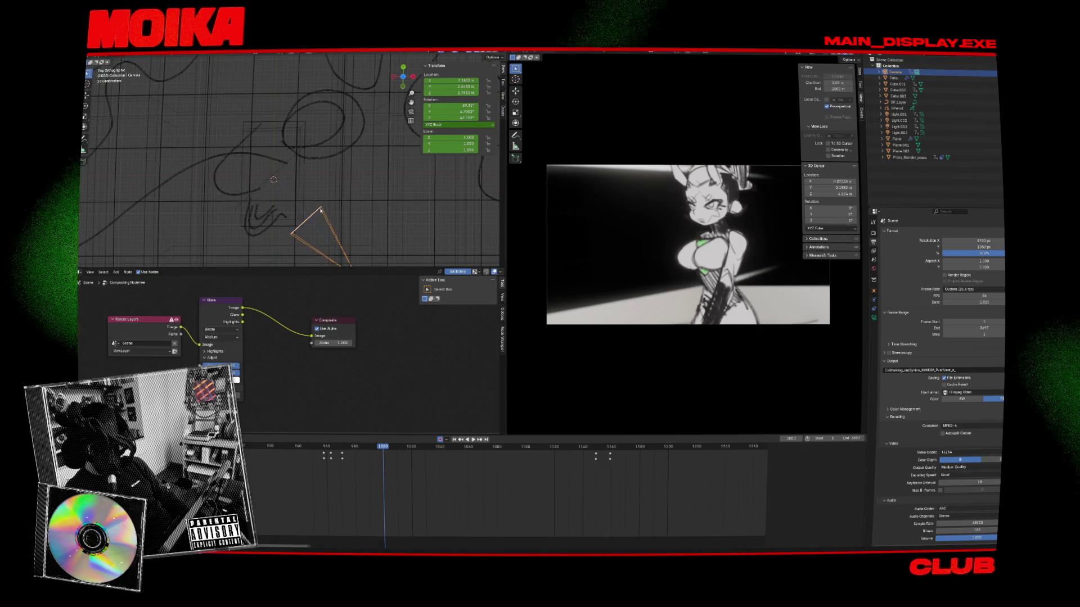
key(g)
key(Return)
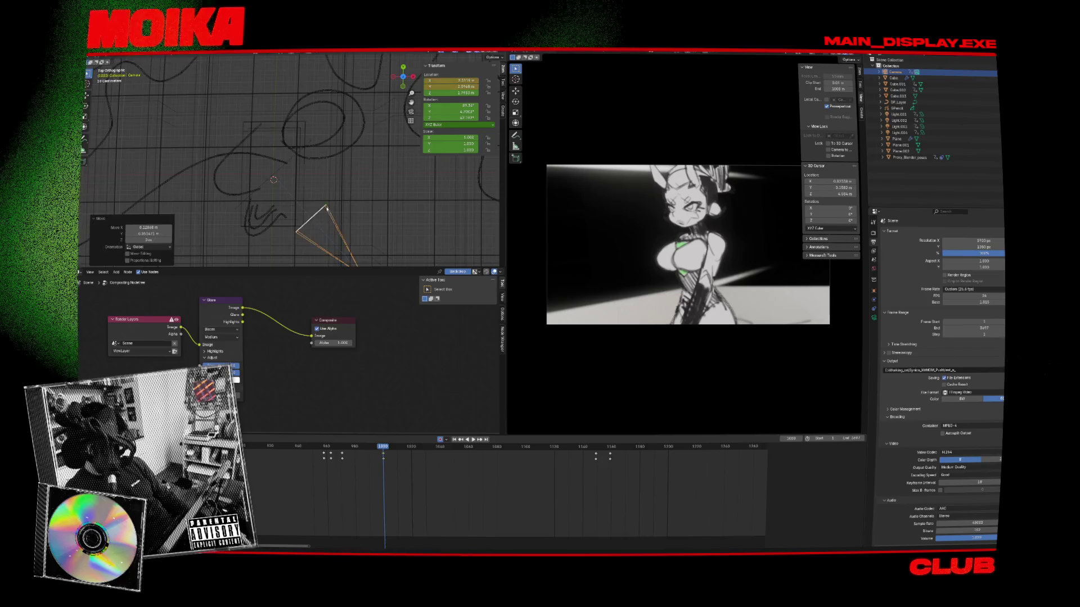
key(space)
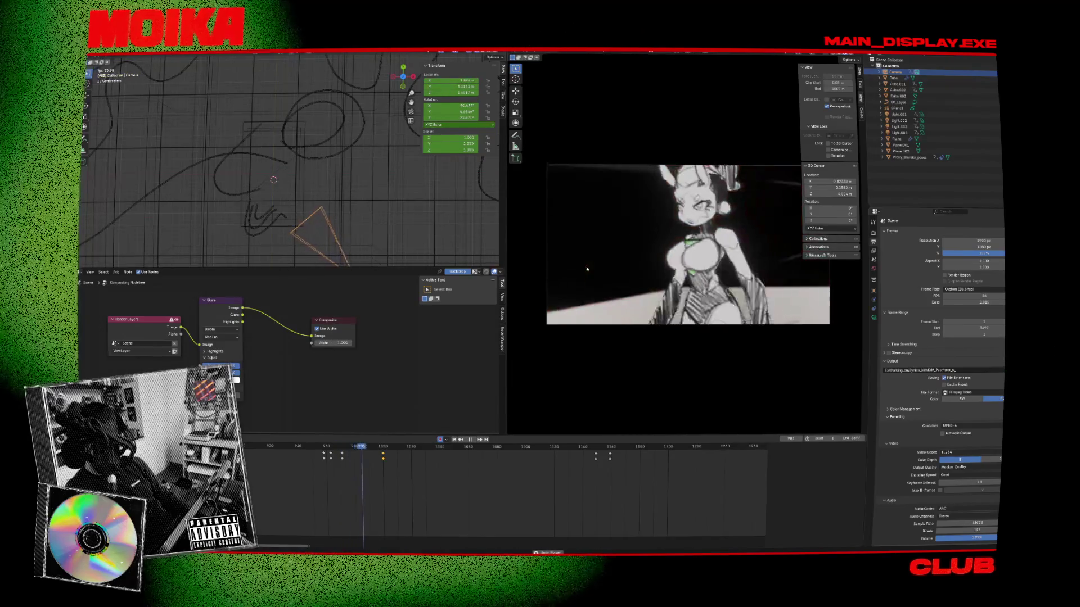
key(space)
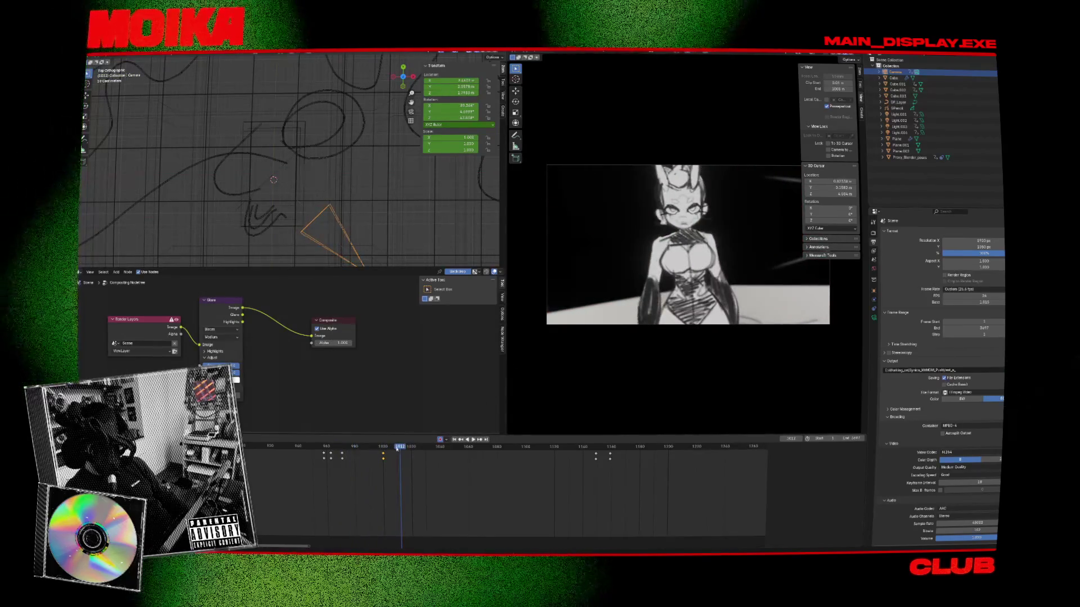
key(g)
key(Return)
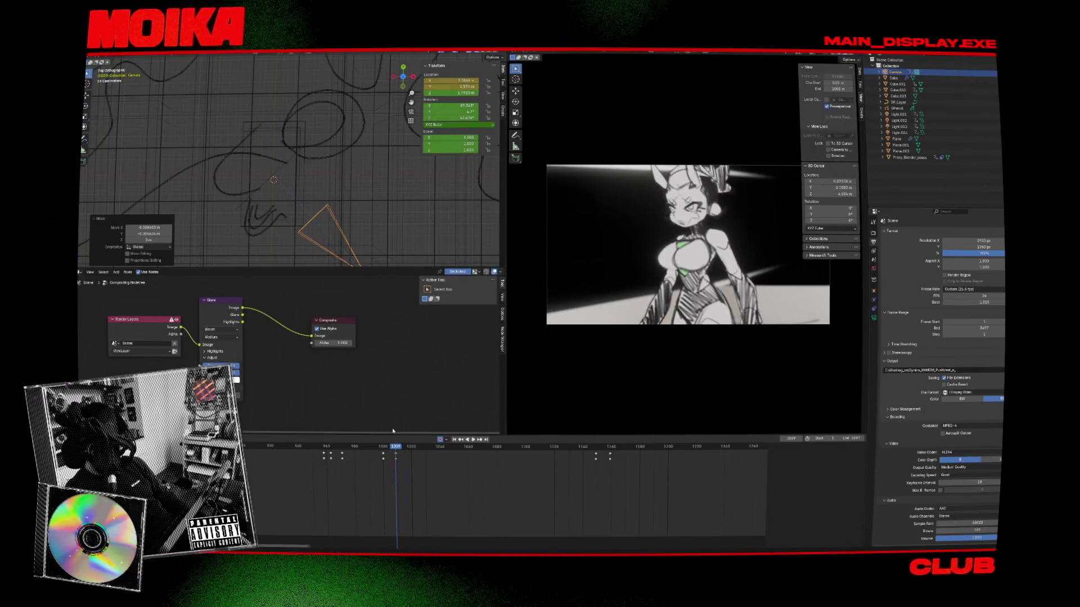
Step: At frame 1019, move and turn the camera, then nudge it down and right in Front view
key(Right)
key(Right)
key(Right)
key(g)
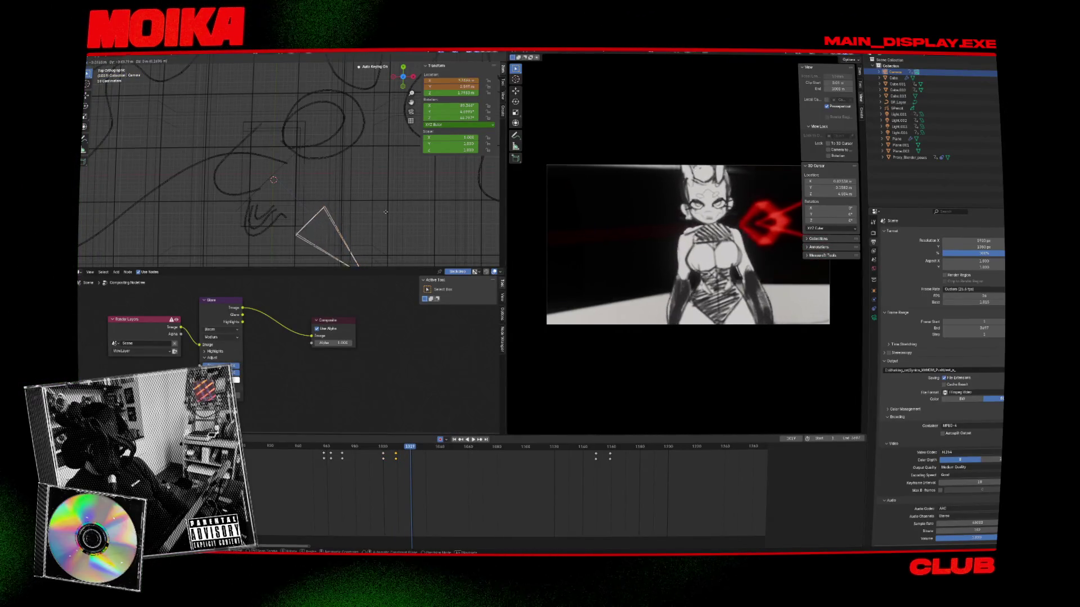
key(Return)
key(r)
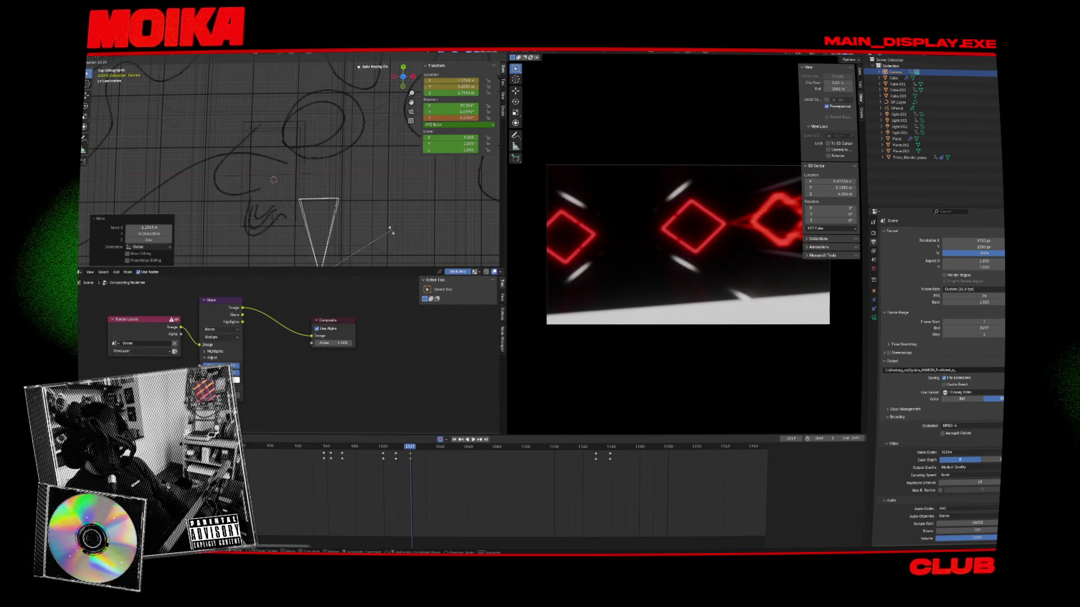
key(g)
click(393, 203)
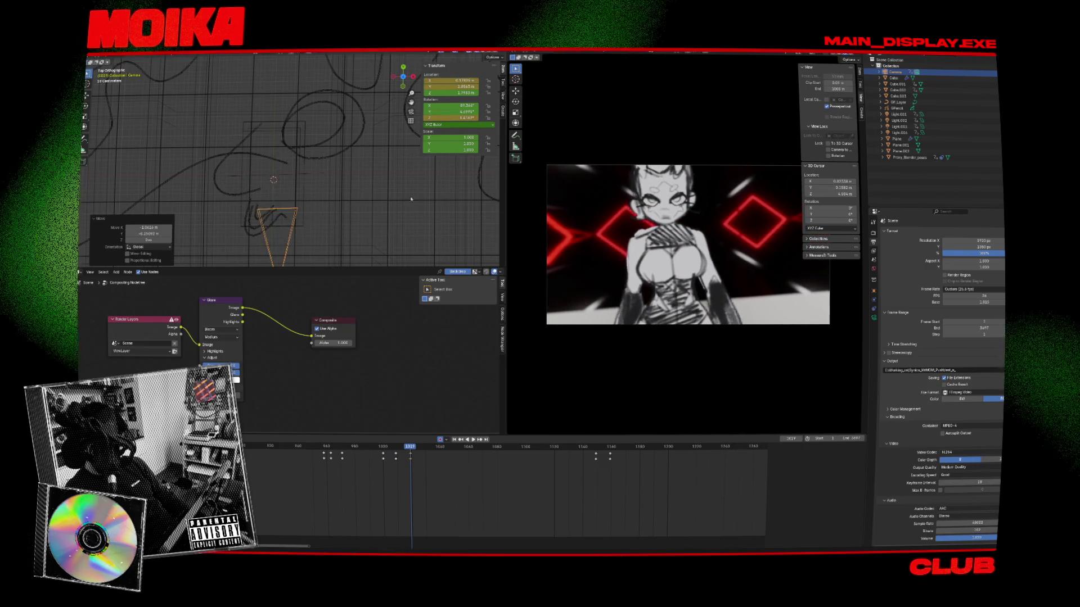
key(KP_1)
key(g)
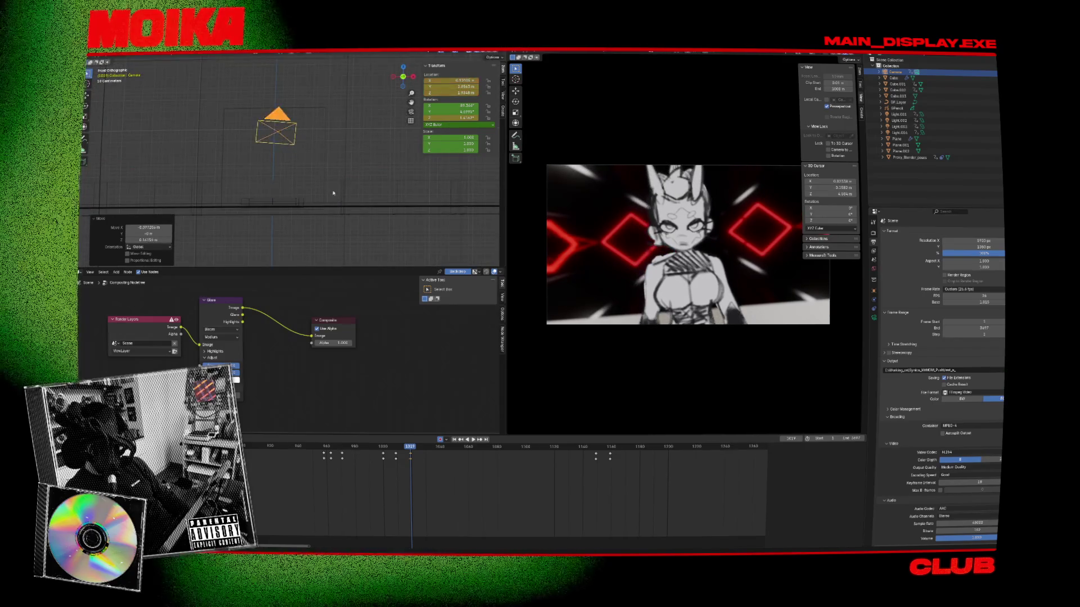
key(g)
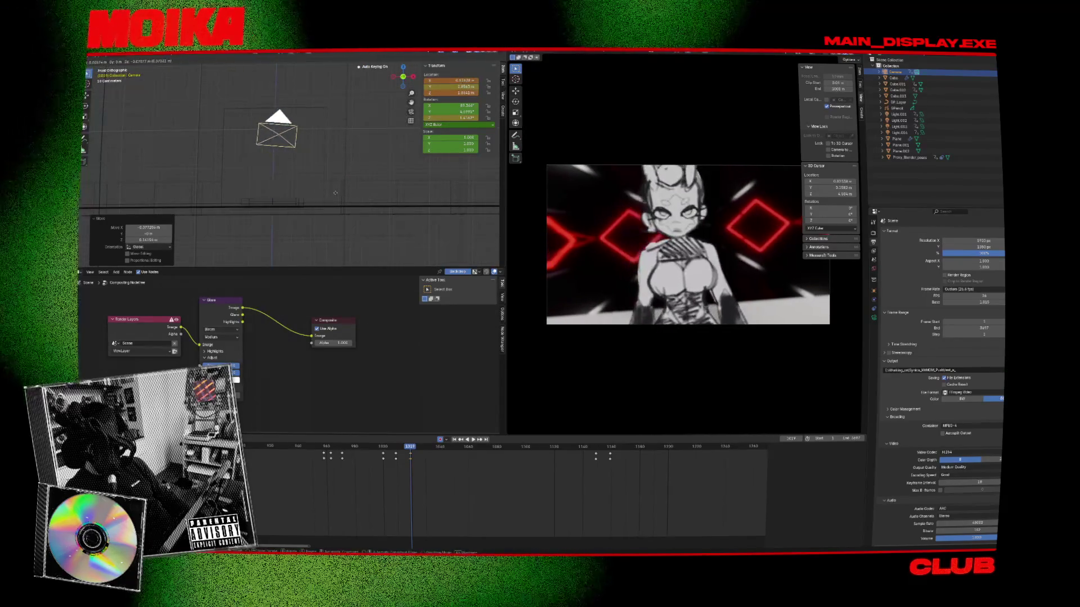
click(407, 349)
Step: Review the shot from frame 978 and retime the camera keyframe to frame 1000
click(382, 447)
key(space)
drag(381, 450, 352, 448)
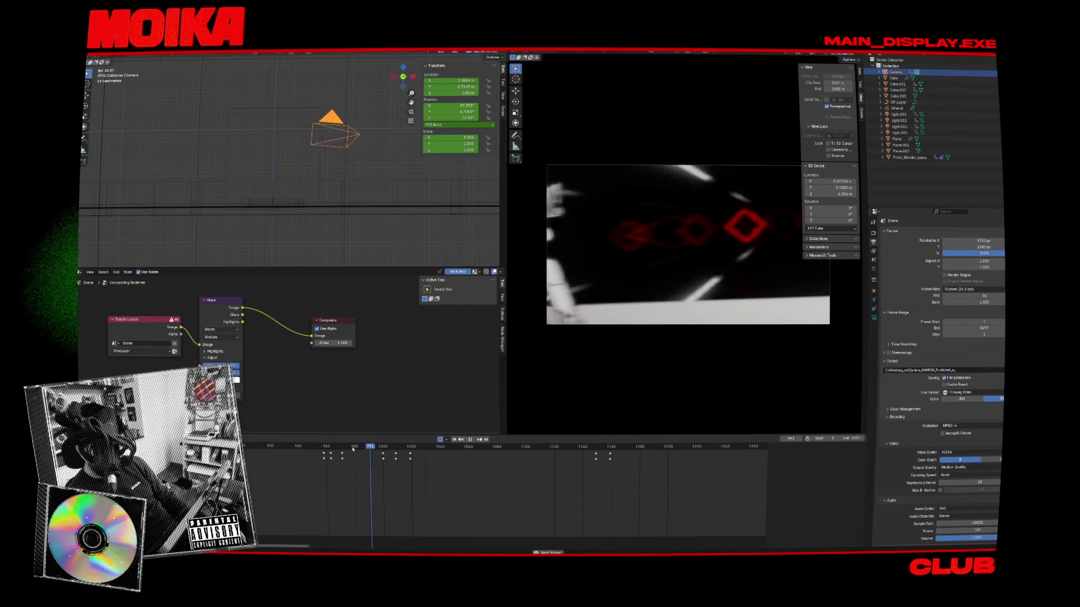
key(space)
drag(410, 454, 383, 454)
click(377, 447)
click(383, 447)
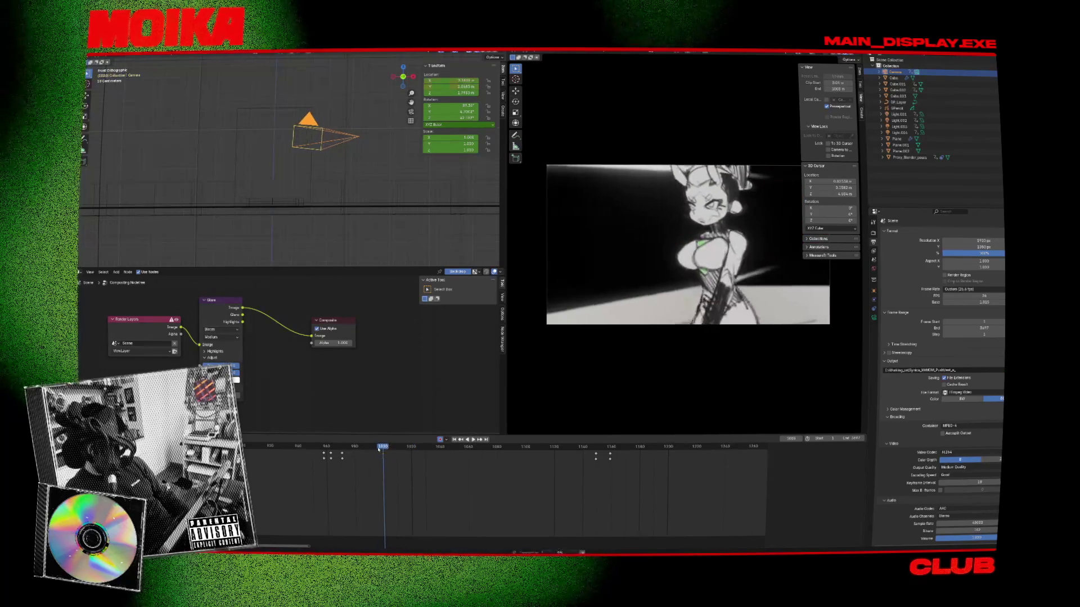
Step: Check the auto-keying options, expand all camera animation channels, and replay from frame 975
click(446, 440)
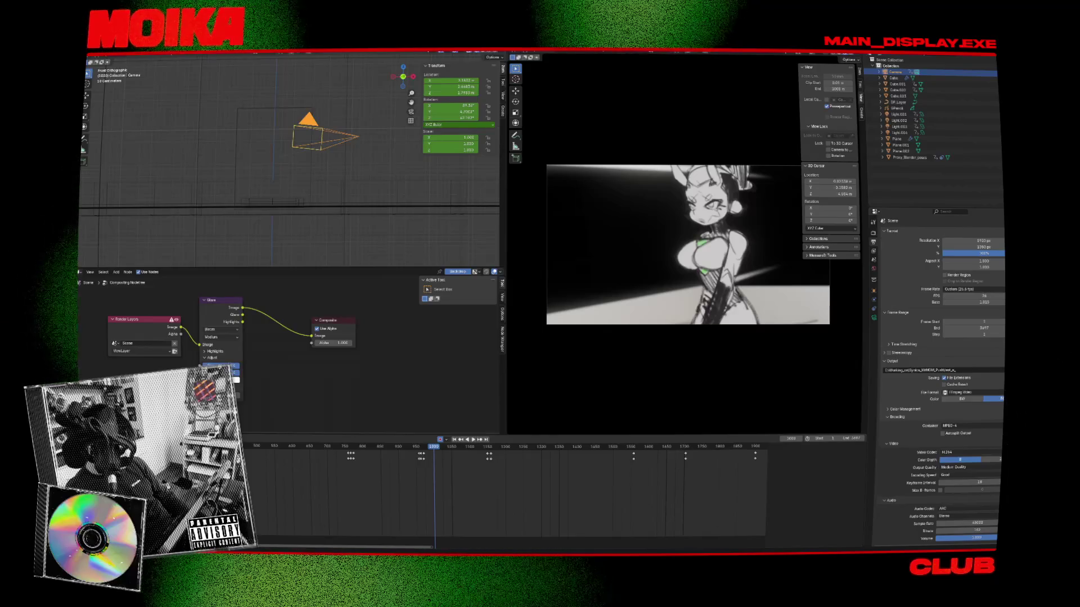
scroll(506, 489, down, 1)
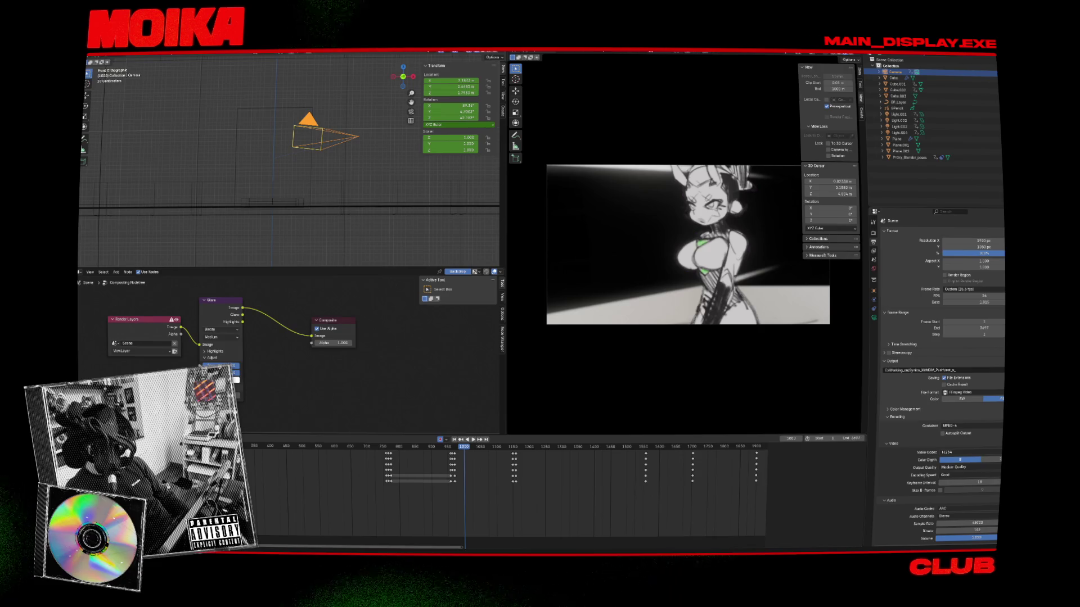
key(ctrl+KP_Add)
scroll(444, 494, up, 1)
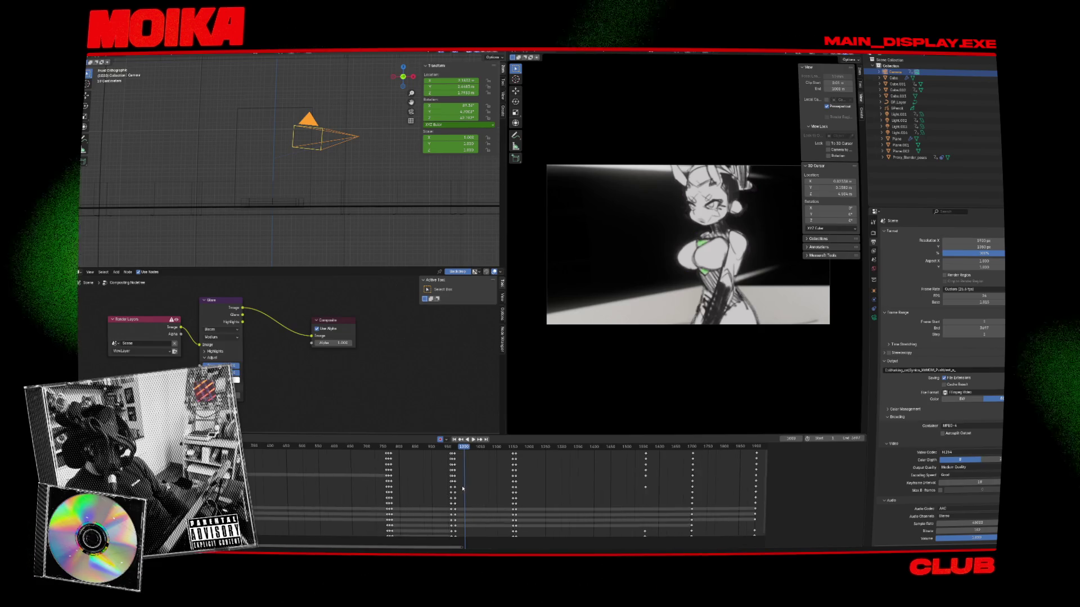
click(457, 449)
key(space)
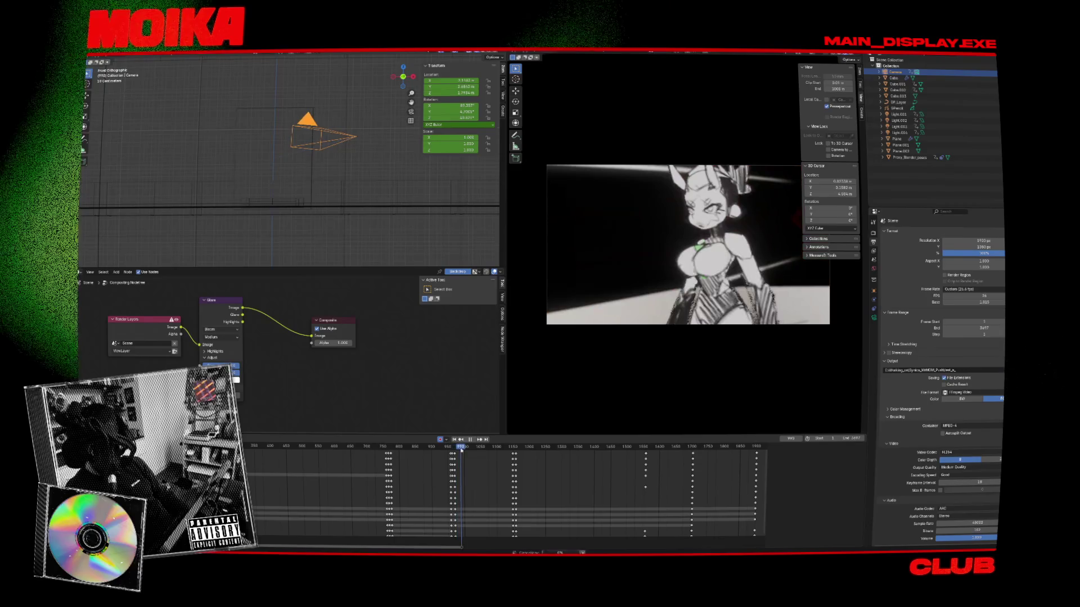
Step: Rotate the camera slightly at frame 1003 and shift a block of its keyframes slightly later
key(space)
key(KP_7)
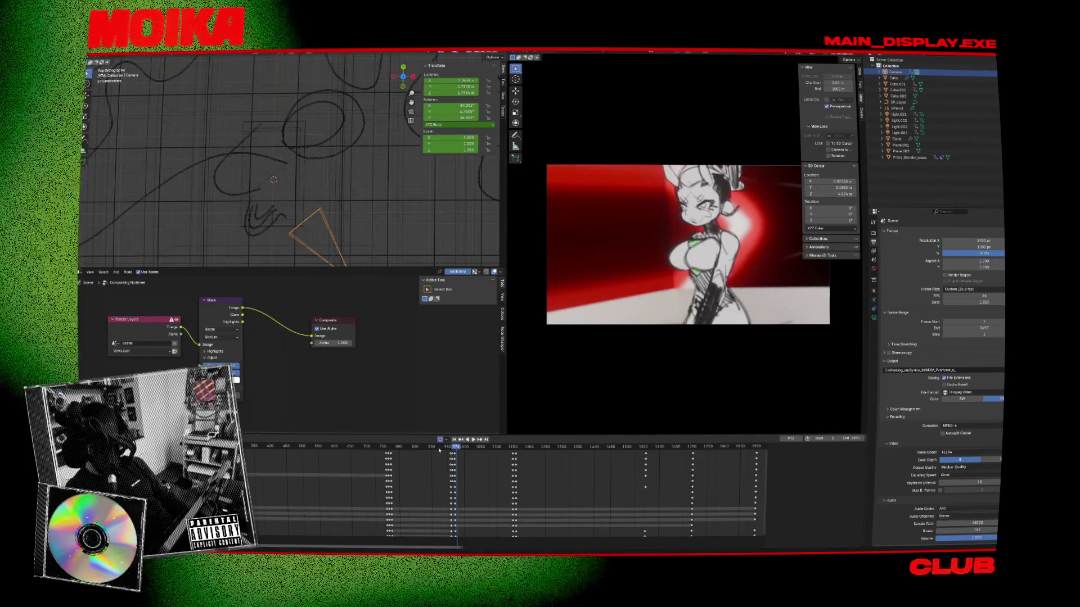
key(space)
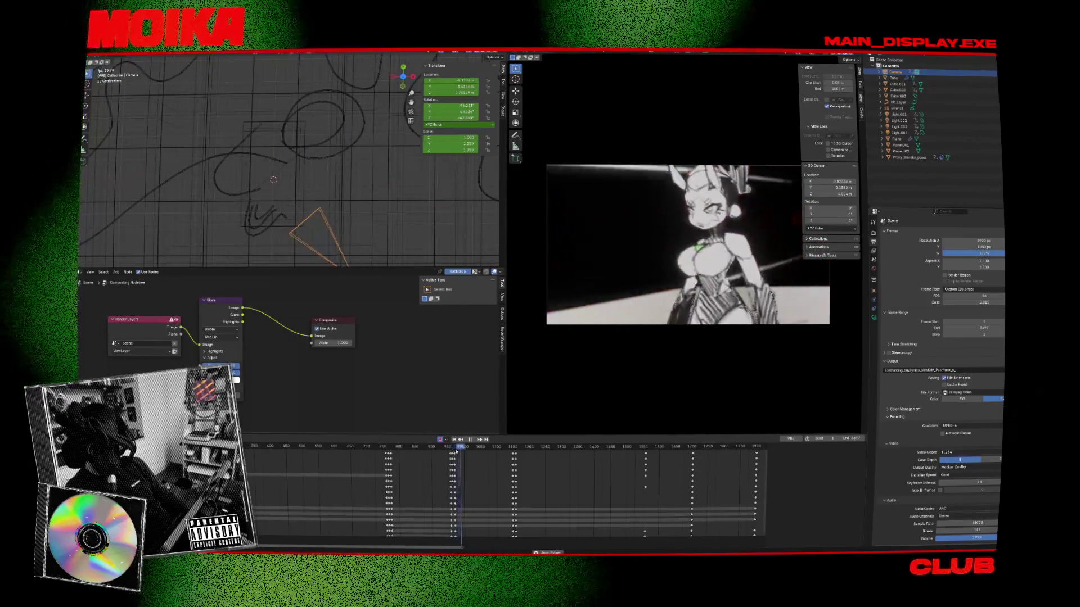
key(space)
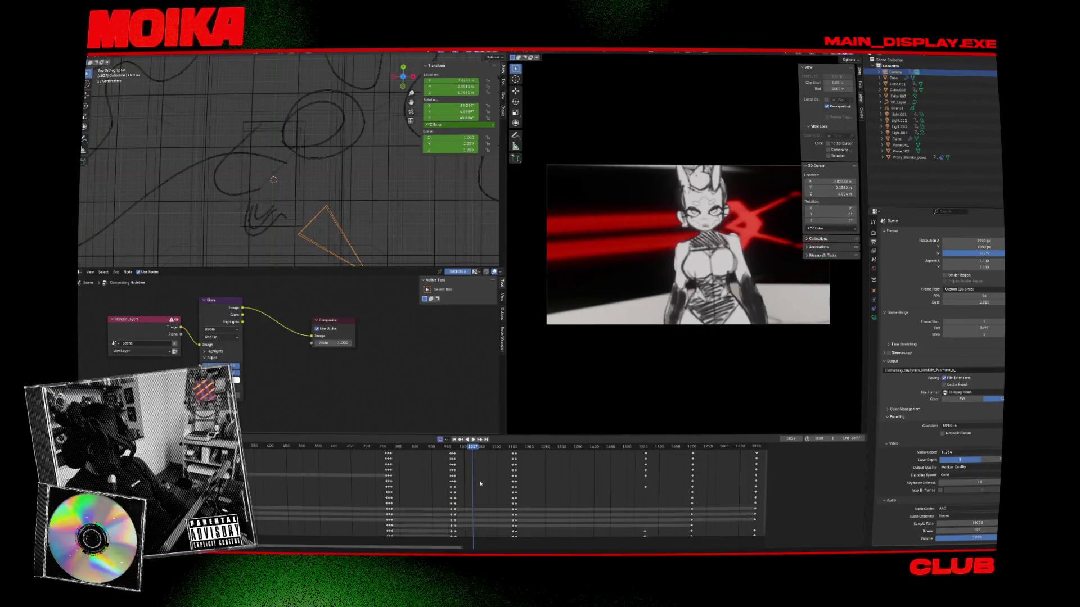
drag(474, 456, 465, 450)
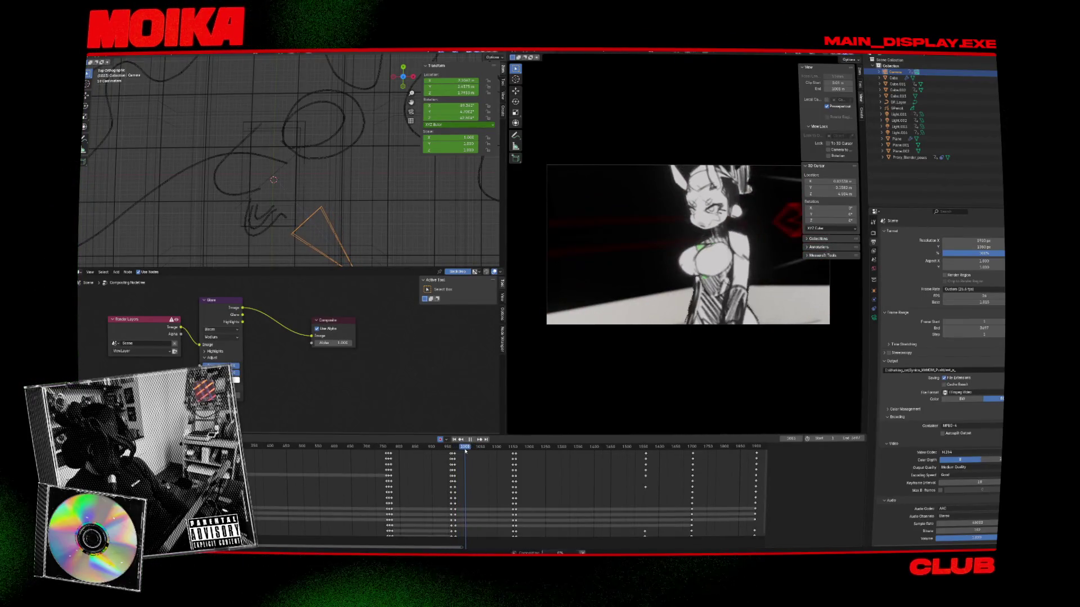
key(r)
click(382, 236)
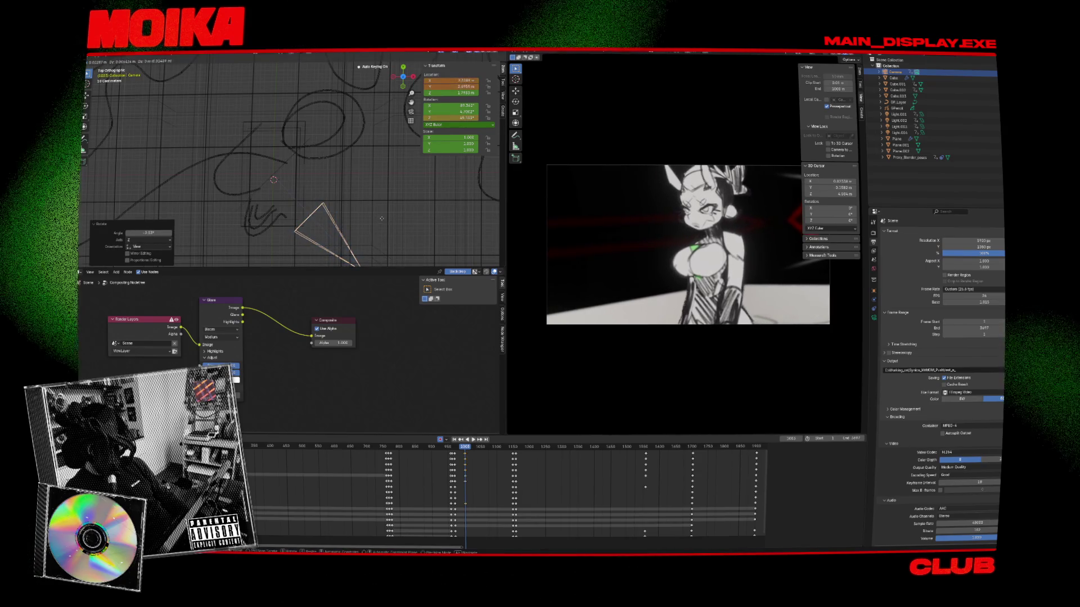
drag(422, 473, 520, 526)
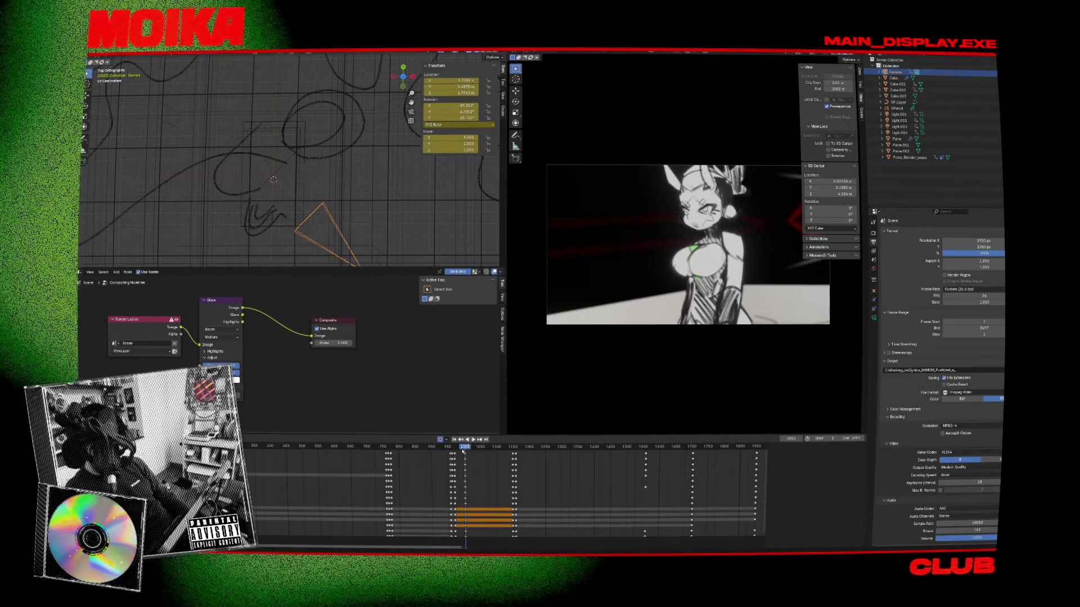
drag(463, 448, 446, 448)
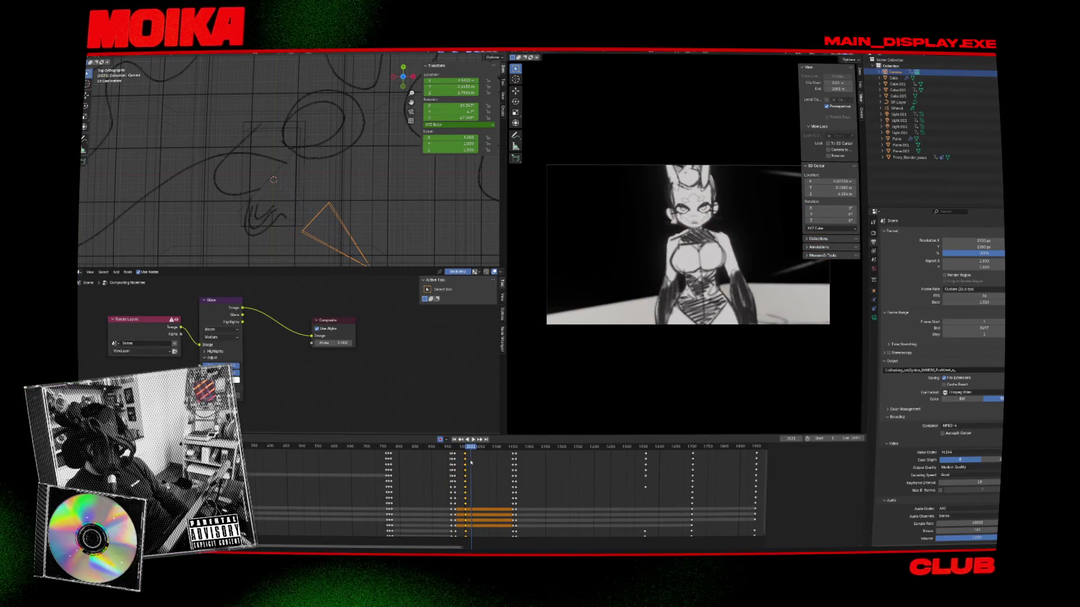
drag(465, 456, 467, 450)
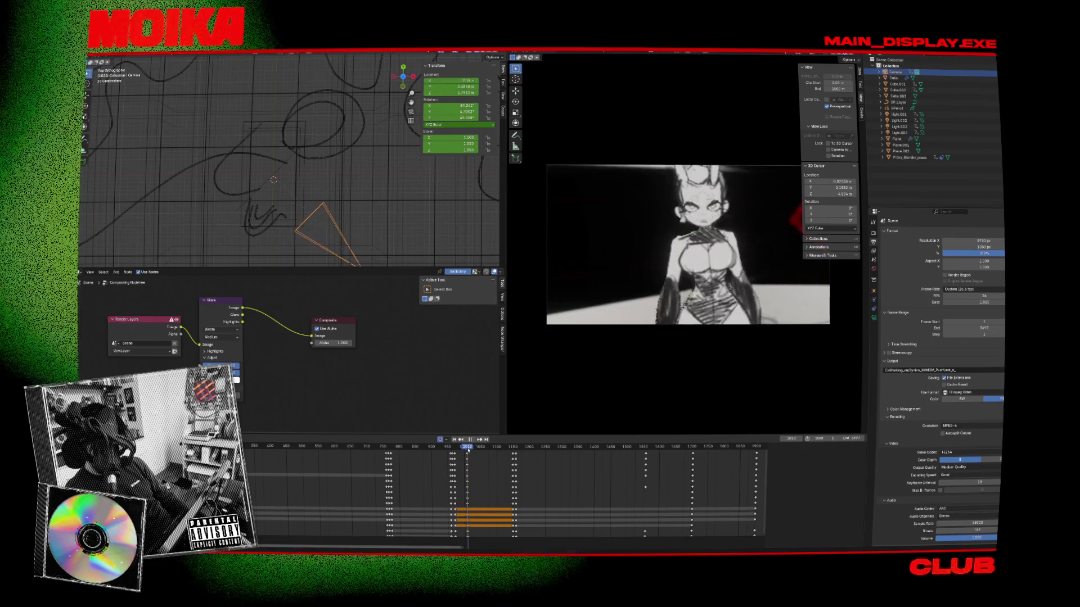
Step: Shift the camera left without rotating it, then switch to Front view
key(g)
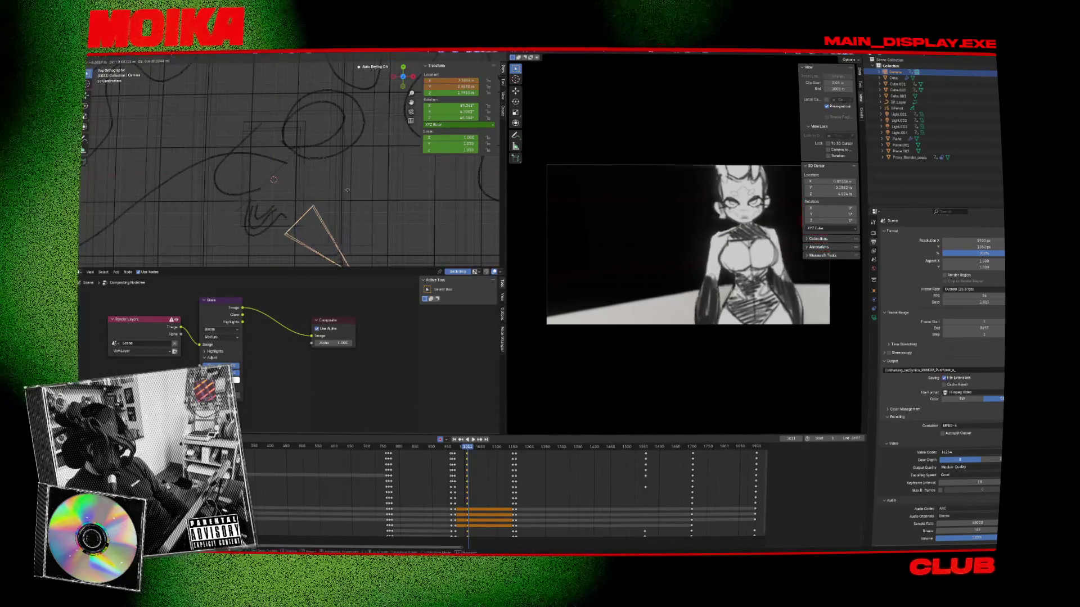
click(313, 200)
key(r)
key(Escape)
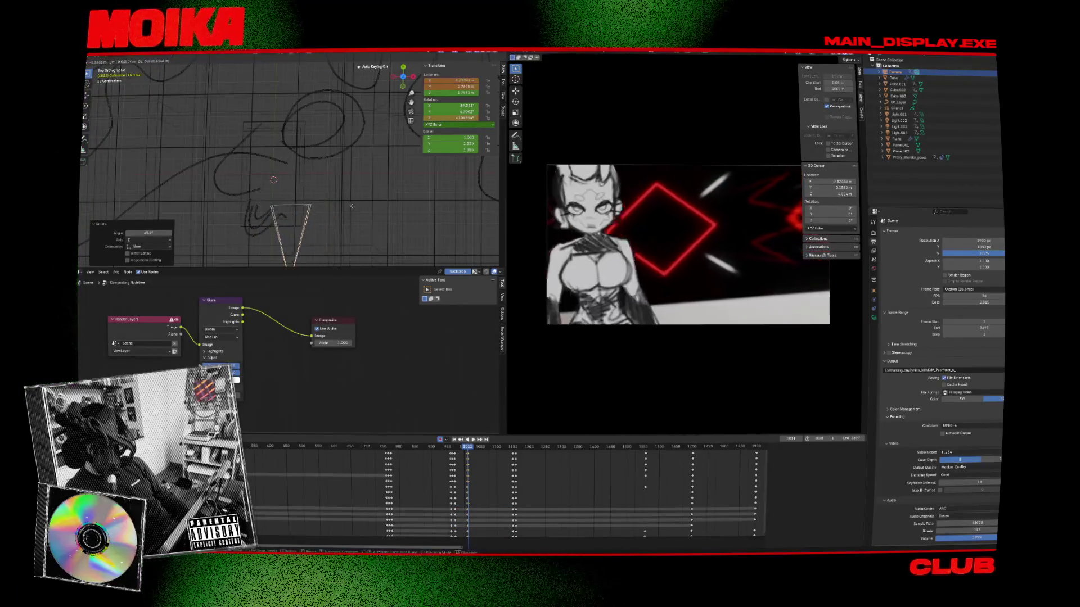
key(g)
click(336, 213)
key(KP_1)
Step: Reposition the camera using the Top and Front orthographic views
key(g)
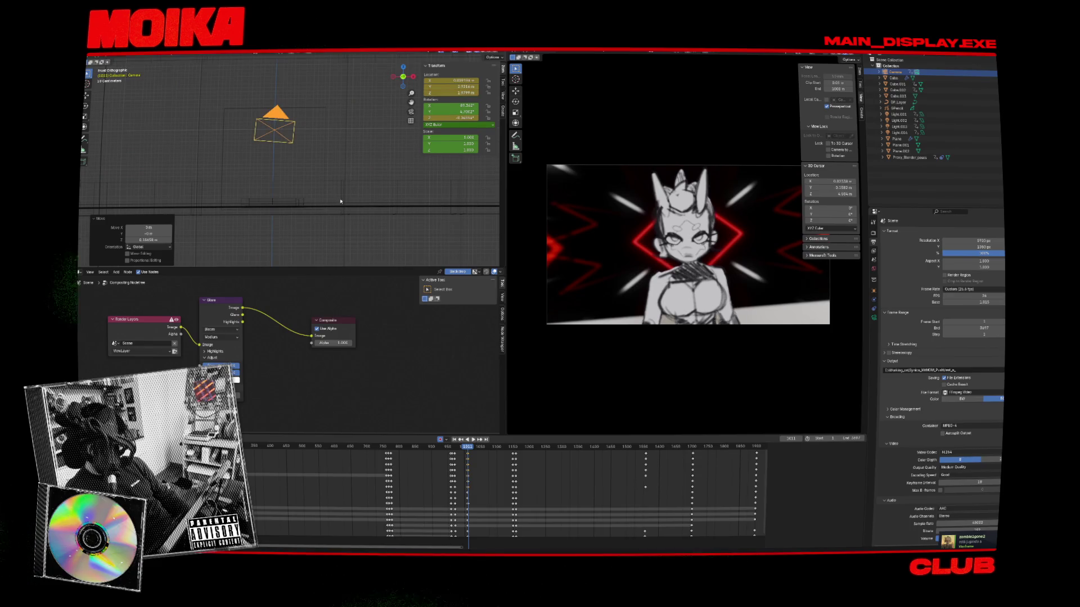
key(KP_7)
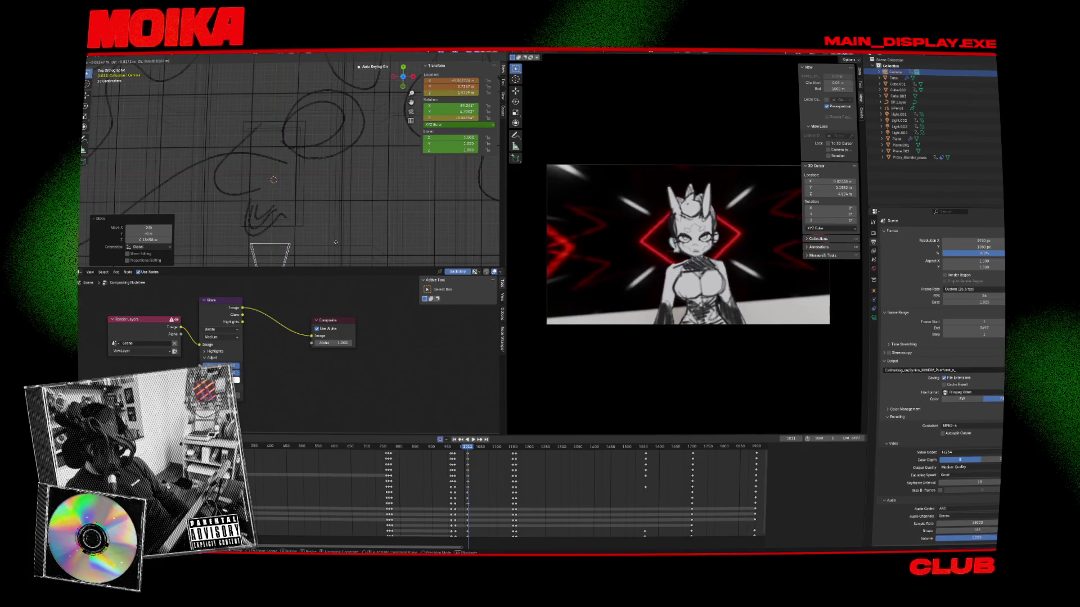
click(338, 242)
key(KP_1)
key(g)
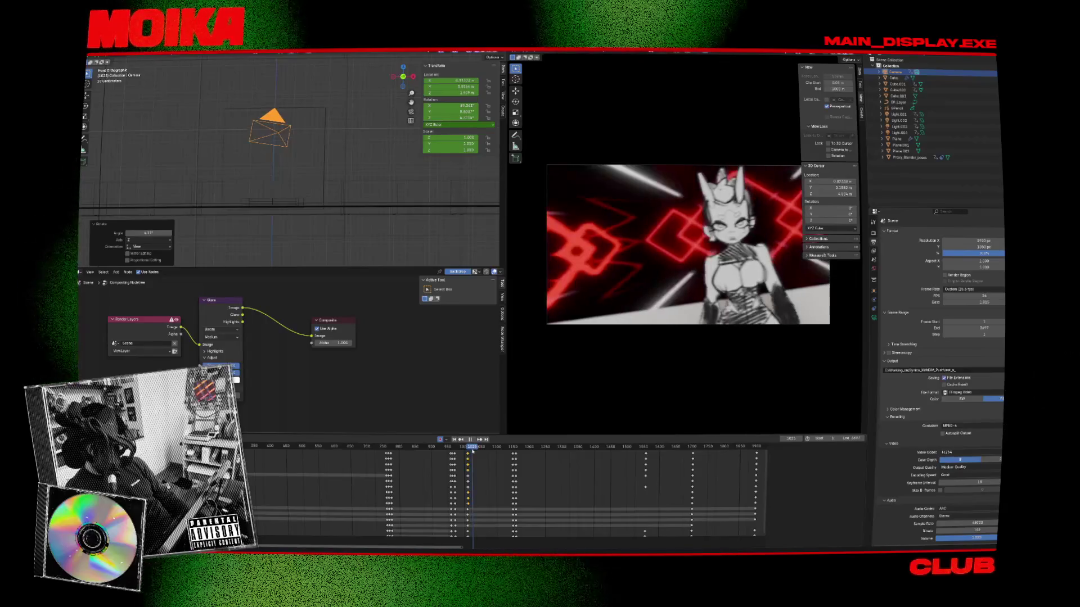
Step: Play back the shot, checking frames around 1052 and 986
key(space)
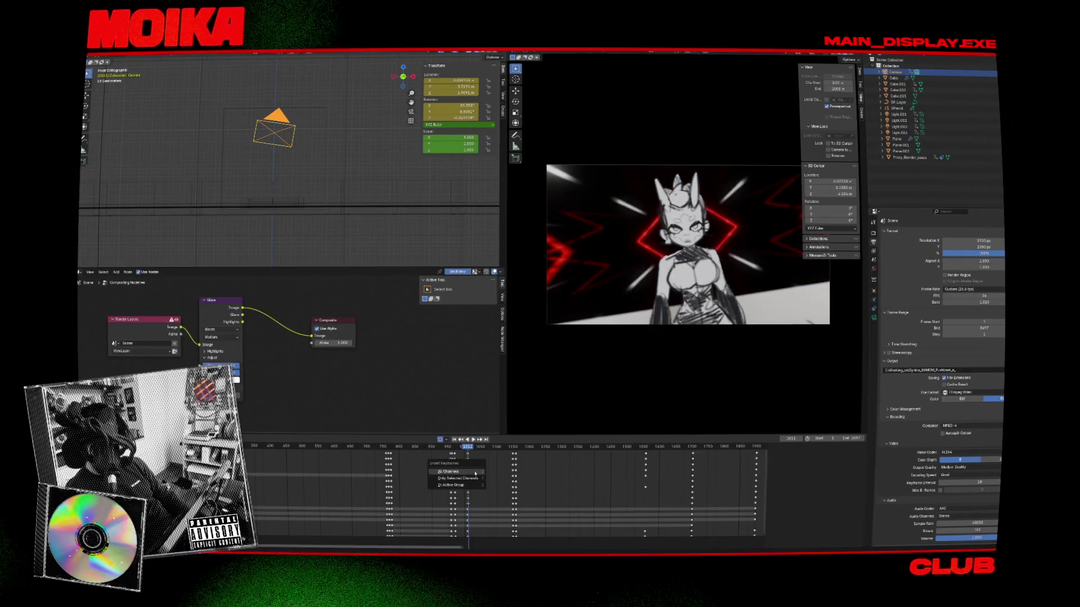
key(space)
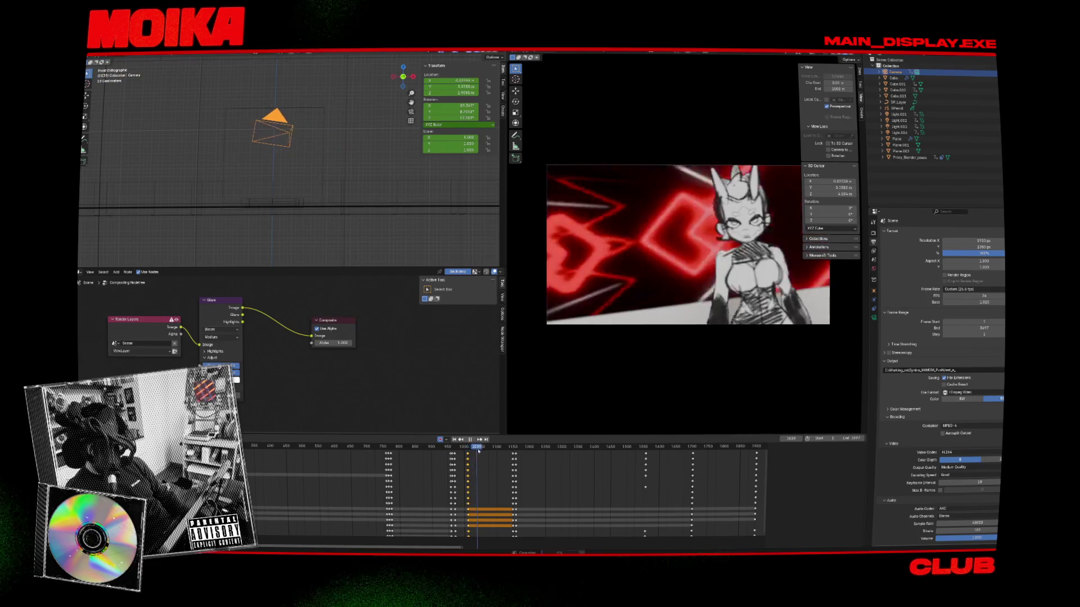
click(482, 452)
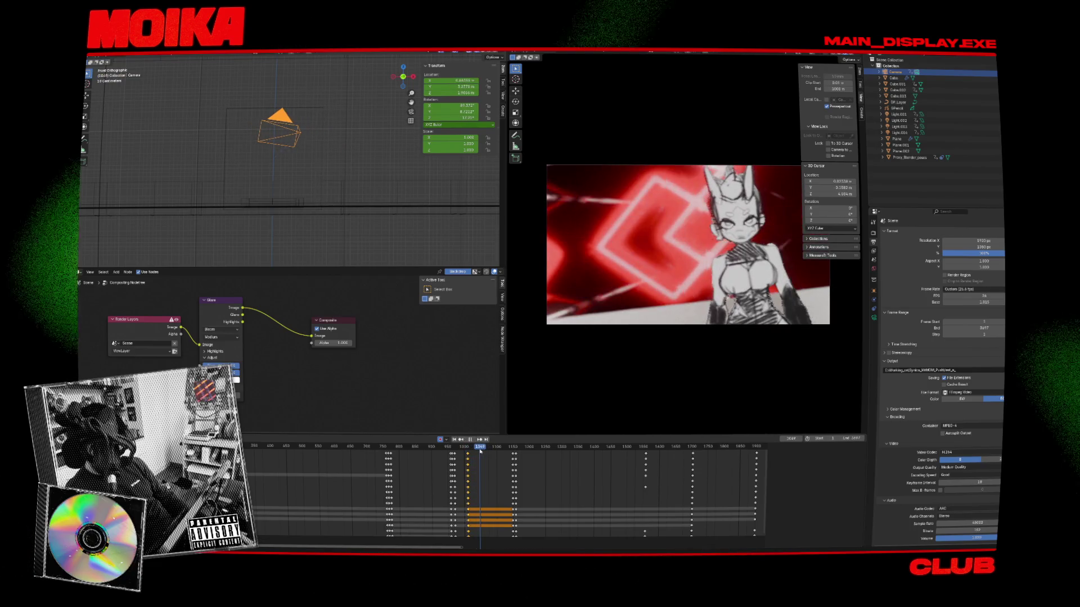
drag(482, 451, 477, 450)
key(space)
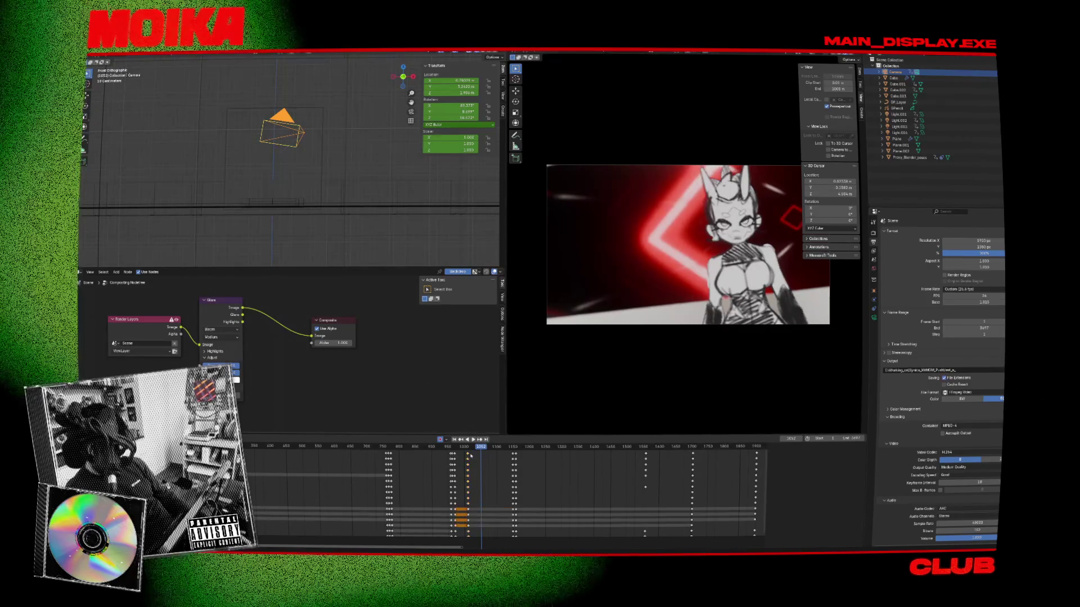
key(space)
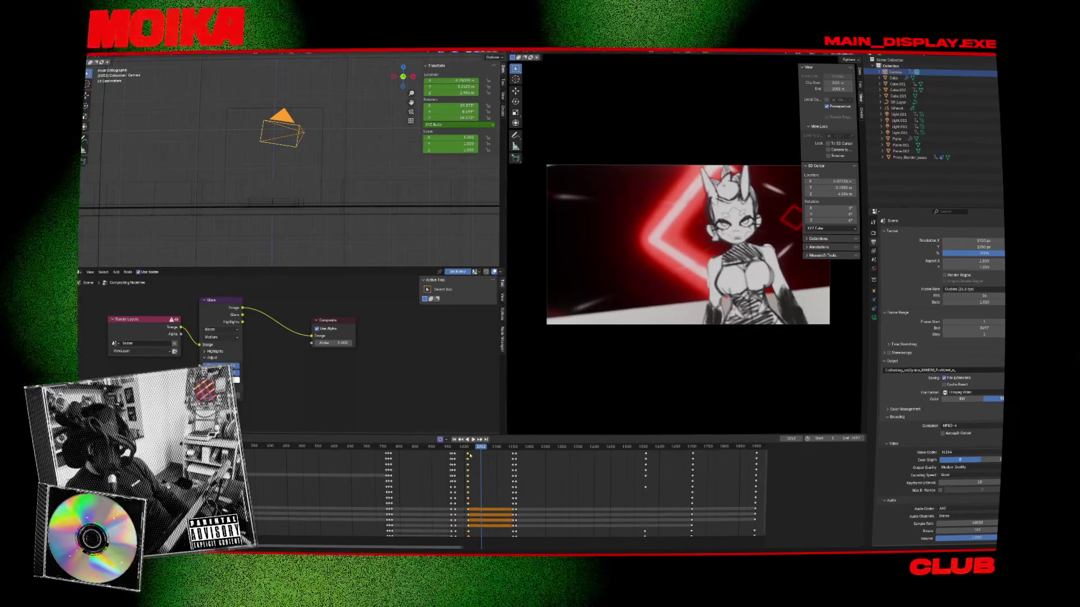
click(459, 448)
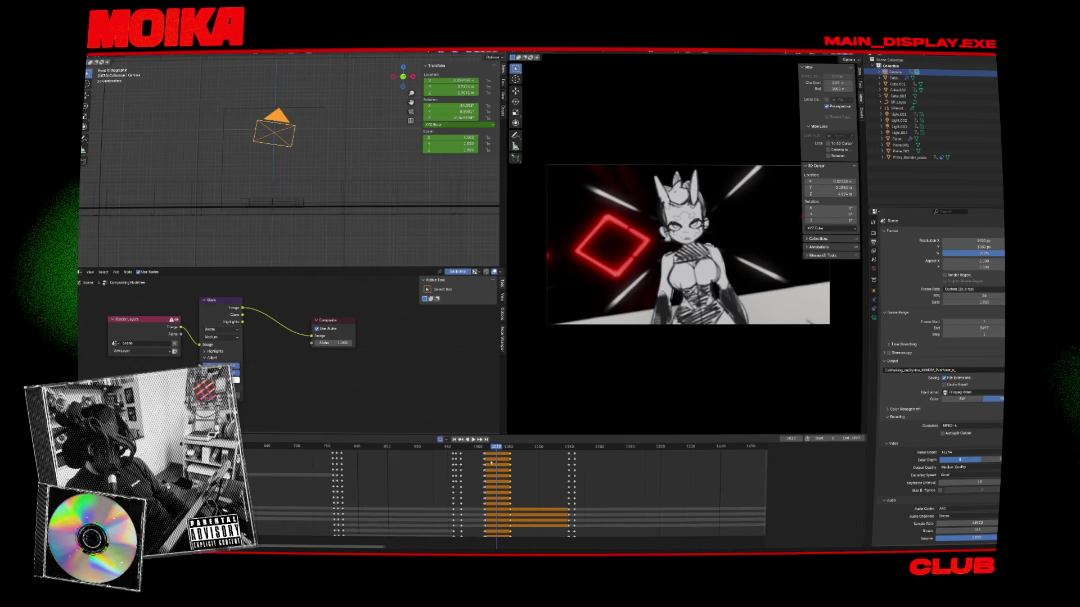
Step: Review the shot from frame 1012 through 1056 and stop at frame 1055
scroll(492, 454, up, 3)
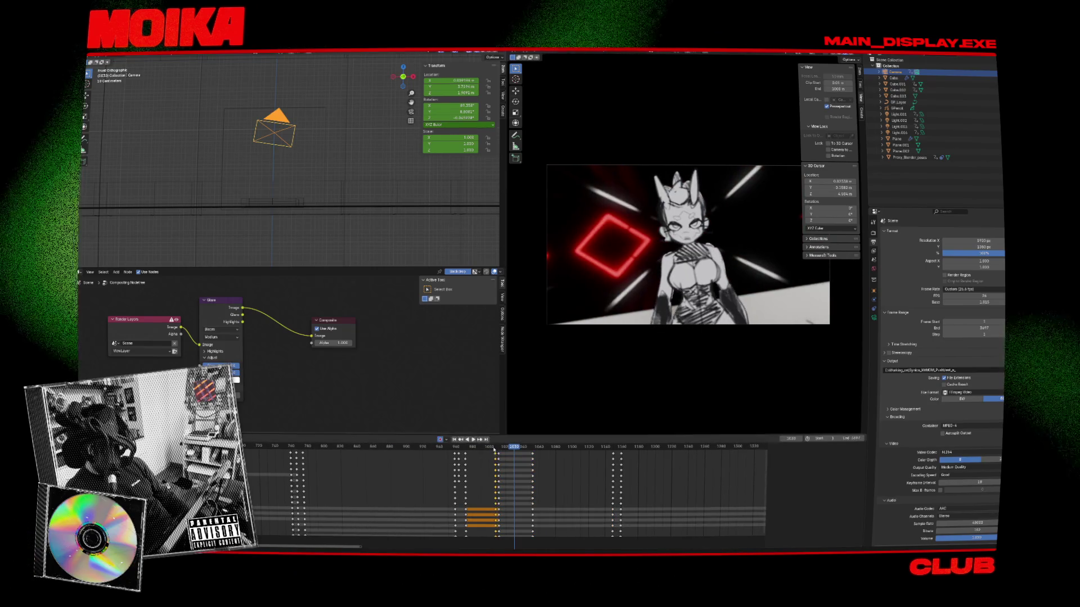
key(space)
click(499, 447)
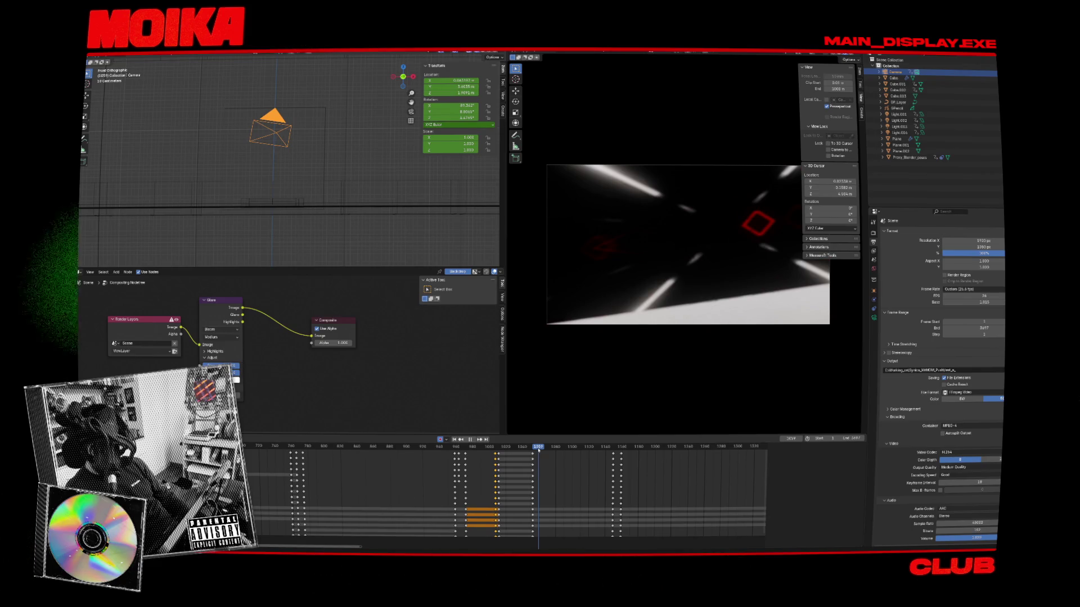
click(538, 449)
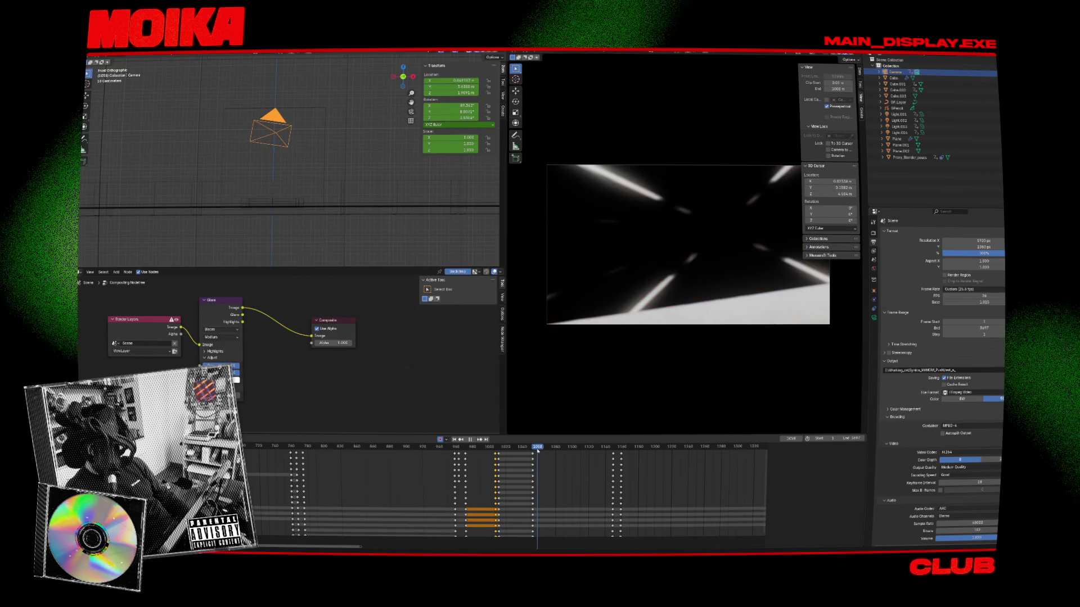
click(536, 447)
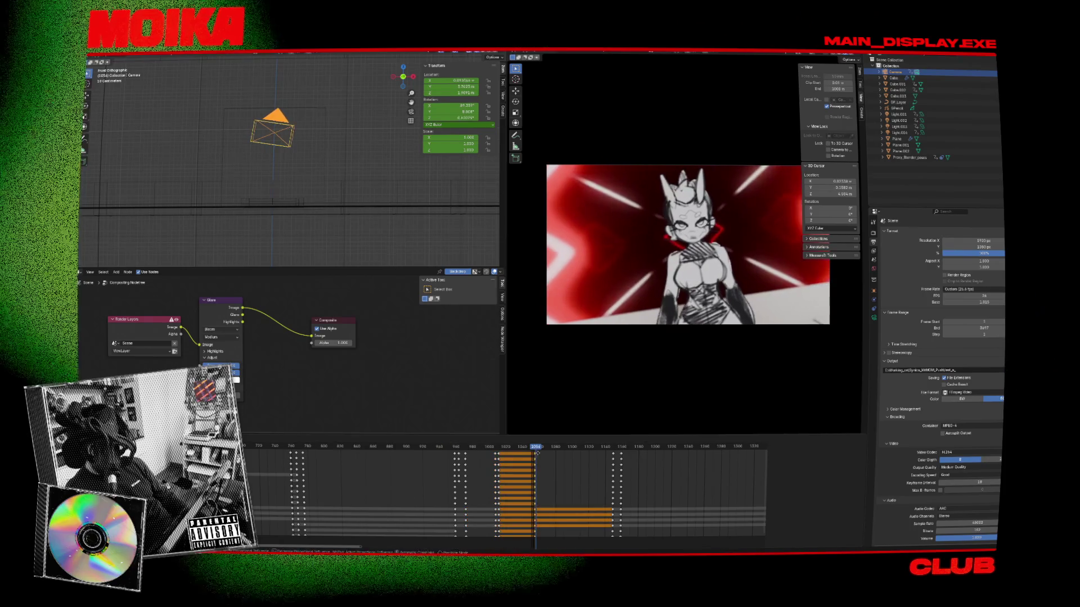
key(space)
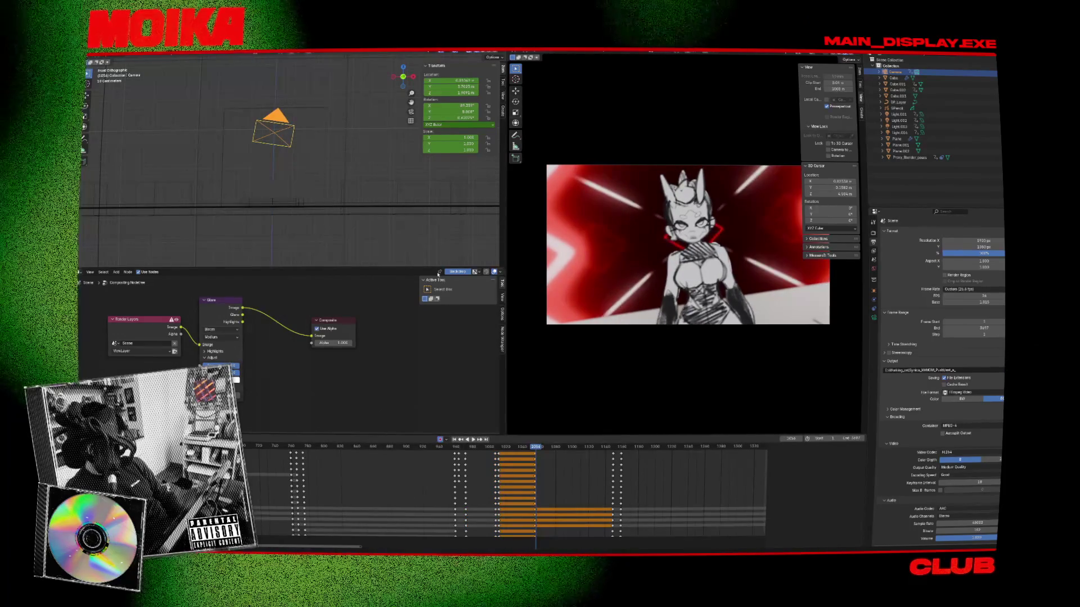
key(Escape)
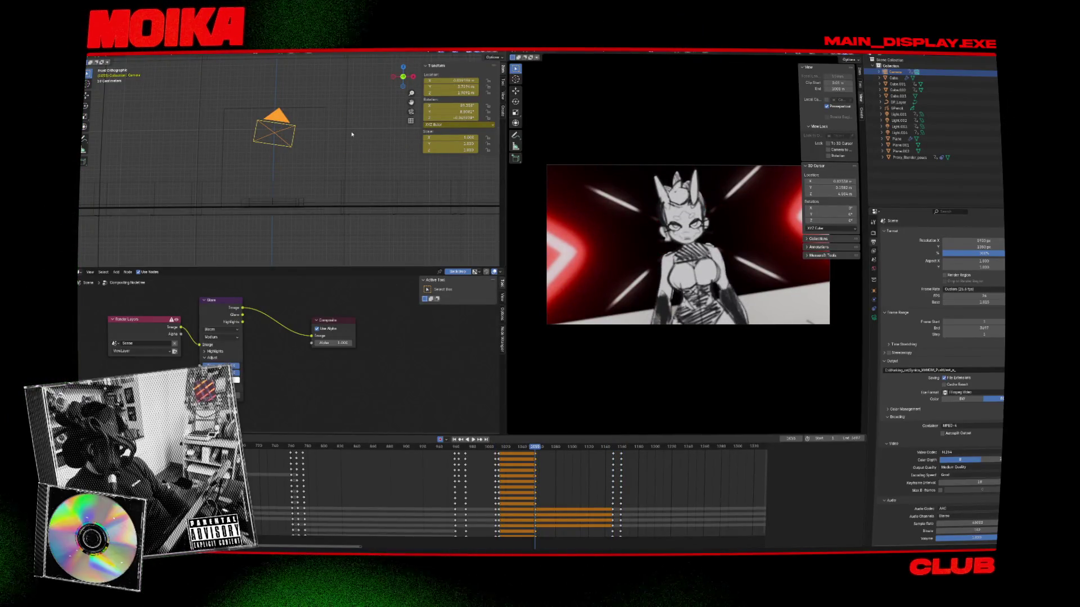
Step: Move the camera left and down, keyframe it at frame 1055, and box-select earlier keyframes
key(g)
click(303, 129)
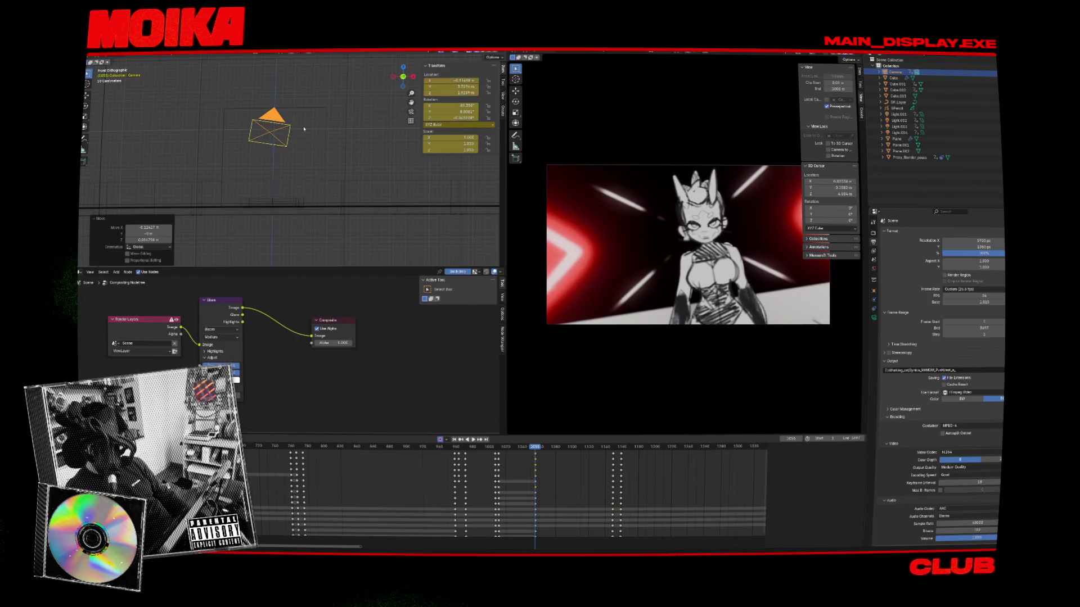
key(i)
key(Down)
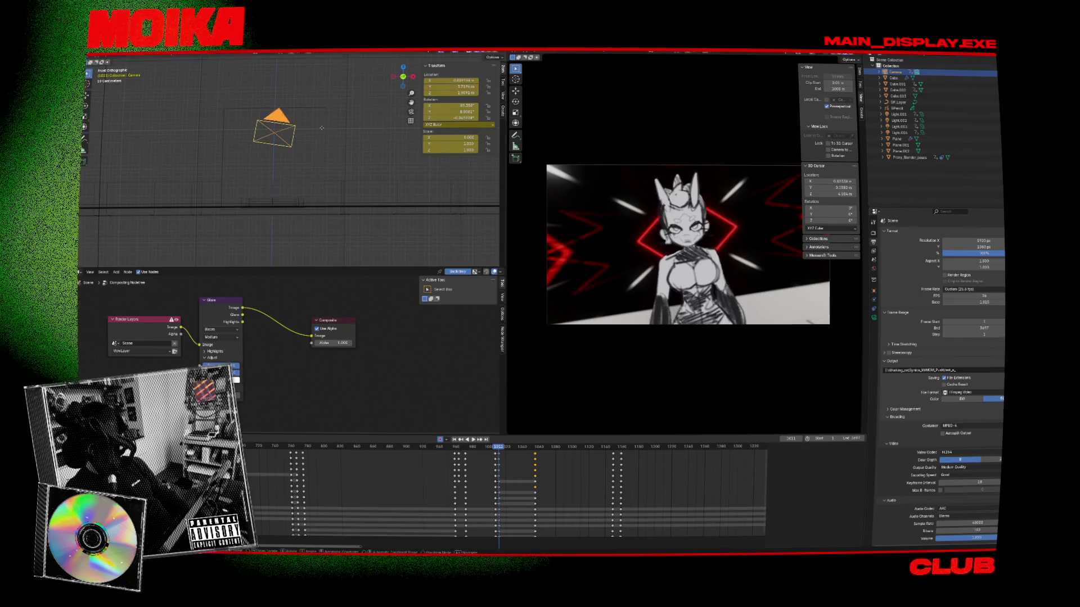
click(382, 130)
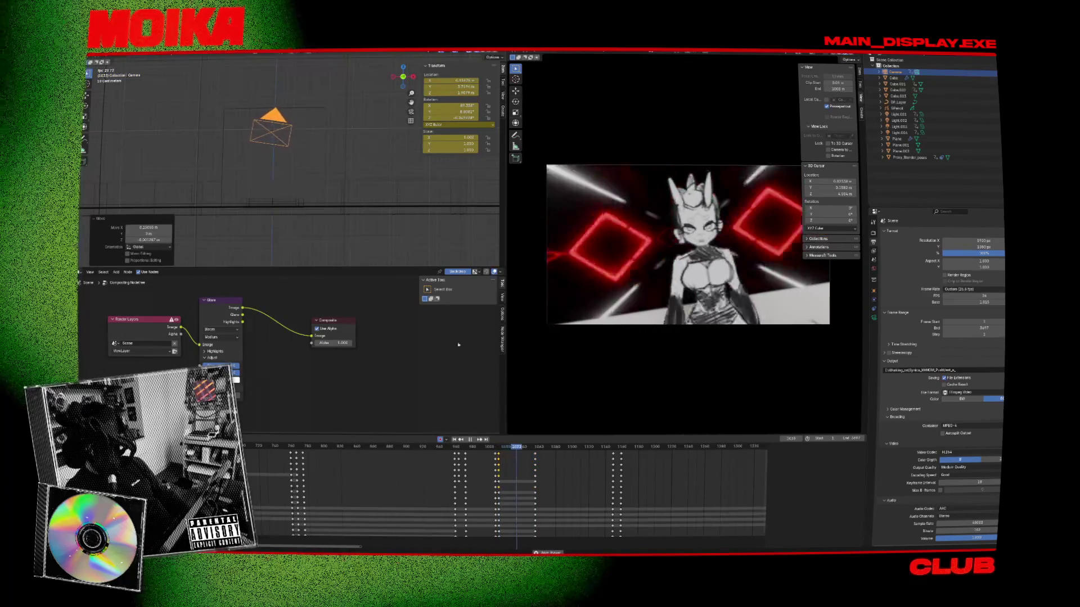
click(498, 447)
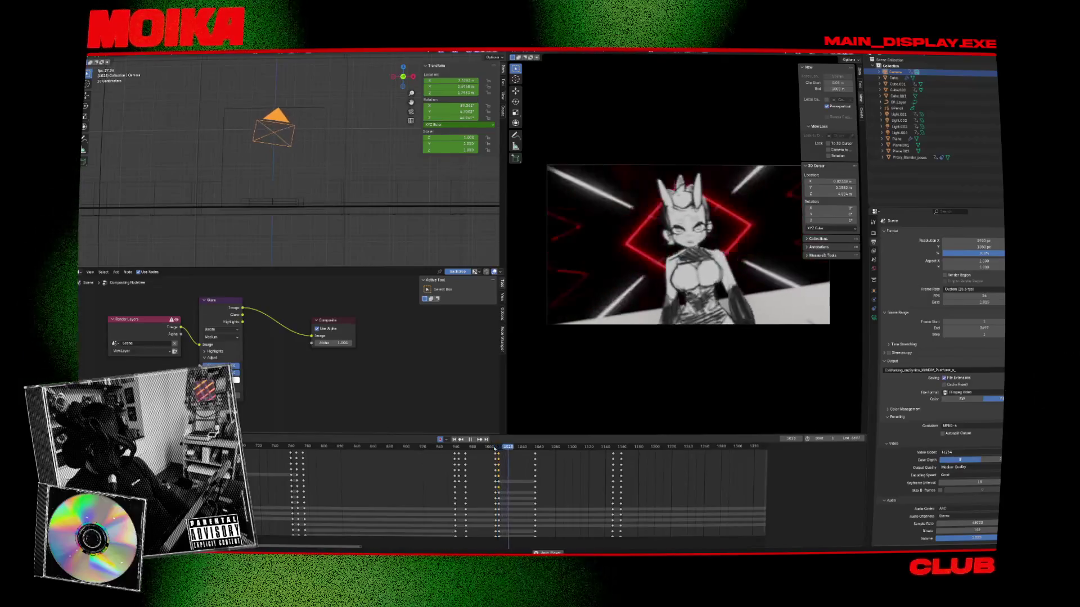
alt+drag(513, 474, 295, 502)
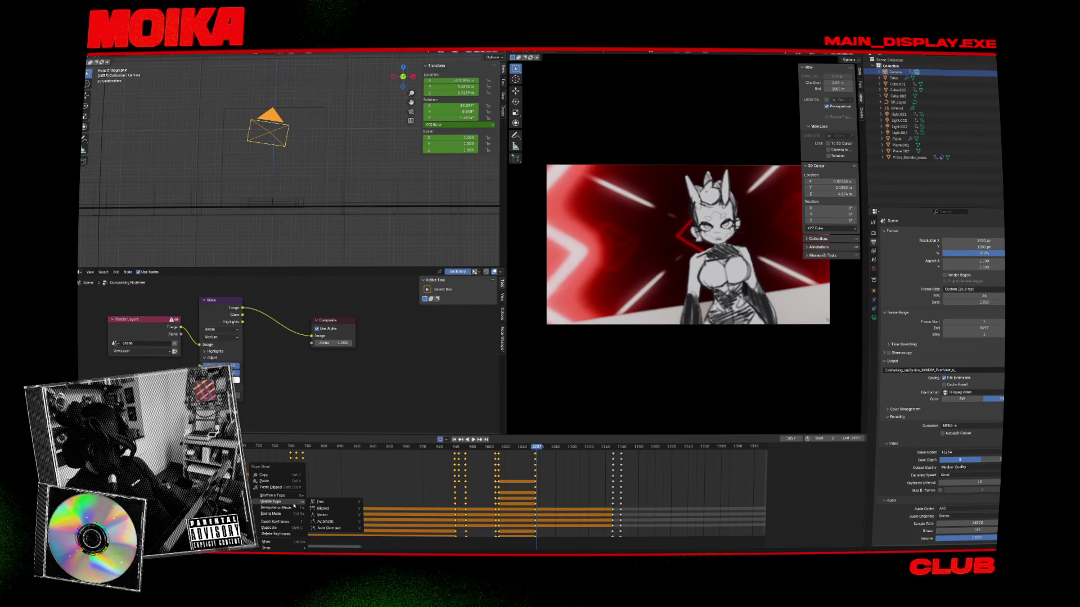
Step: Move the camera to a new position to reframe the shot around frames 1011–1018
click(294, 447)
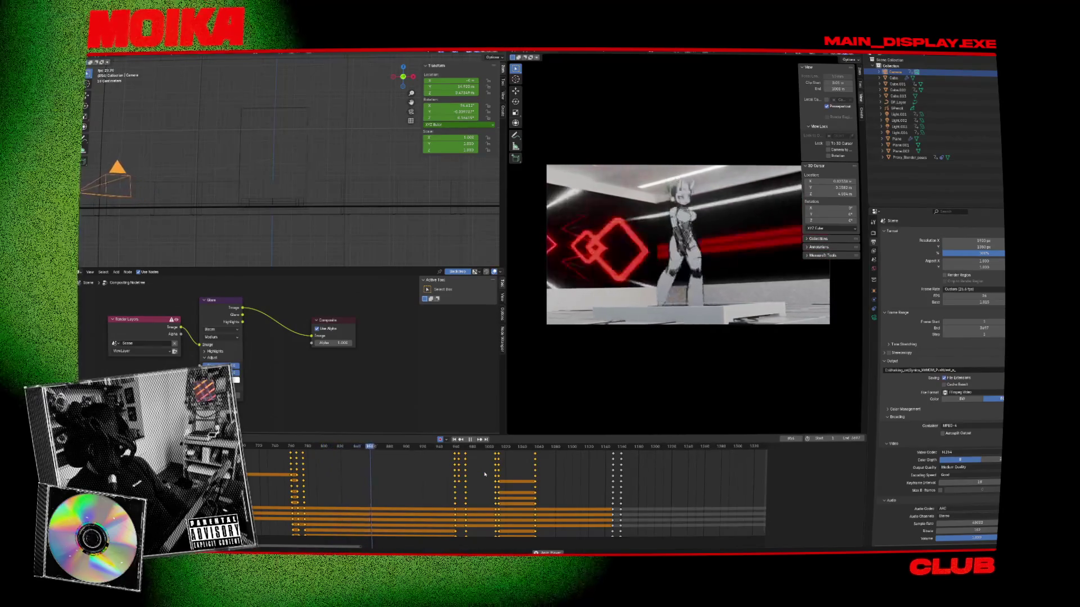
scroll(485, 475, down, 4)
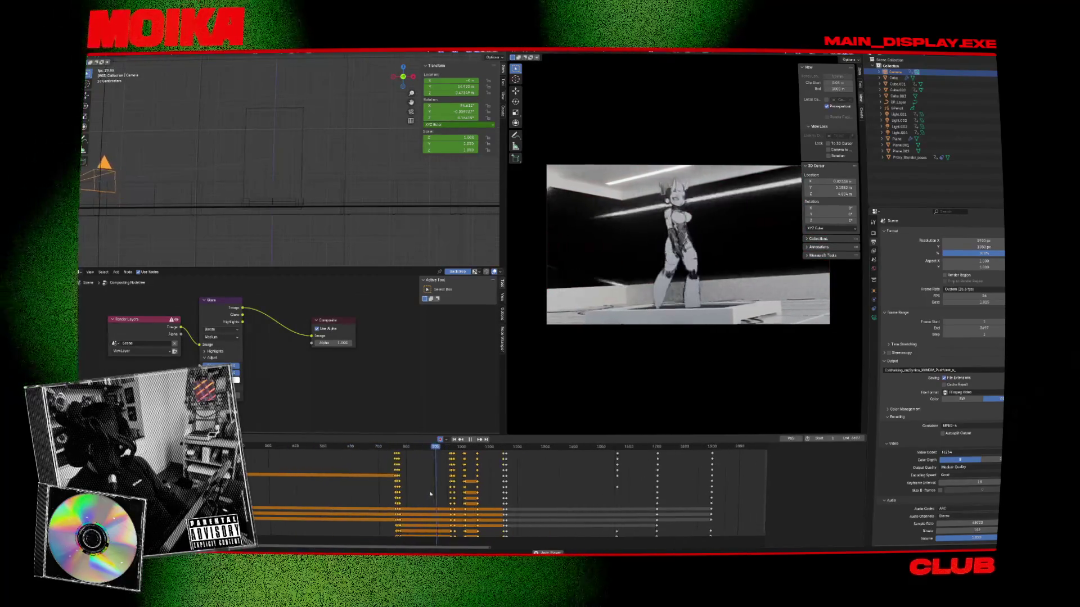
scroll(430, 494, up, 1)
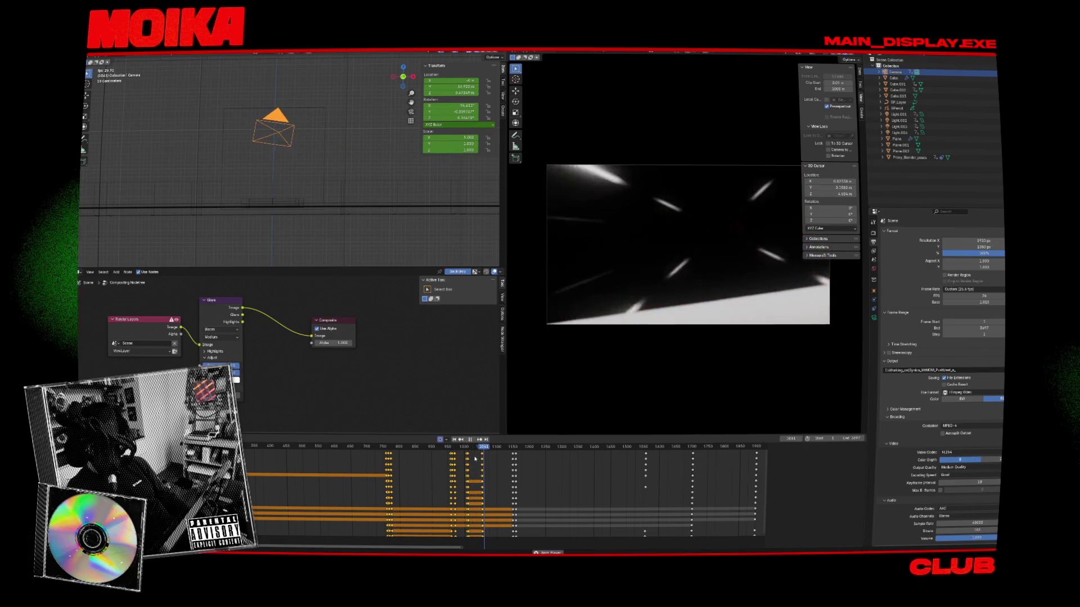
click(476, 447)
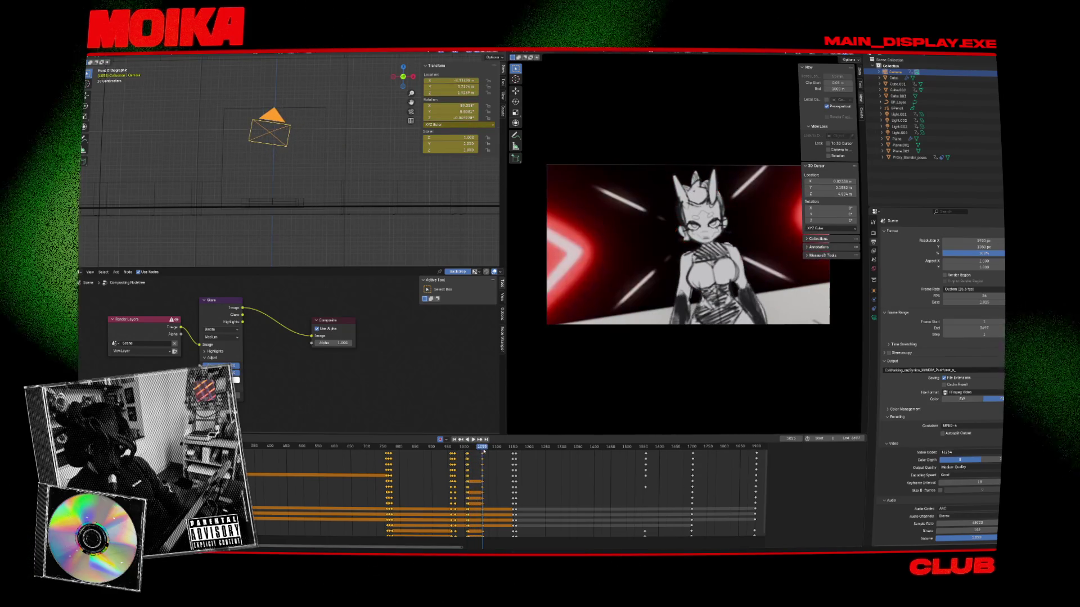
key(g)
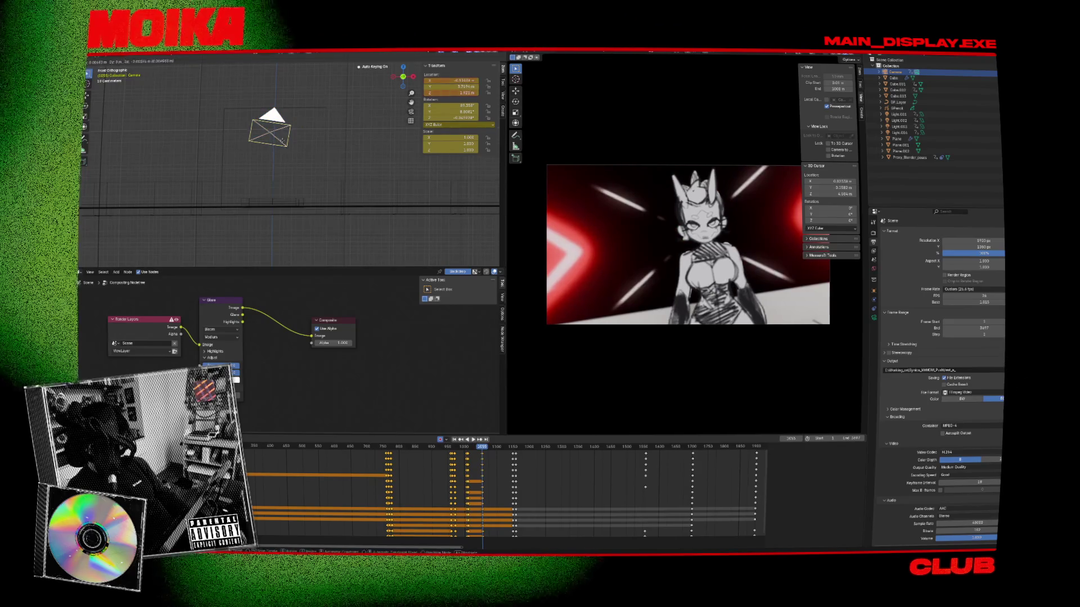
click(321, 145)
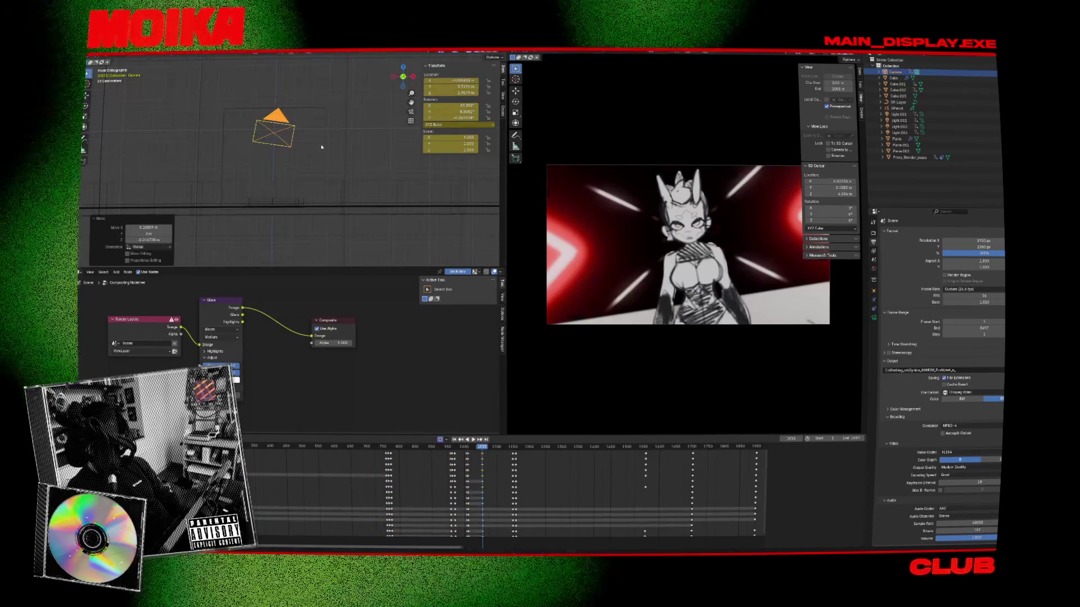
key(Escape)
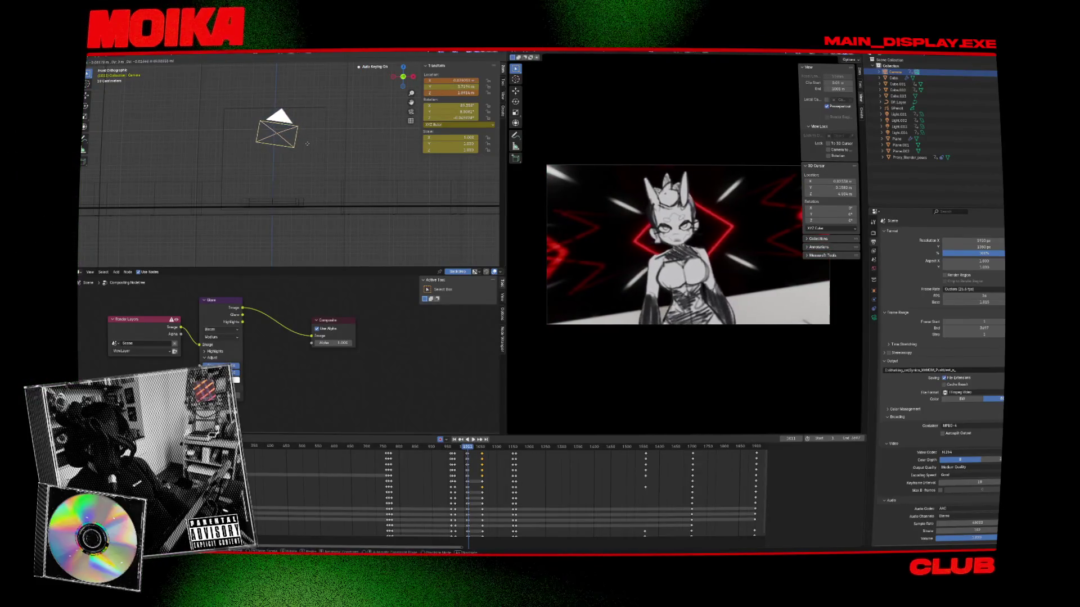
click(306, 145)
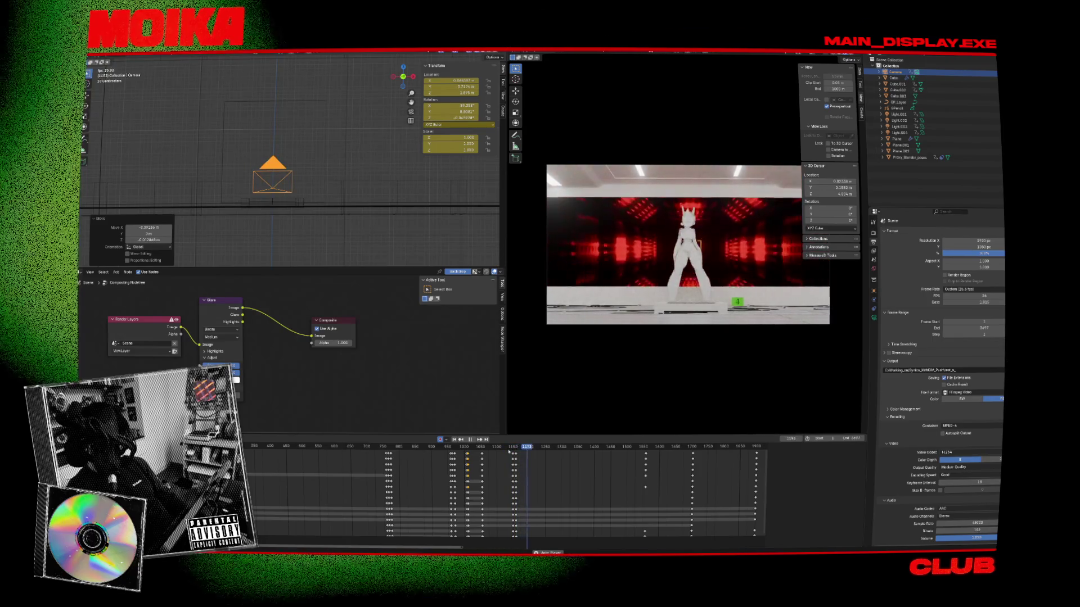
Step: Review the shot, then insert camera keyframes at frame 962
key(space)
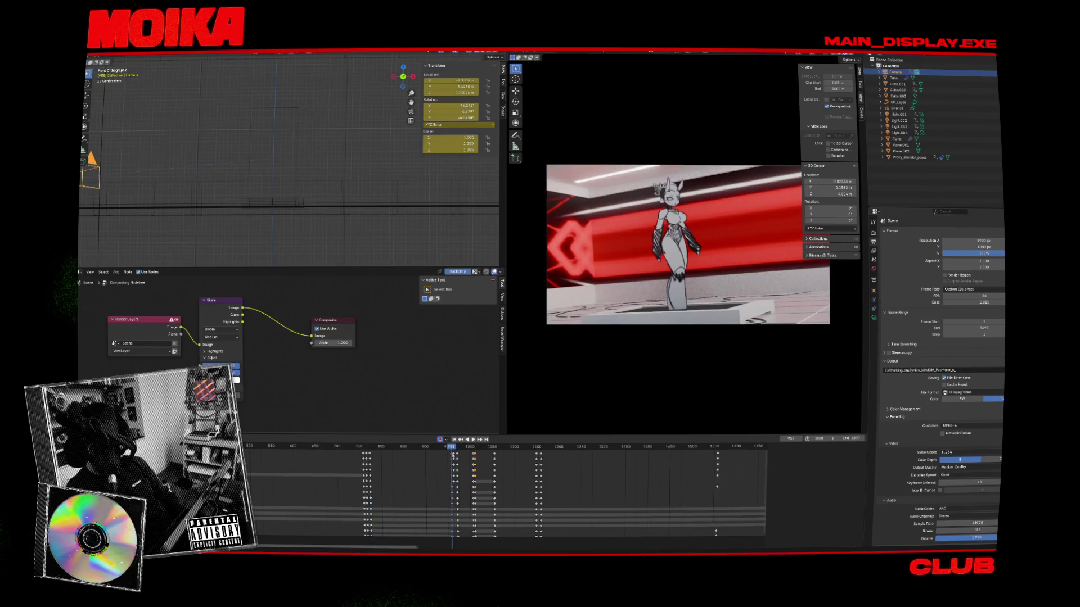
scroll(455, 457, up, 4)
drag(456, 458, 462, 455)
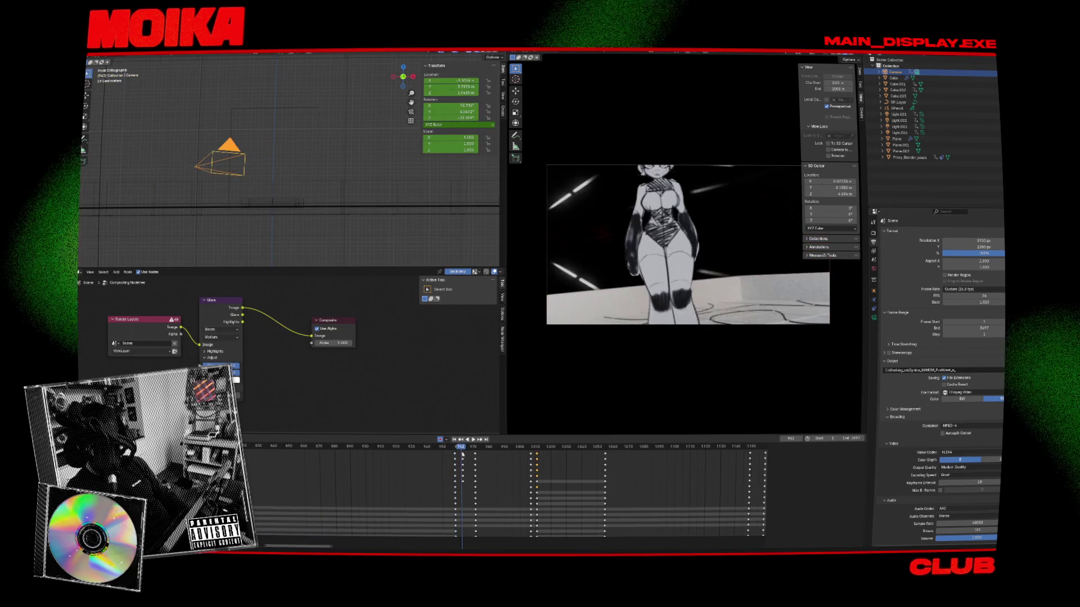
key(i)
click(465, 456)
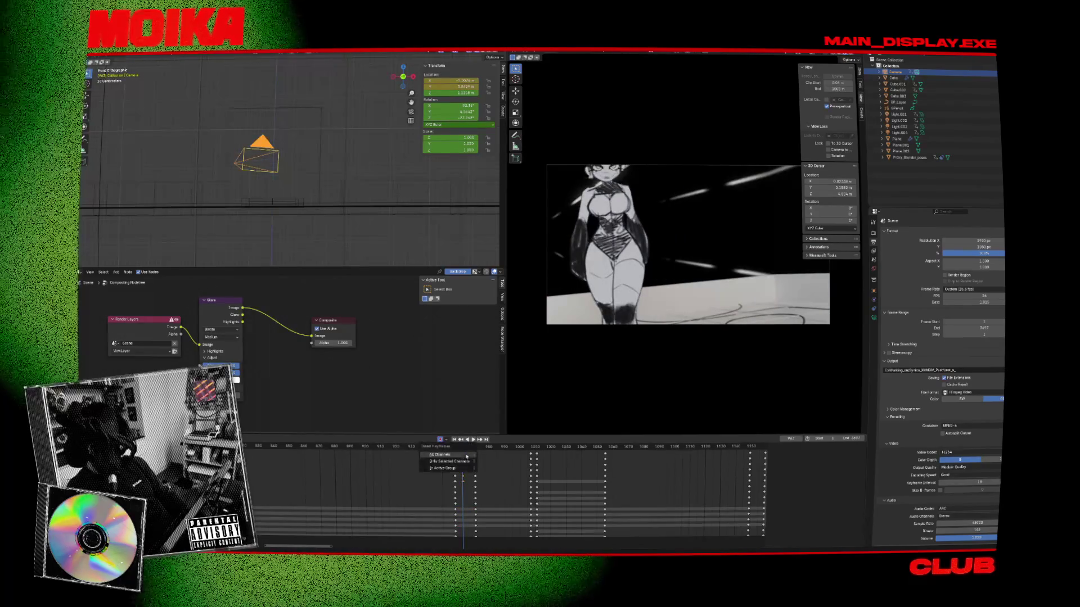
click(466, 455)
Step: Compare frames 958 and 963, then place the camera at its reframed close-shot position at 963
scroll(409, 473, down, 3)
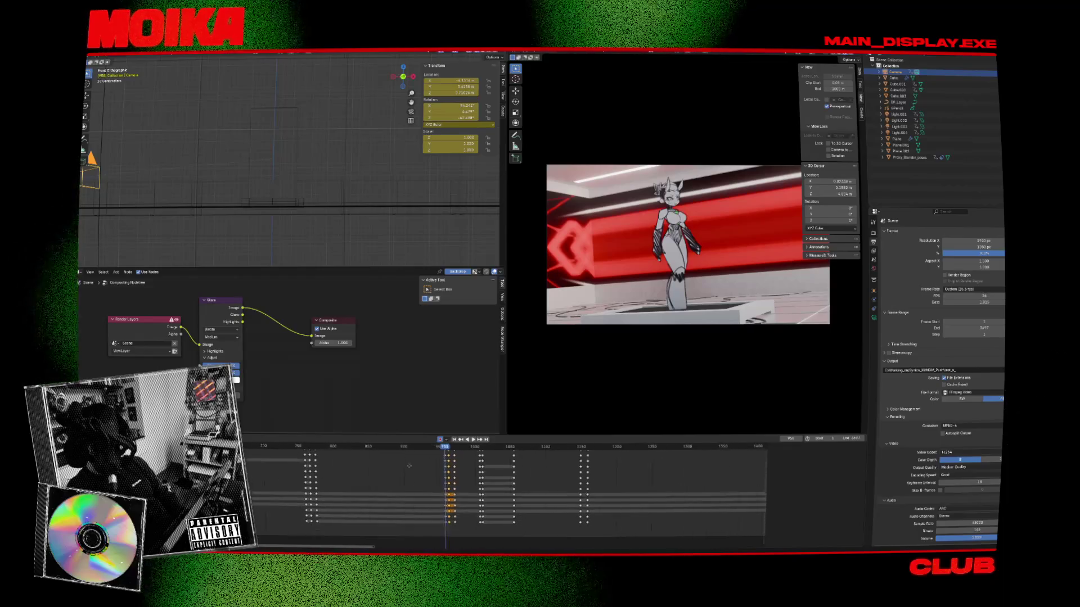
key(space)
key(Escape)
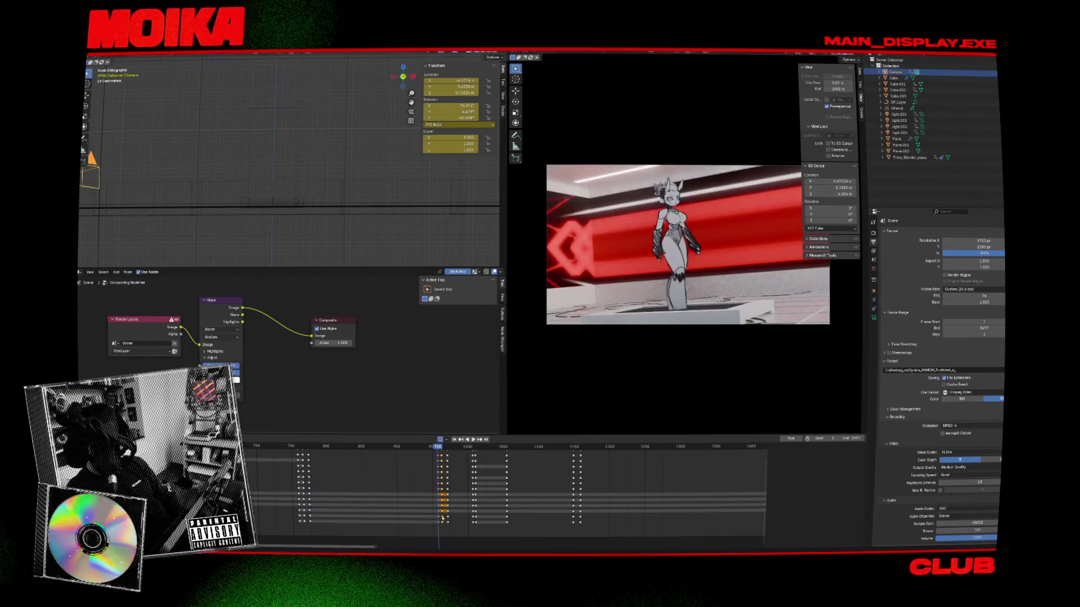
click(441, 446)
key(Down)
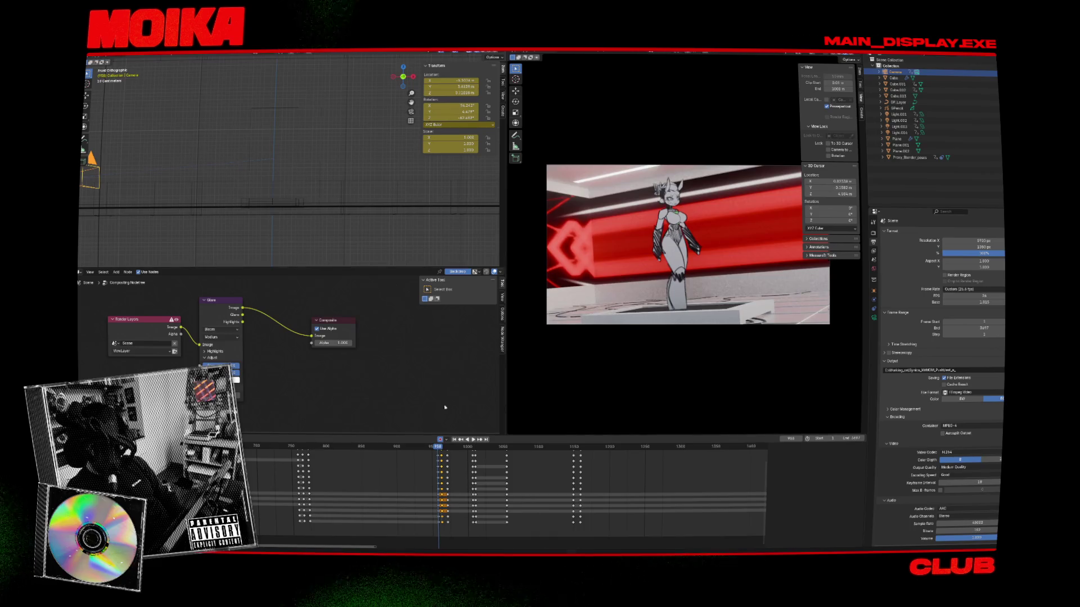
key(Up)
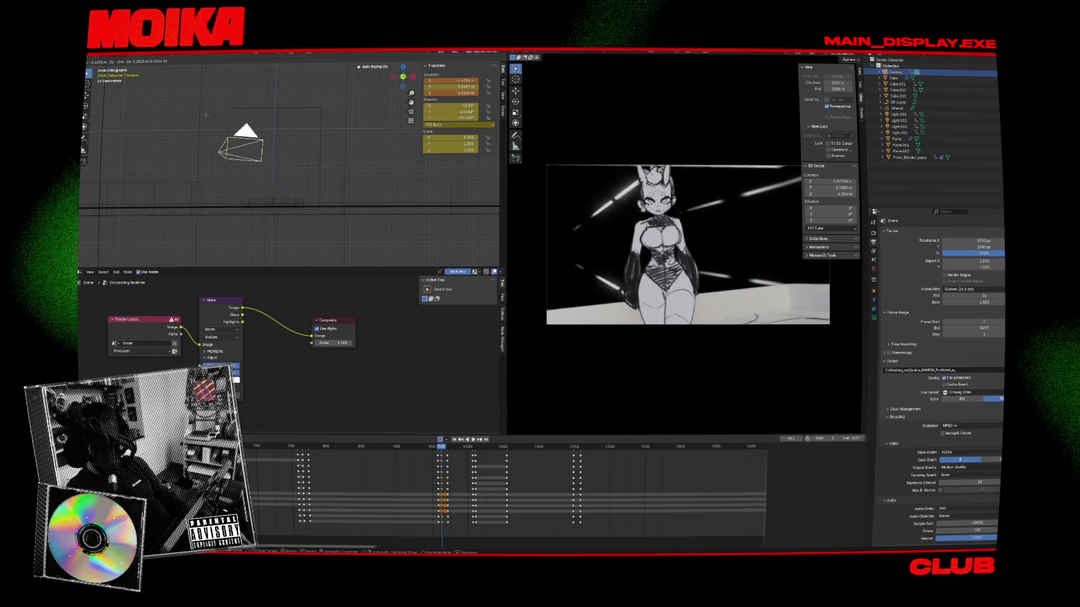
click(352, 215)
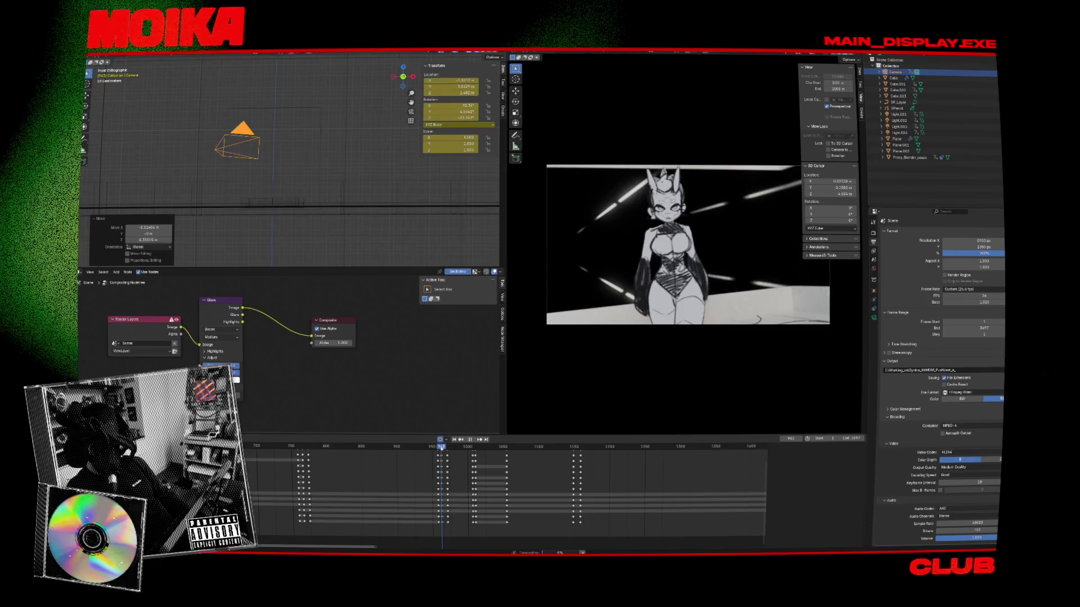
key(Down)
key(shift+ctrl+space)
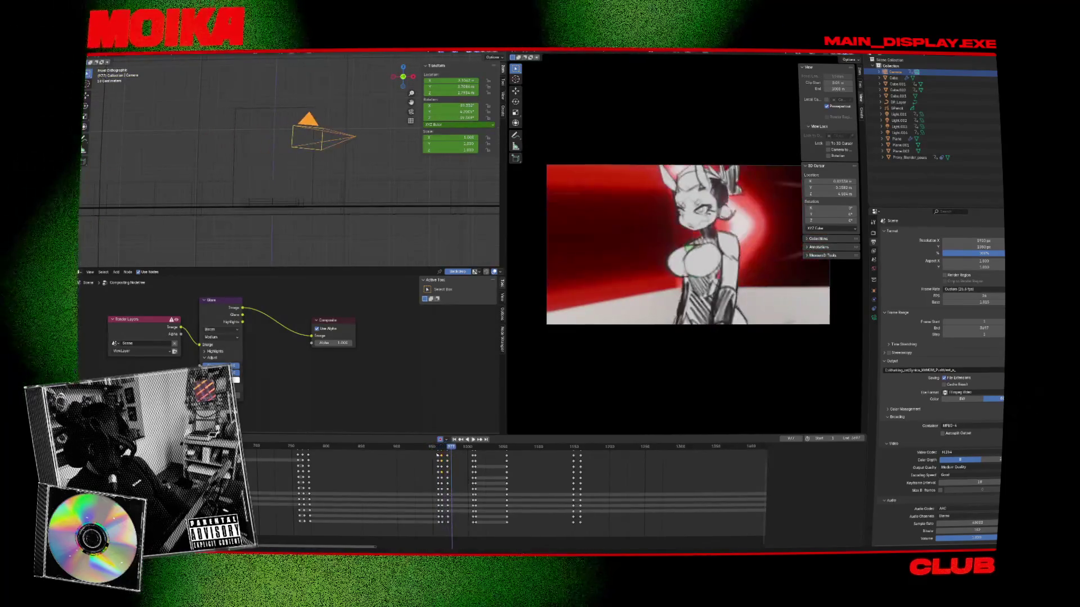
Step: Retime the camera keys in the Dope Sheet so the shot change lands at frame 963
scroll(456, 467, up, 3)
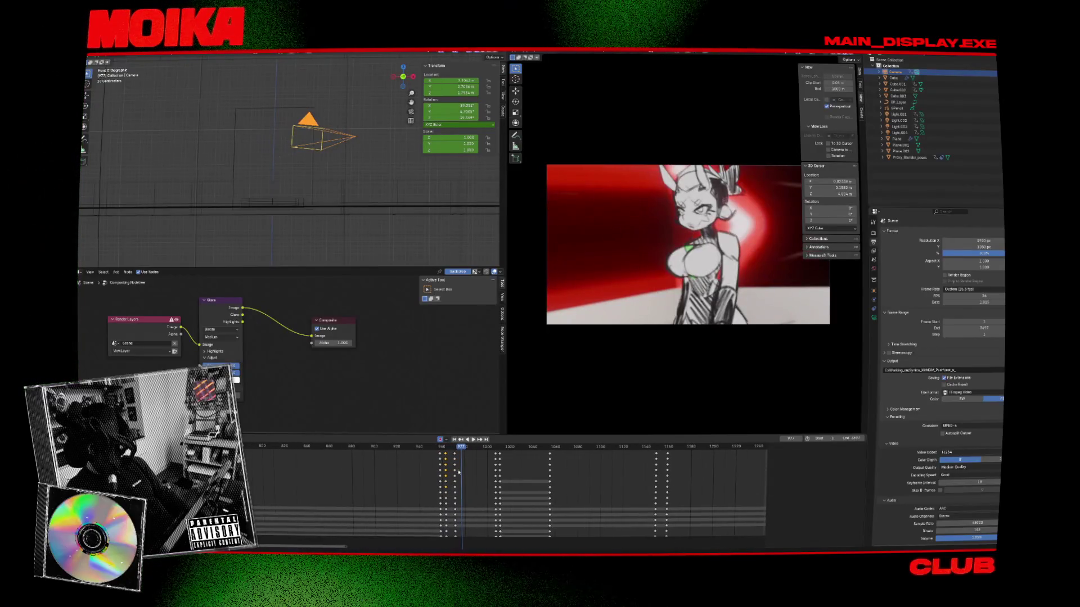
drag(455, 456, 451, 455)
click(443, 446)
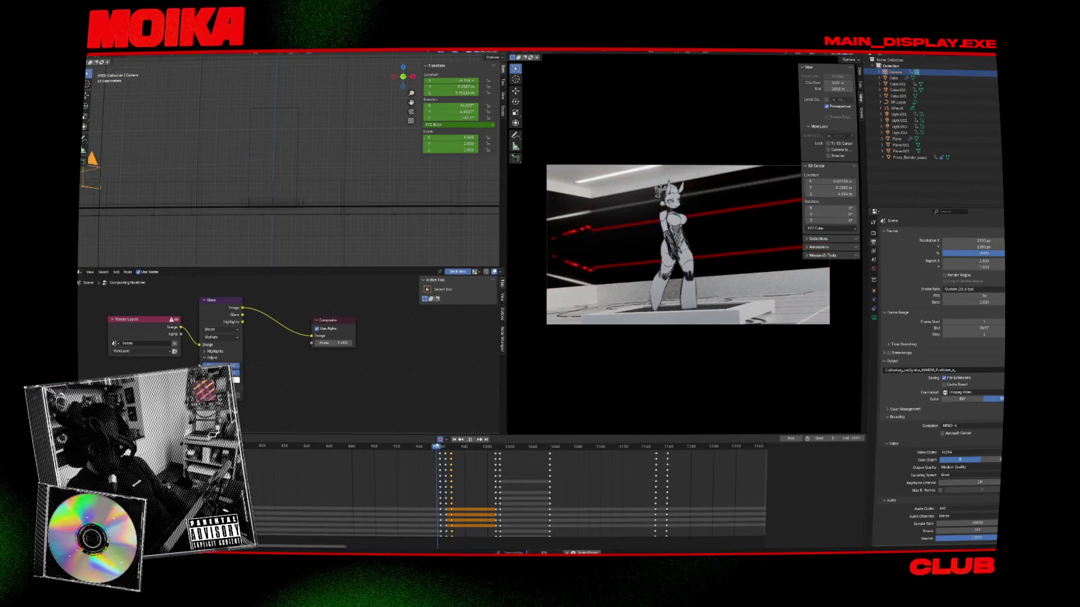
click(442, 455)
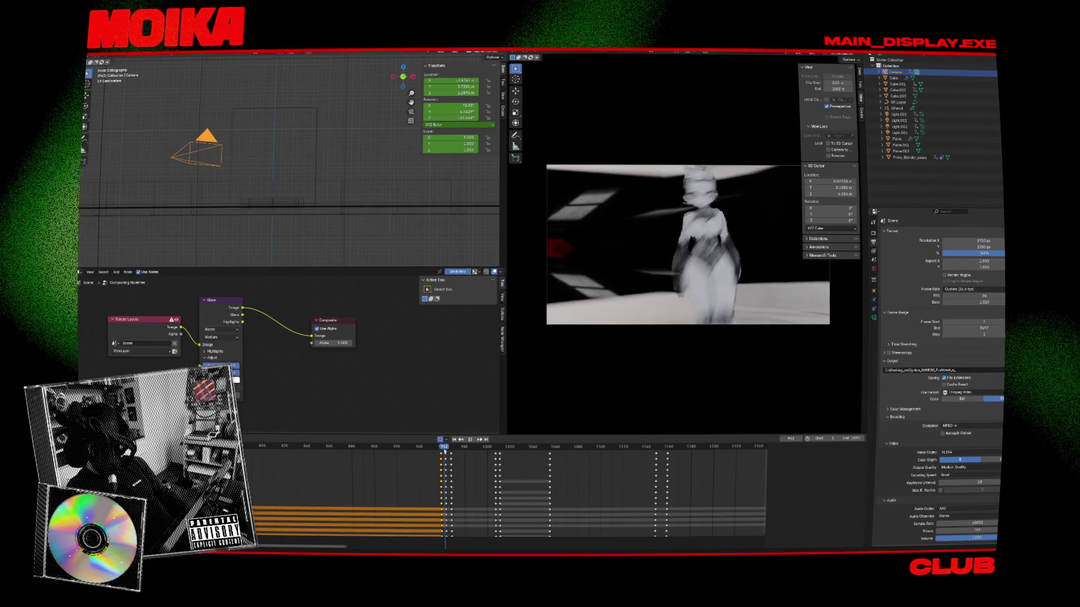
drag(443, 453, 447, 456)
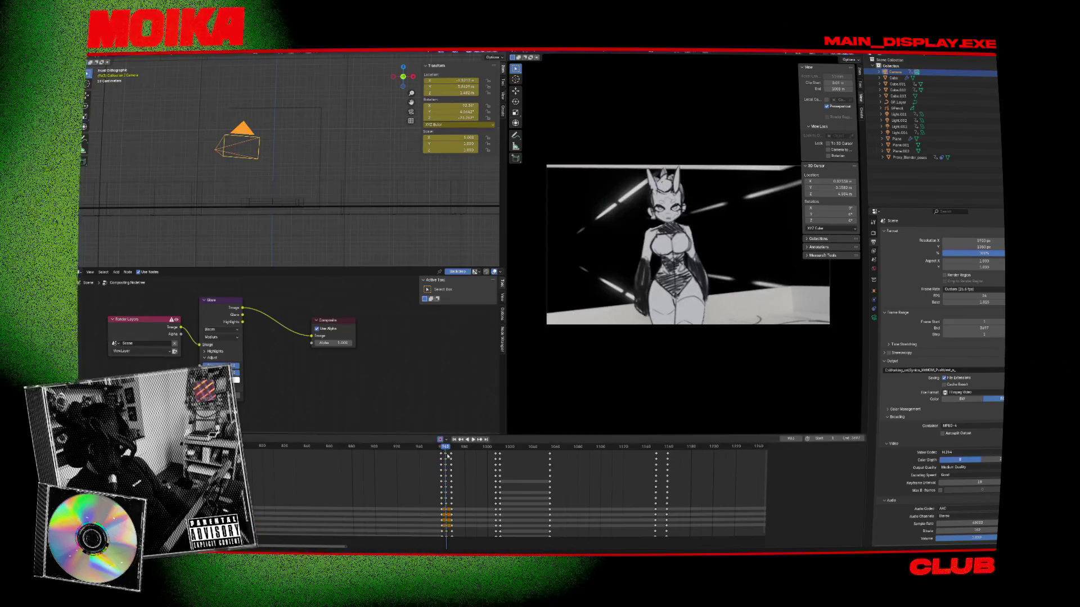
Step: Play back around frame 960 to check the cut timing, then enlarge the keyframe editor
key(shift+ctrl+space)
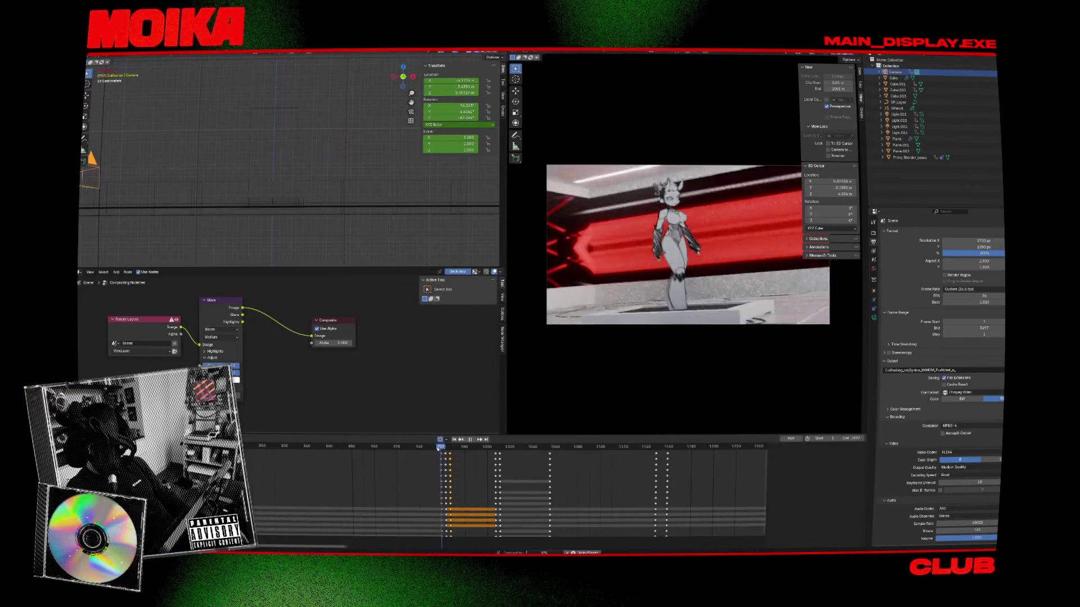
key(Escape)
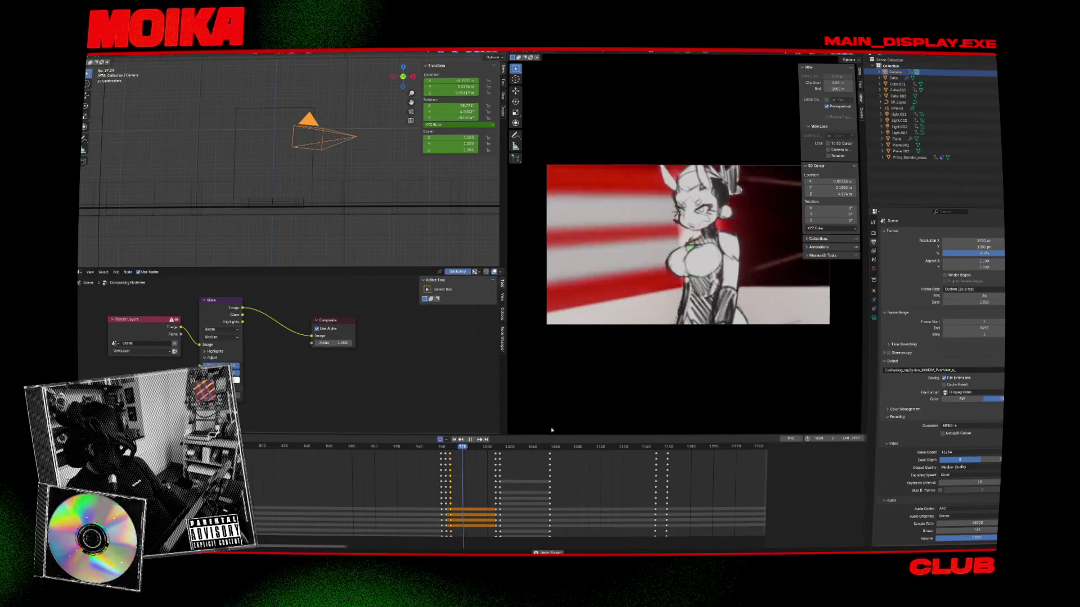
key(shift+ctrl+space)
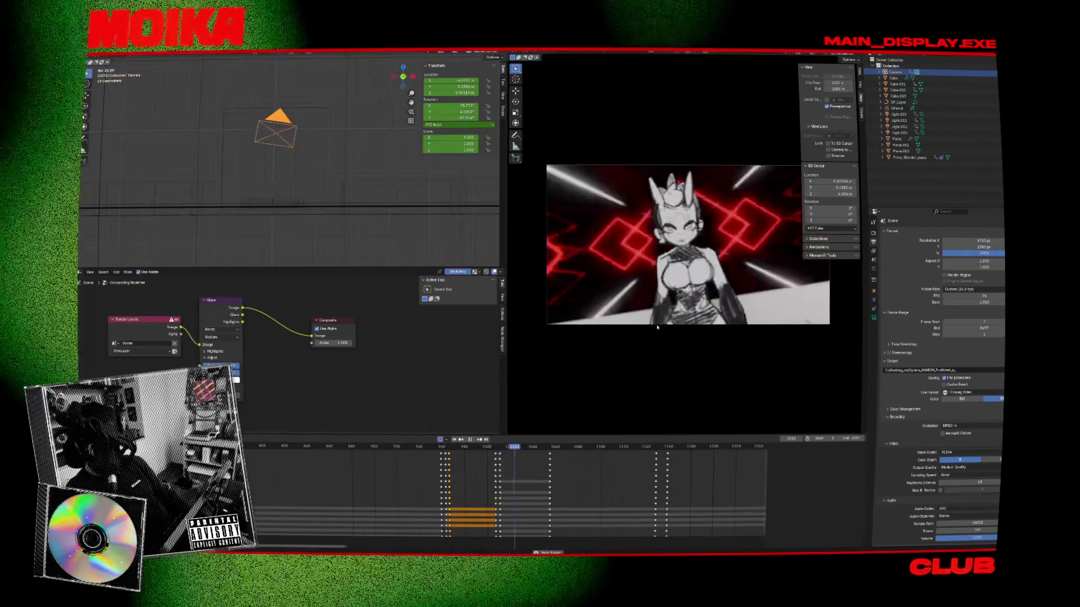
click(448, 446)
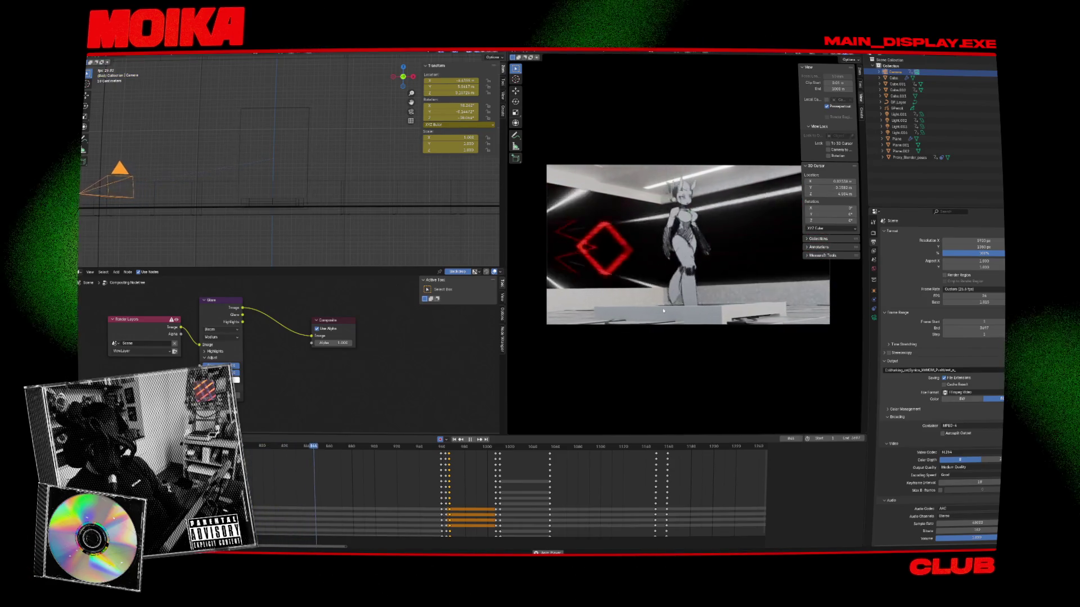
key(space)
scroll(292, 479, down, 5)
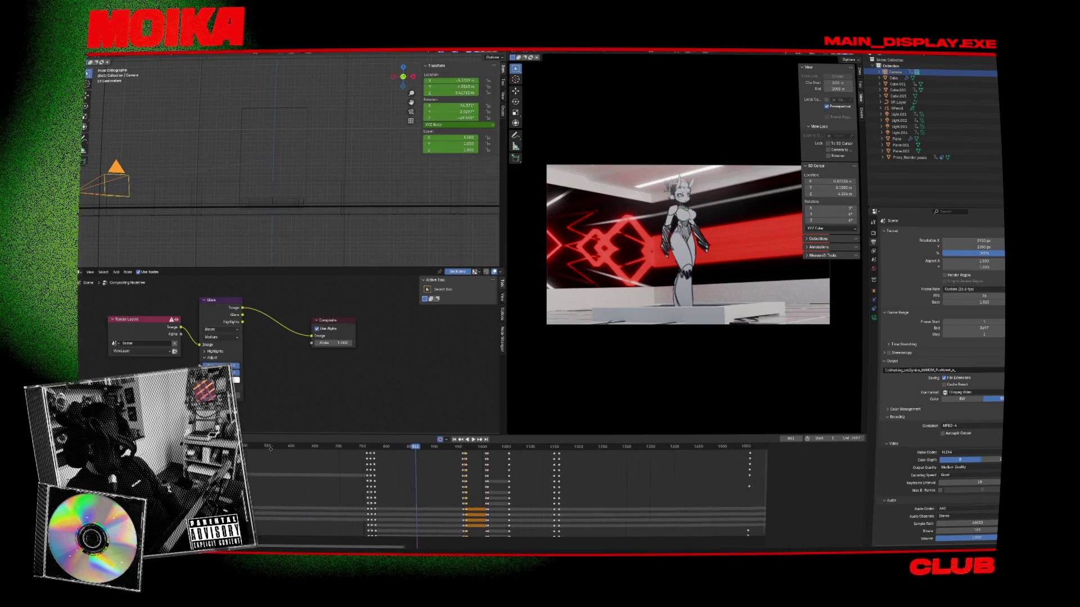
drag(315, 434, 315, 368)
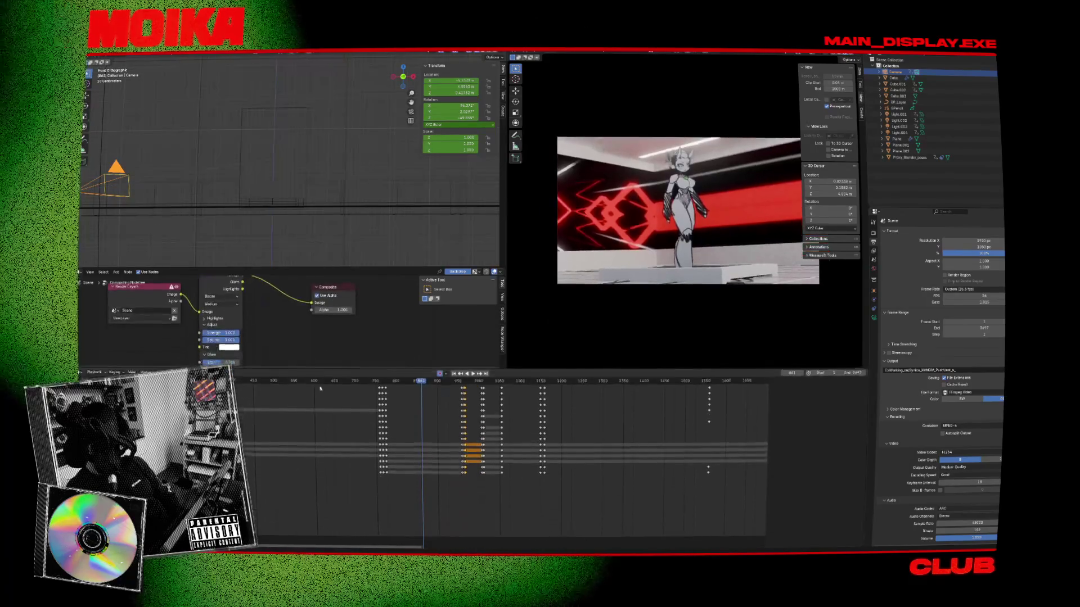
Step: Set all the camera's Dope Sheet keyframes to Linear interpolation
scroll(382, 461, down, 3)
drag(252, 500, 655, 386)
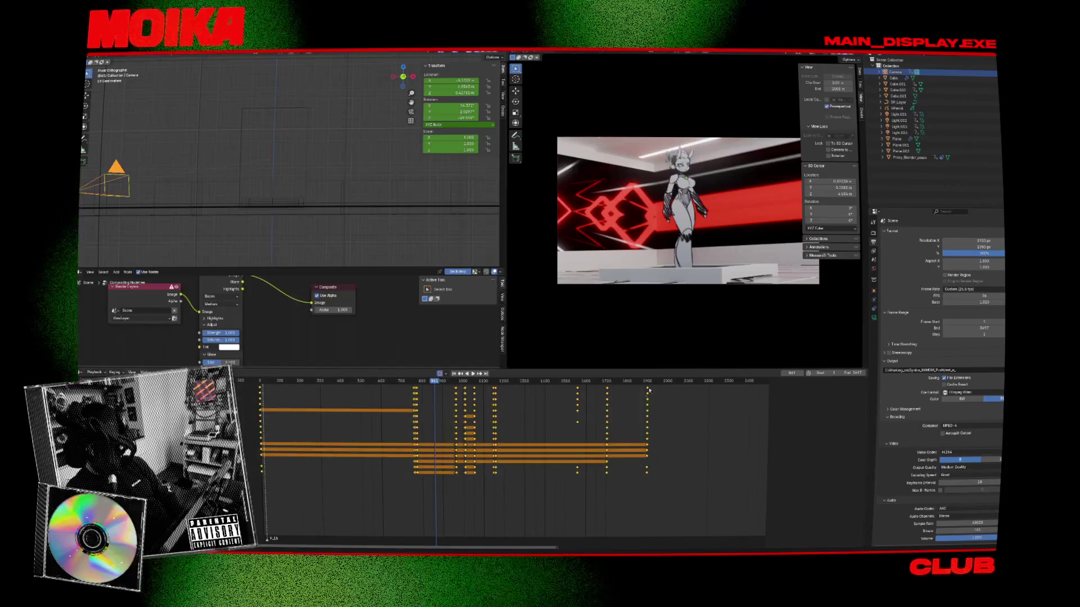
right_click(650, 388)
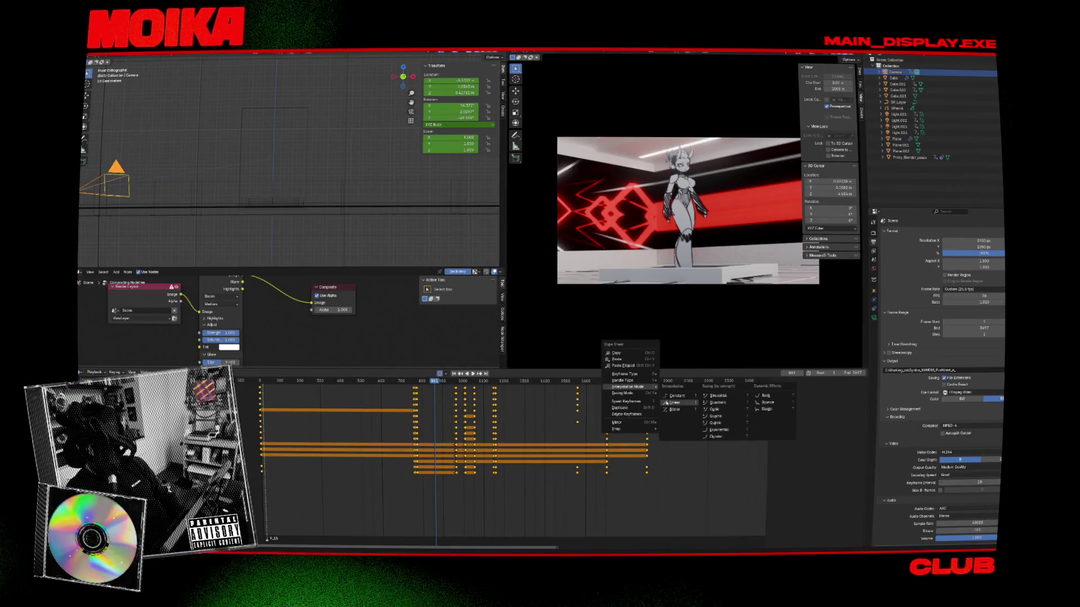
click(672, 402)
Step: Play from the start through about frame 330, then select Proxy_Blender_poses
key(shift+Left)
key(space)
drag(266, 381, 416, 394)
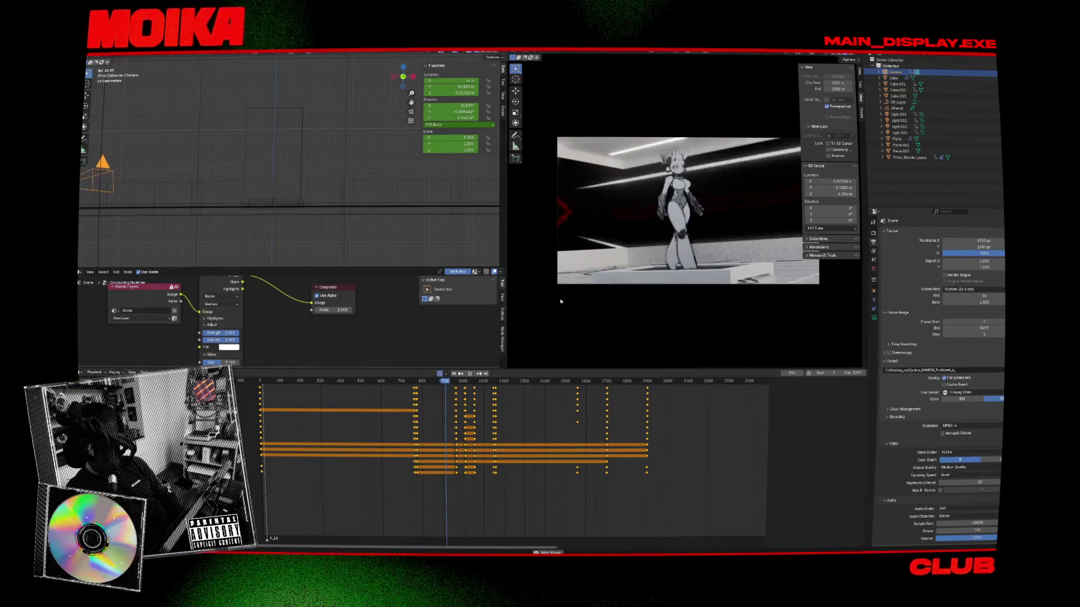
key(space)
click(274, 158)
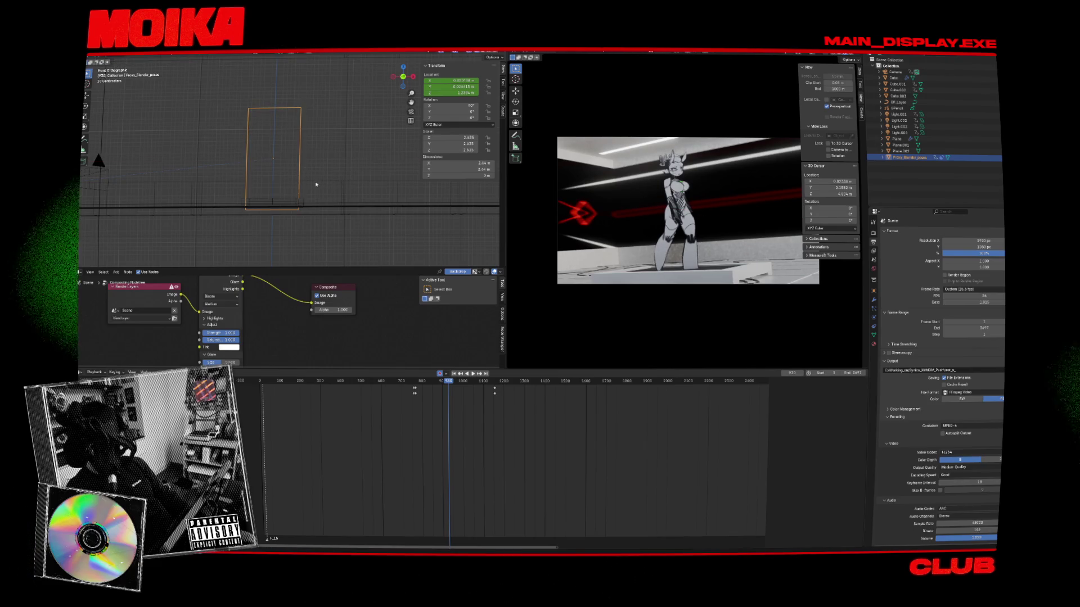
Step: Play the club animation briefly, then jump ahead to frame 1275 and about 1353
key(space)
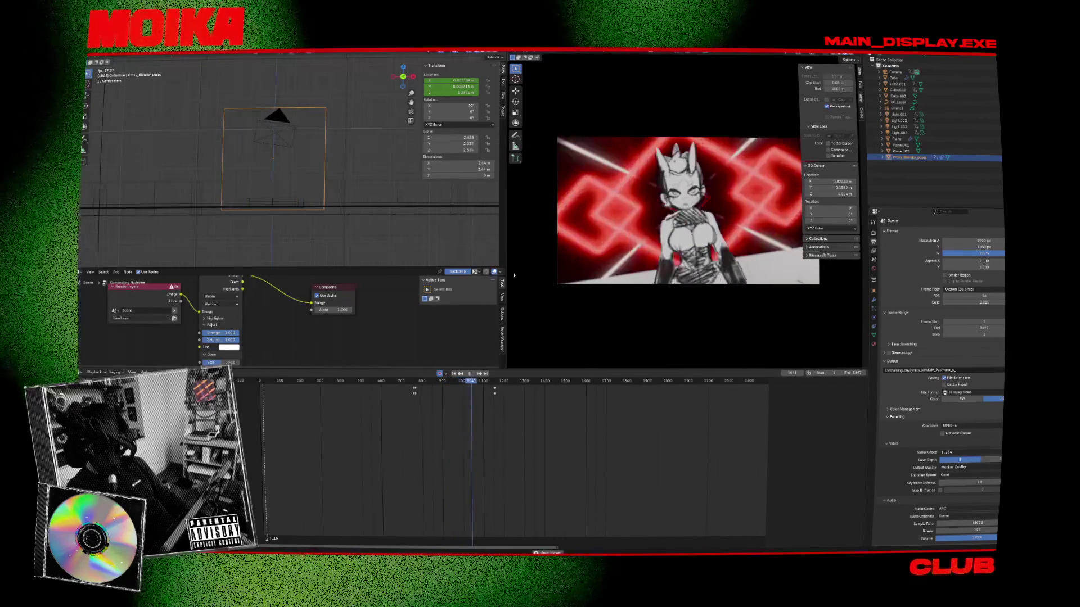
key(space)
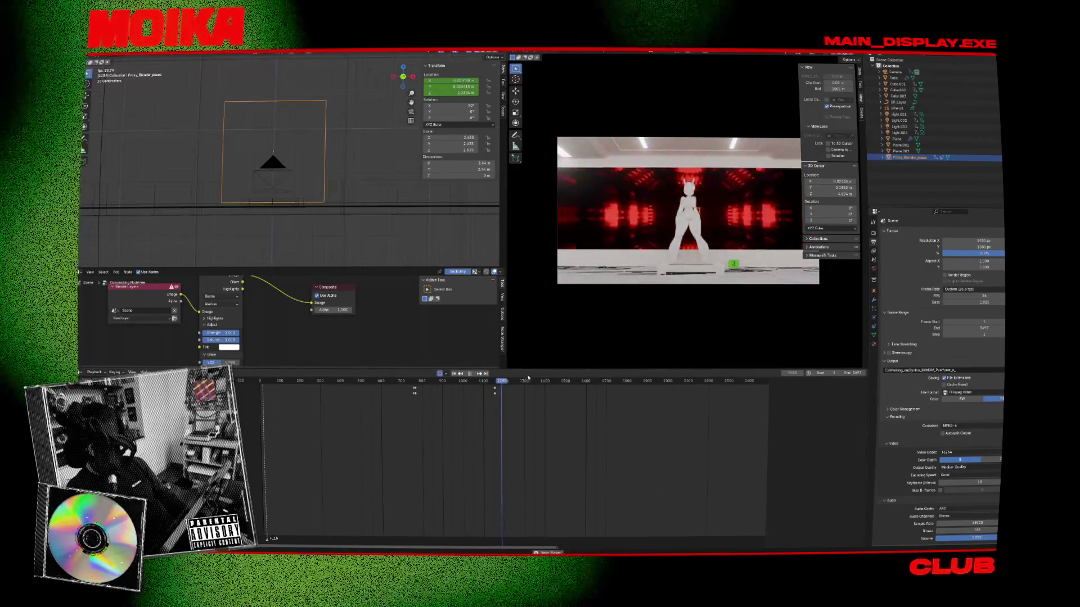
click(521, 382)
click(529, 381)
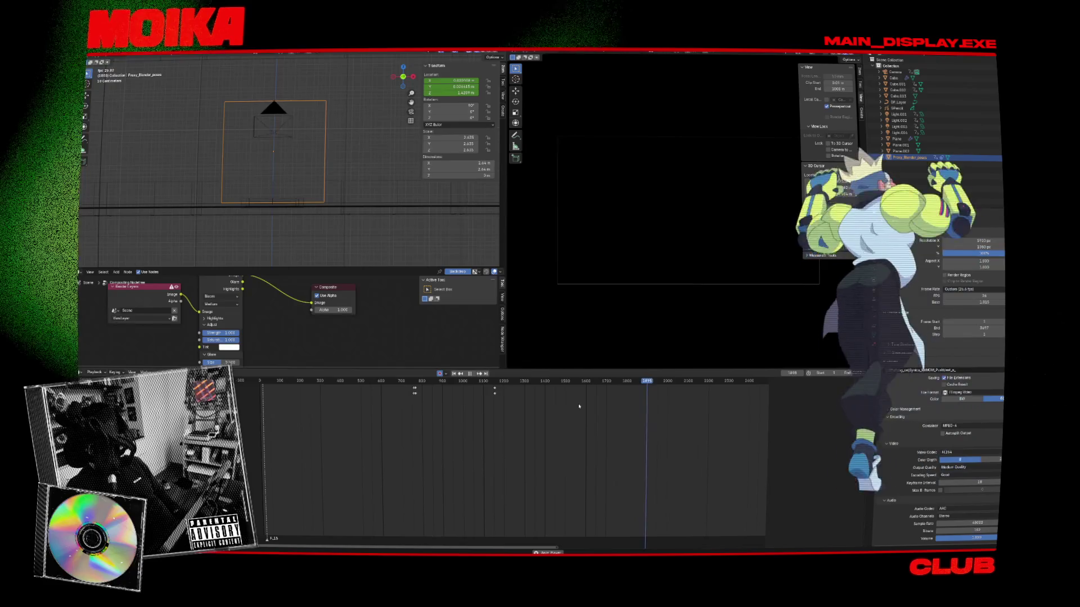
Step: At frame 1923, orbit the left viewport to a rendered perspective of the room, save, and resume playback
key(space)
click(651, 388)
middle_drag(236, 169, 104, 129)
click(461, 61)
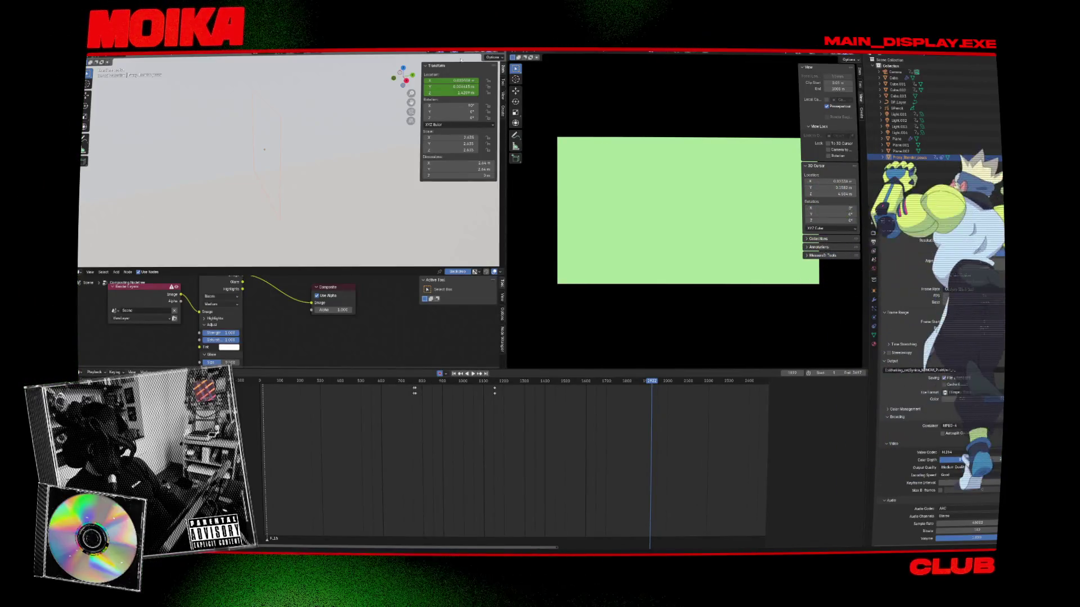
mouse_move(285, 147)
middle_down()
mouse_move(330, 183)
mouse_move(304, 168)
middle_up()
key(ctrl+s)
key(space)
key(space)
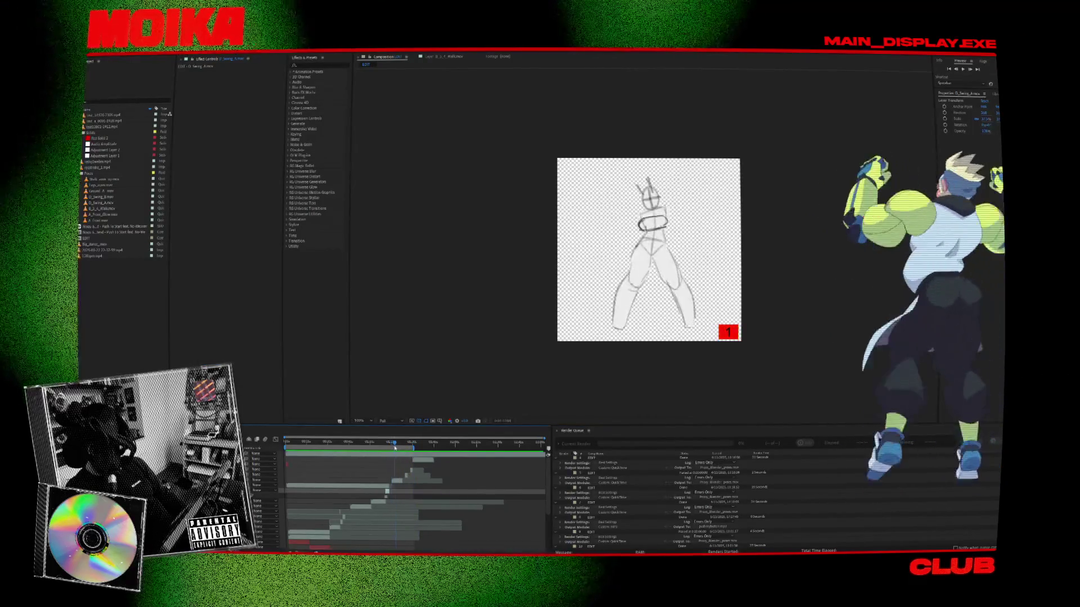
click(395, 481)
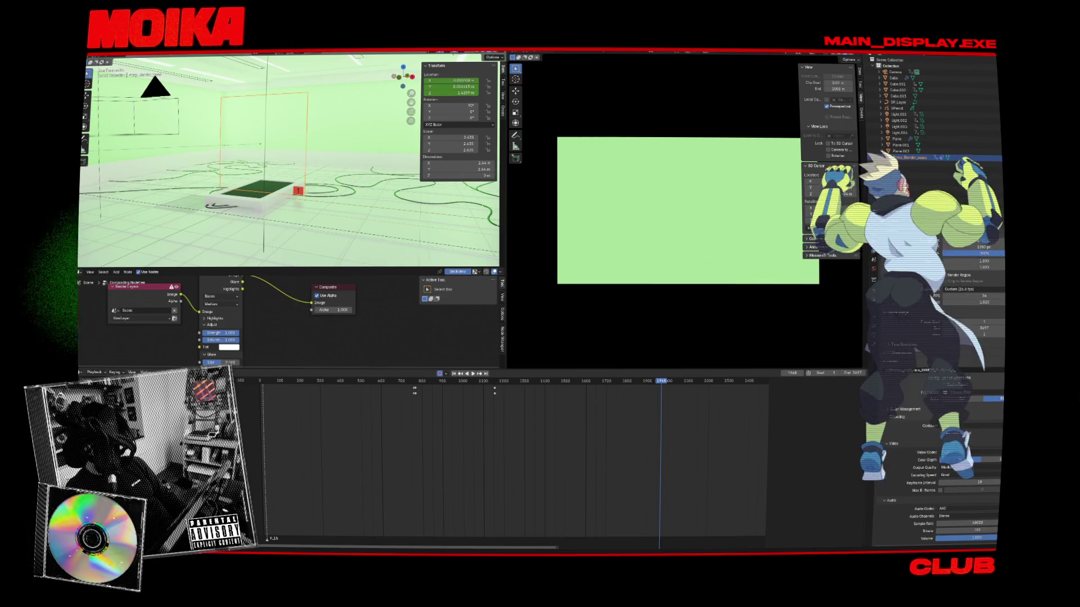
click(80, 373)
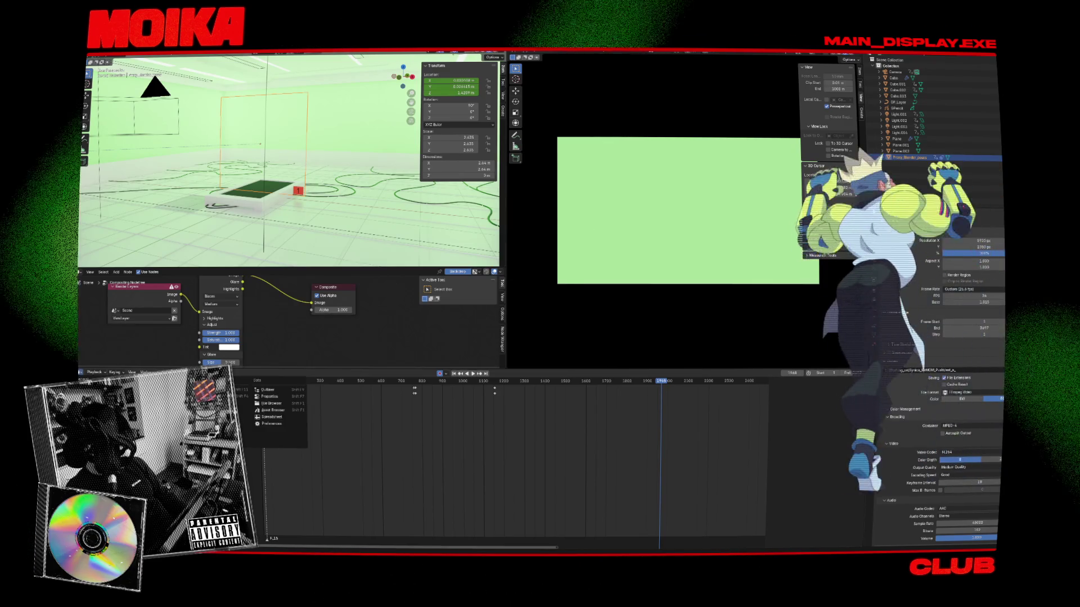
Step: In the Shader Editor, nudge the proxy's Image Texture node, inspect Plane.001's wall material, then select the Camera
click(112, 430)
scroll(457, 404, up, 4)
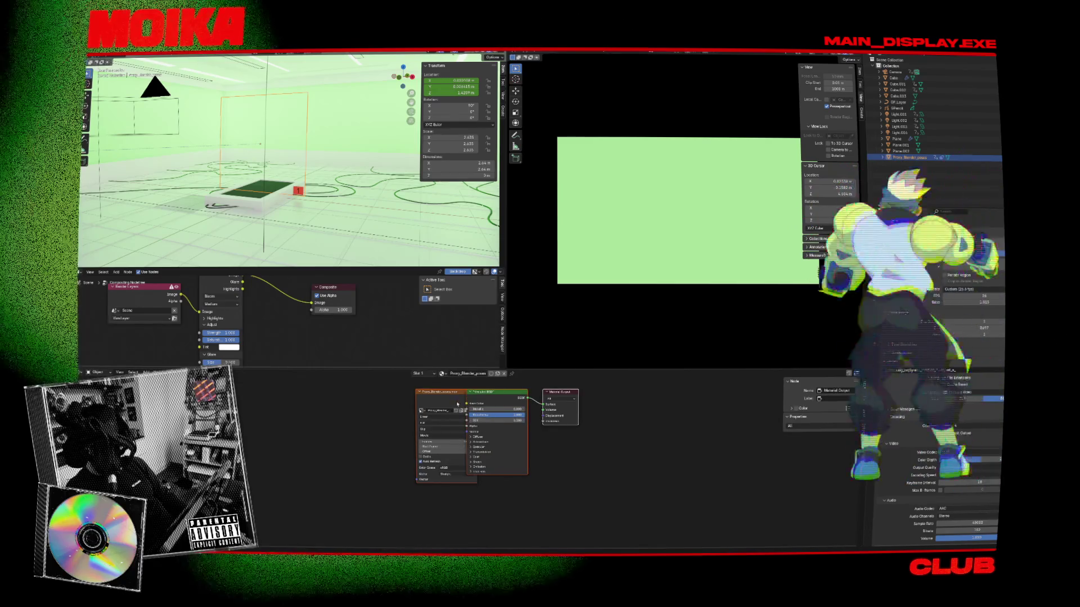
drag(457, 404, 438, 412)
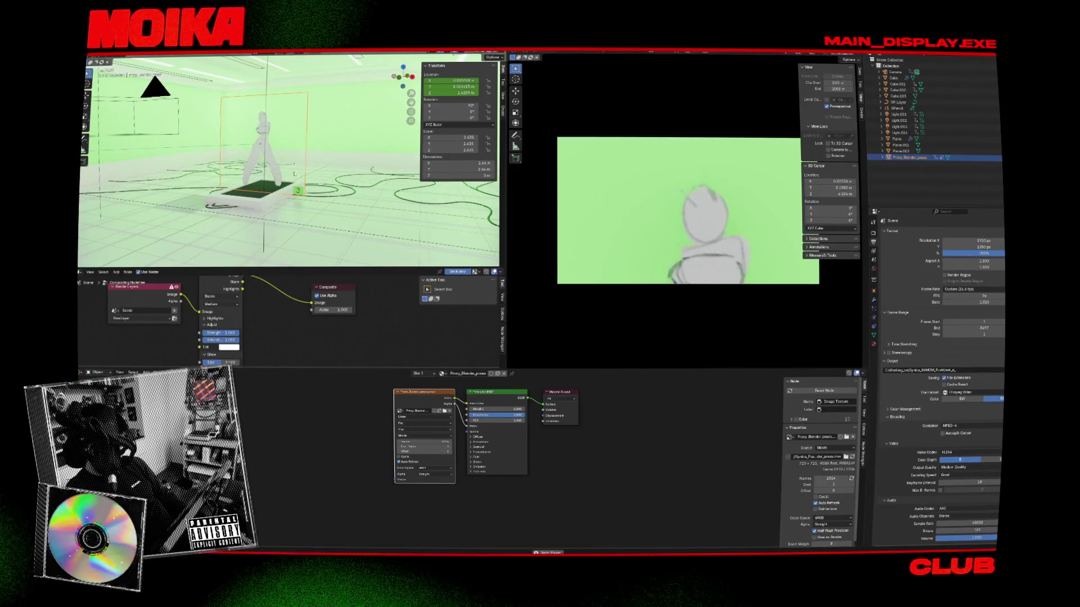
click(347, 122)
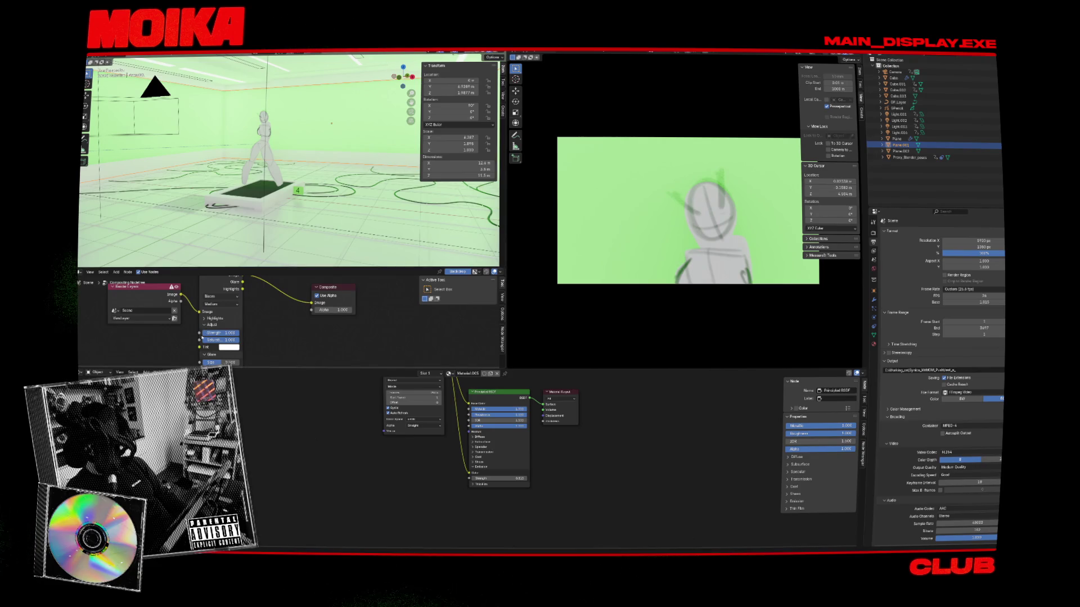
middle_drag(189, 320, 185, 311)
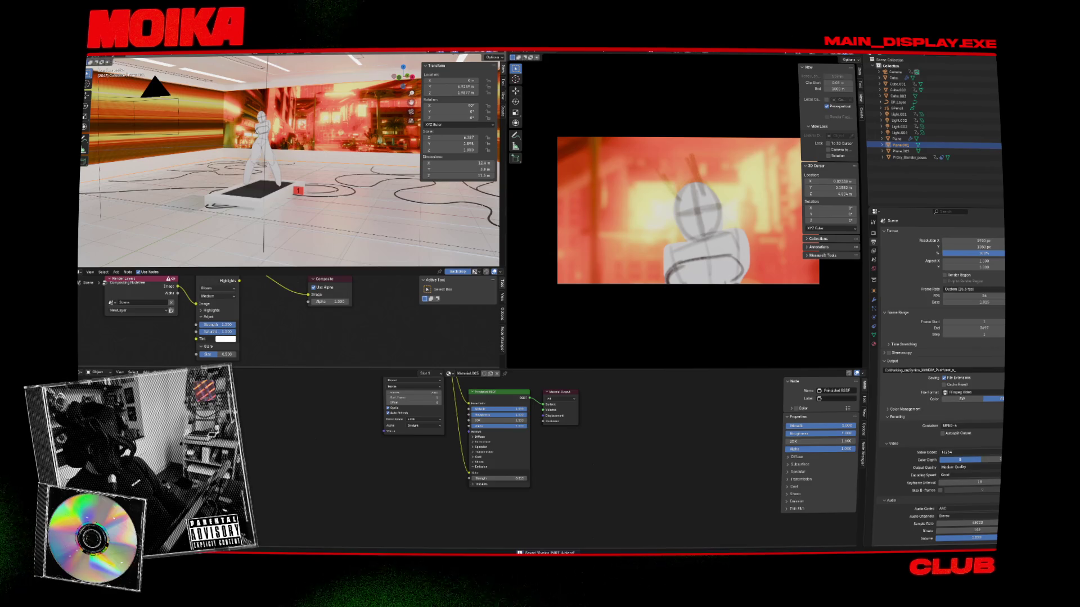
click(156, 89)
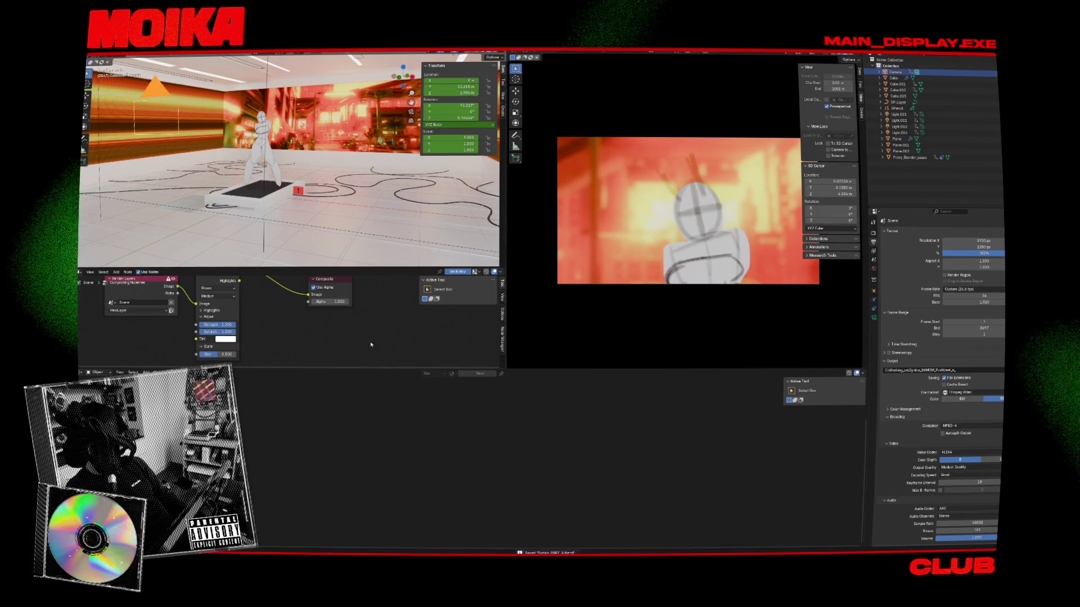
Step: Restore the keyframe timeline with Shift+F12 and step back to frame 1921 in camera view
key(shift+F12)
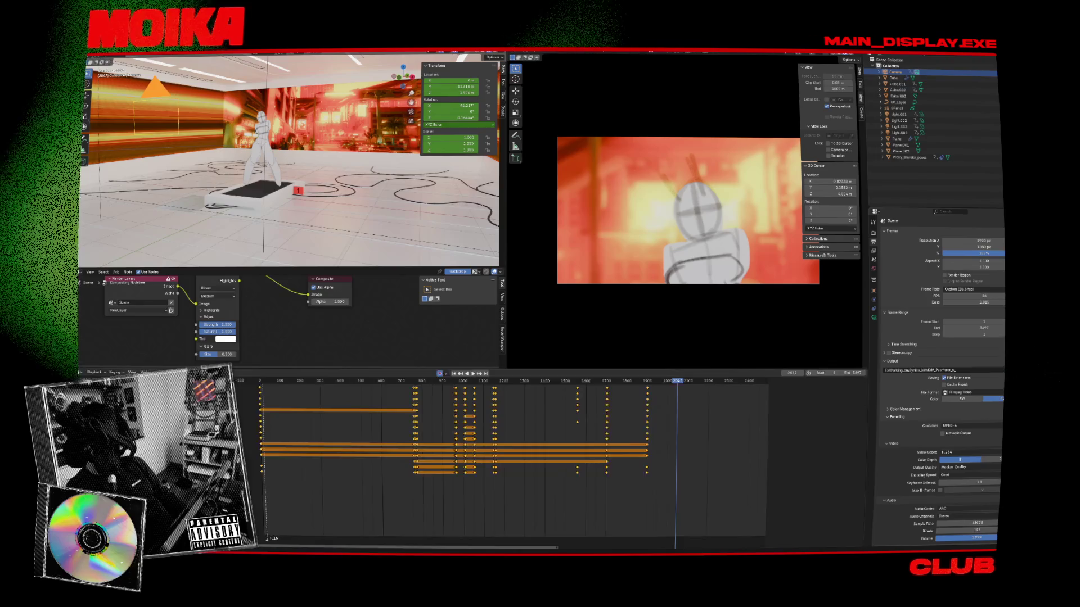
click(655, 382)
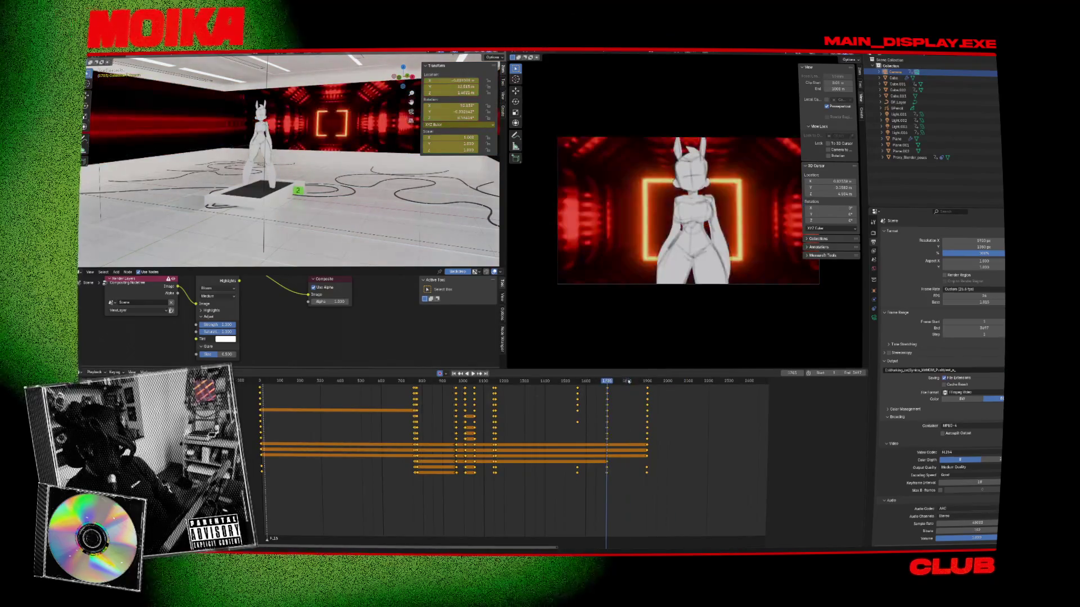
click(653, 383)
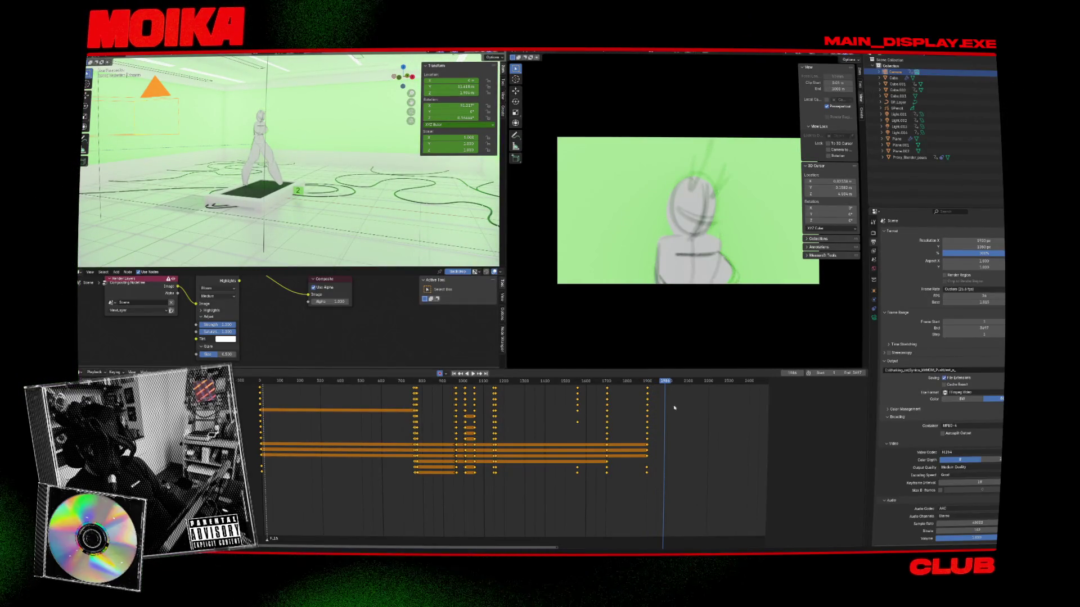
click(647, 382)
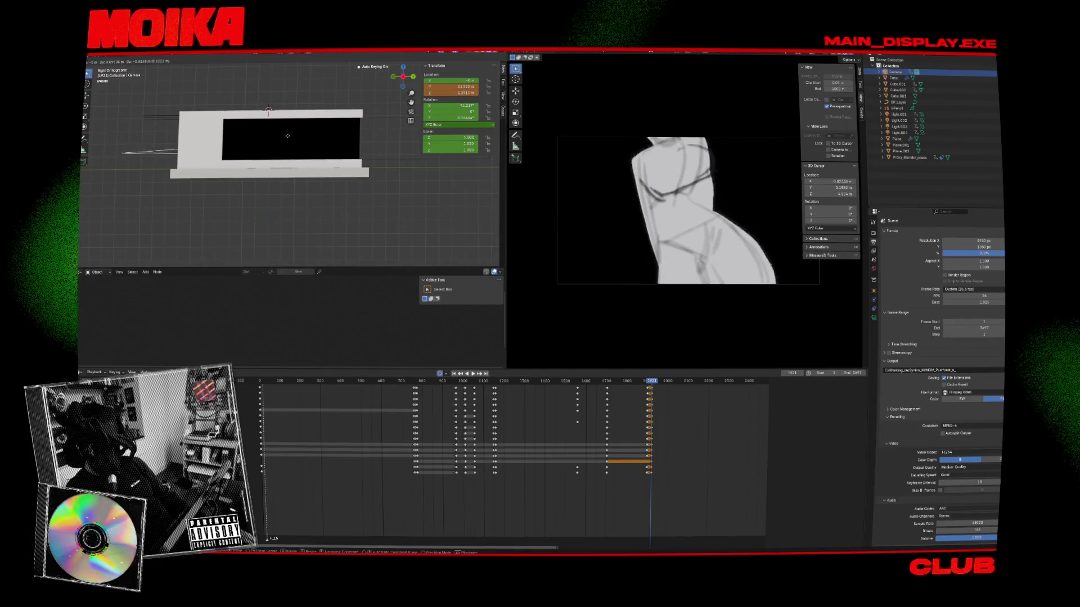
Step: Confirm the camera's new position, switch to wireframe, and compare frames 1920 and 1921 in Camera properties
click(288, 142)
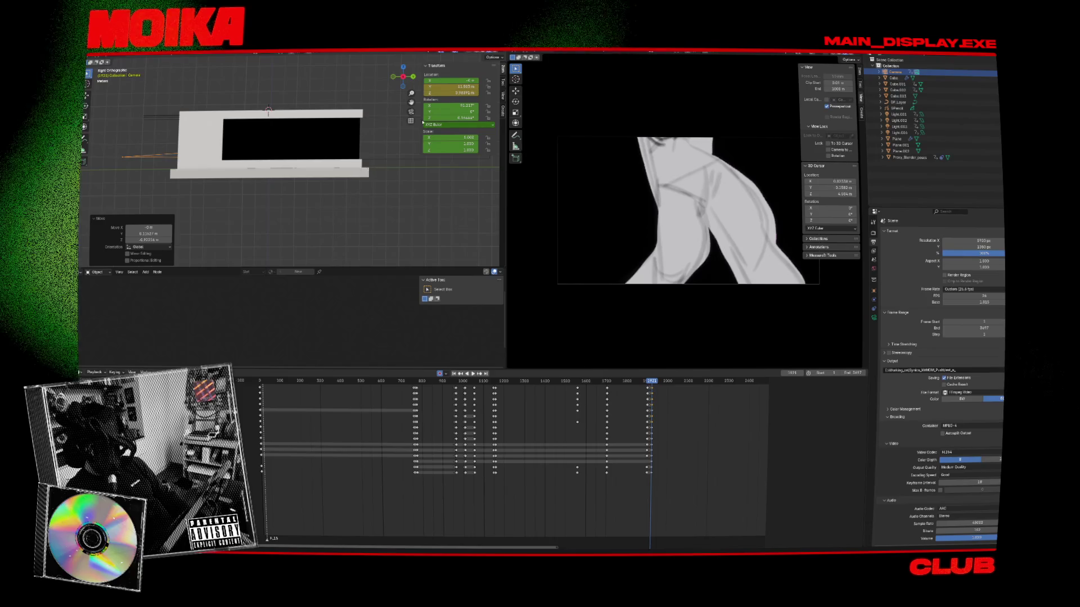
key(shift+z)
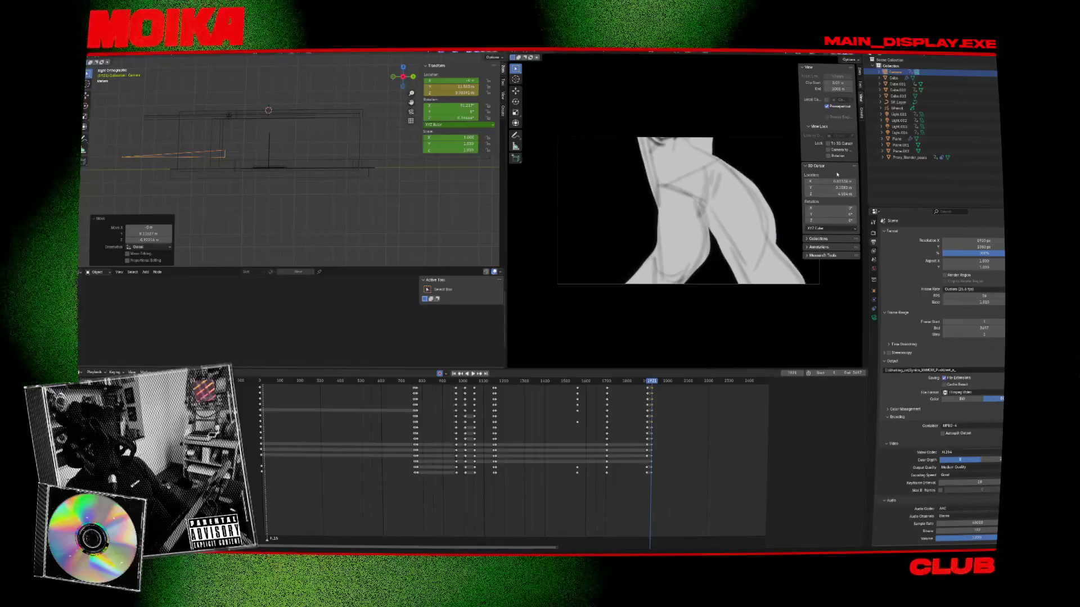
click(873, 318)
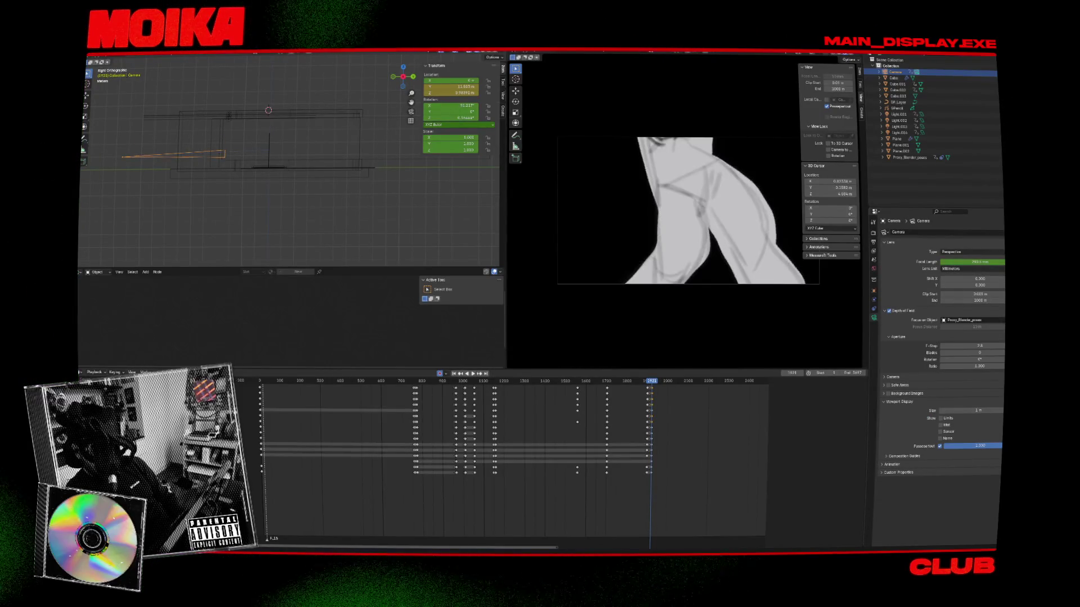
key(Left)
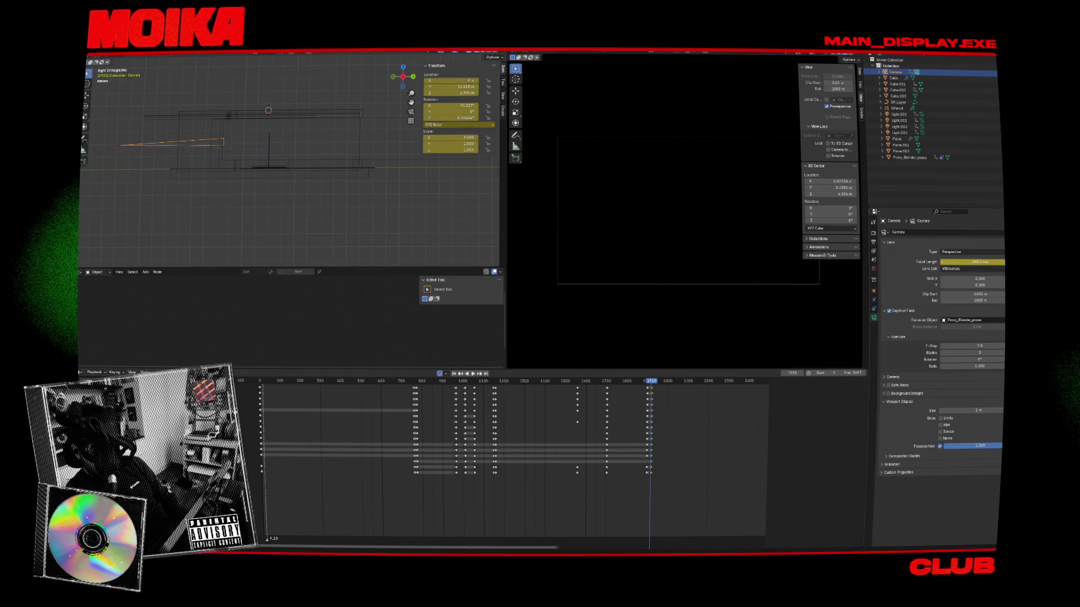
key(Left)
key(Right)
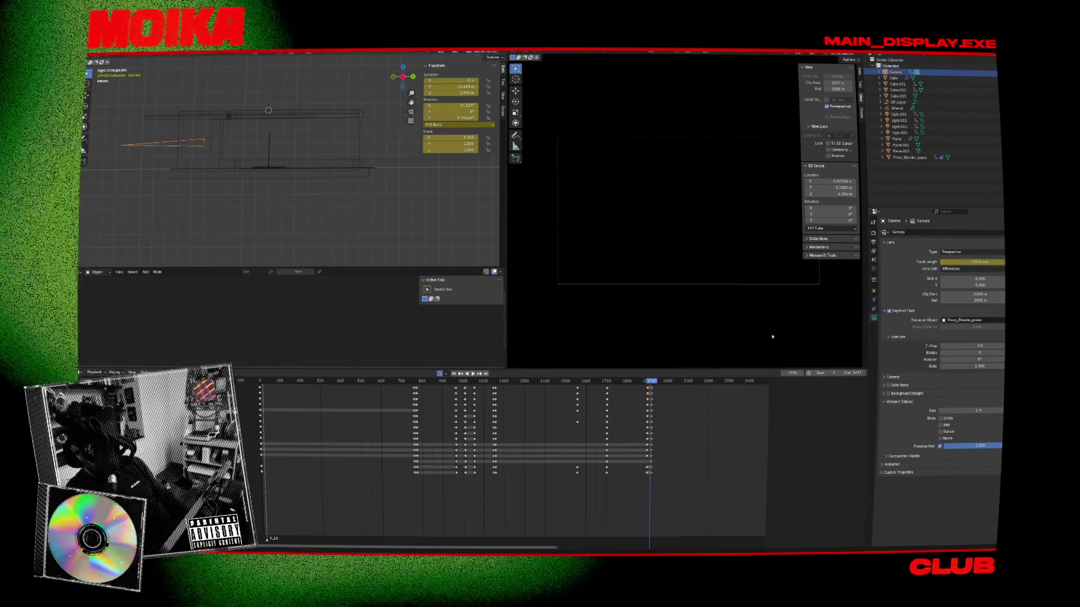
key(Right)
key(Left)
key(Right)
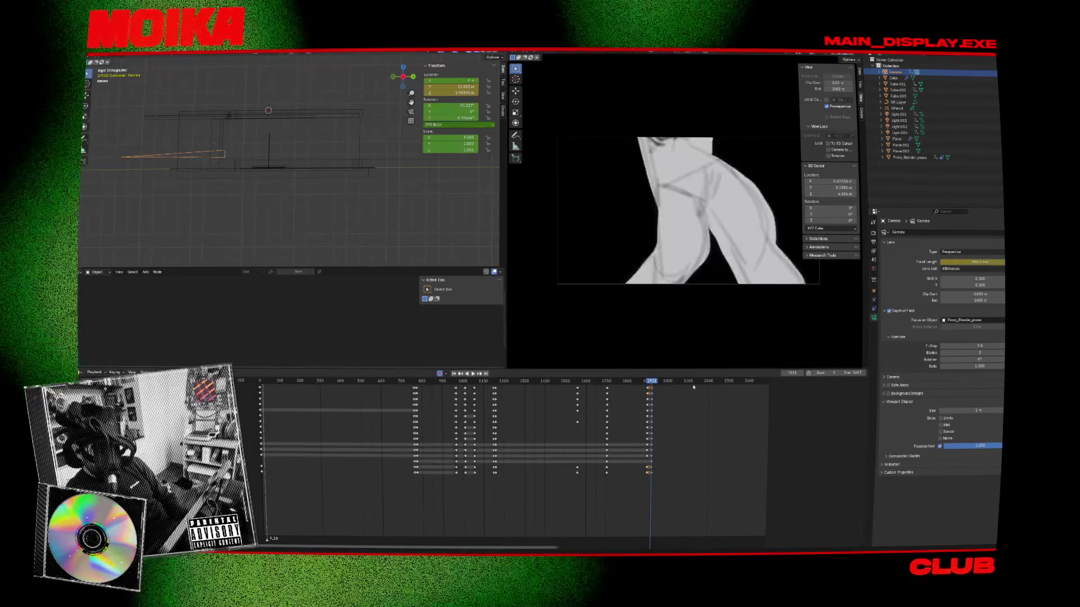
Step: Change the focal length from 26.45 mm to about 81 mm, then preview from frame 1906
key(ctrl+z)
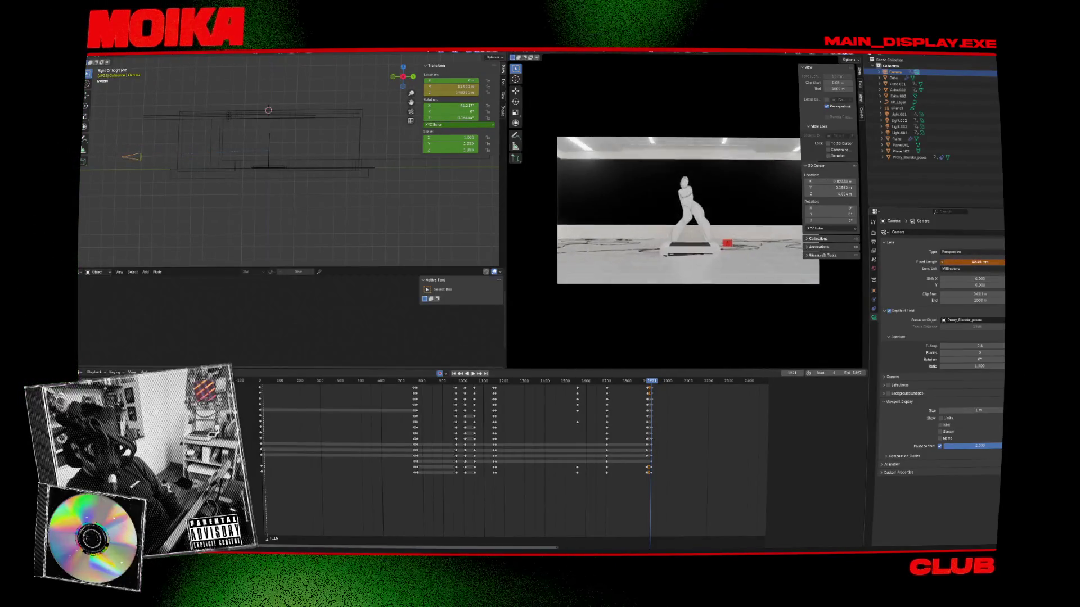
drag(971, 262, 1012, 262)
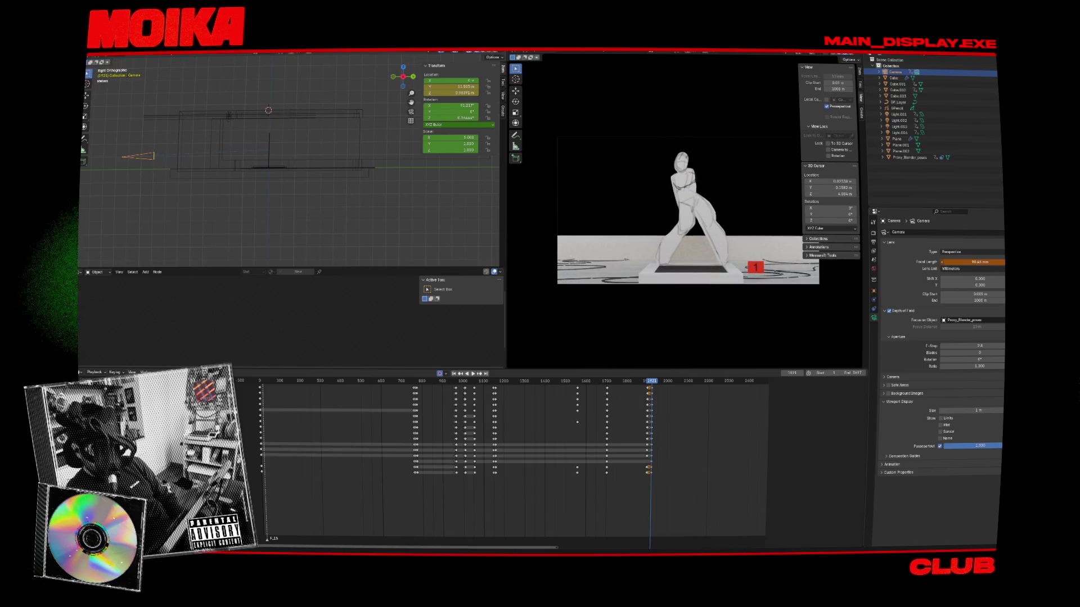
drag(651, 382, 652, 385)
key(space)
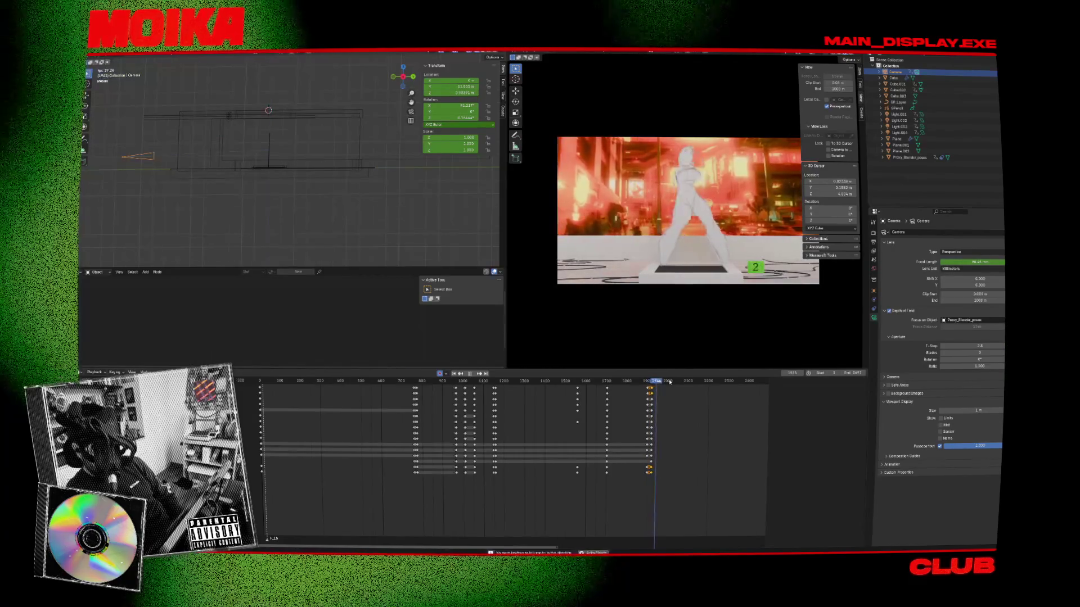
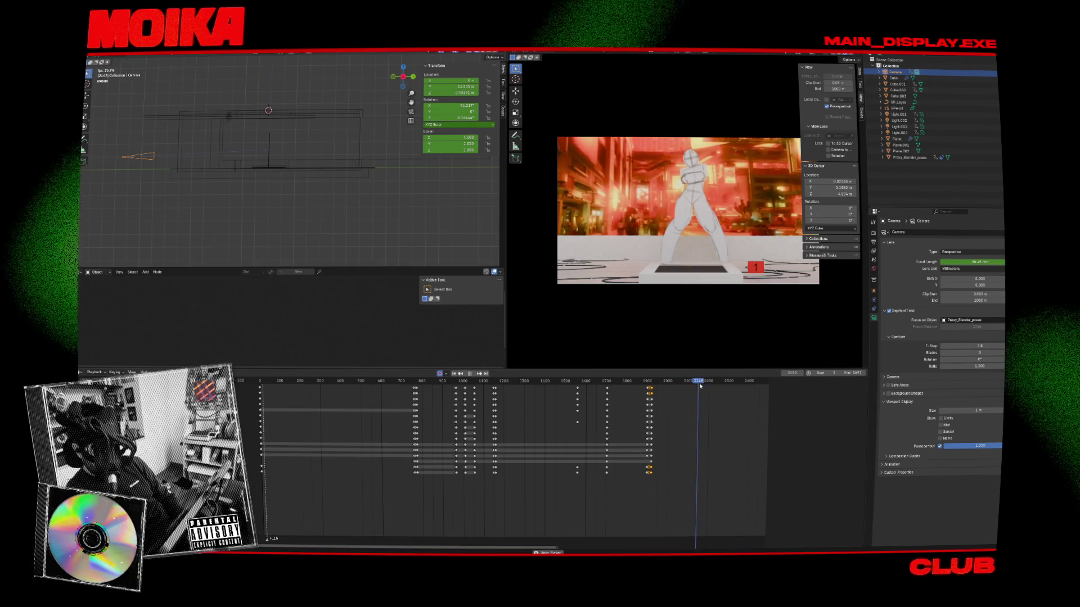
Step: Review the current shot's playback, then select the camera
key(space)
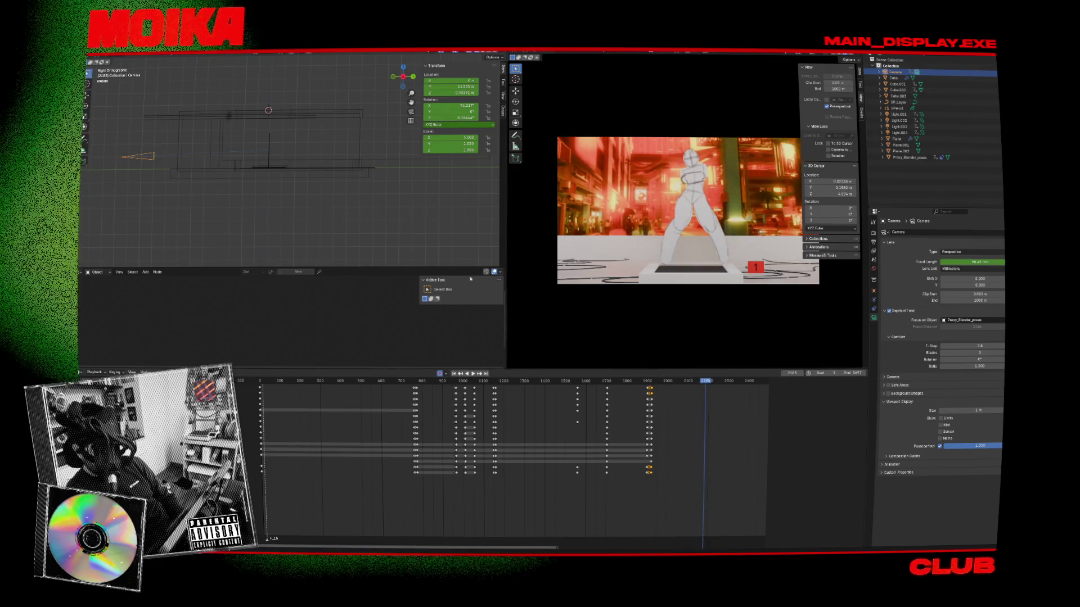
click(269, 149)
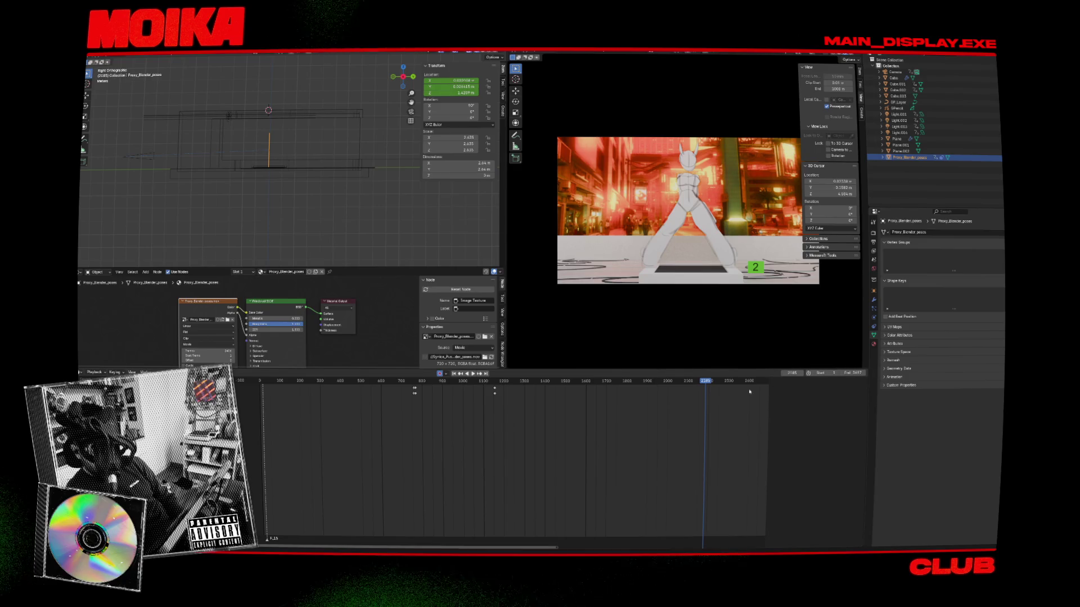
key(space)
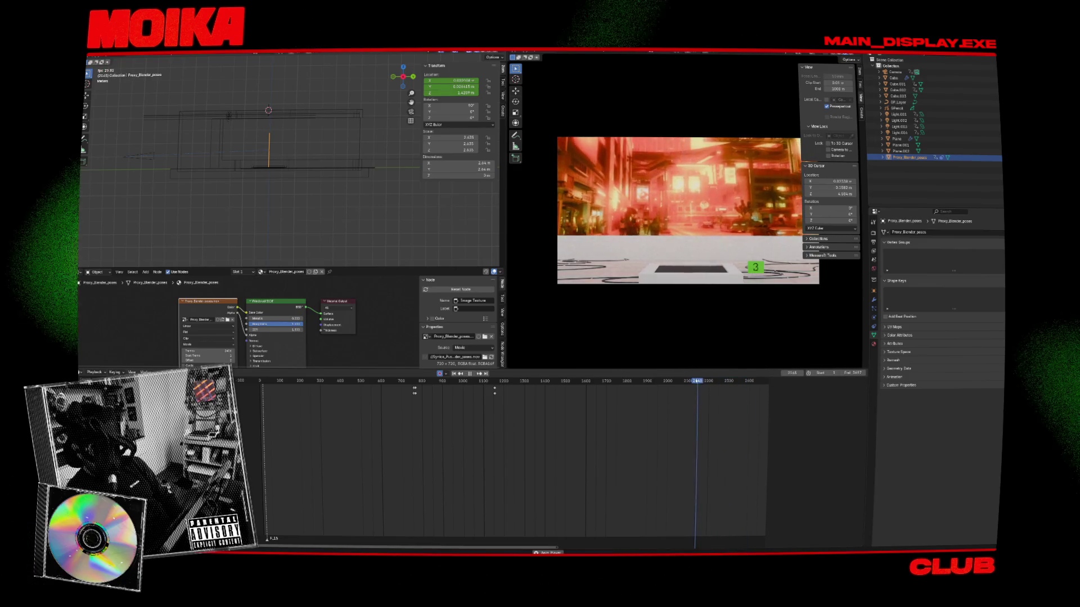
key(space)
click(687, 381)
click(671, 382)
key(space)
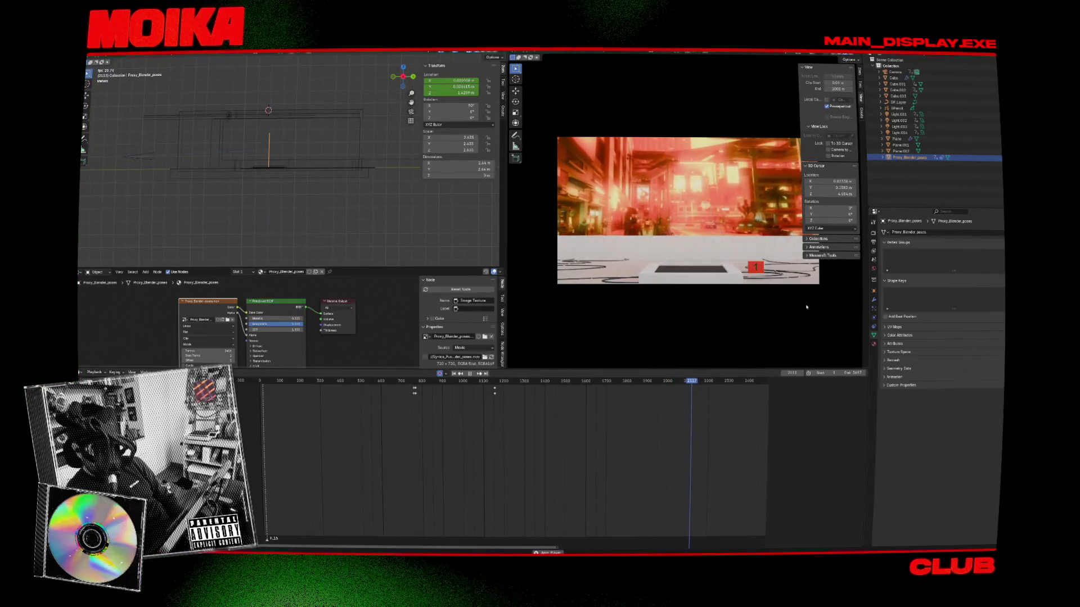
click(156, 163)
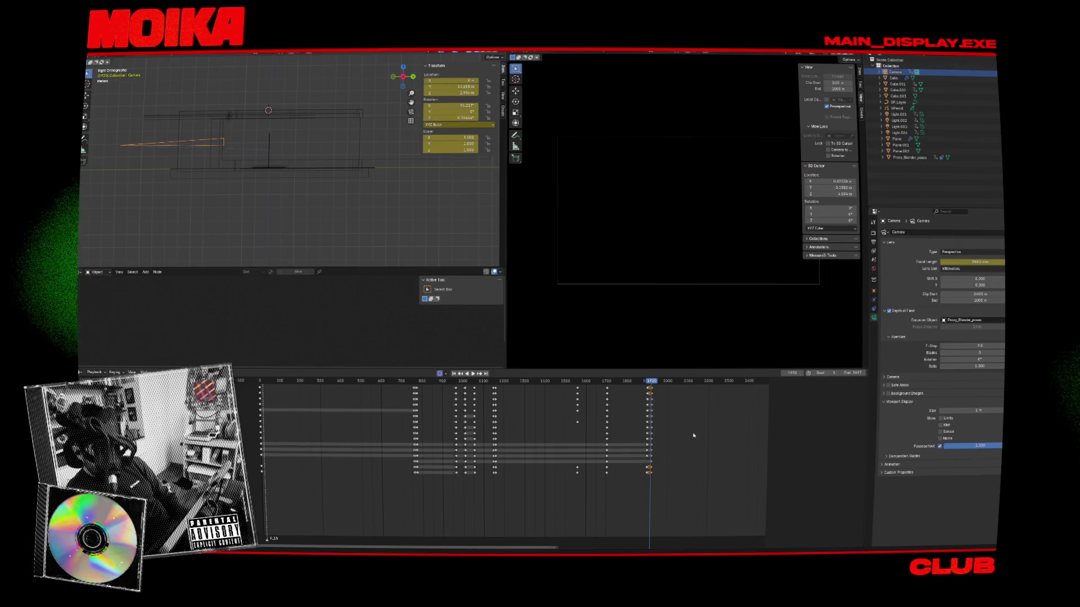
Step: At frame 1921, slide the camera along Y, change its focal length and reposition it
key(Right)
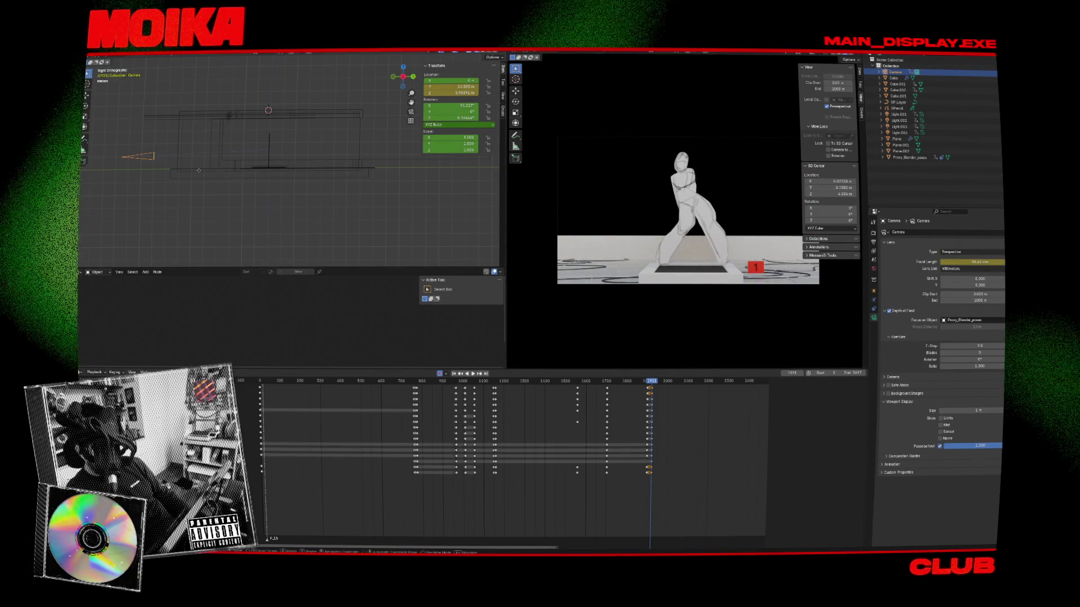
key(g)
key(y)
click(745, 212)
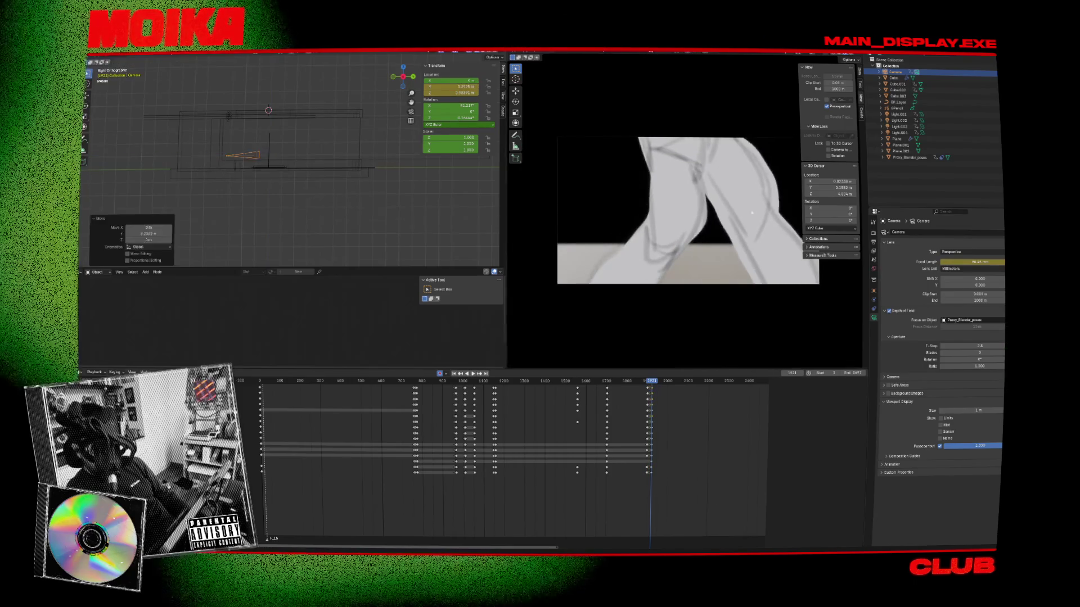
mouse_move(970, 261)
mouse_down()
mouse_move(894, 261)
mouse_move(947, 262)
mouse_up()
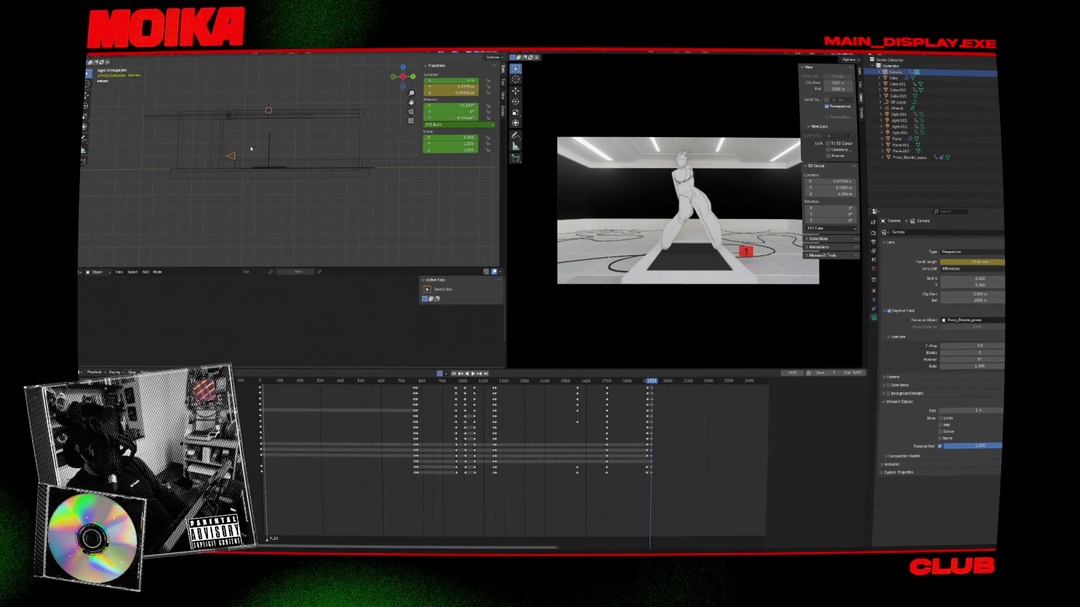
key(g)
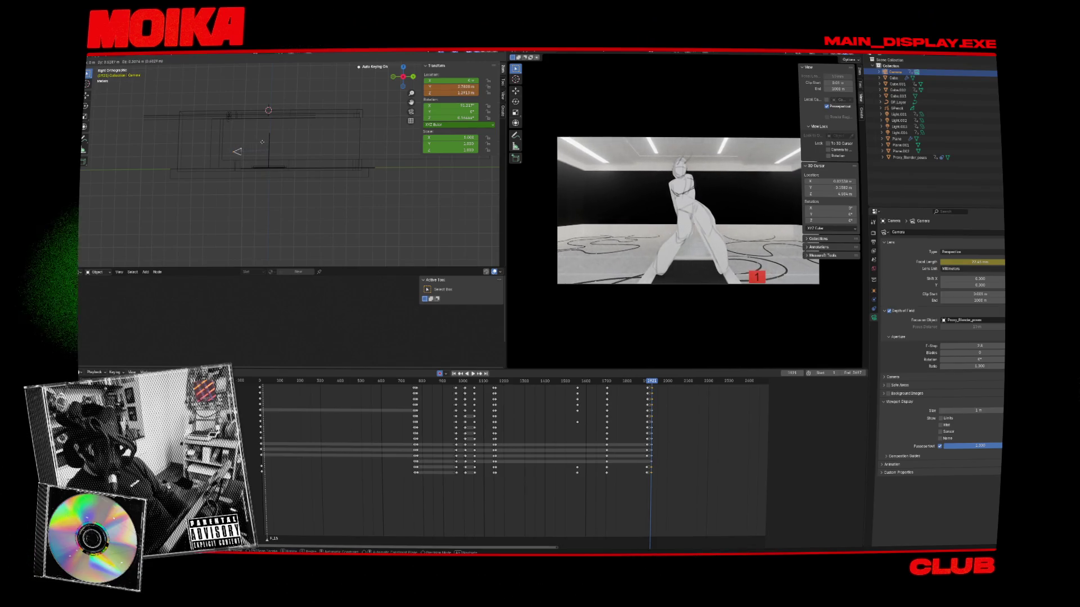
click(262, 142)
key(g)
click(270, 153)
Step: Play to frame 1941 and key the camera moved and rotated low behind the figure
key(Left)
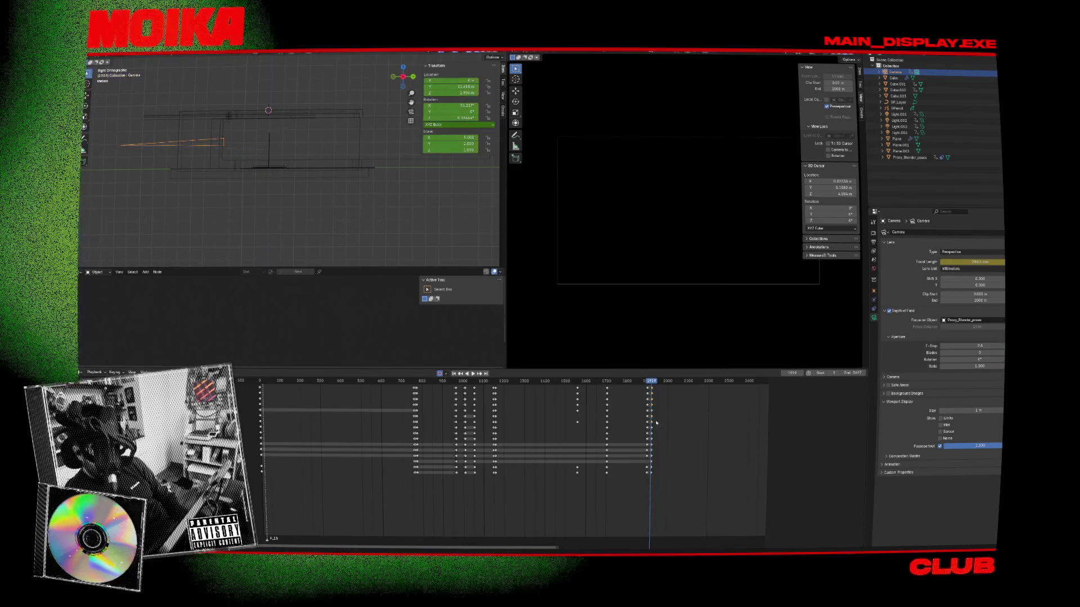
key(space)
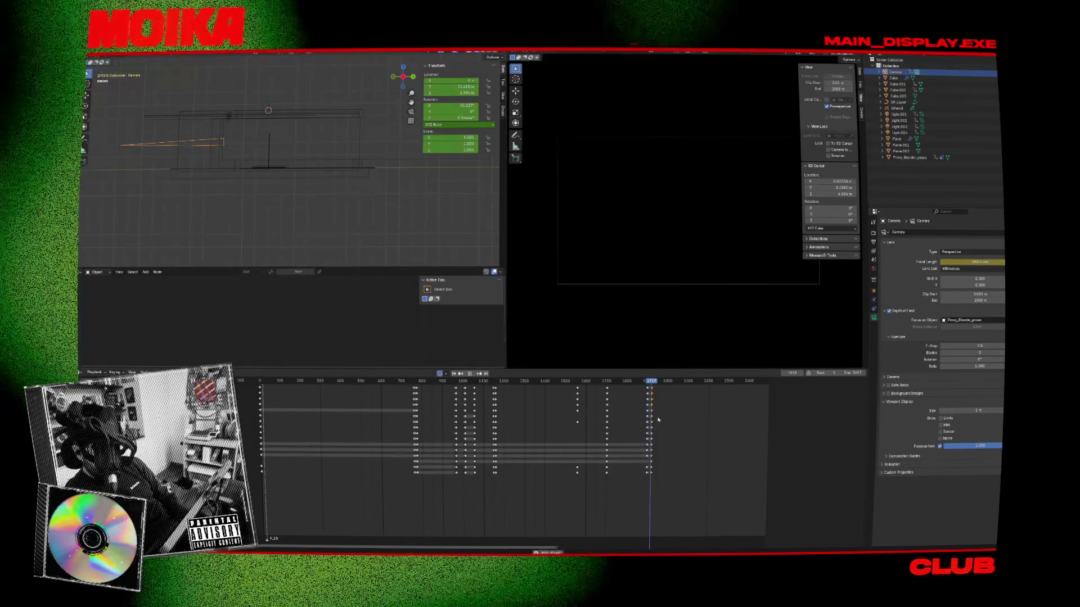
key(space)
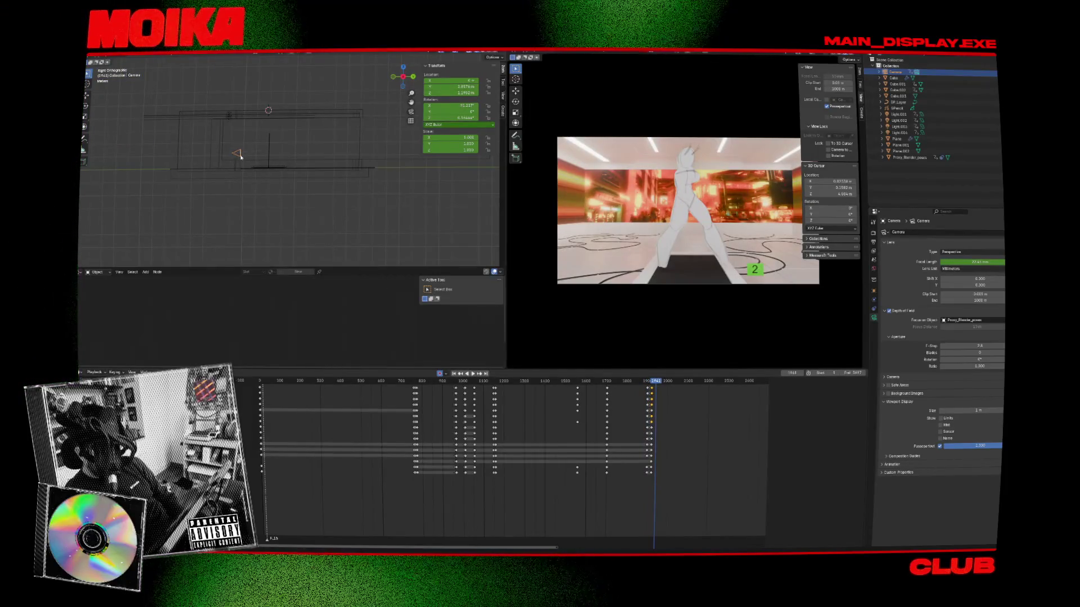
key(g)
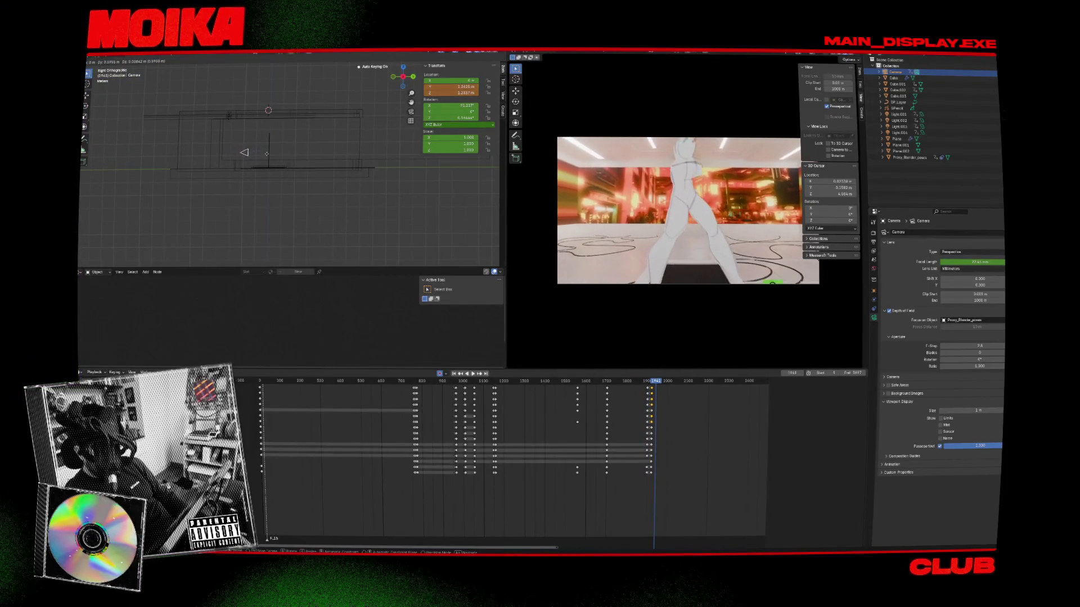
click(263, 150)
key(r)
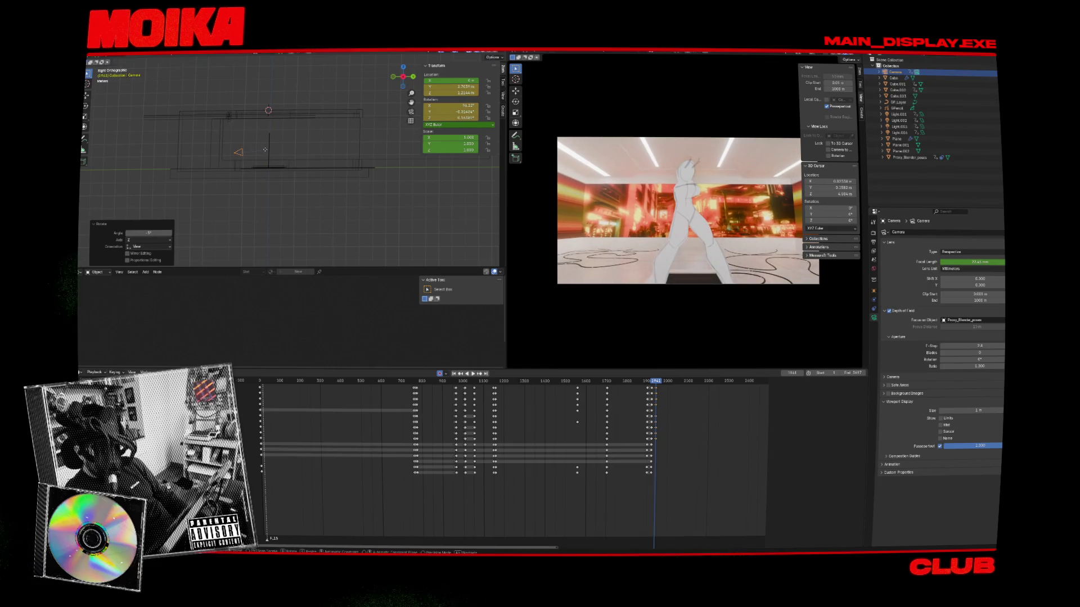
key(g)
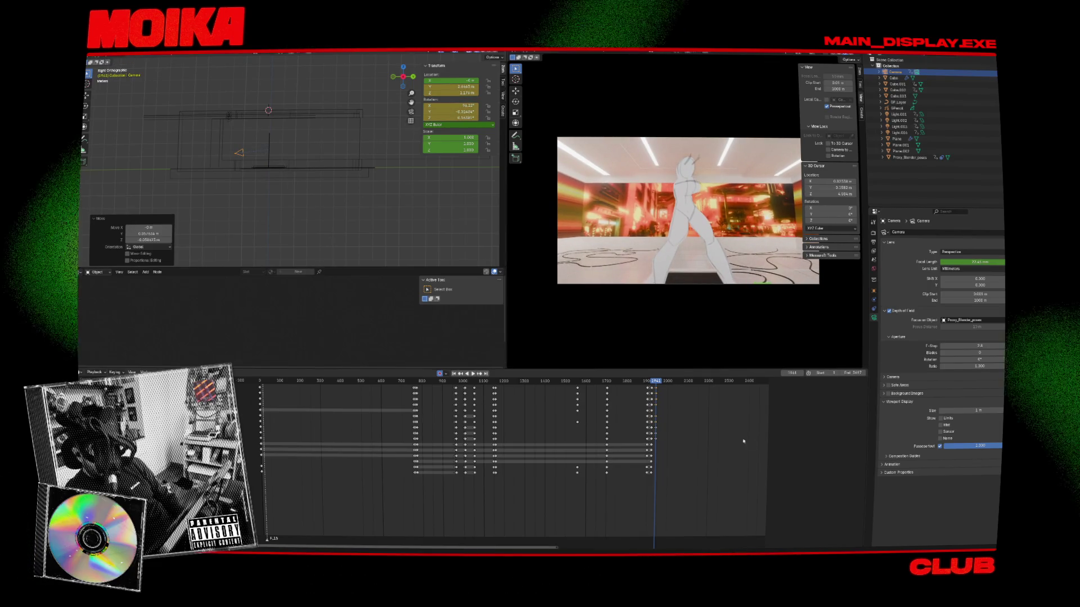
scroll(607, 406, up, 3)
key(Left)
key(Left)
key(Left)
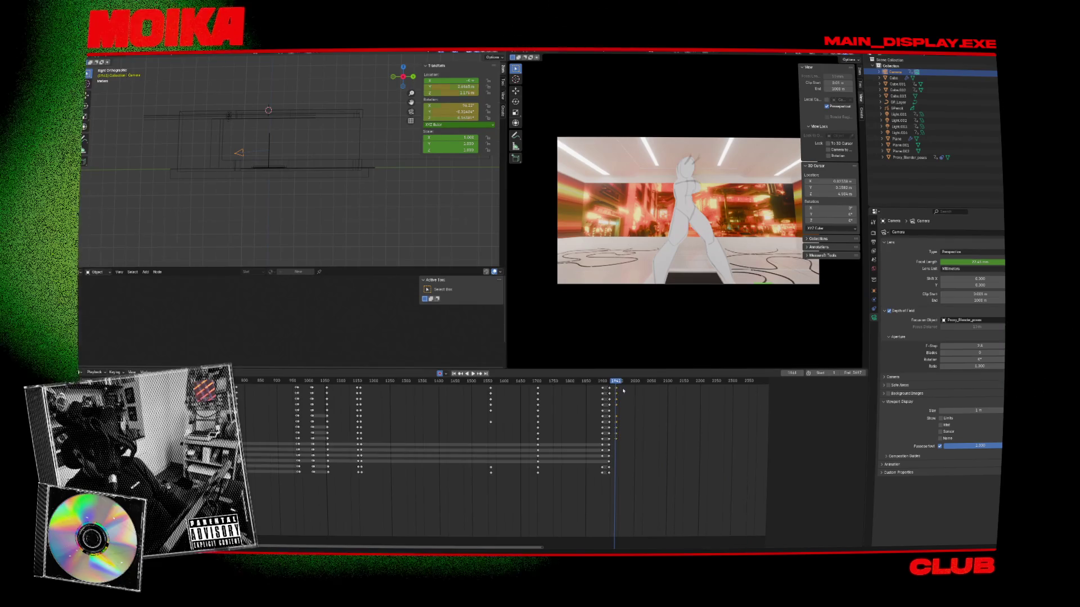
Step: In the Dope Sheet, shift the new camera keys about 17 frames earlier, to frame 1922
scroll(507, 427, up, 3)
drag(422, 550, 454, 549)
scroll(611, 405, up, 2)
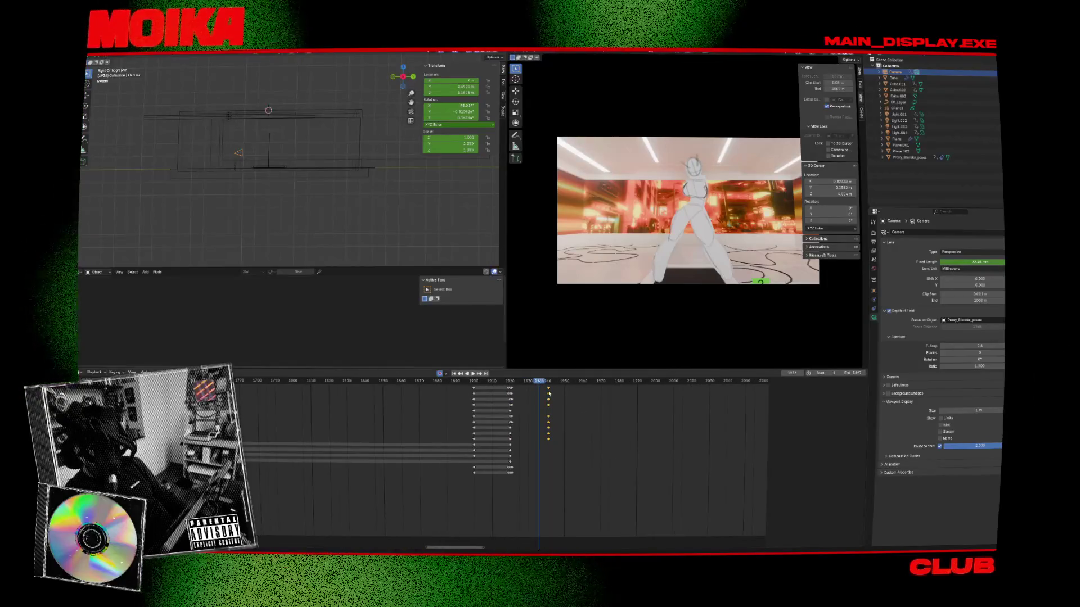
drag(548, 388, 511, 388)
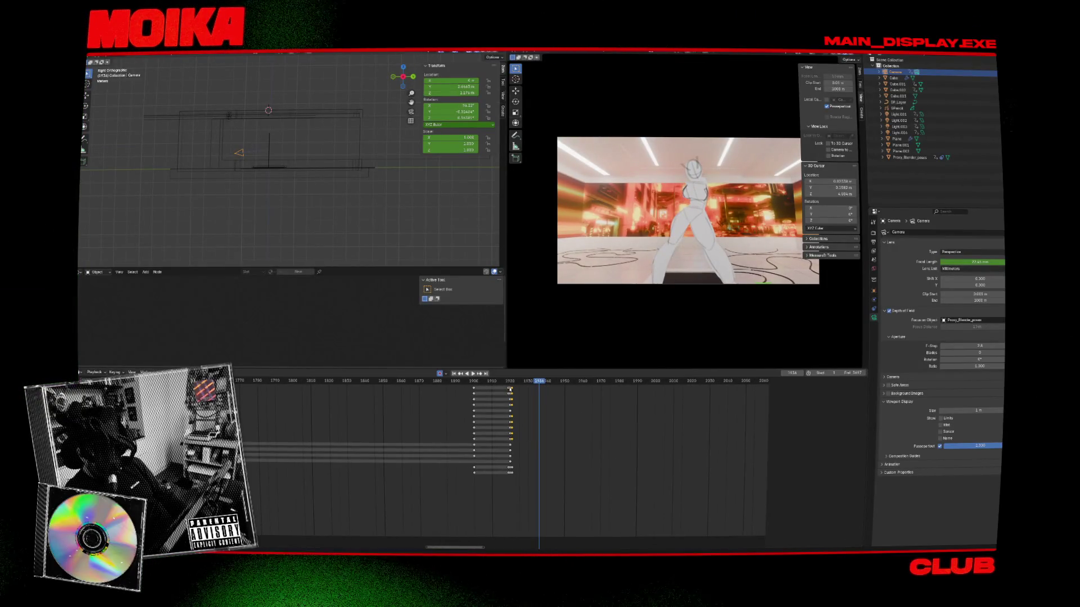
click(511, 381)
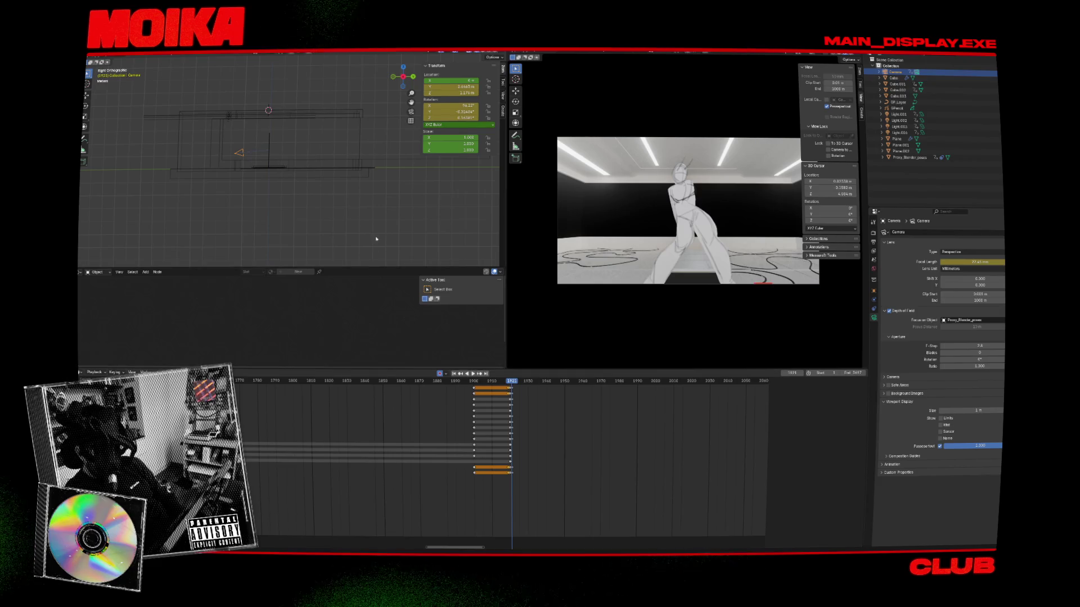
Step: Play to frame 2113 and key the camera slid sideways along Y
key(space)
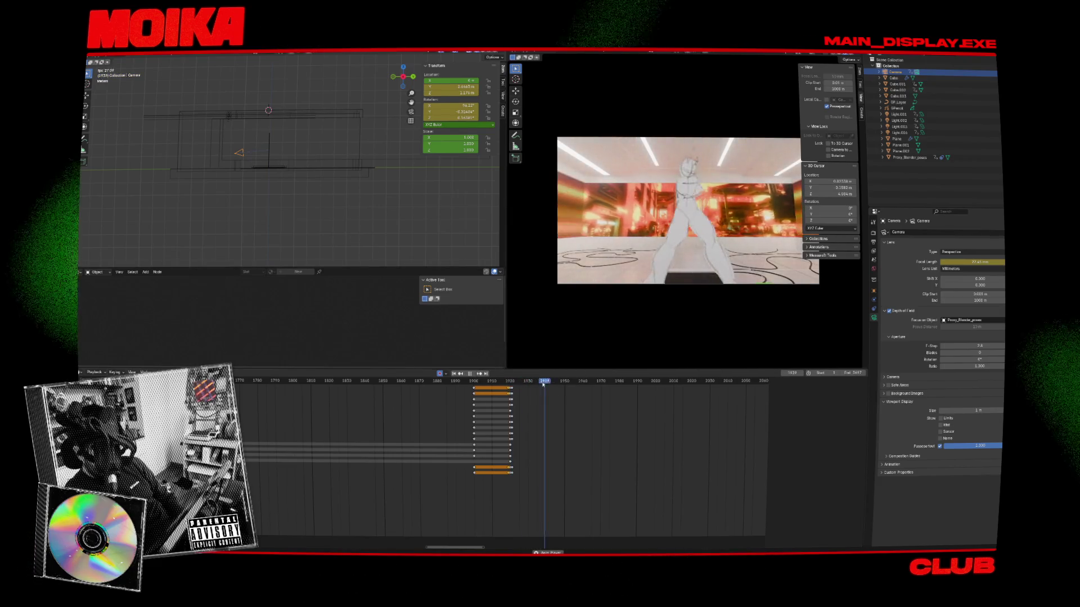
scroll(603, 436, down, 3)
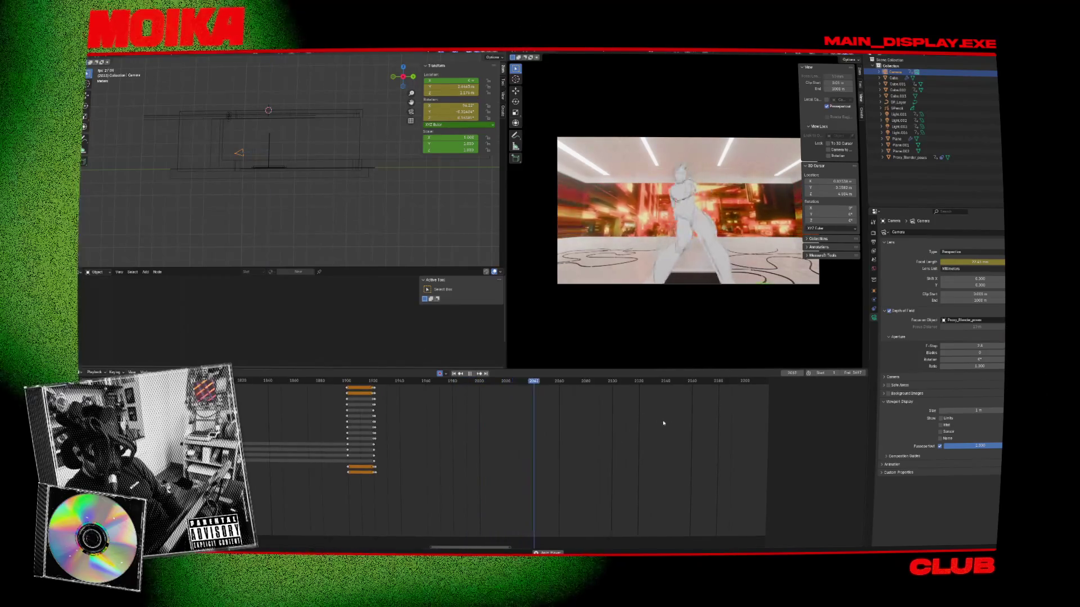
ctrl+scroll(657, 424, down, 4)
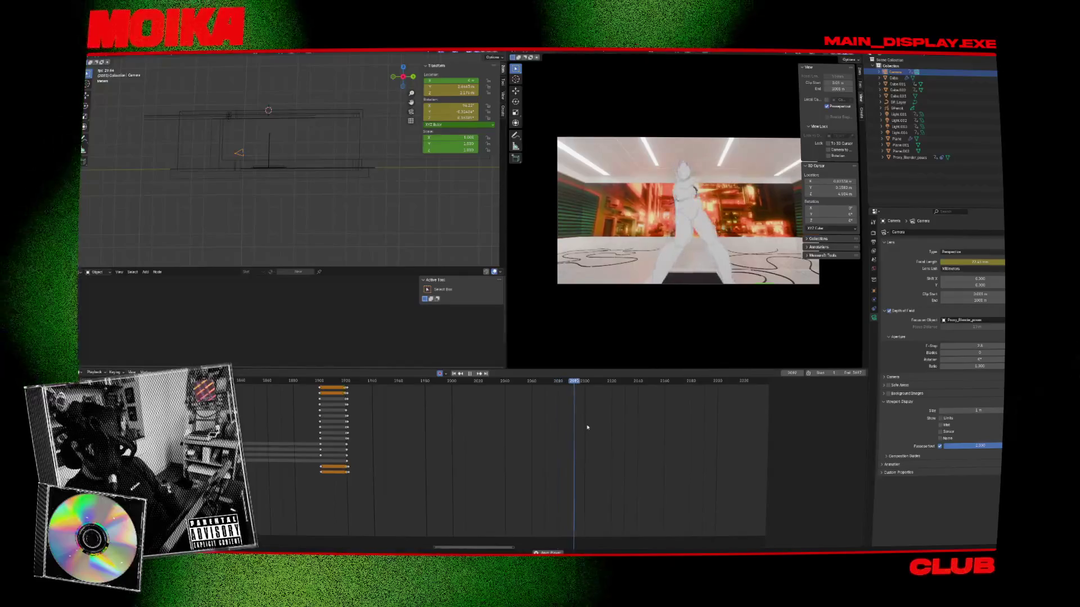
key(space)
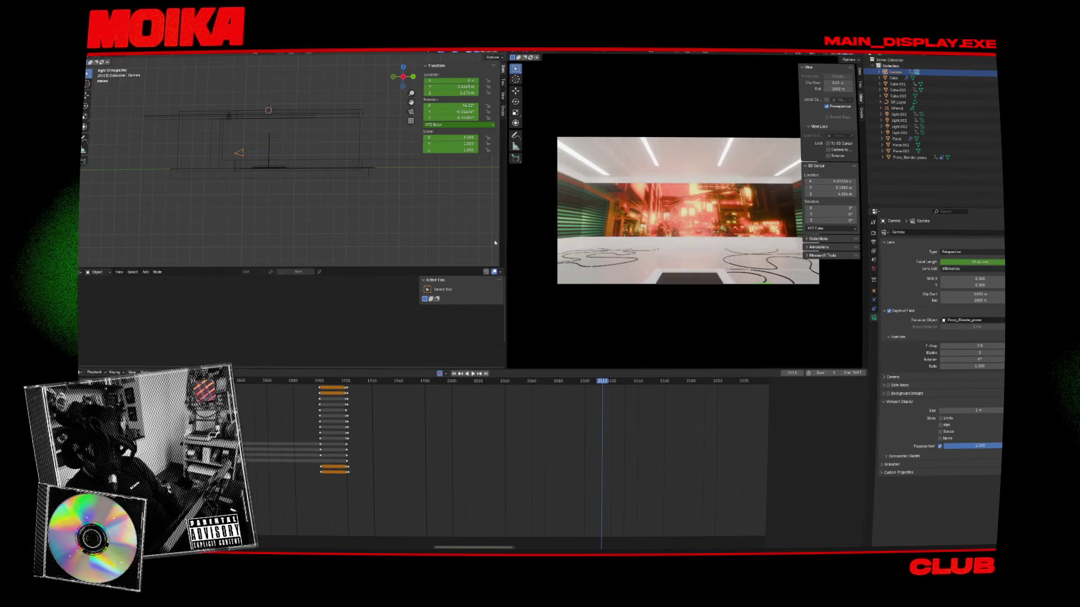
key(g)
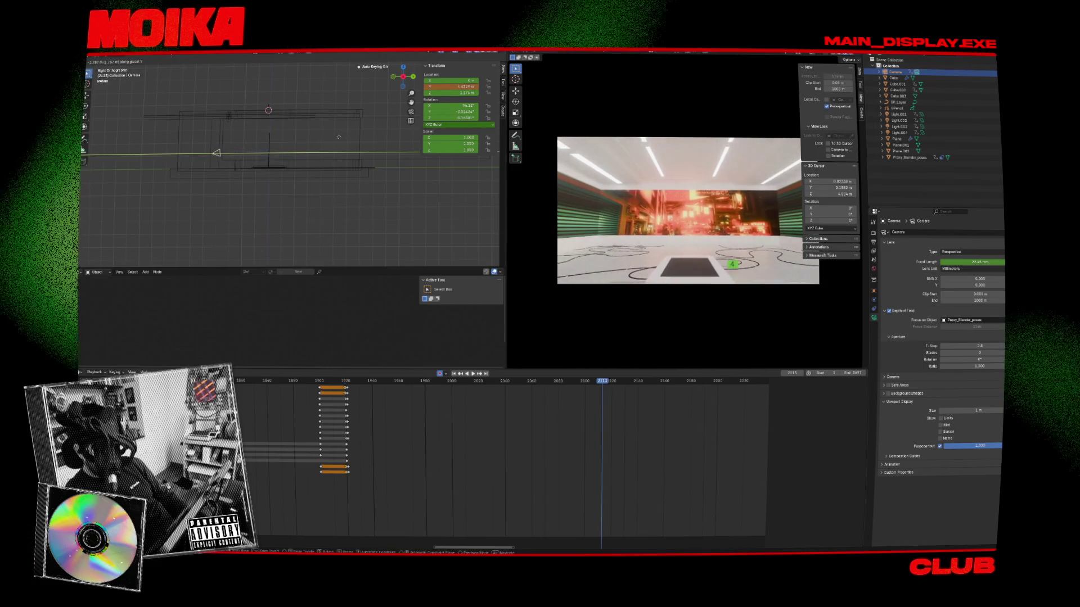
click(337, 137)
key(g)
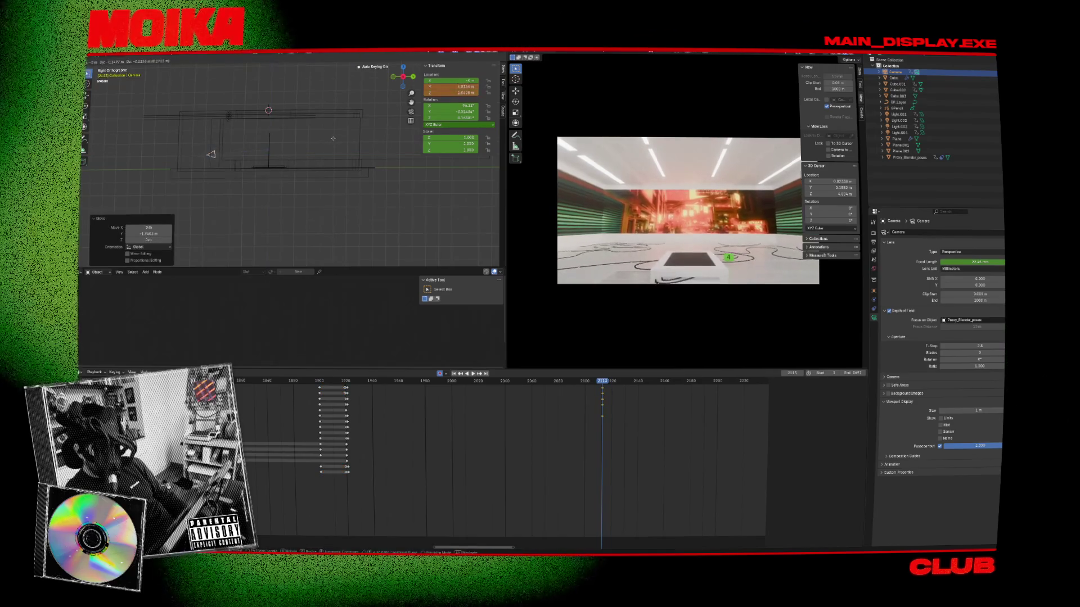
right_click(332, 139)
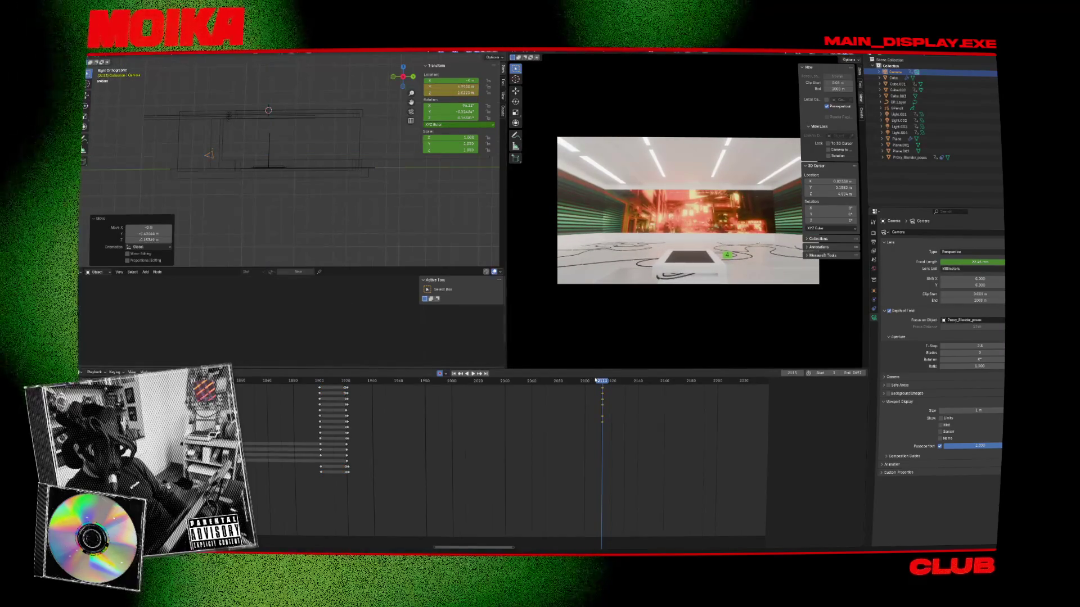
key(i)
Step: Adjust the camera along Y at an earlier frame, key it, and replay the shot
key(space)
drag(602, 381, 476, 387)
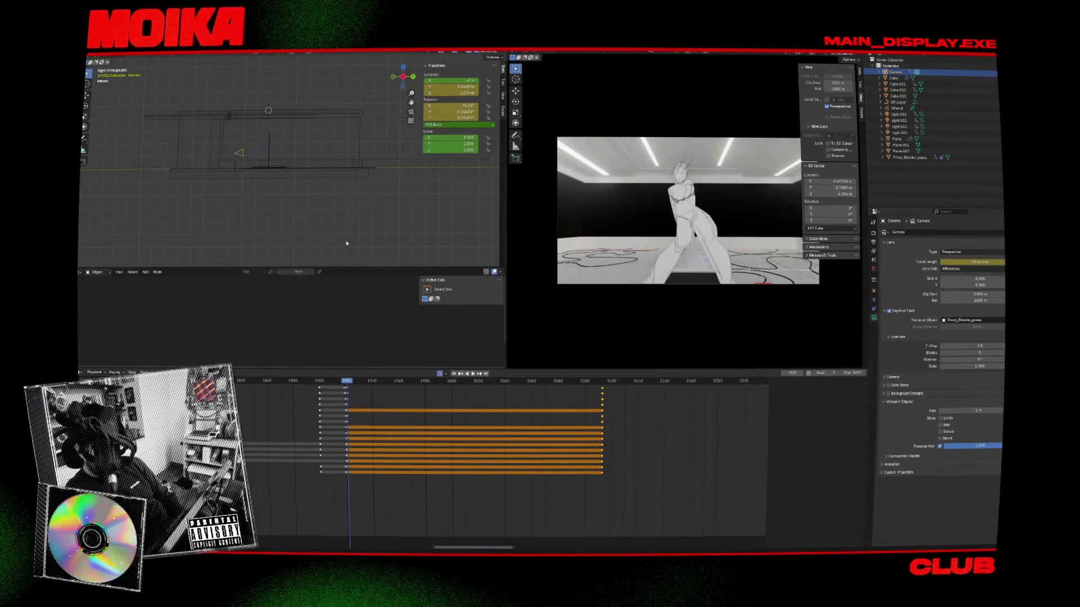
click(333, 180)
key(i)
key(space)
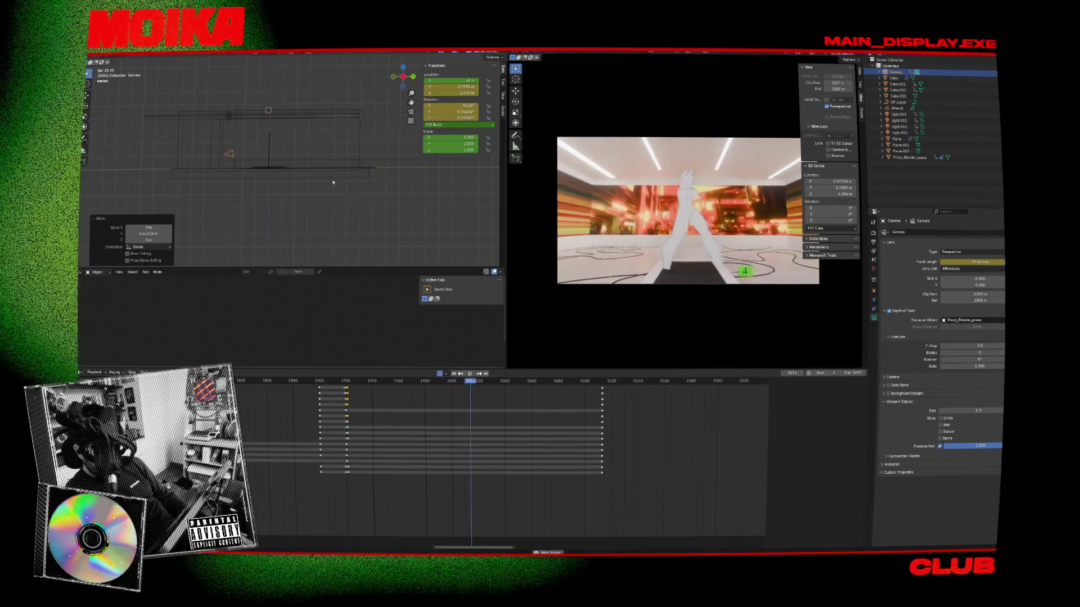
Step: Select the thin bar Cube.001 and the platform box Cube.002 for joining
click(285, 168)
mouse_move(287, 164)
middle_down()
mouse_move(298, 168)
mouse_move(270, 197)
mouse_move(309, 149)
mouse_move(305, 218)
middle_up()
shift+click(270, 197)
right_click(305, 218)
Step: Join Cube.001 into Cube.002 and lower the joined platform about 0.33 m on Z
click(295, 239)
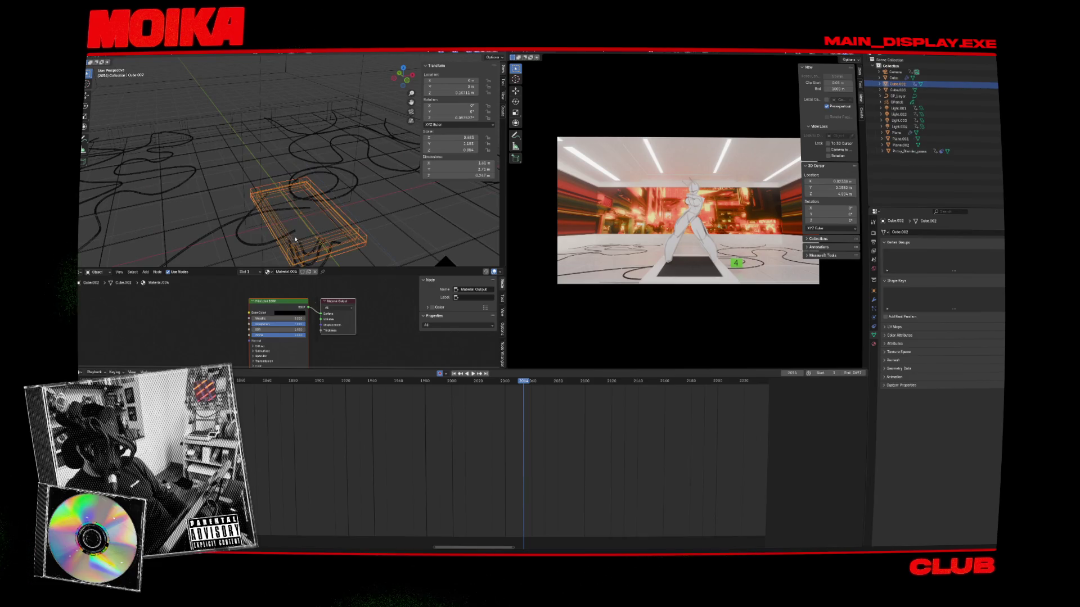
click(352, 220)
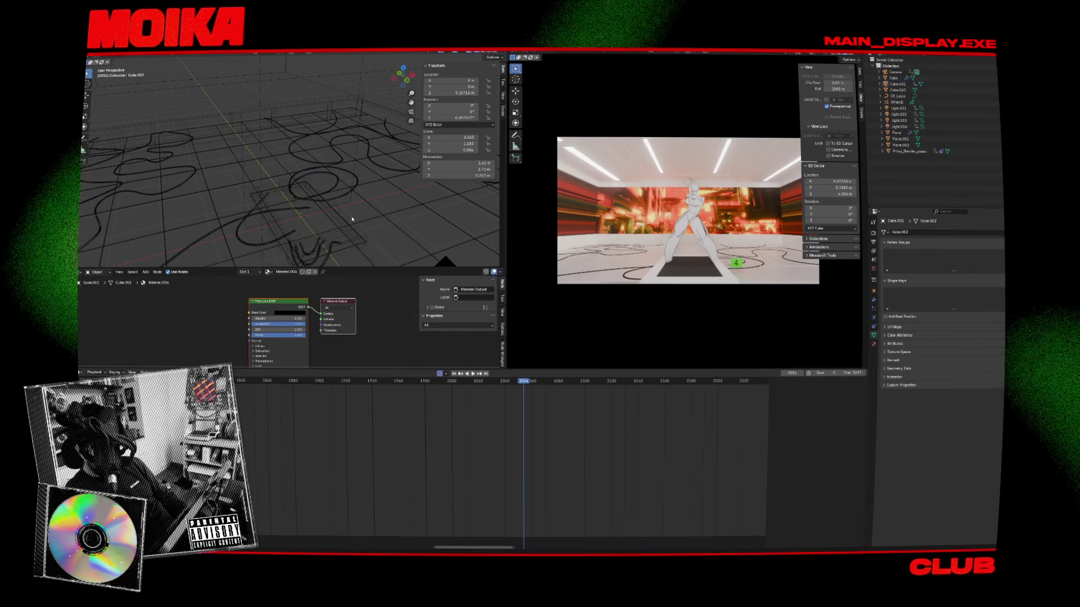
click(352, 219)
key(g)
key(z)
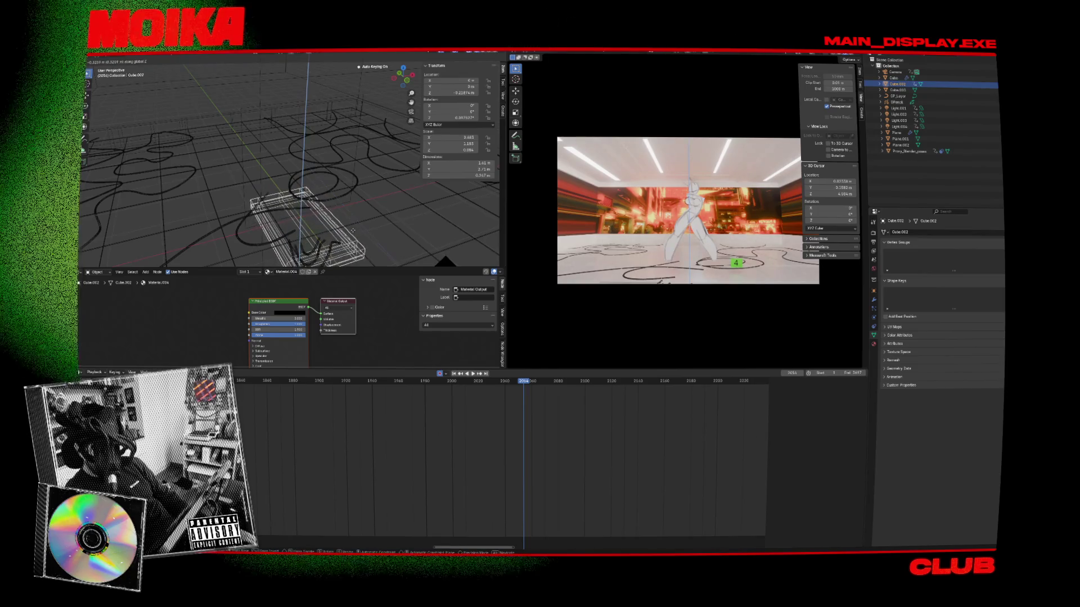
click(352, 231)
Step: Key the cube at an earlier frame, lower it about 1.15 m, and play the shot back
drag(523, 382, 308, 385)
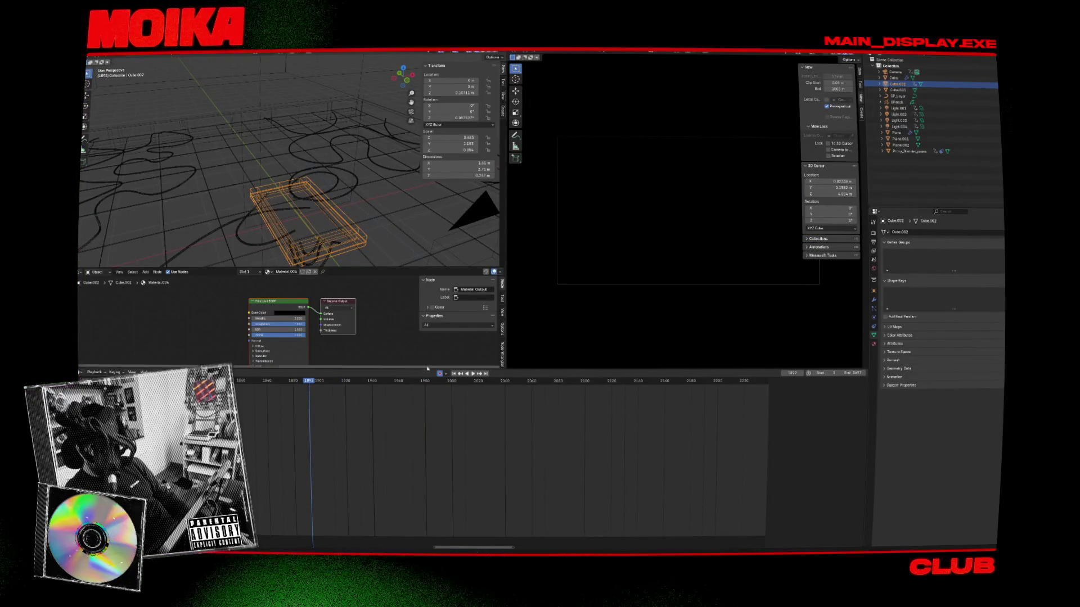
key(g)
click(388, 239)
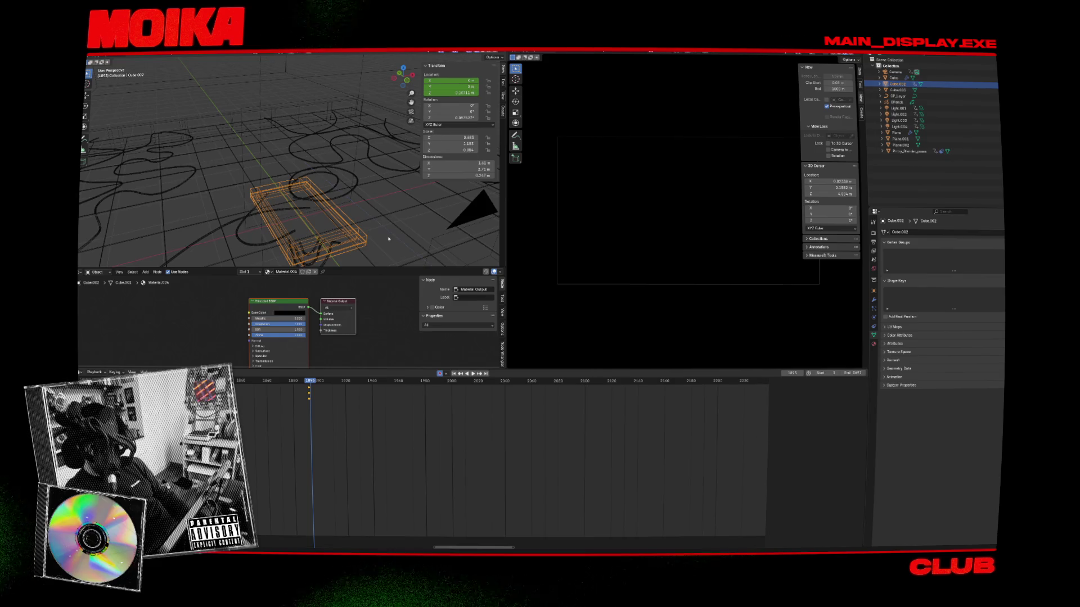
key(g)
key(z)
click(385, 58)
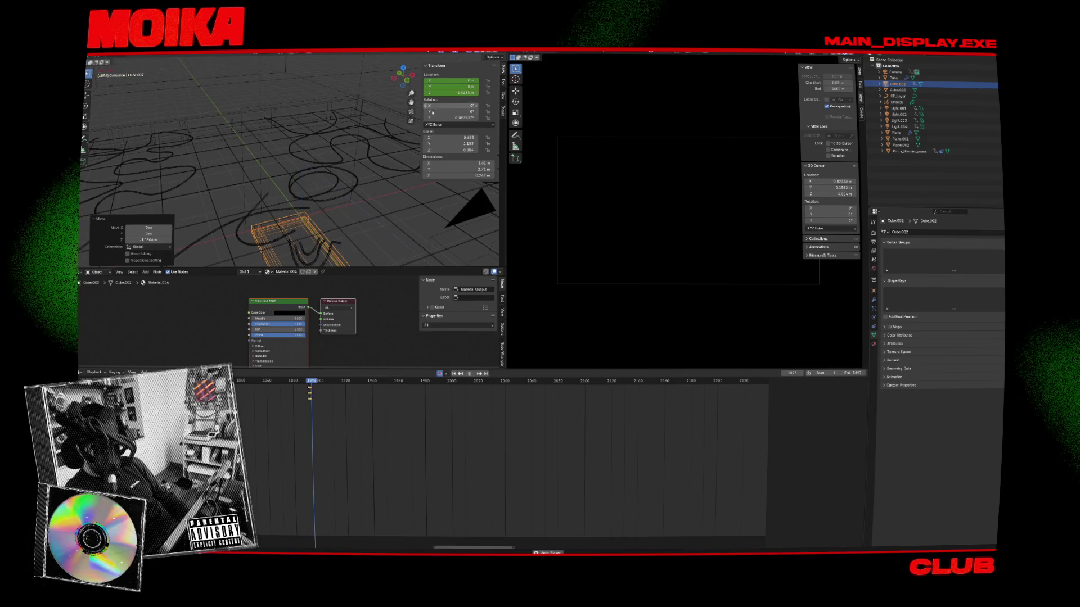
key(space)
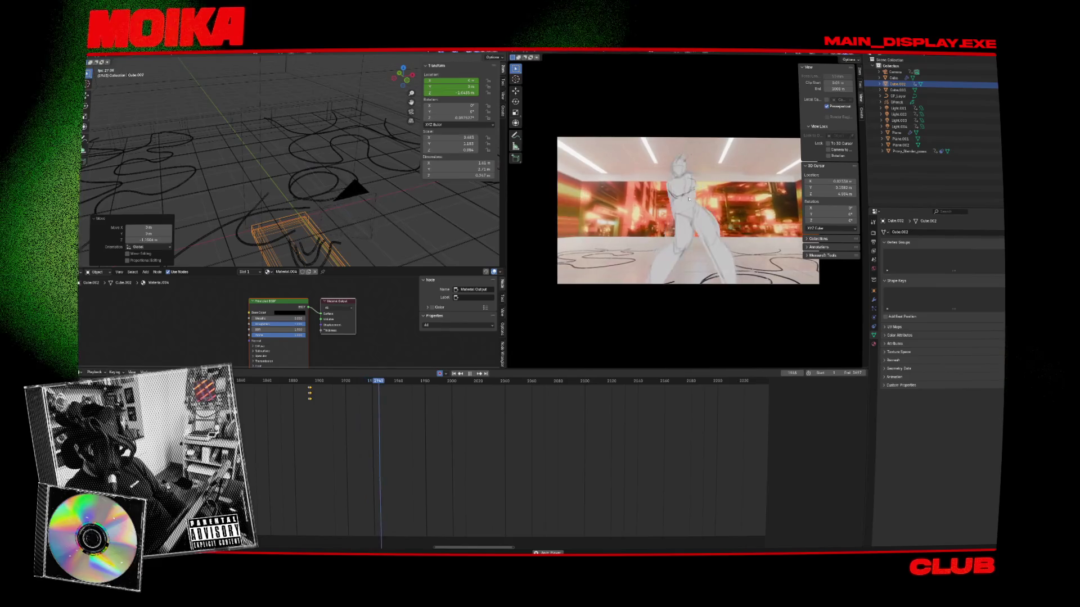
click(688, 186)
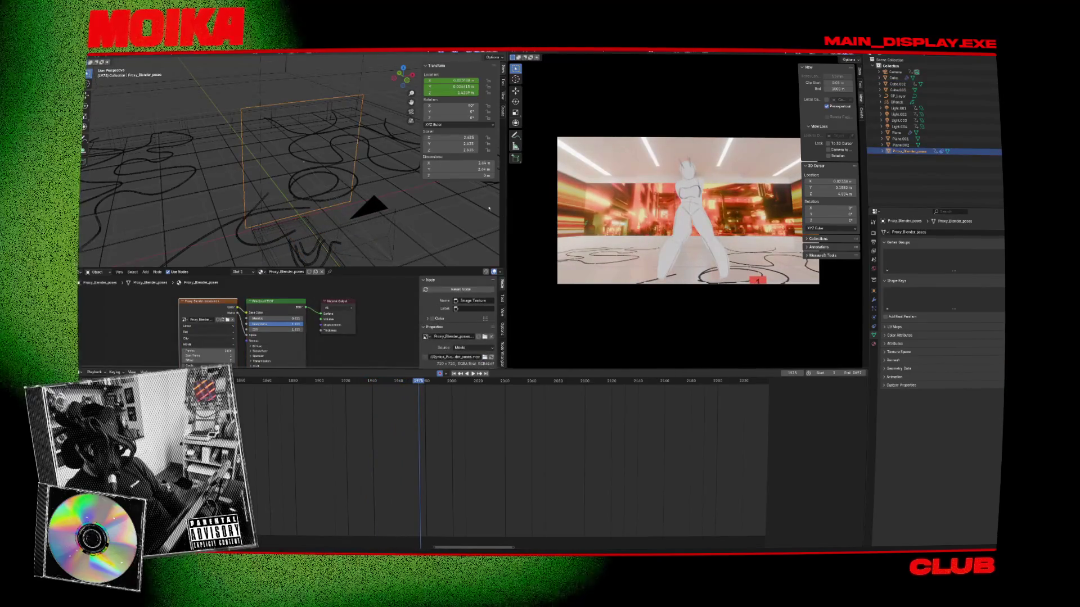
Step: Keyframe the dancer plane's location around frame 1912
drag(422, 381, 323, 383)
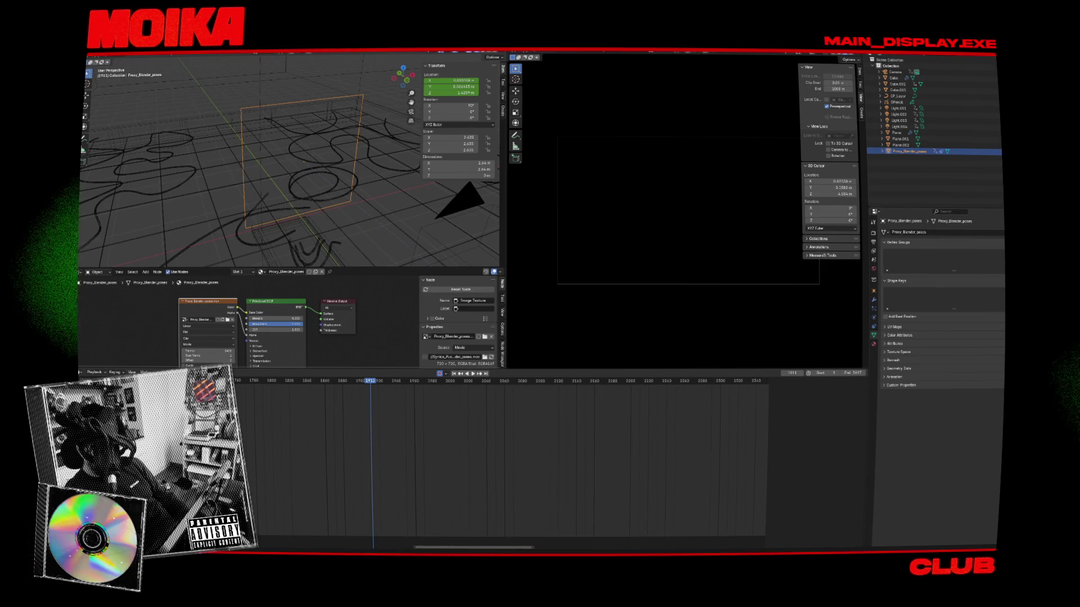
scroll(355, 451, down, 3)
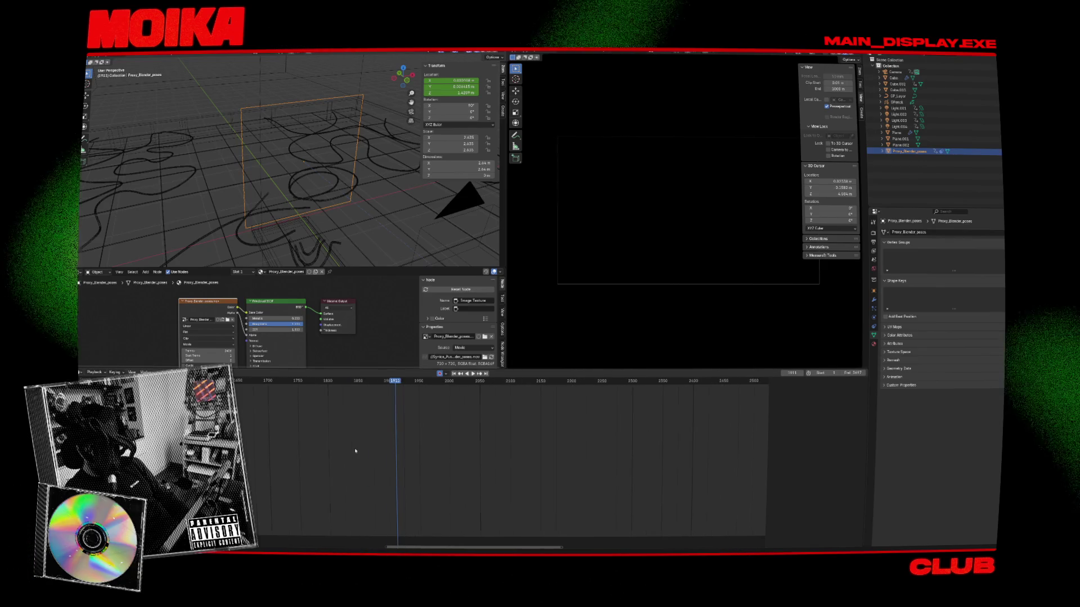
key(g)
click(382, 227)
key(i)
key(g)
click(382, 226)
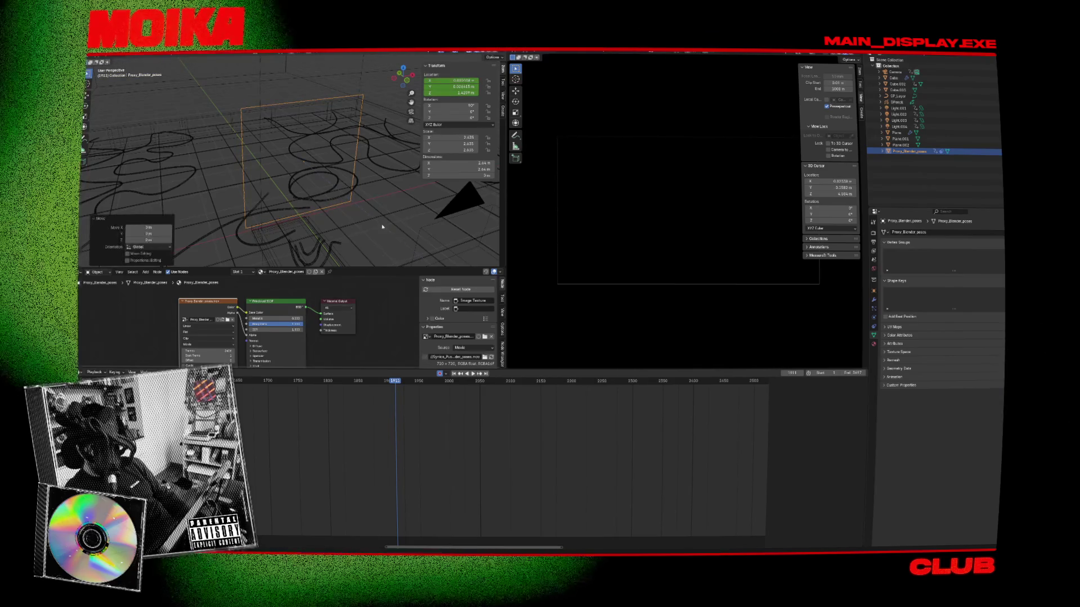
key(i)
click(394, 396)
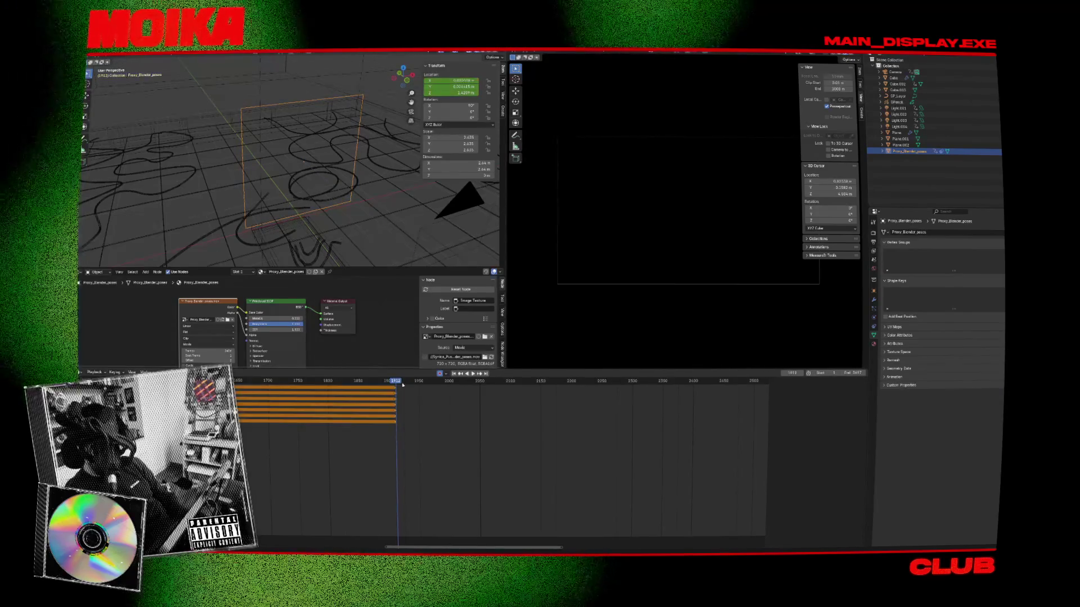
Step: At frame 1987, frame the dancer plane and key it lowered about 0.36 m
key(Right)
click(444, 392)
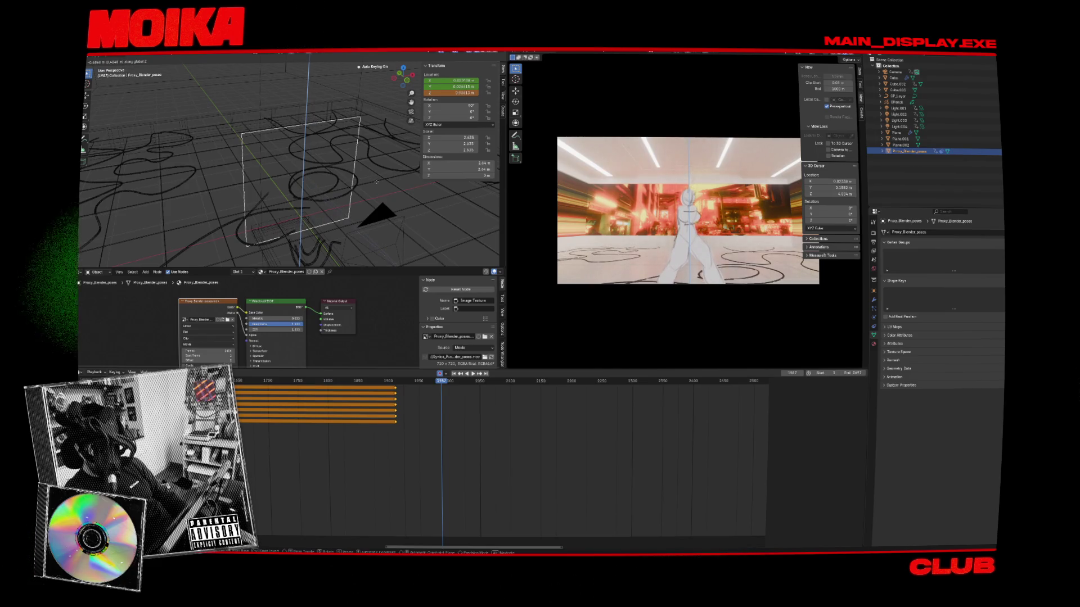
click(388, 149)
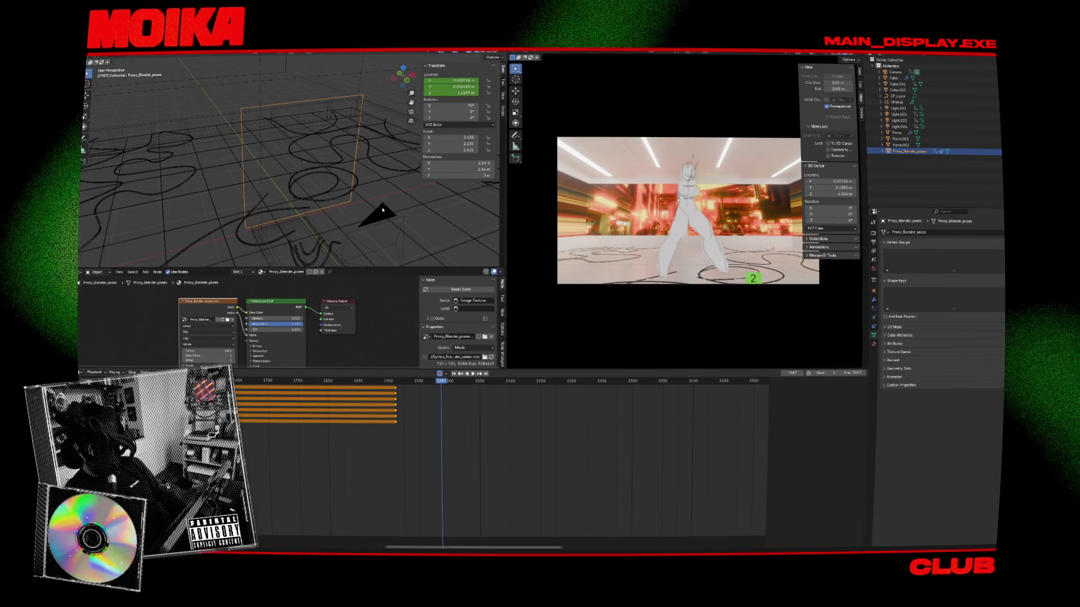
click(474, 54)
key(KP_Decimal)
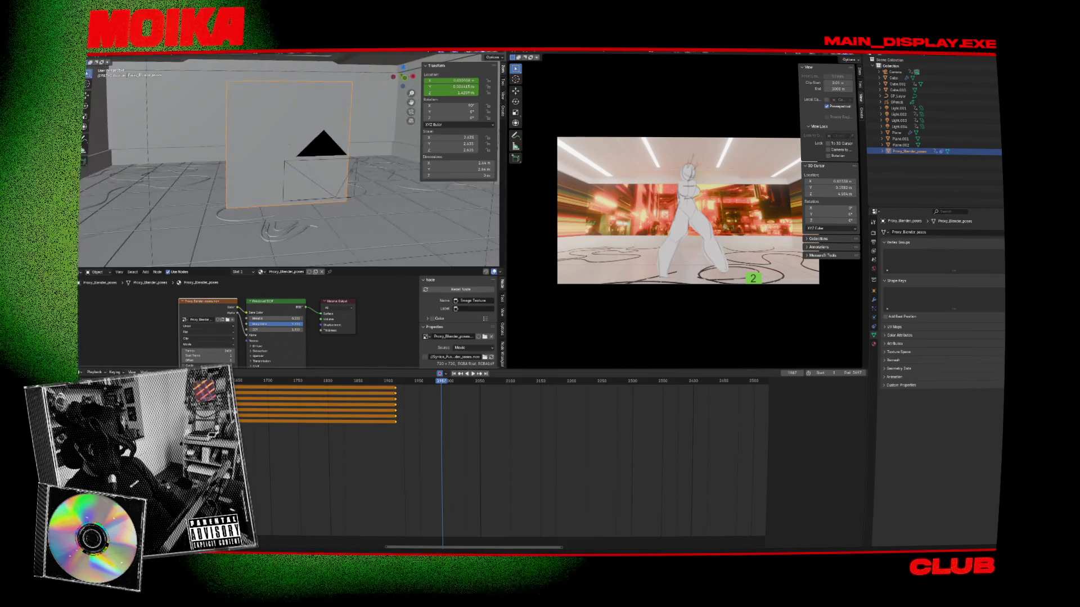
click(482, 52)
middle_drag(368, 173, 356, 179)
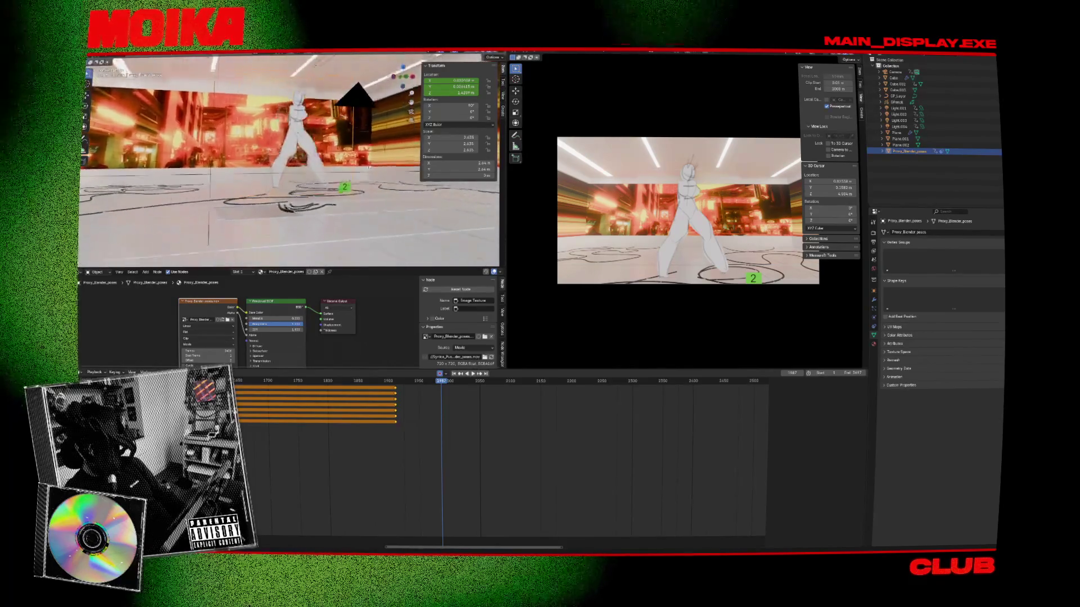
key(g)
key(z)
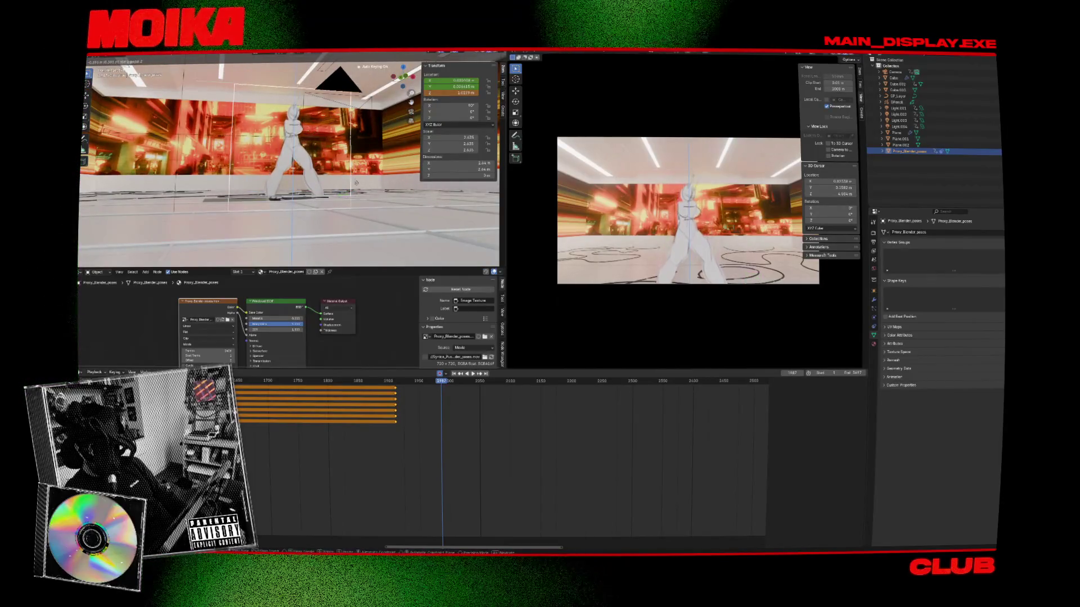
click(352, 190)
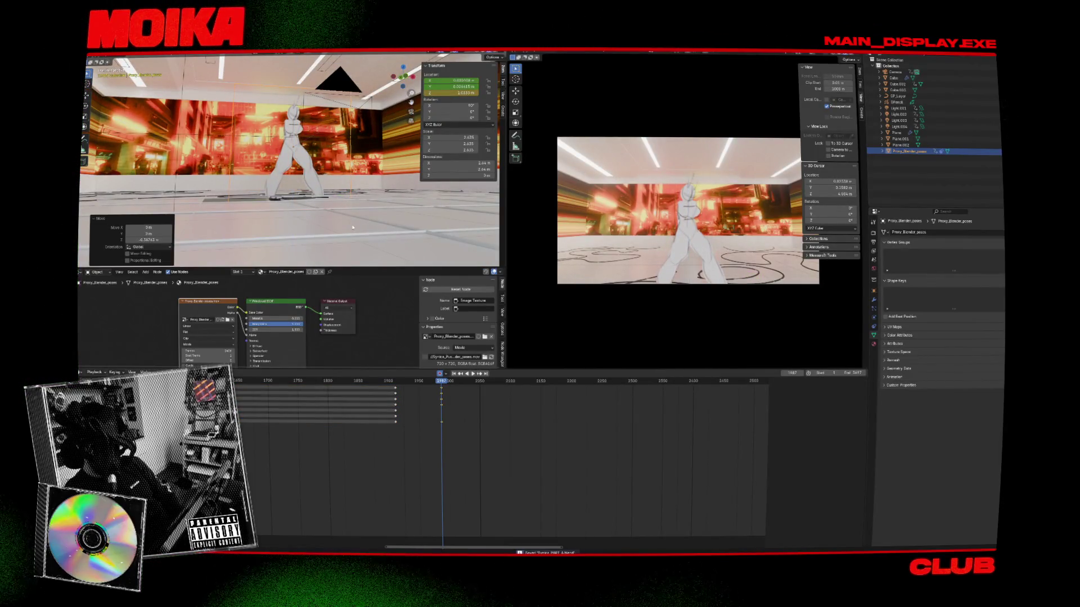
Step: Slide the frame-1987 keyframes back to frame 1930 and select the plane's keys
drag(442, 390, 400, 392)
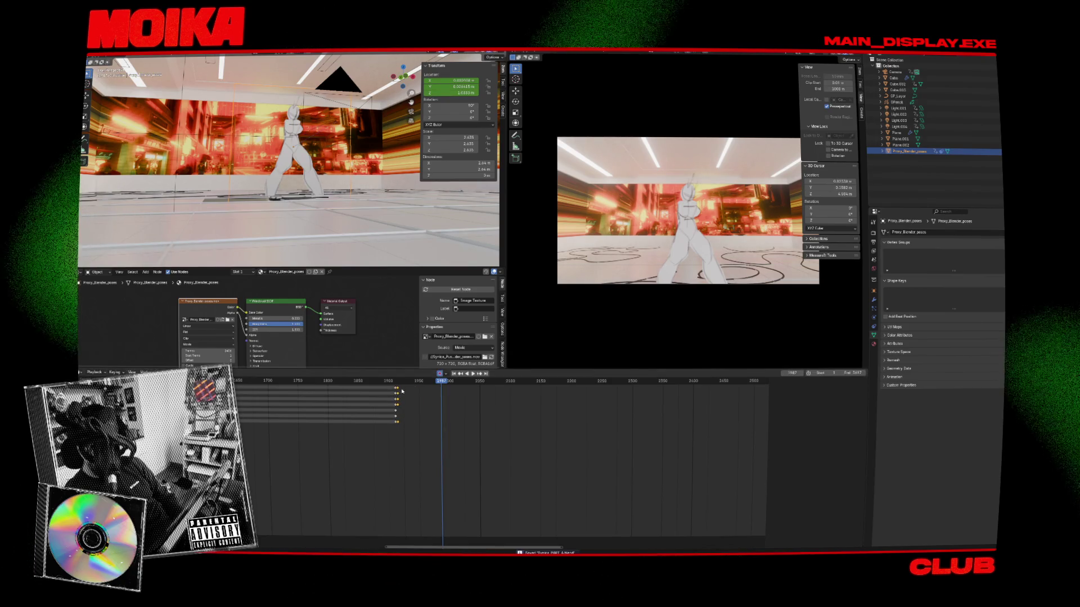
drag(378, 427, 378, 427)
right_click(397, 391)
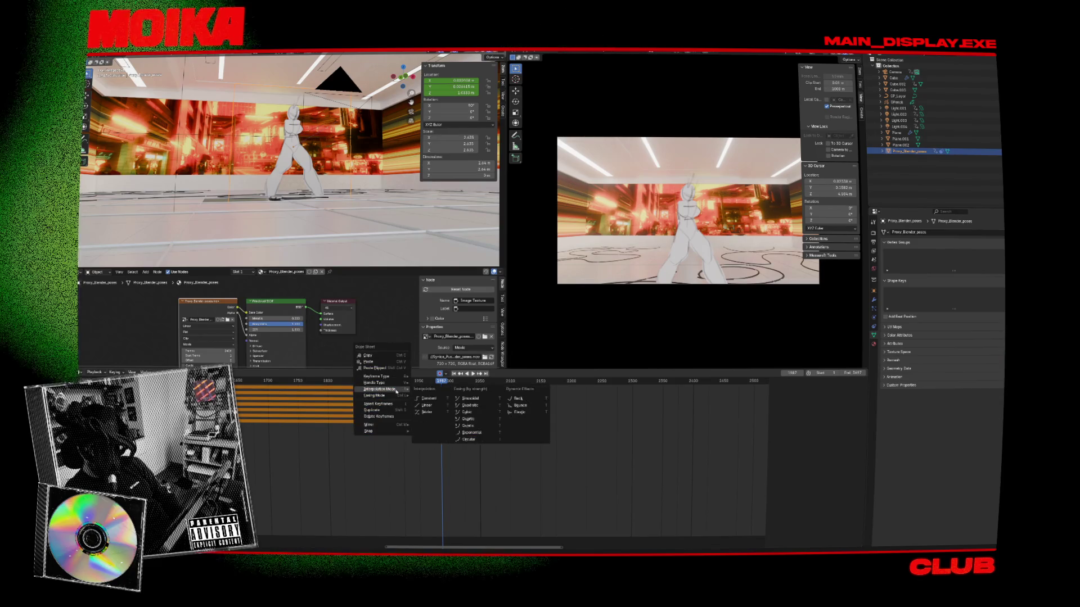
Step: Change the interpolation mode of the dancer plane's selected keyframes
click(428, 400)
scroll(372, 457, down, 3)
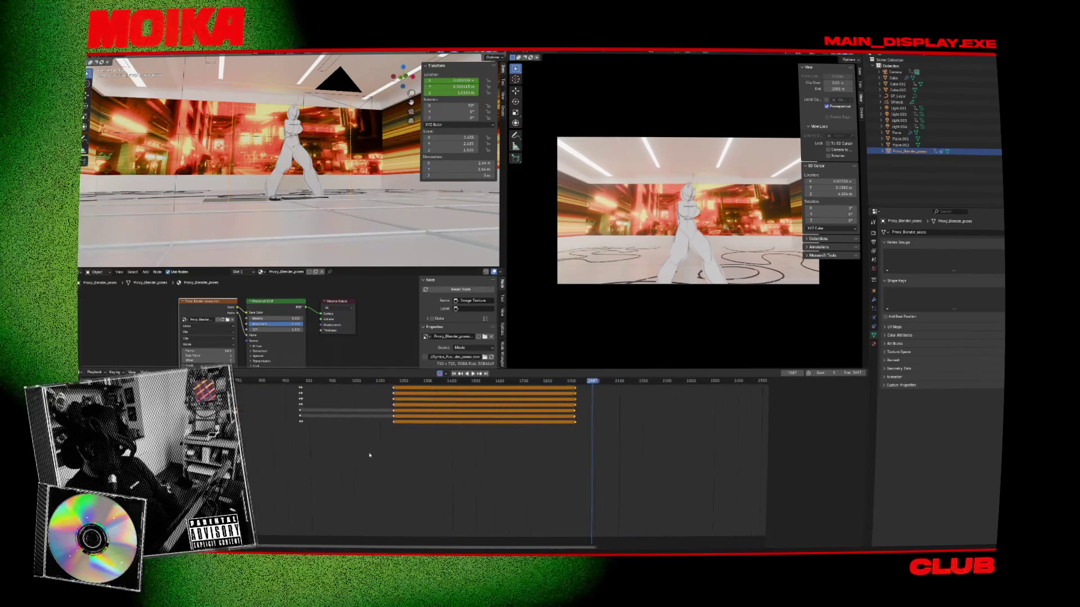
click(319, 381)
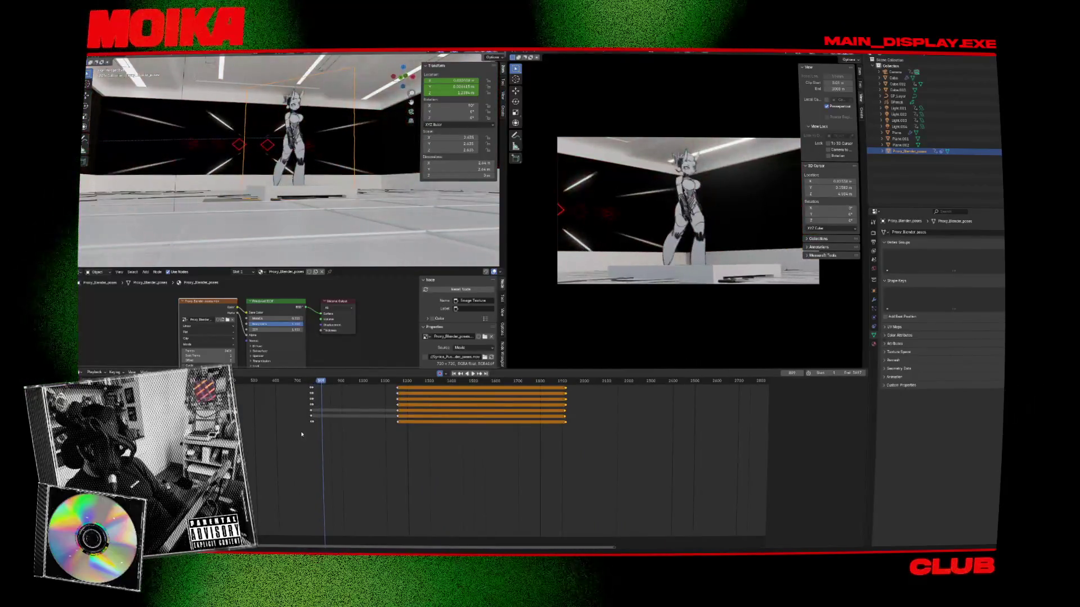
right_click(302, 433)
click(333, 410)
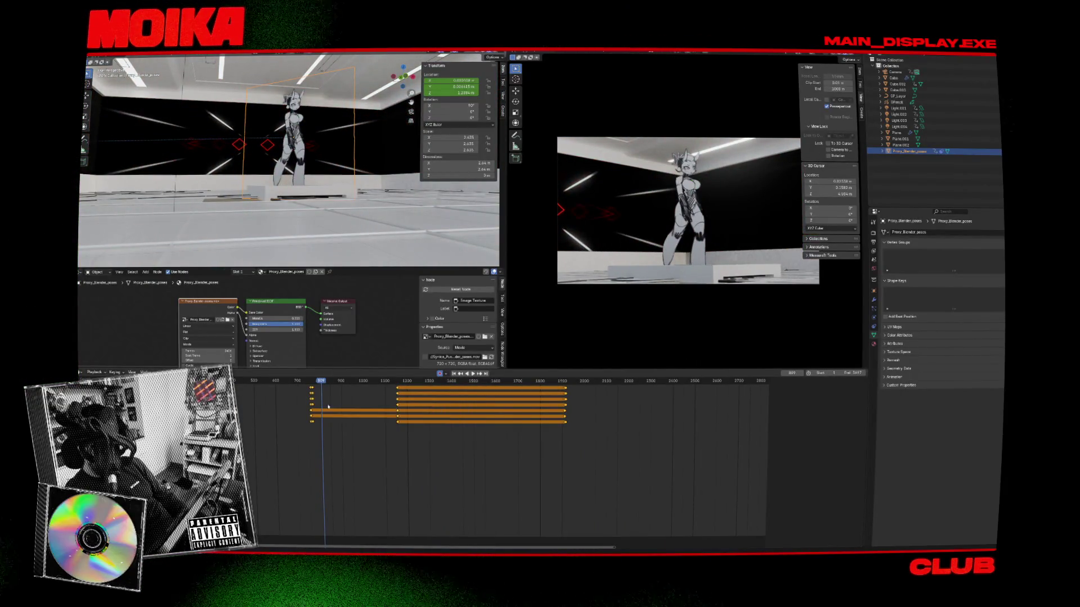
Step: Play the animation from around frame 786 to review the shots, then select the camera
click(313, 386)
key(space)
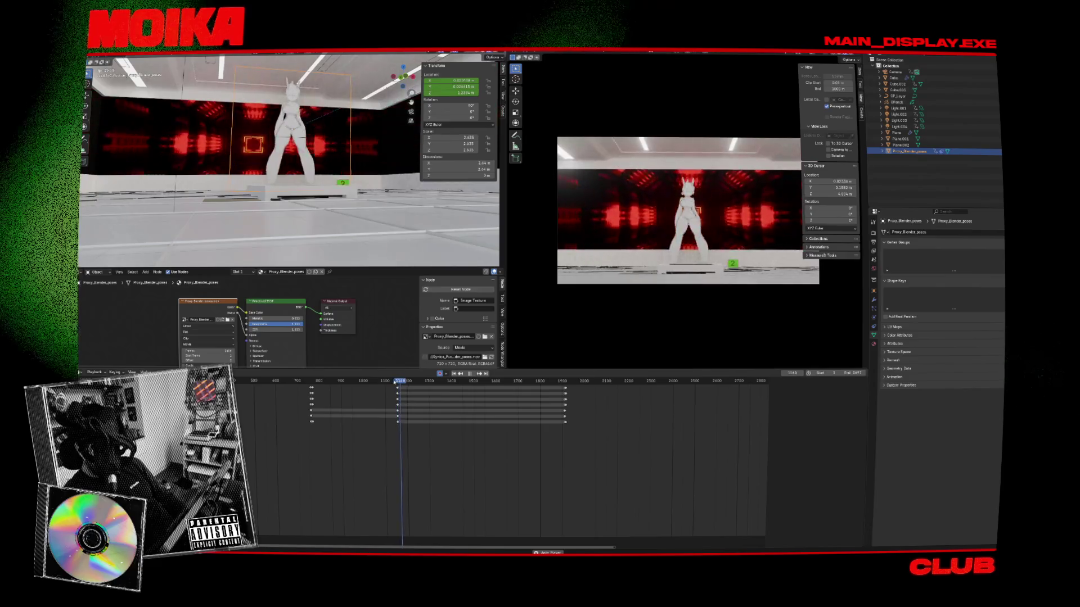
click(376, 381)
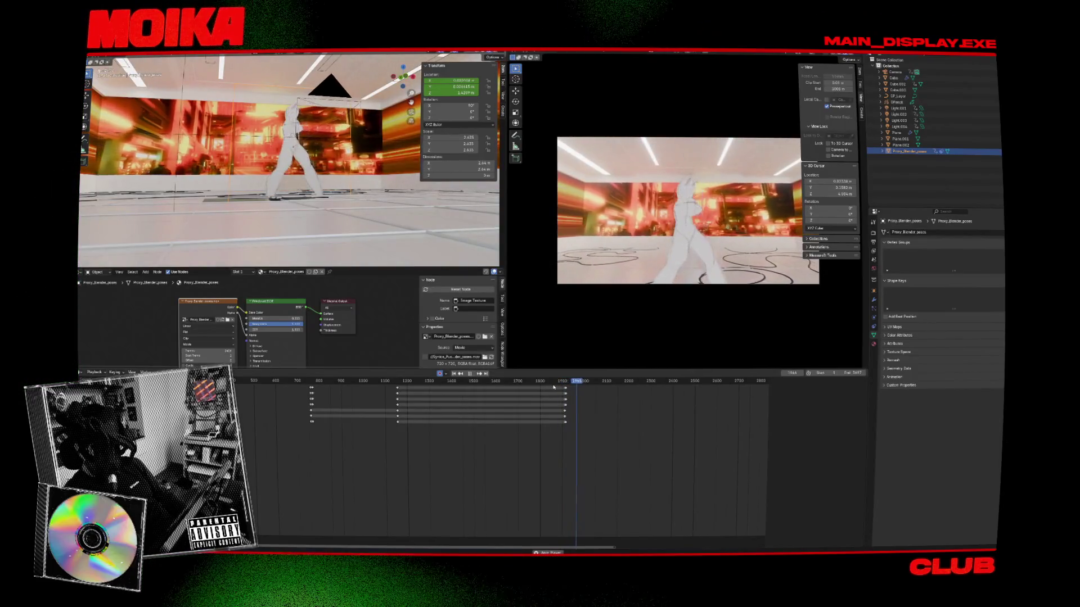
key(space)
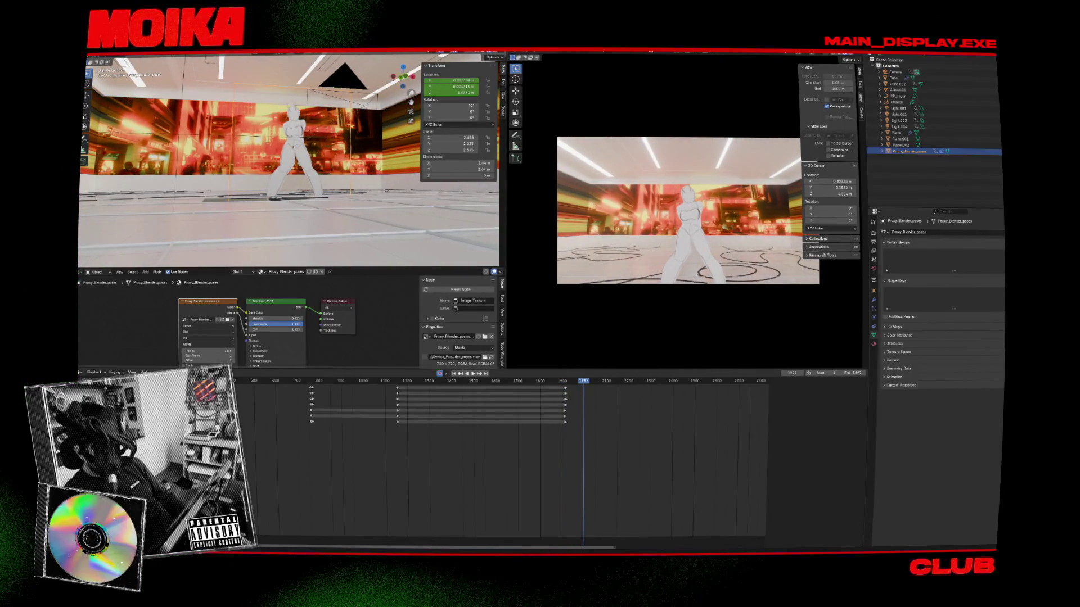
click(347, 81)
key(Down)
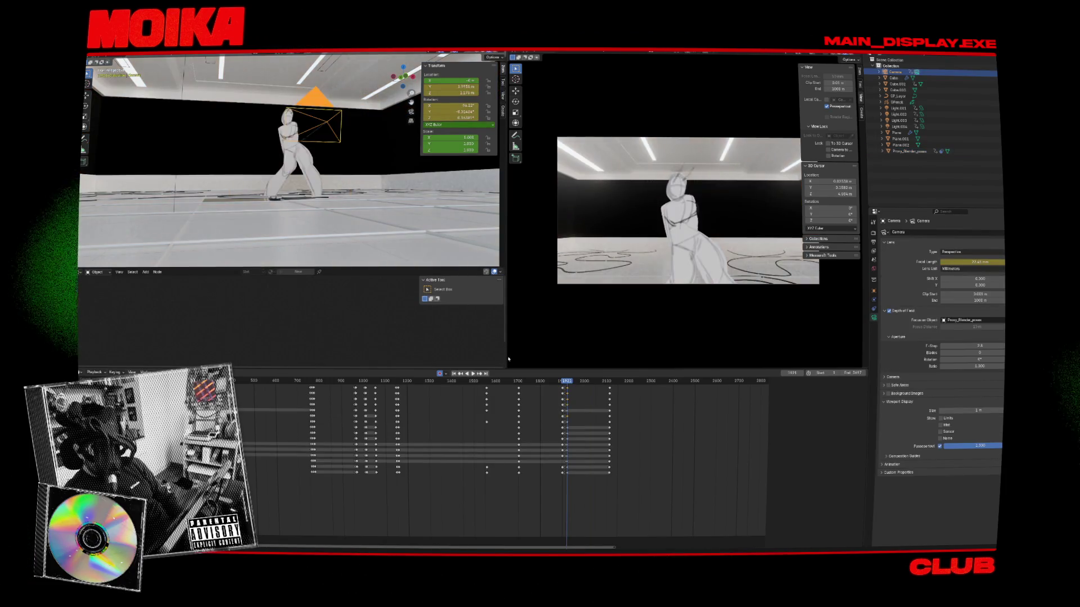
Step: Change the camera's height on Z at frame 1921 and play the shot to check it
key(g)
key(z)
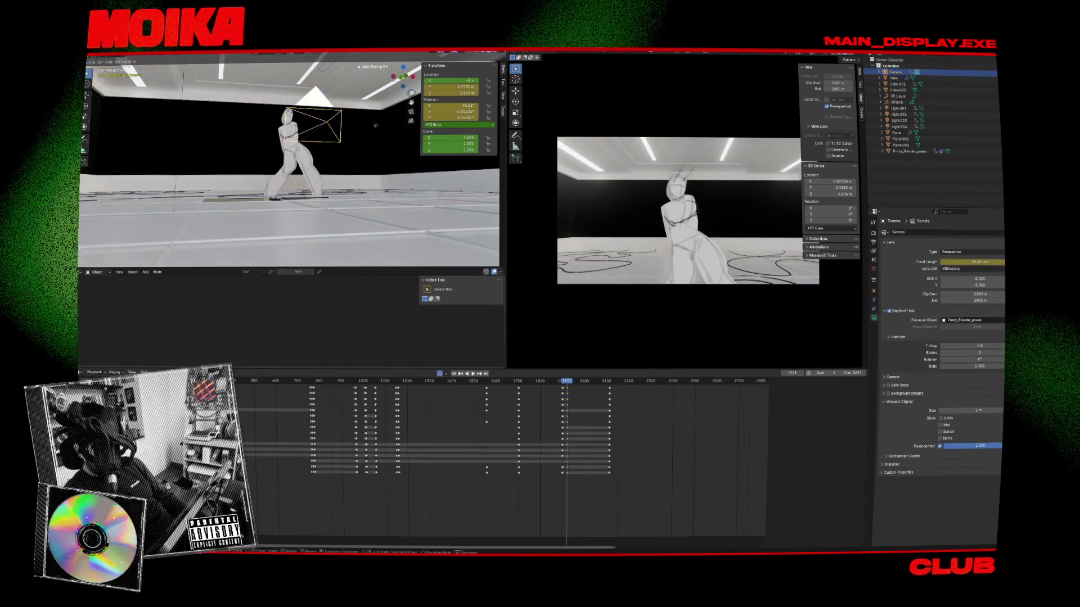
click(377, 152)
key(space)
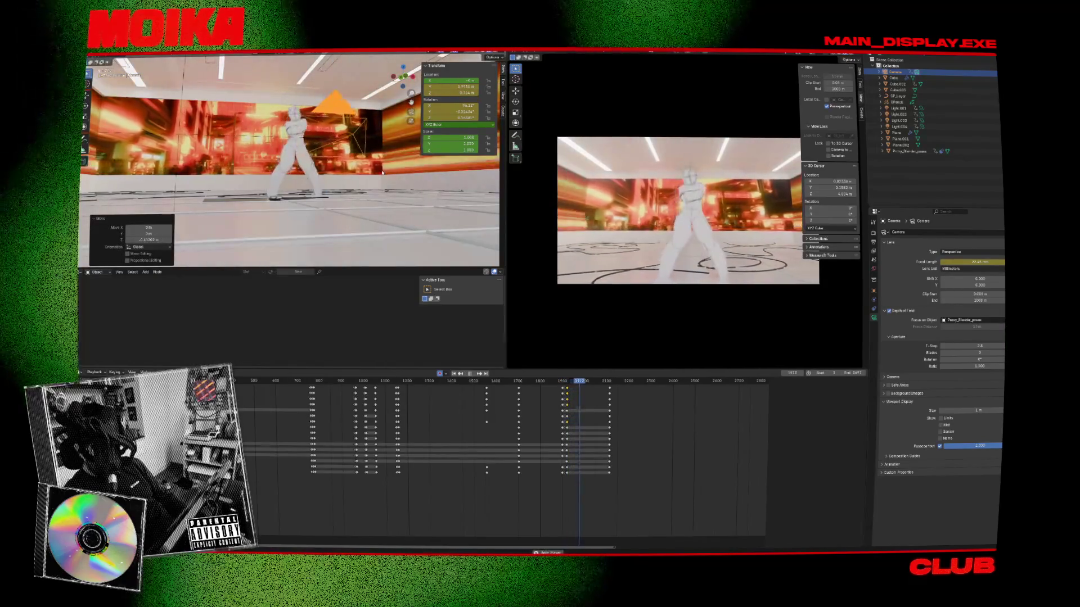
key(Escape)
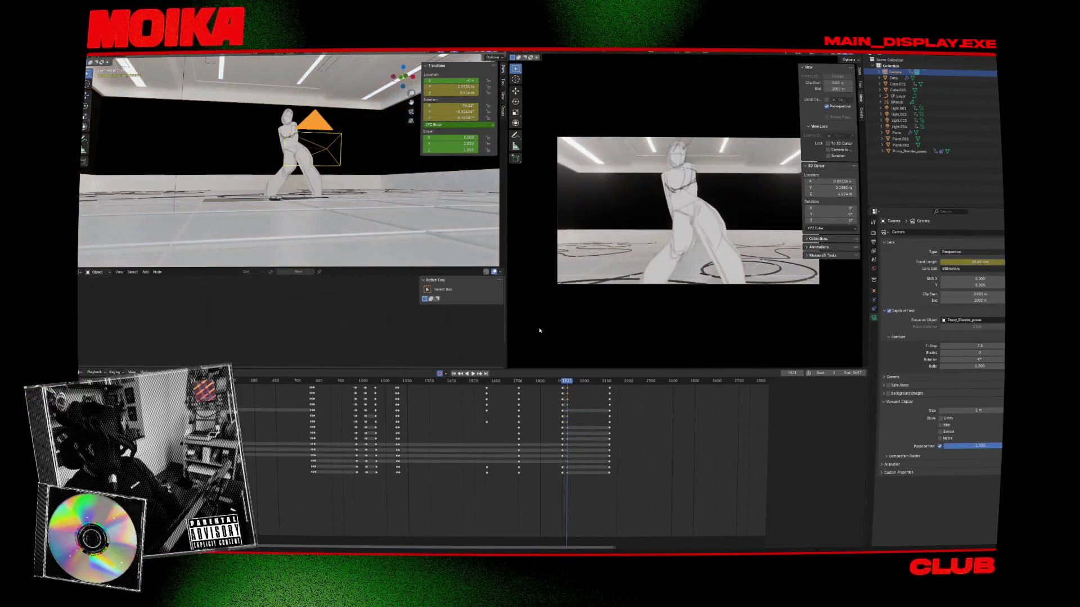
Step: In Right Ortho wireframe view, shift the camera sideways along Y and play it back
key(Left)
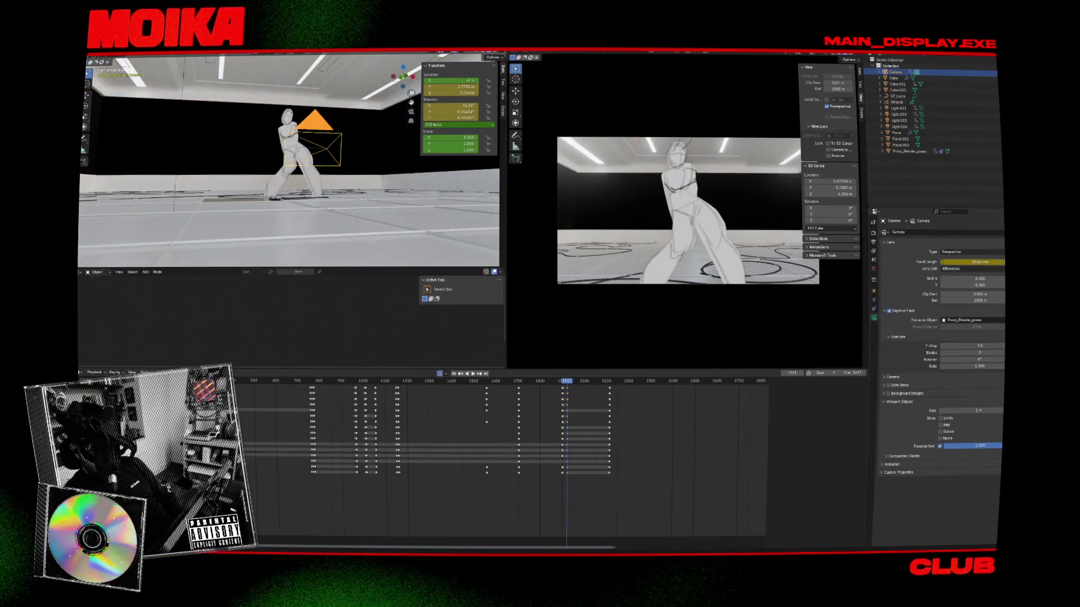
key(KP_3)
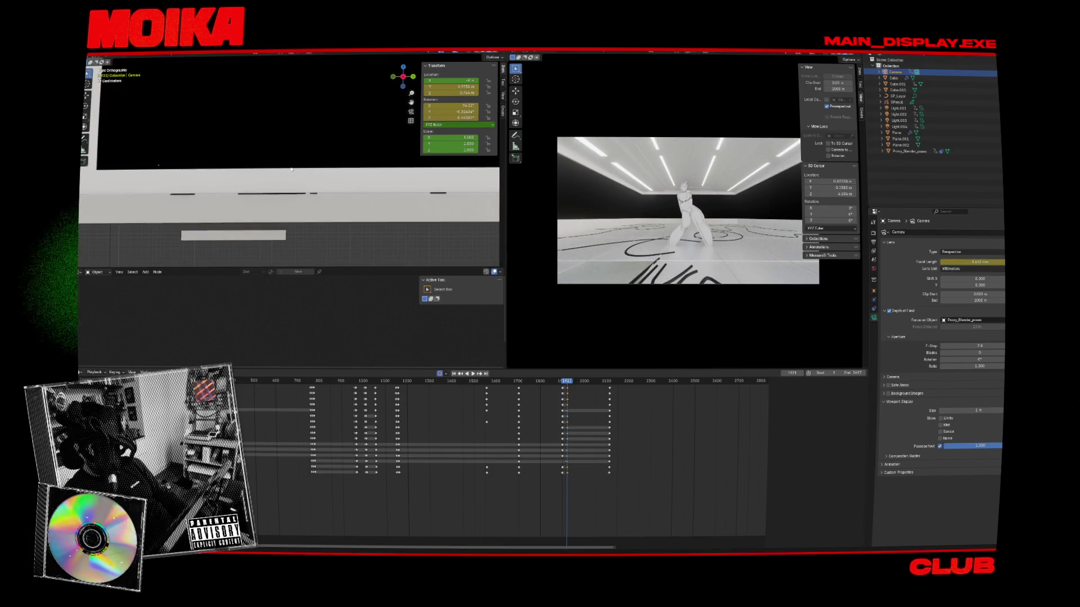
key(shift+z)
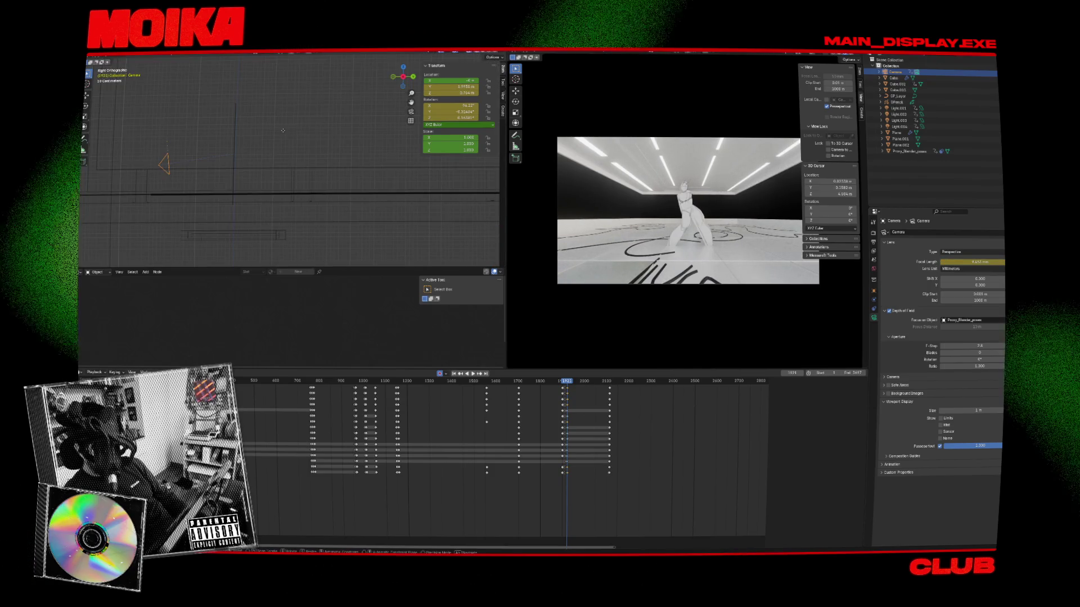
key(g)
key(y)
click(318, 137)
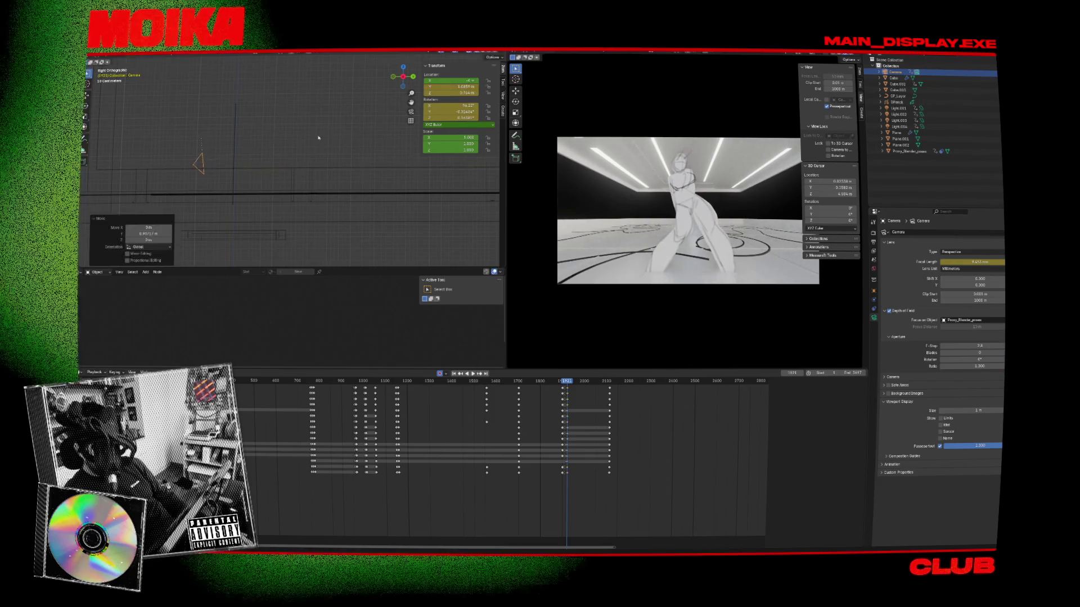
key(space)
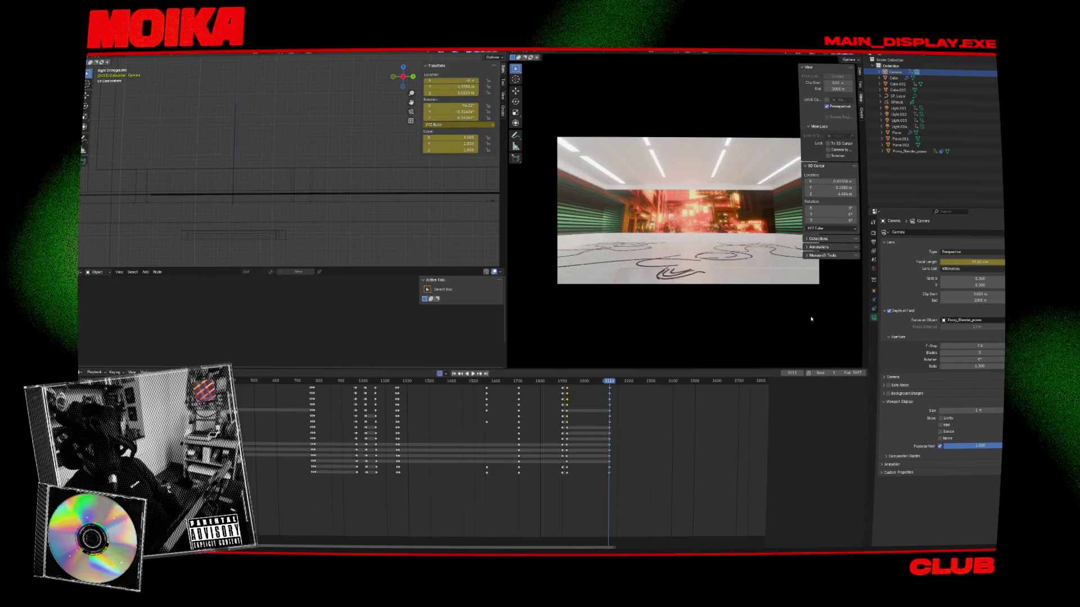
Step: Move the camera keys from frame 2113 back to frame 2104
drag(680, 390, 596, 475)
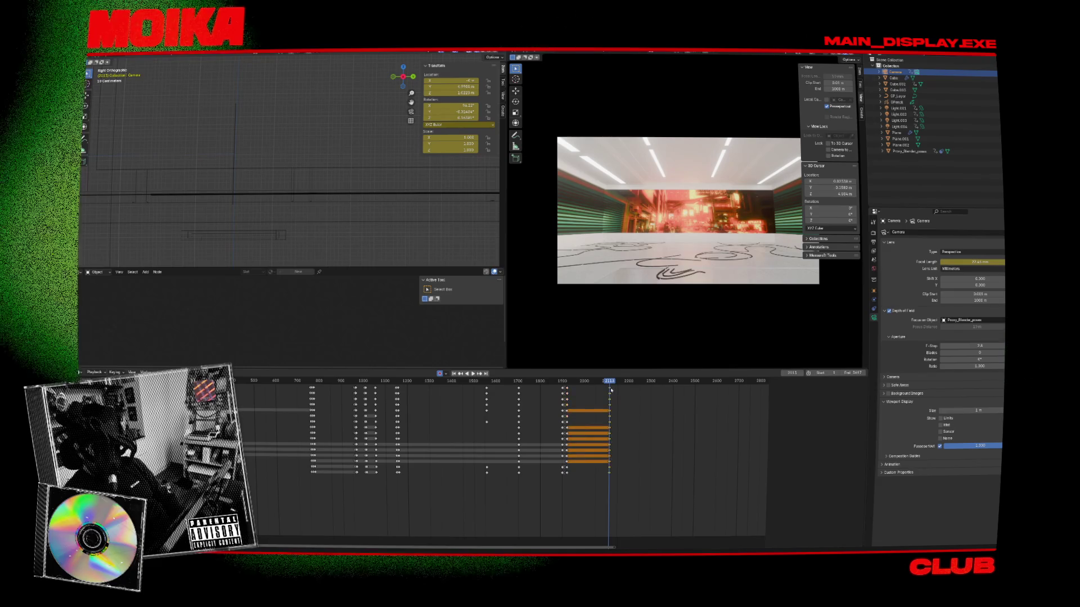
key(g)
key(Return)
click(605, 382)
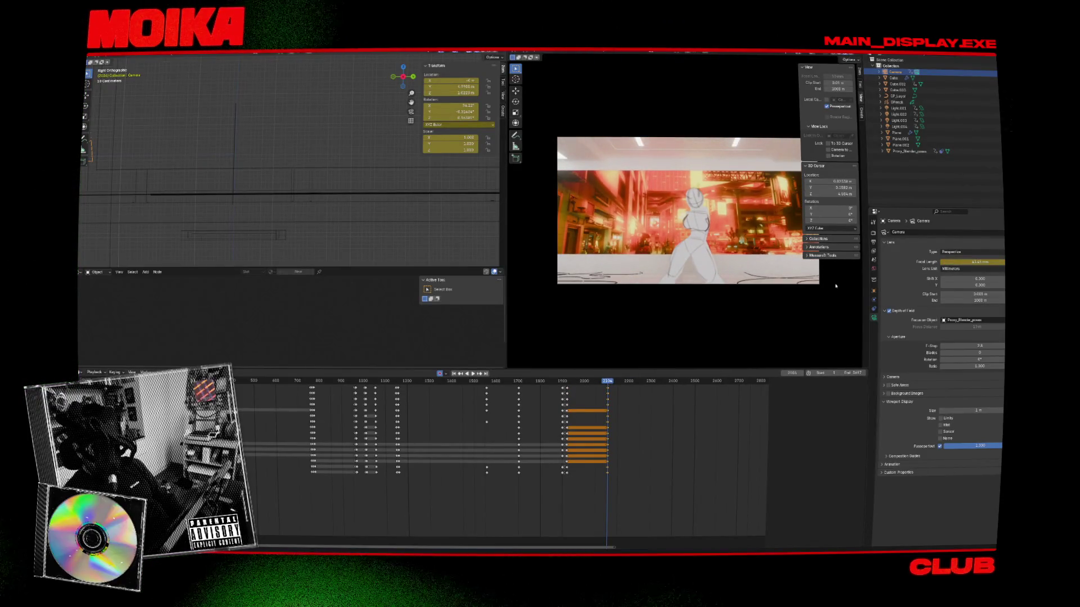
Step: Go back to frame 1921 and maximize the camera viewport to fill the window
key(r)
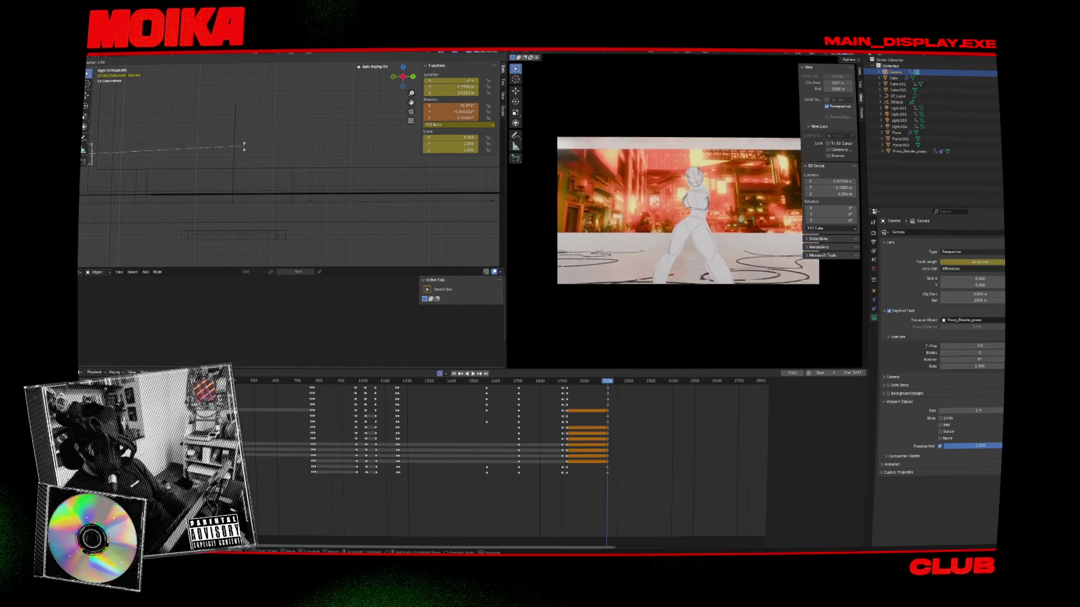
key(Escape)
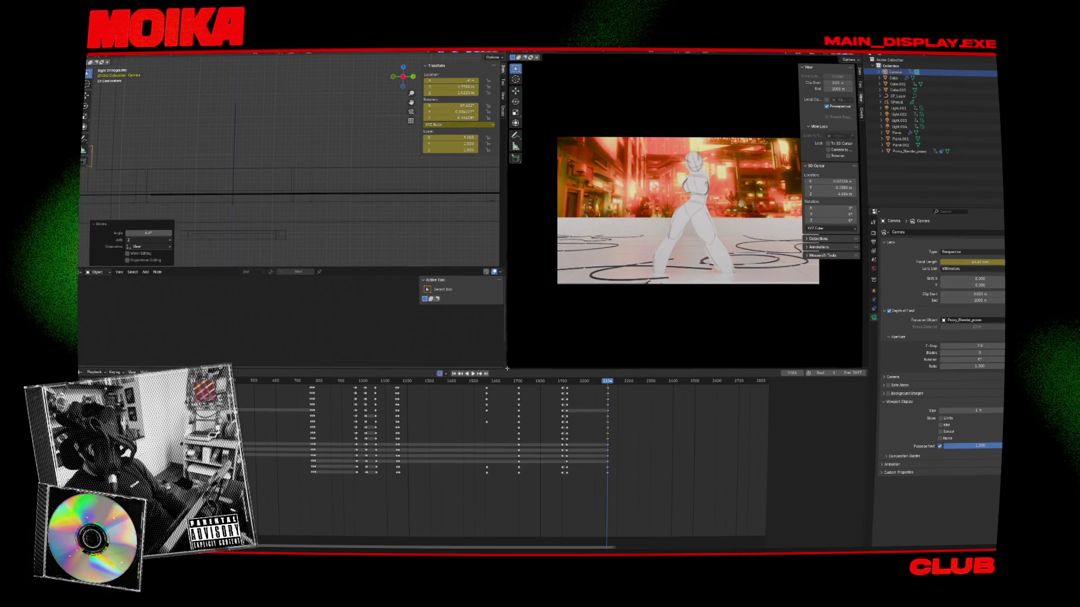
click(566, 382)
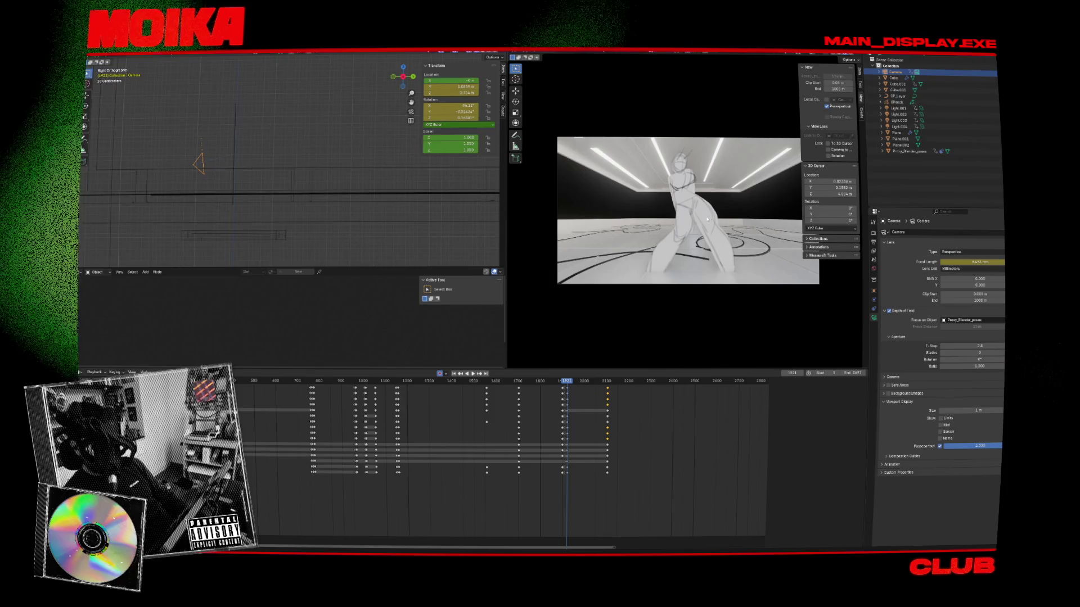
key(ctrl+space)
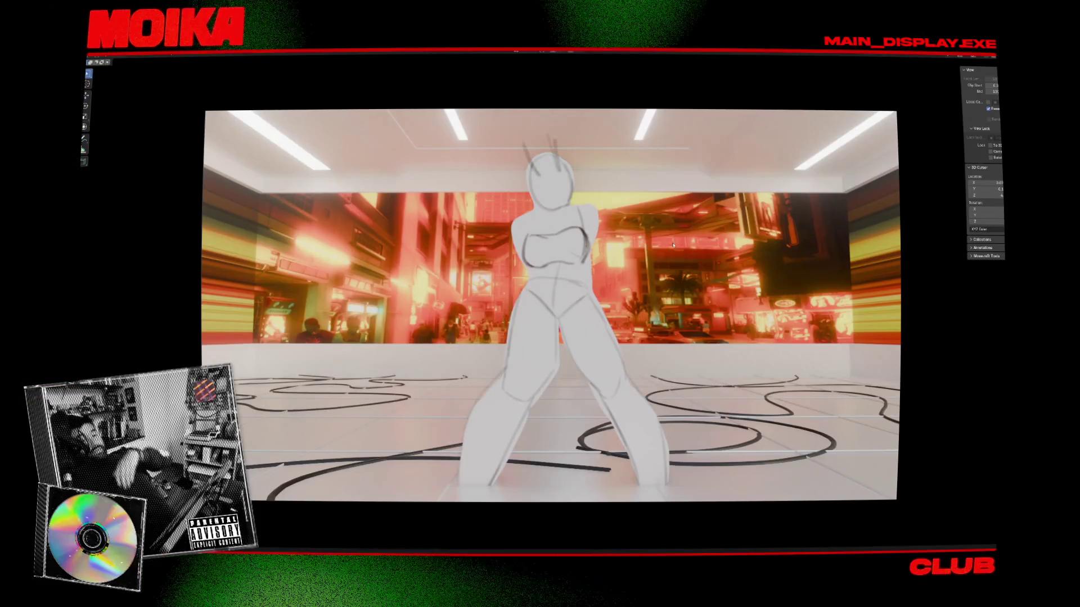
Step: Play the camera animation in the maximized view, then restore the normal layout
key(space)
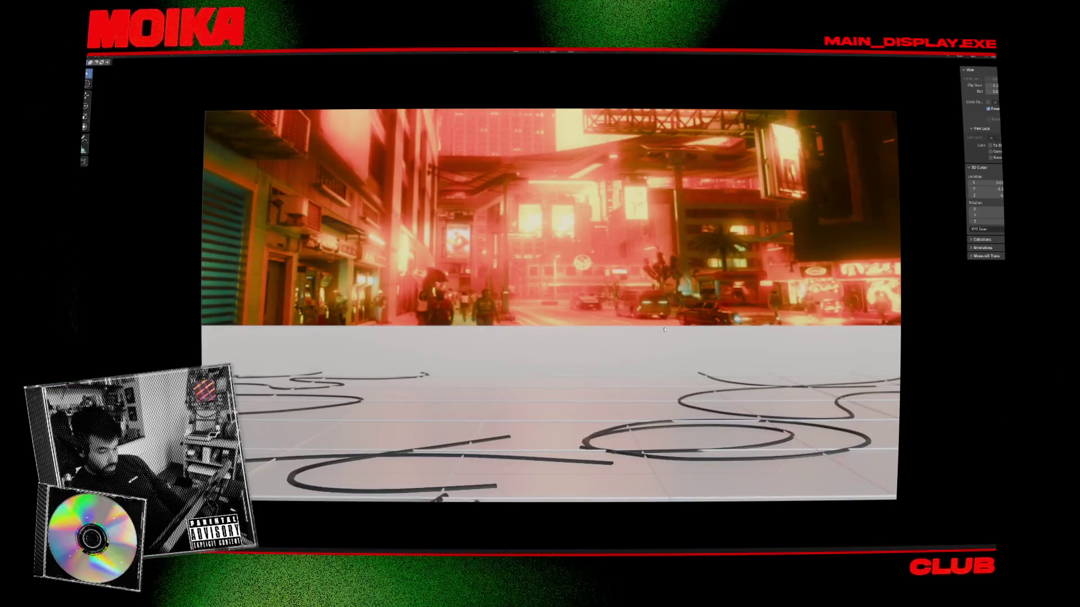
key(ctrl+space)
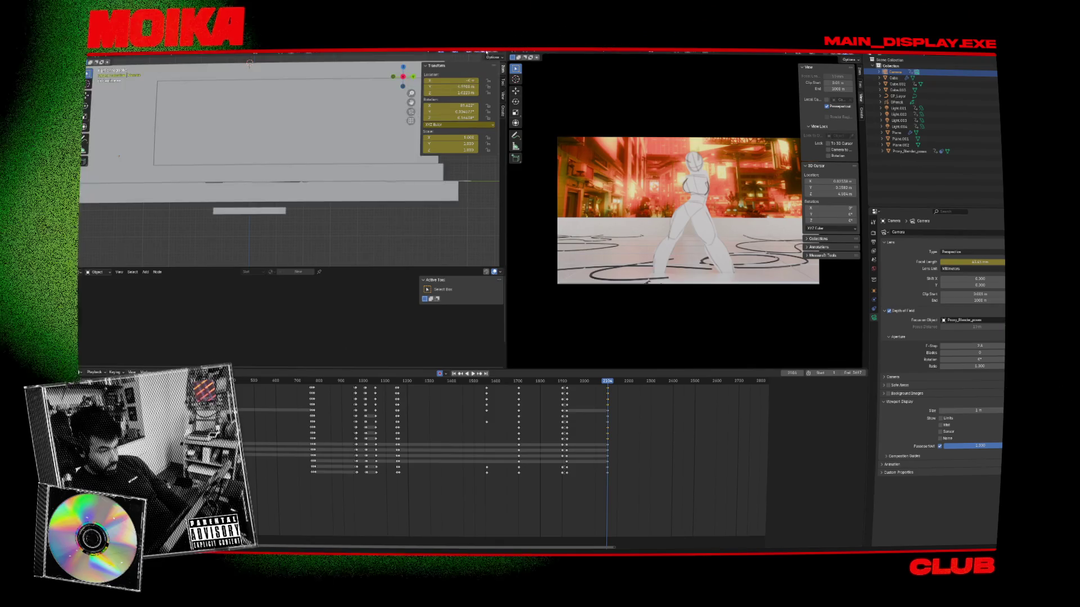
Step: Preview the upcoming shots, then rotate the camera about 34 degrees at frame 2113
mouse_move(675, 179)
middle_down()
mouse_move(624, 208)
mouse_move(641, 375)
middle_up()
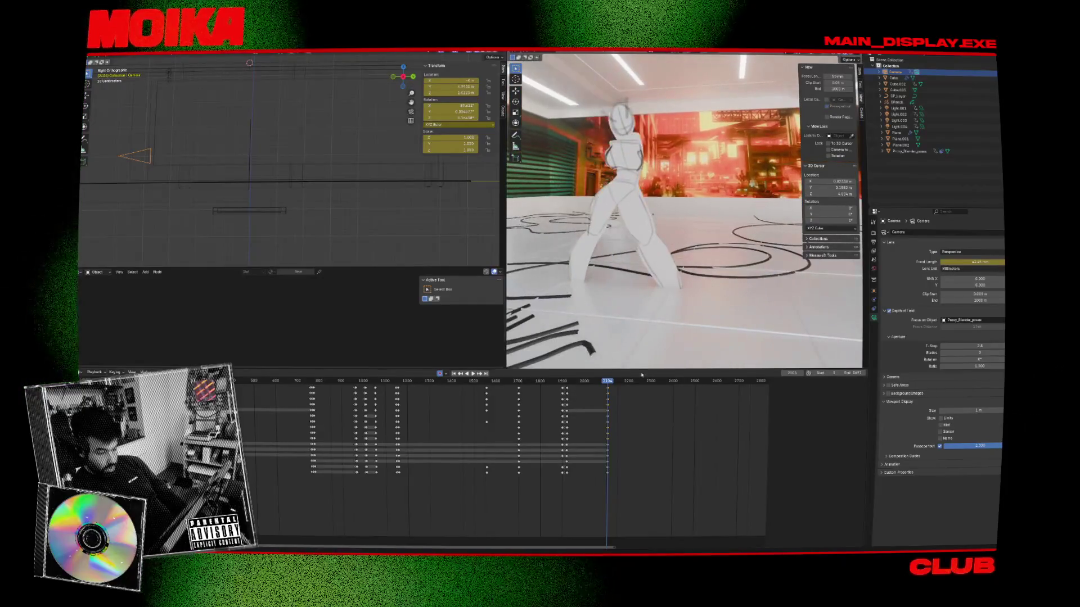
key(space)
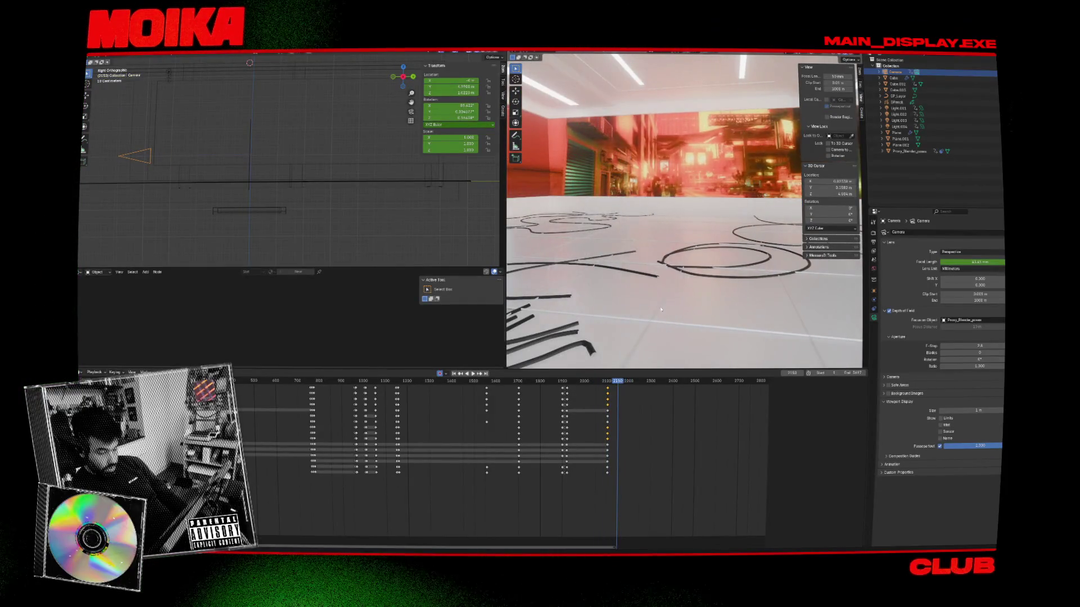
middle_drag(660, 209, 650, 207)
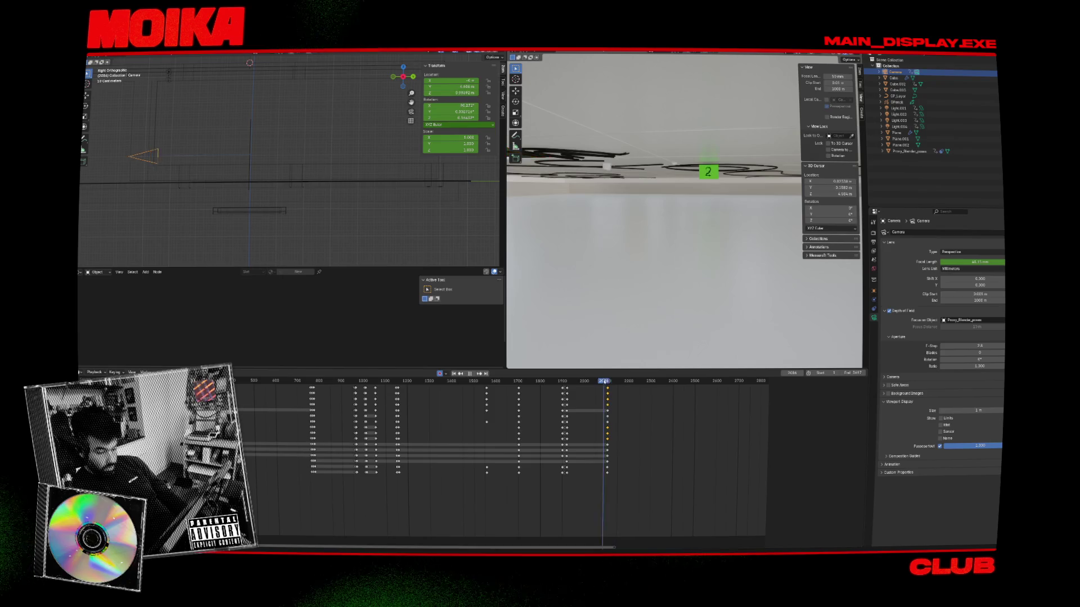
drag(607, 383, 610, 383)
click(609, 383)
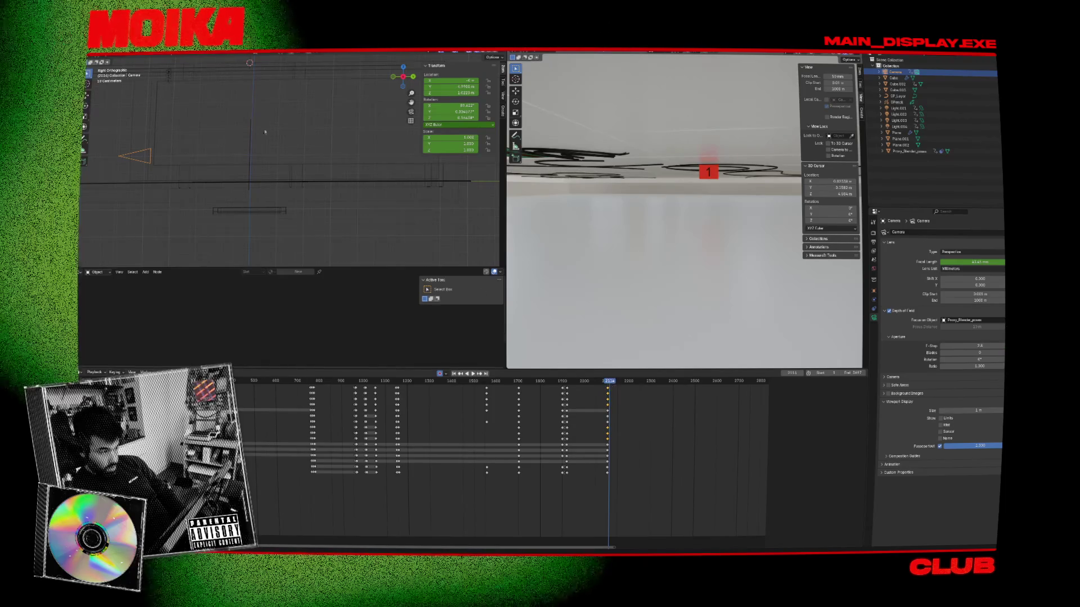
key(r)
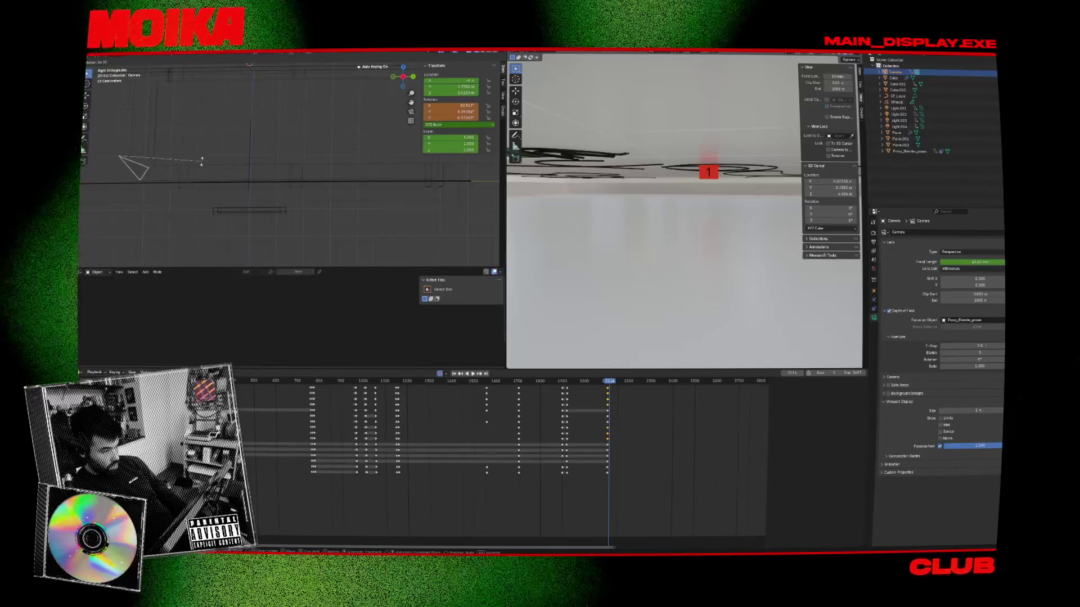
click(617, 232)
Step: Lower the camera to skim the floor and keyframe its position at frame 2114
key(KP_0)
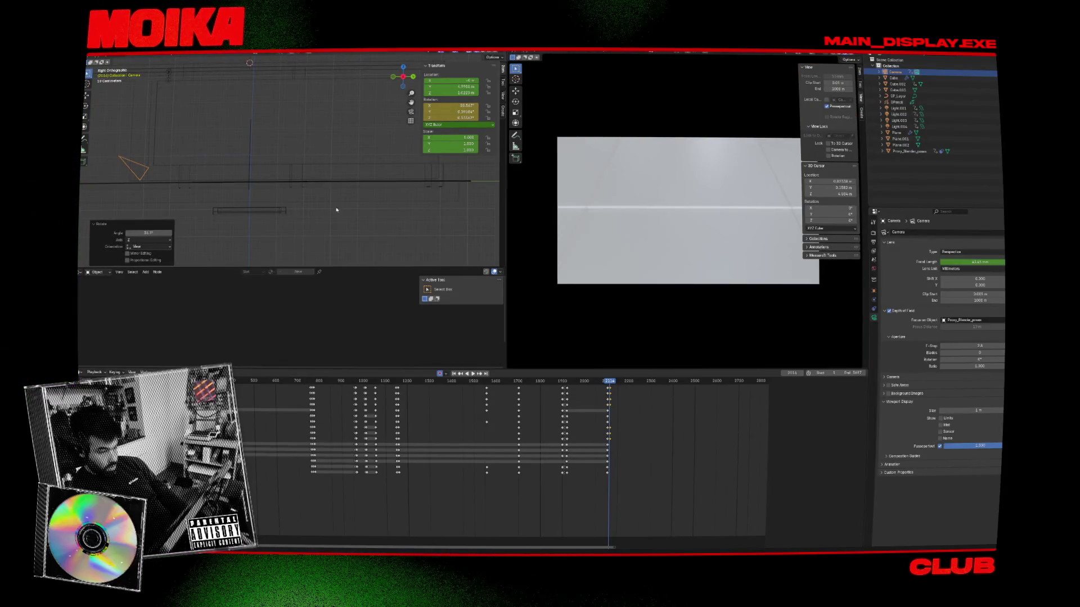
key(g)
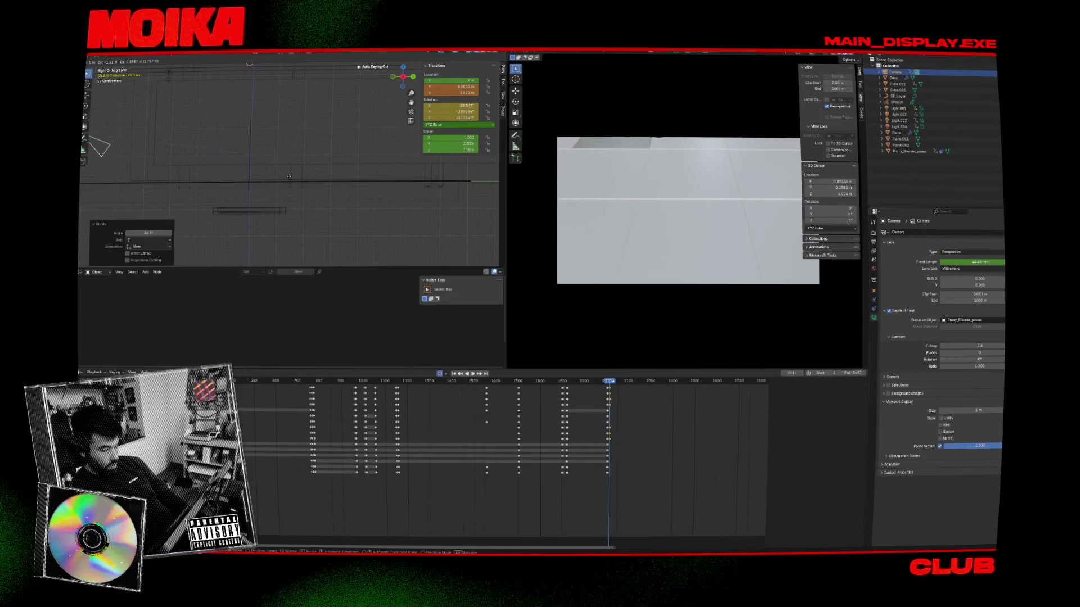
click(336, 172)
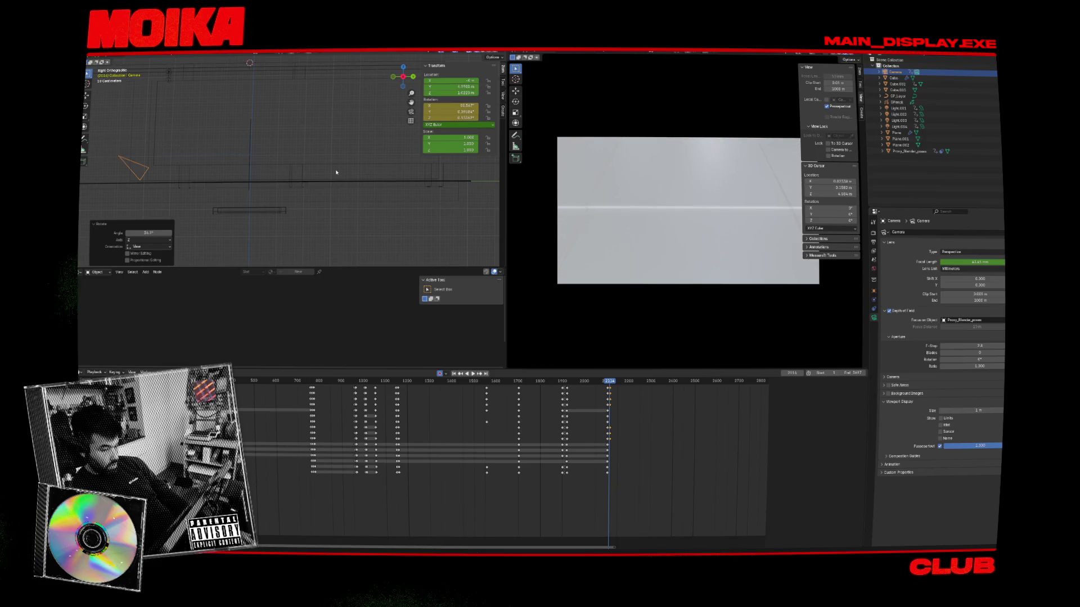
click(309, 161)
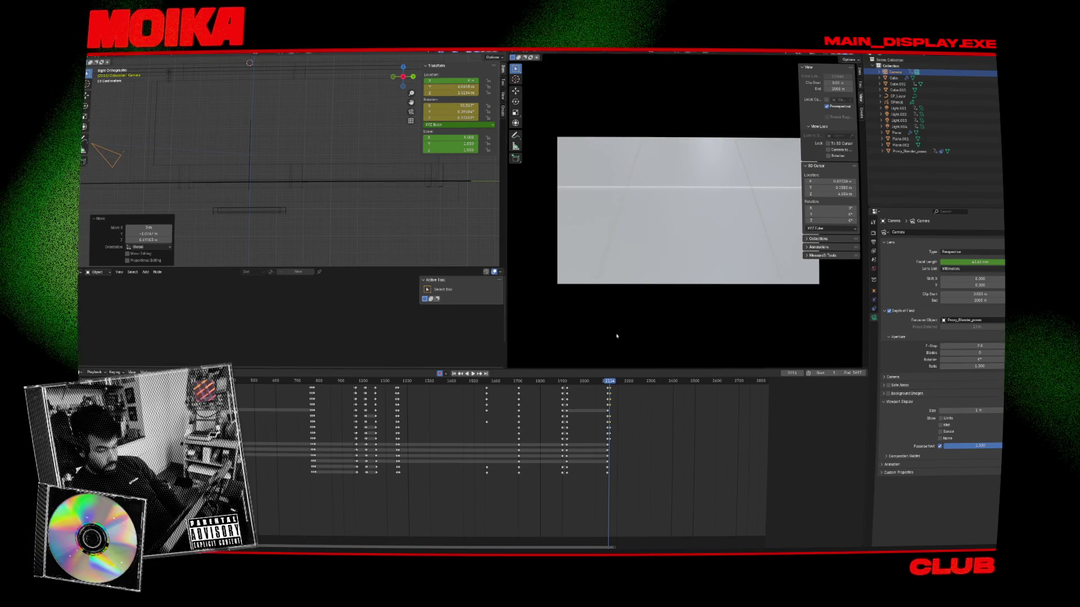
key(space)
key(Escape)
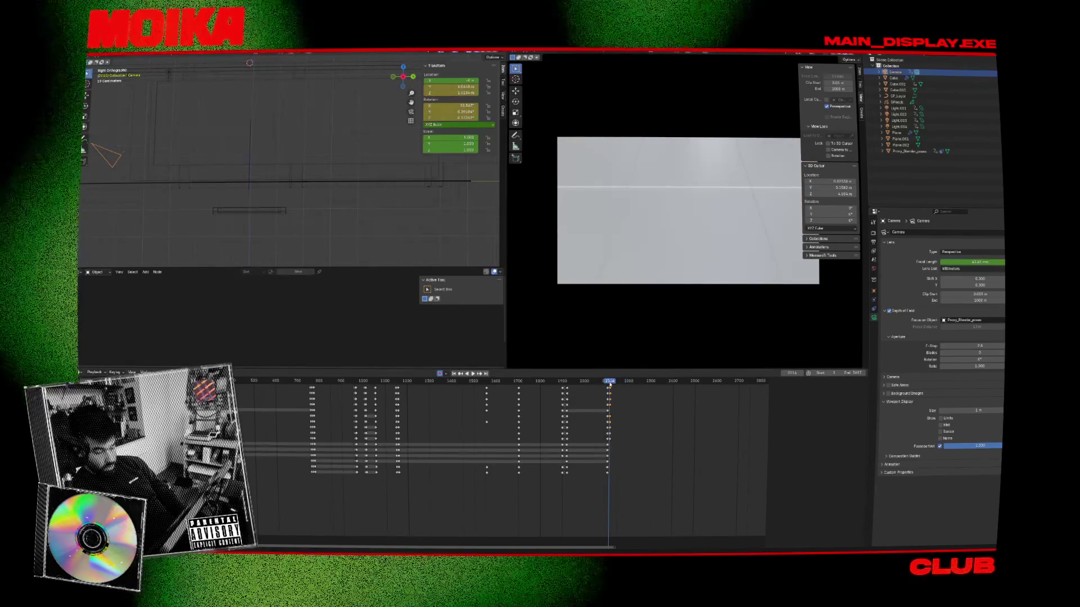
key(g)
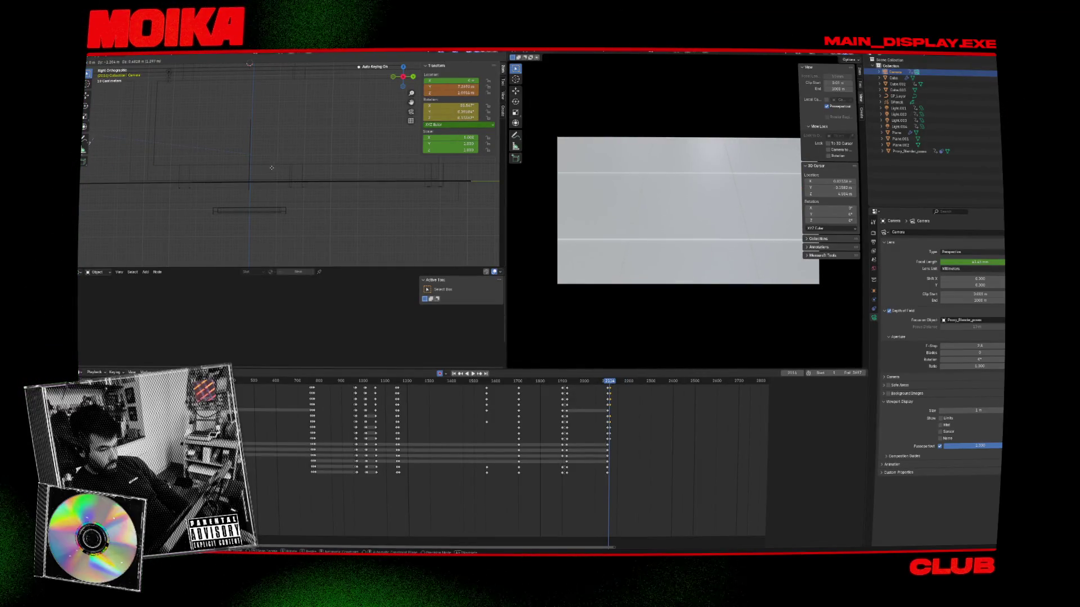
click(272, 168)
key(i)
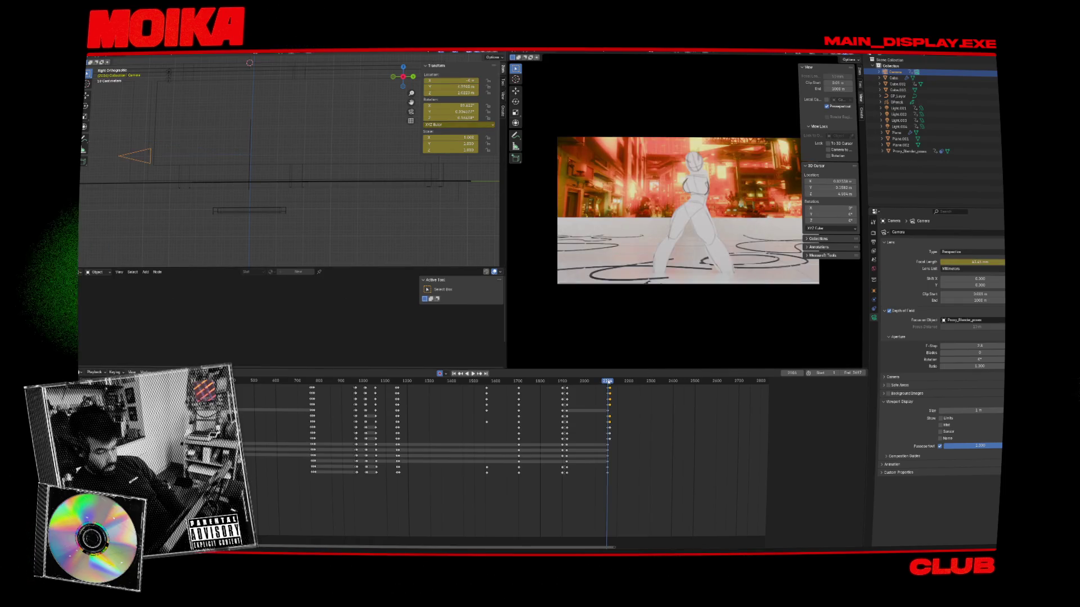
Step: Adjust the camera around frame 2129 and preview the floor shot from frame 2114
drag(608, 381, 613, 381)
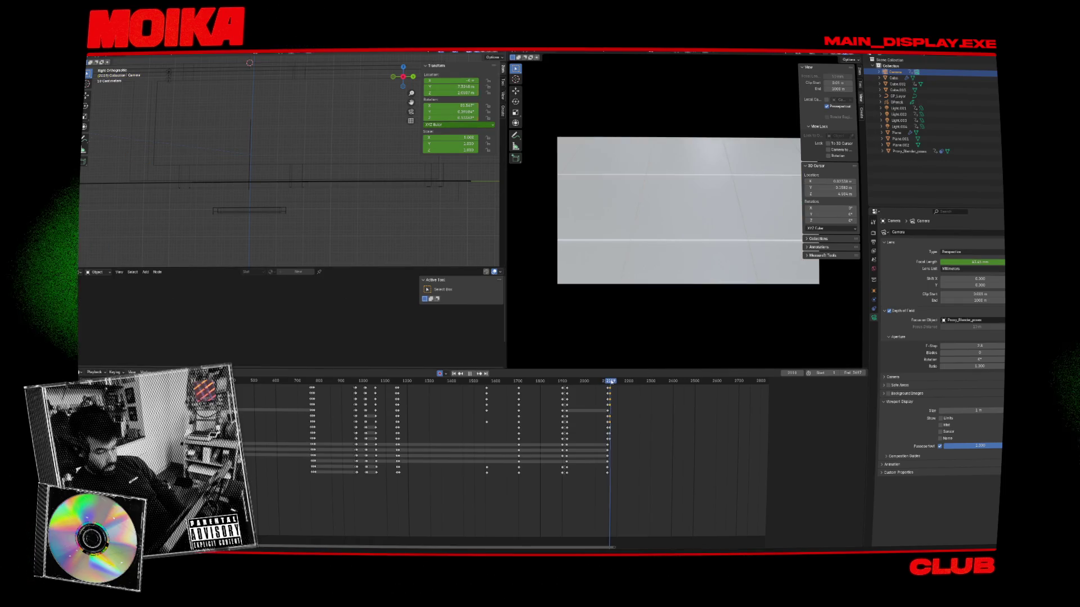
click(417, 227)
mouse_move(639, 302)
middle_down()
mouse_move(621, 277)
mouse_move(634, 289)
mouse_move(637, 263)
middle_up()
key(ctrl+z)
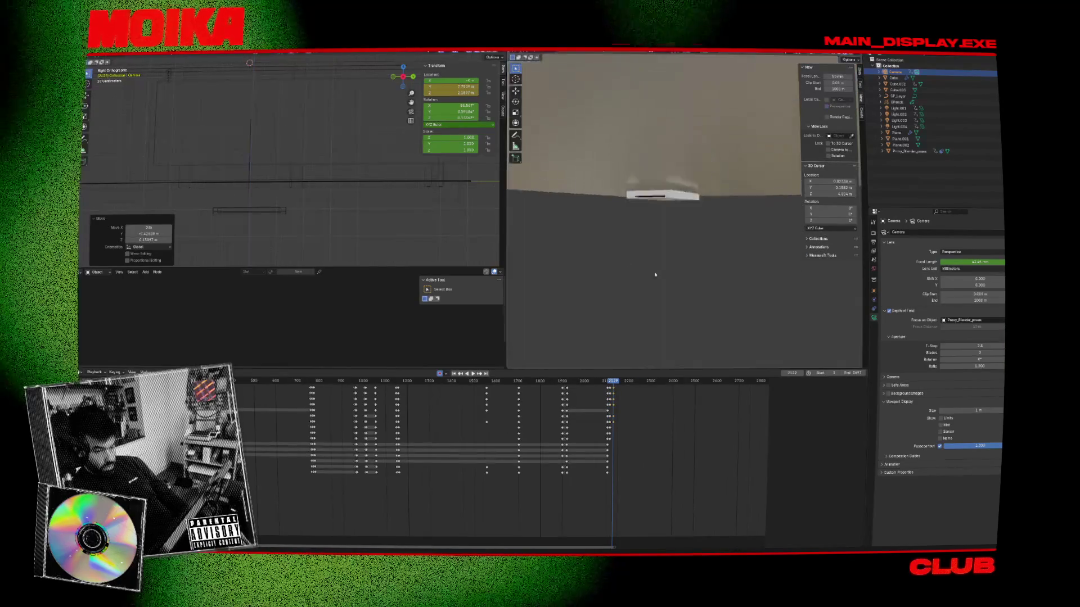
key(Left)
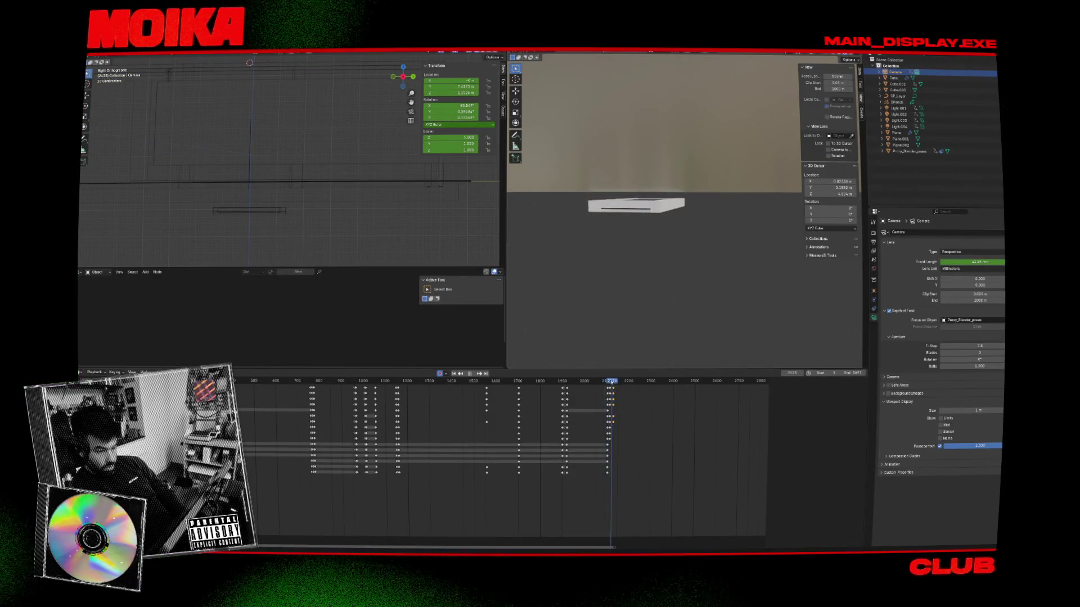
key(space)
middle_drag(661, 194, 646, 228)
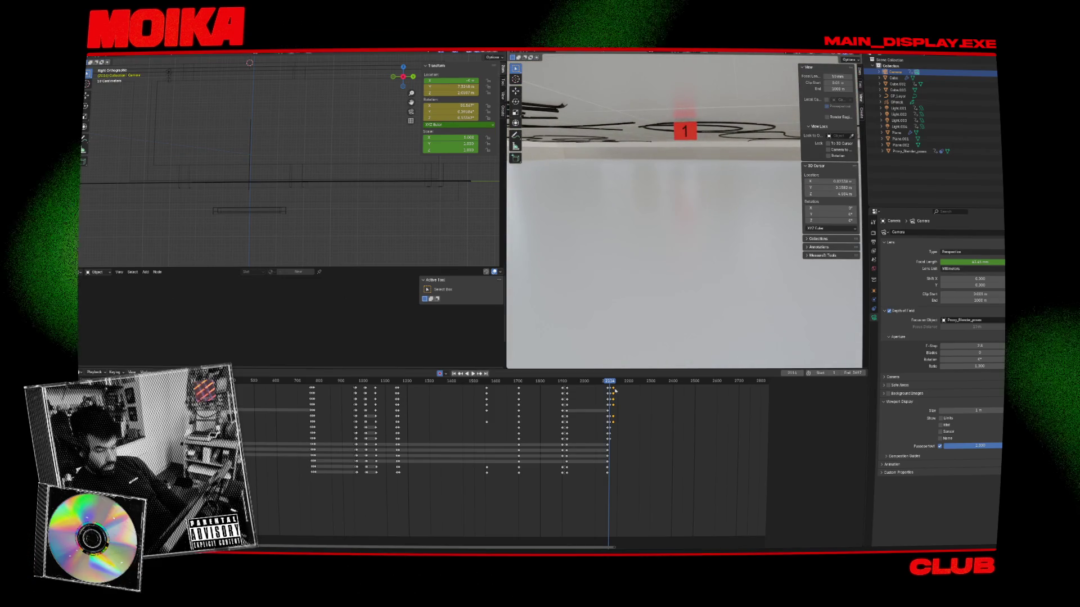
key(space)
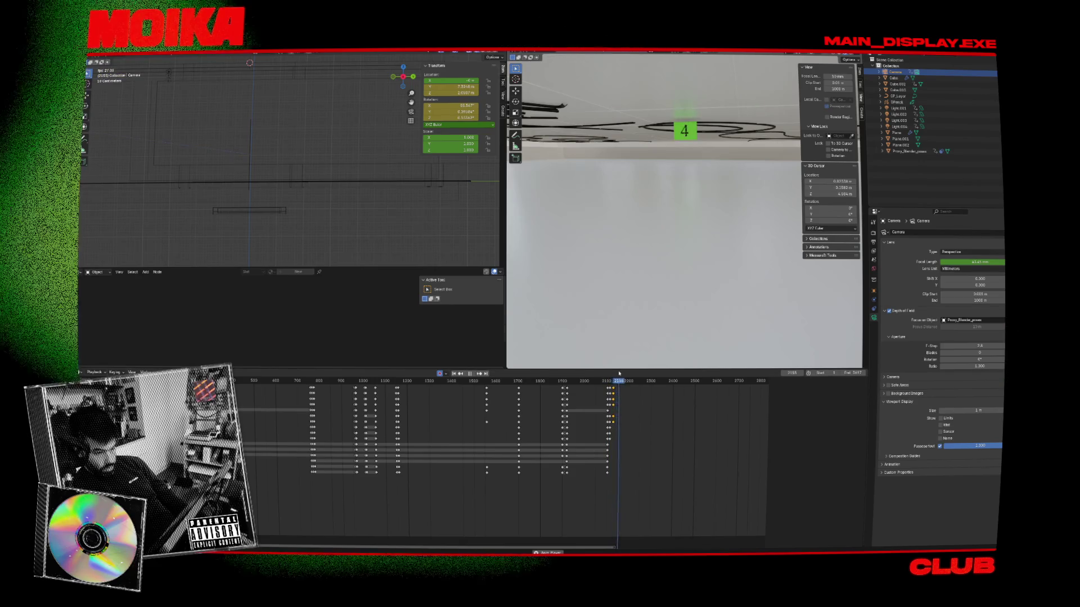
key(space)
Step: Shift the following camera keyframes in time toward frame 2157
click(618, 381)
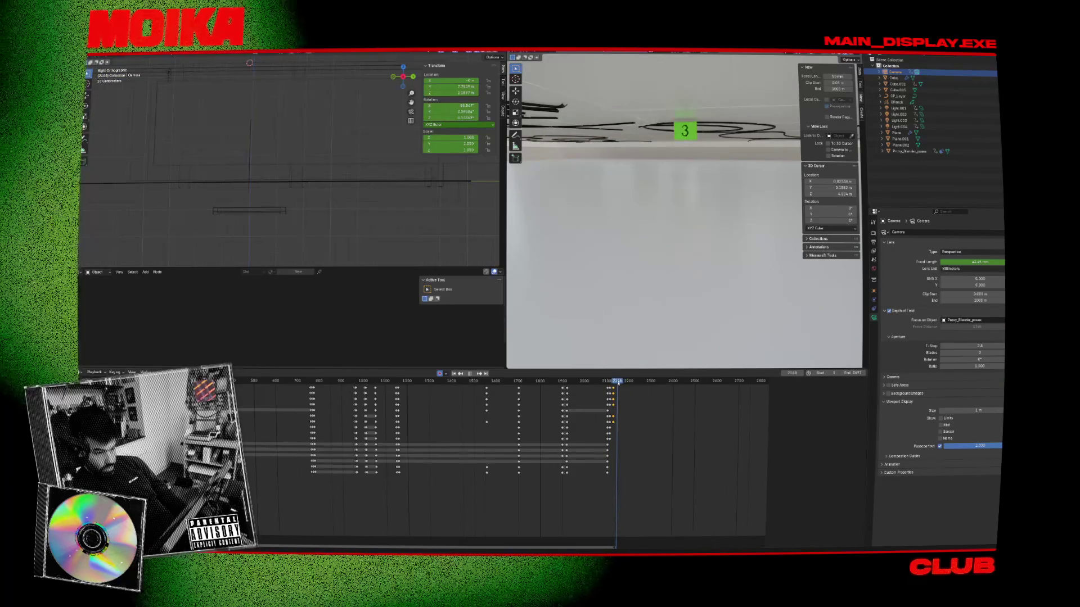
key(g)
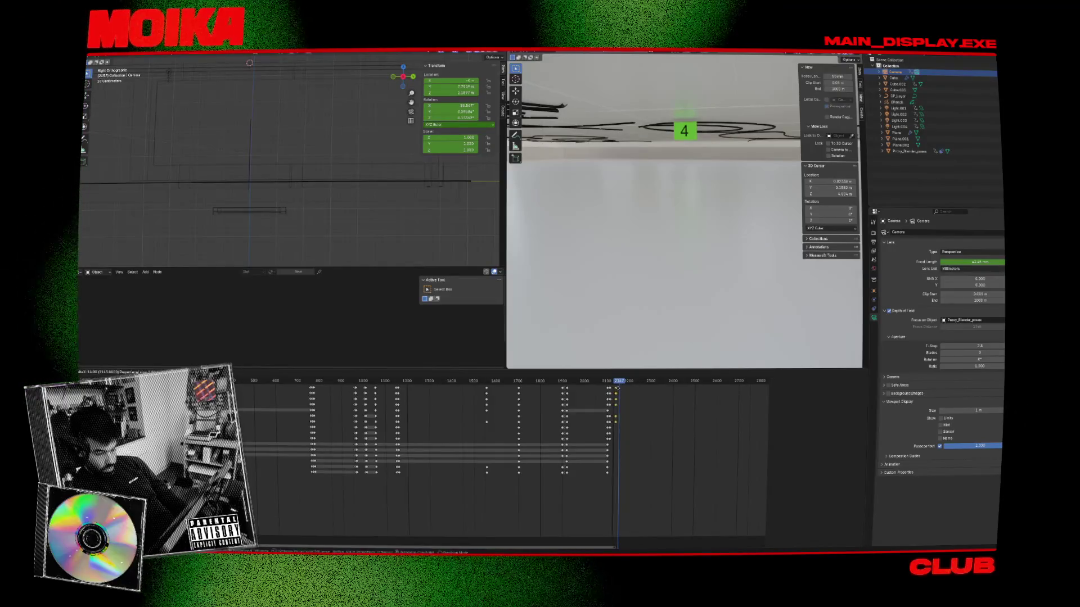
click(619, 388)
scroll(494, 423, up, 3)
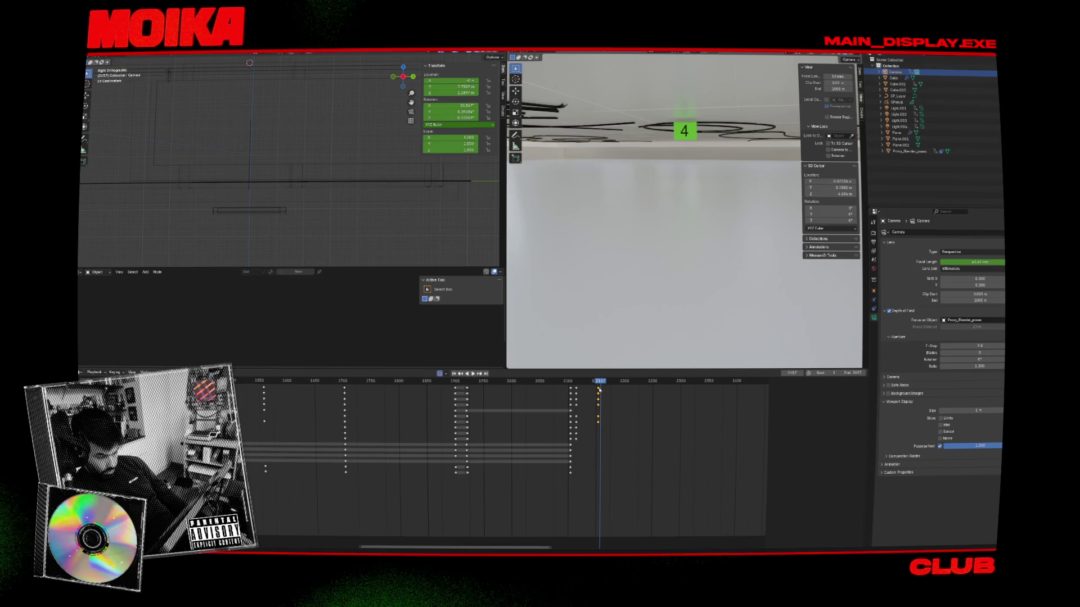
Step: Align the key column with frame 2157 and insert keys on all channels there
scroll(621, 393, up, 5)
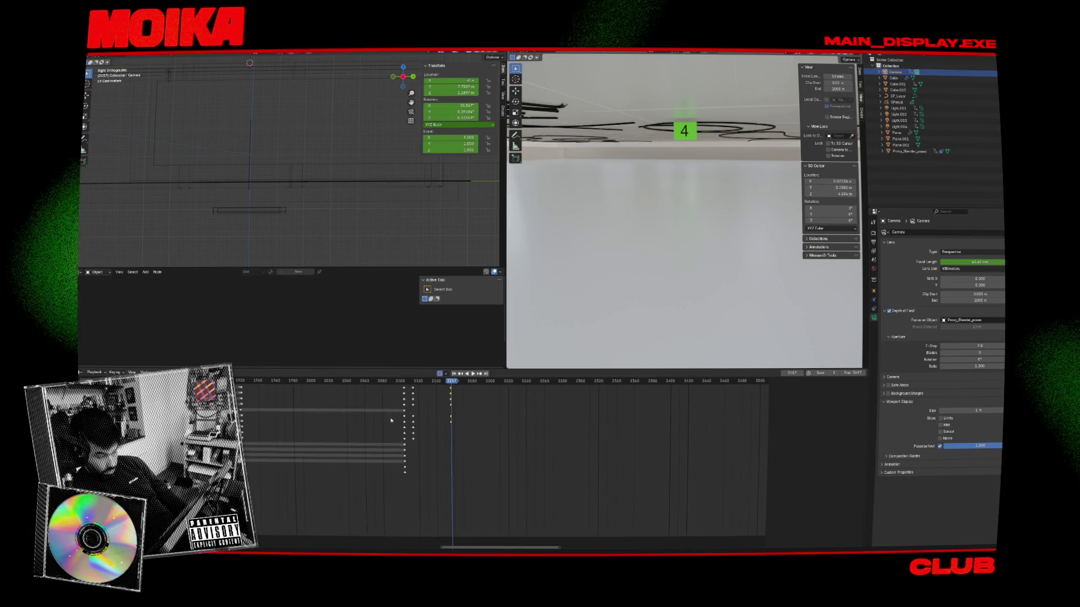
drag(458, 392, 463, 392)
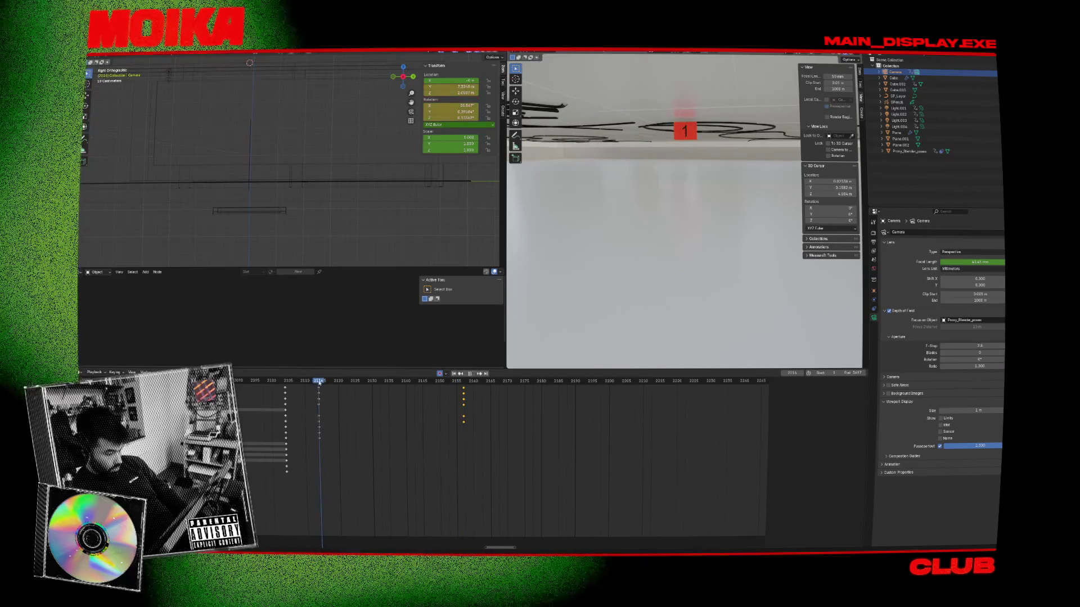
click(324, 398)
click(464, 381)
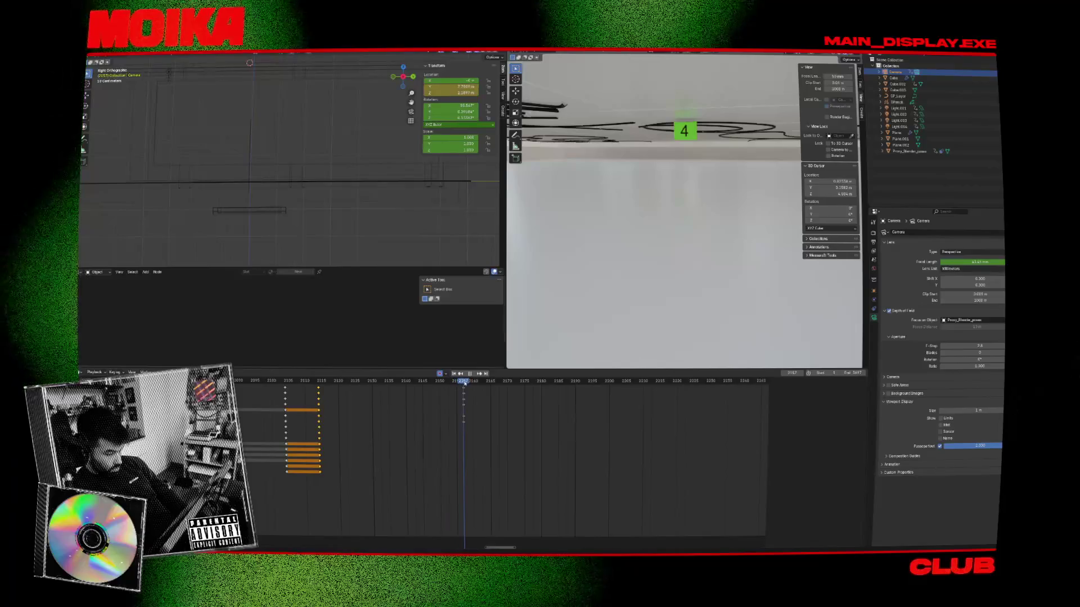
click(465, 382)
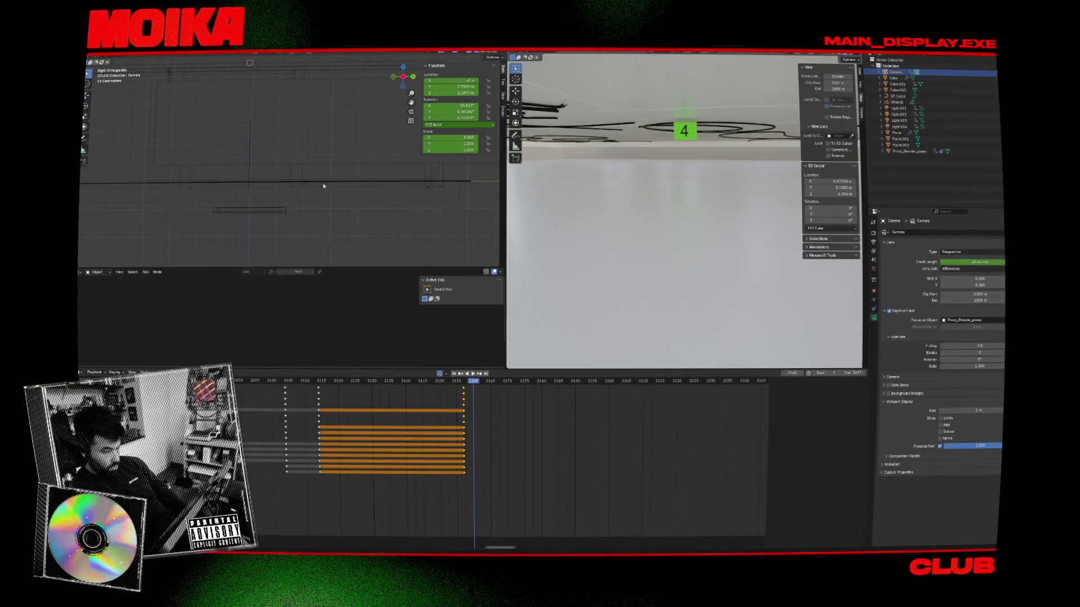
key(KP_0)
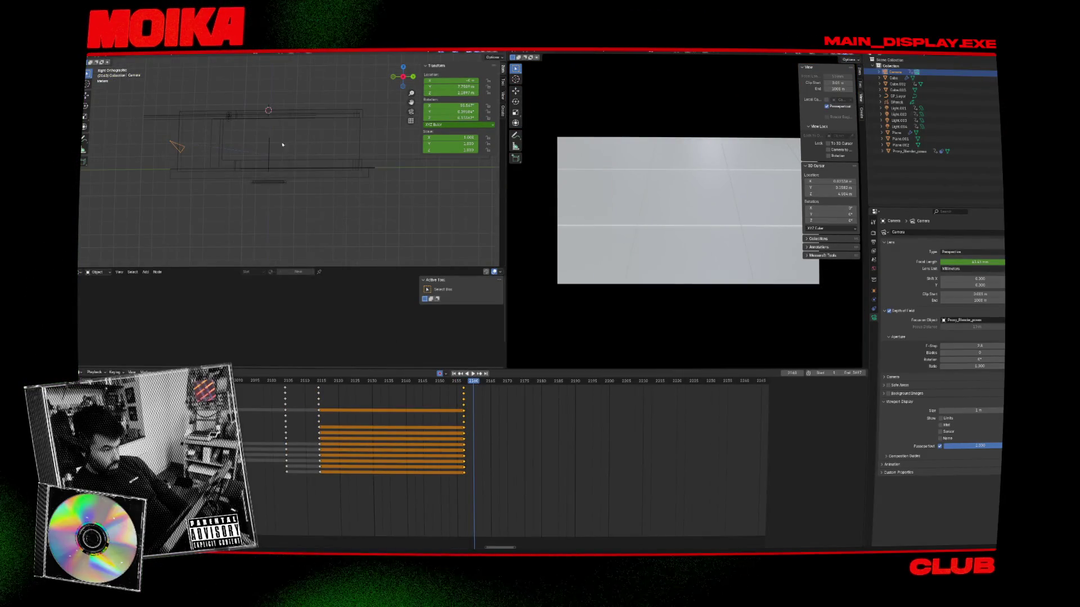
Step: Tilt the camera for the new figure shot at frame 2160, previewing and refining the tilt
key(r)
click(239, 128)
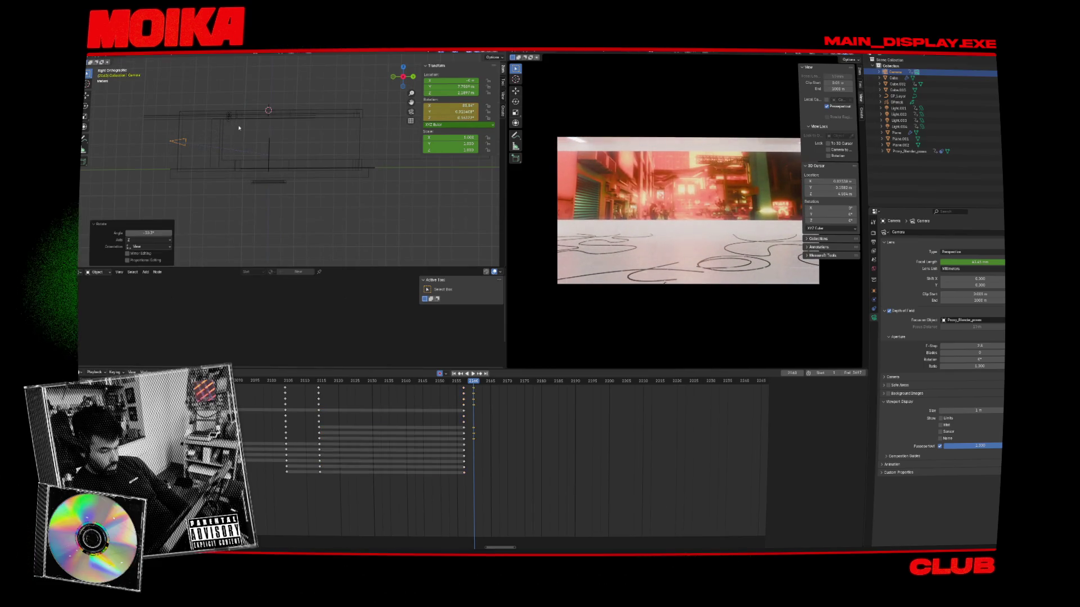
click(466, 373)
drag(467, 383, 474, 386)
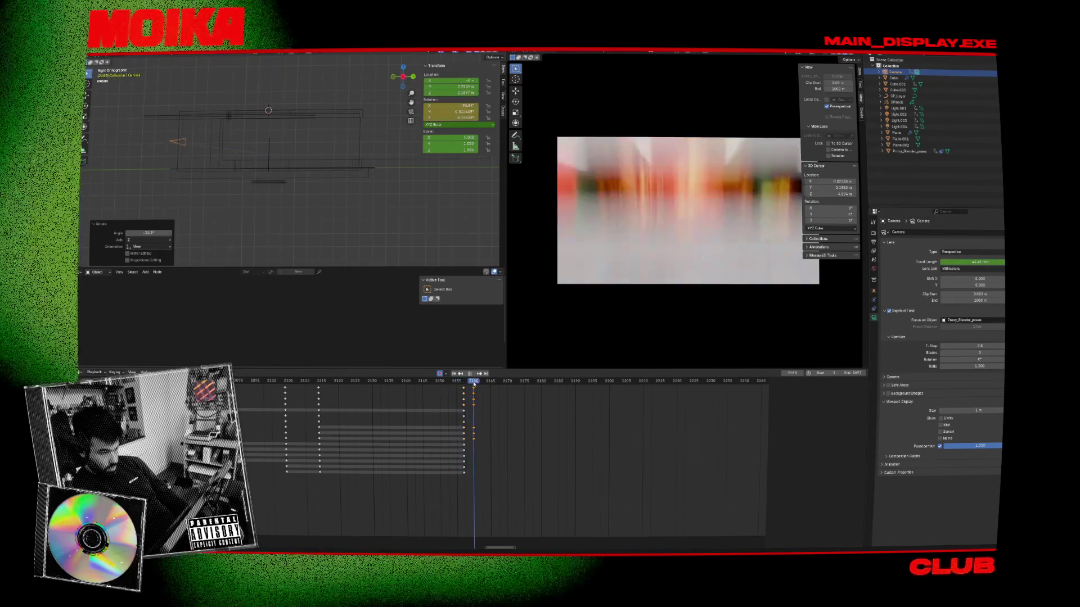
key(space)
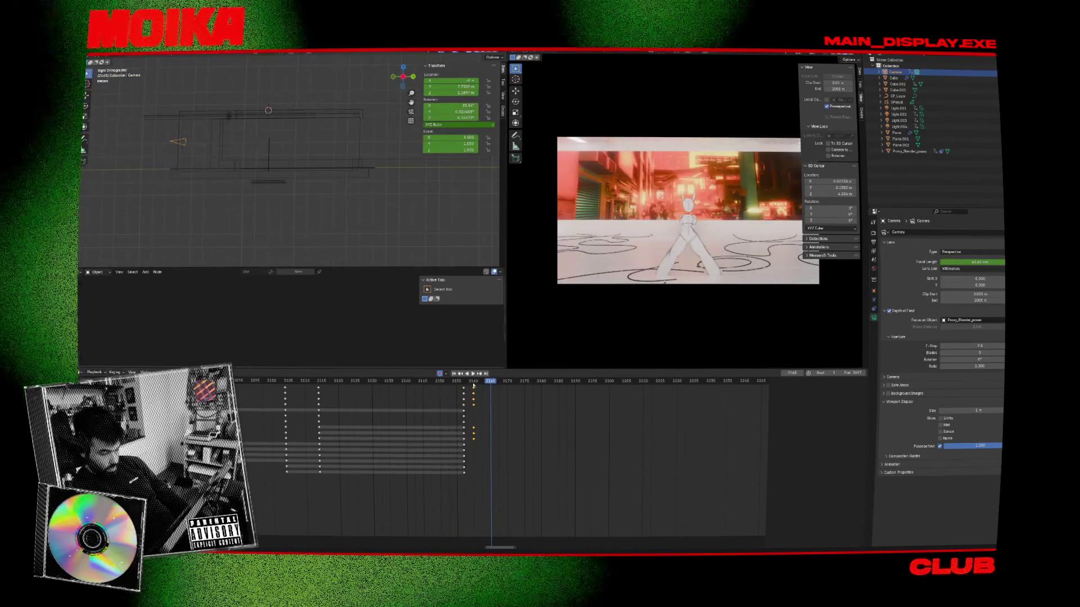
click(473, 386)
key(r)
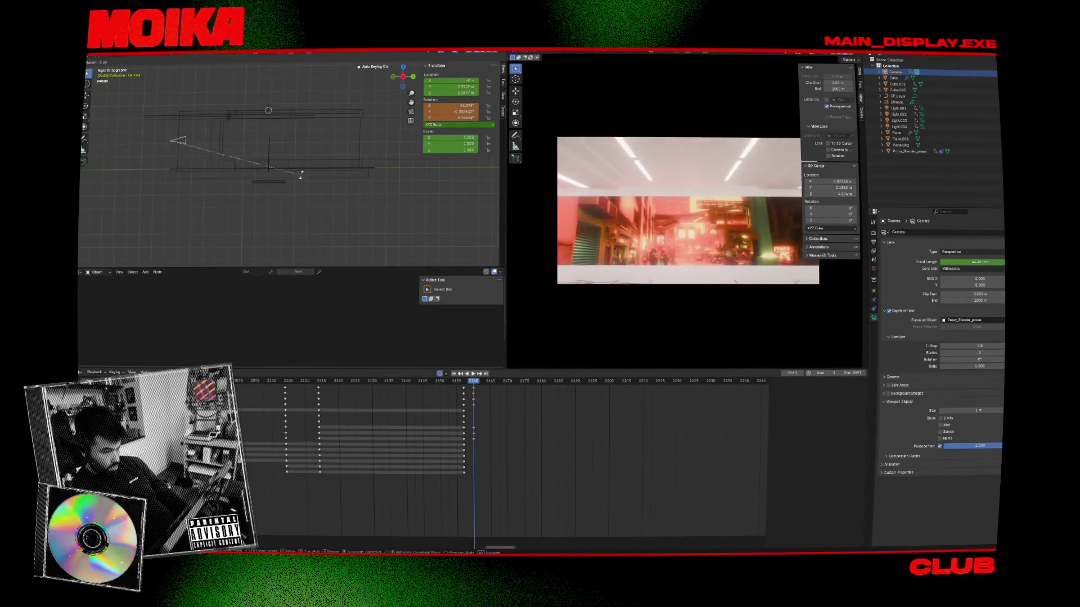
click(357, 285)
Step: Nudge the frame 2160 camera keys a frame later and reposition the camera
drag(476, 389, 478, 389)
key(space)
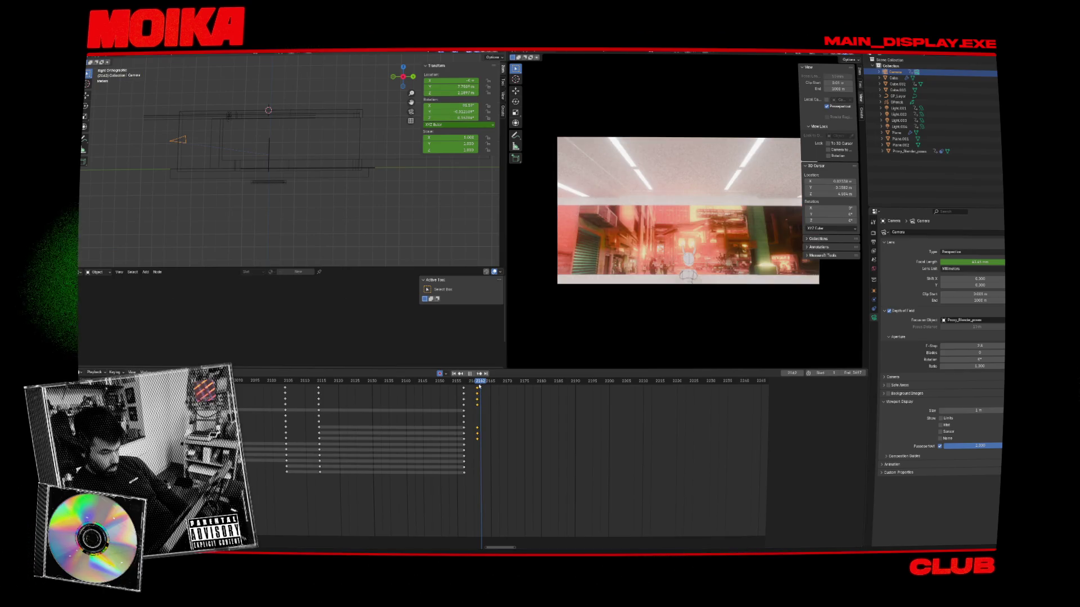
key(space)
drag(478, 389, 480, 389)
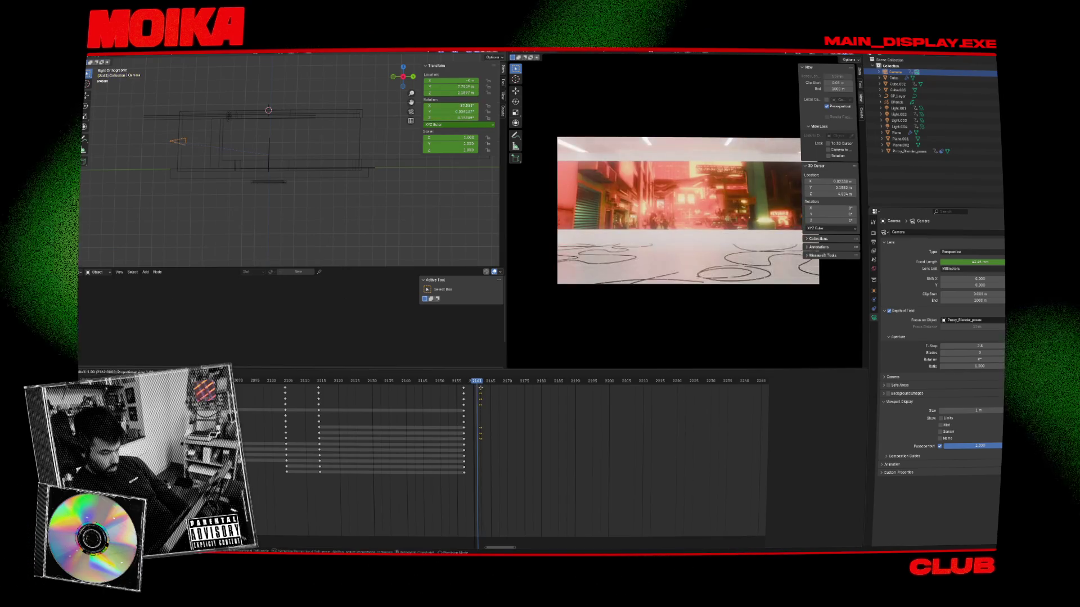
key(Right)
key(g)
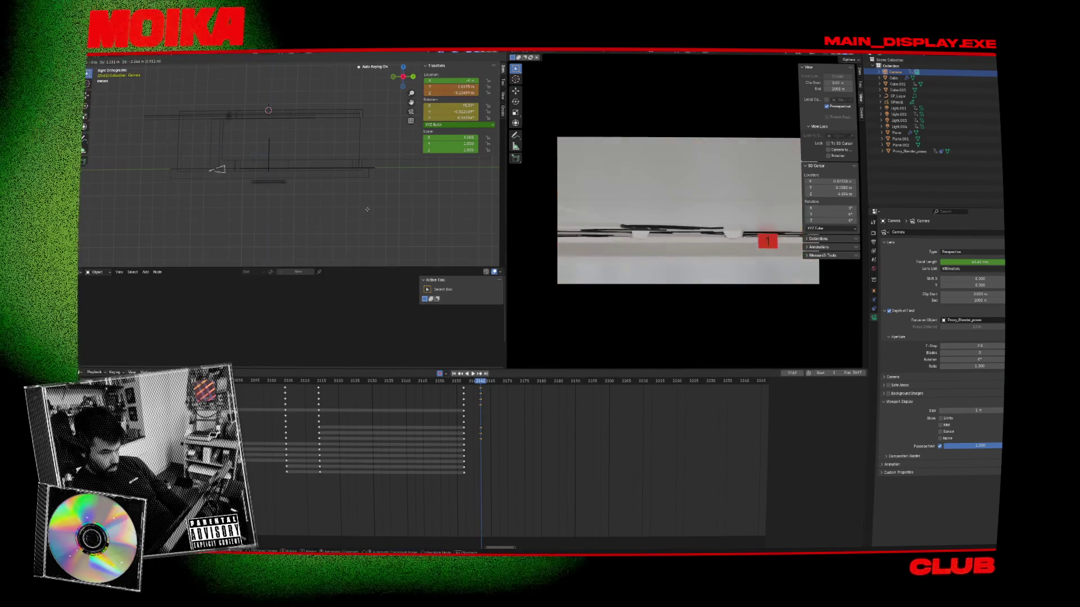
click(326, 187)
Step: Preview the cut into the new shot from frames 2151 and 2121
click(456, 386)
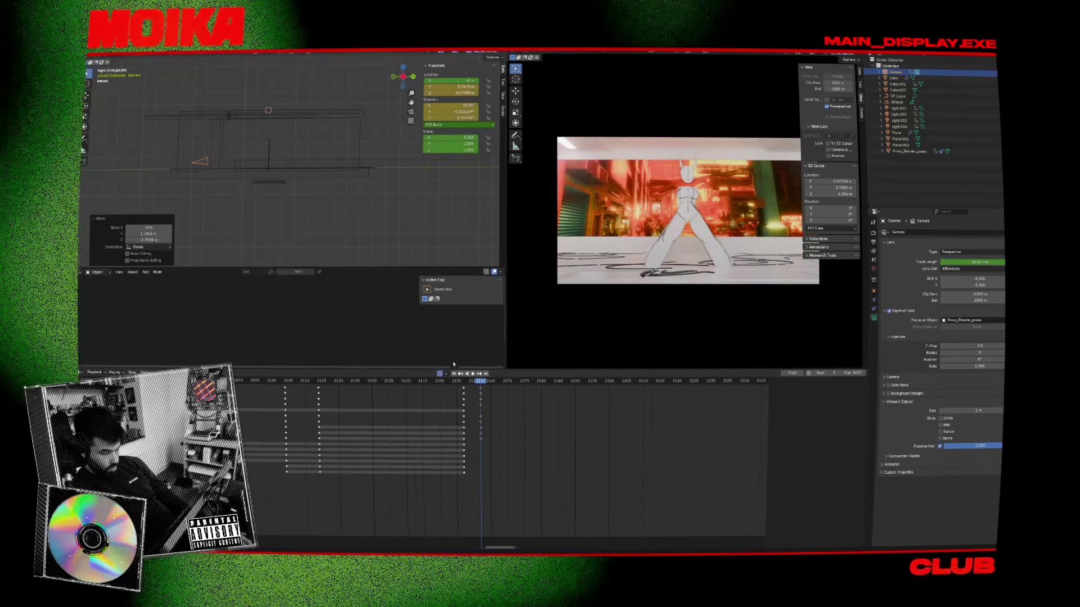
drag(456, 386, 442, 386)
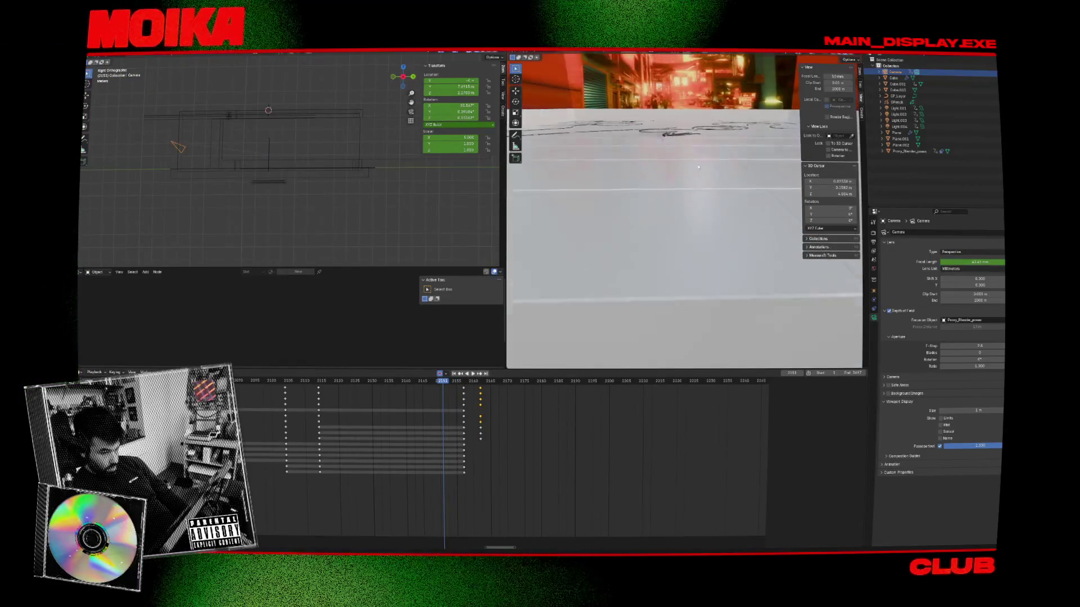
key(space)
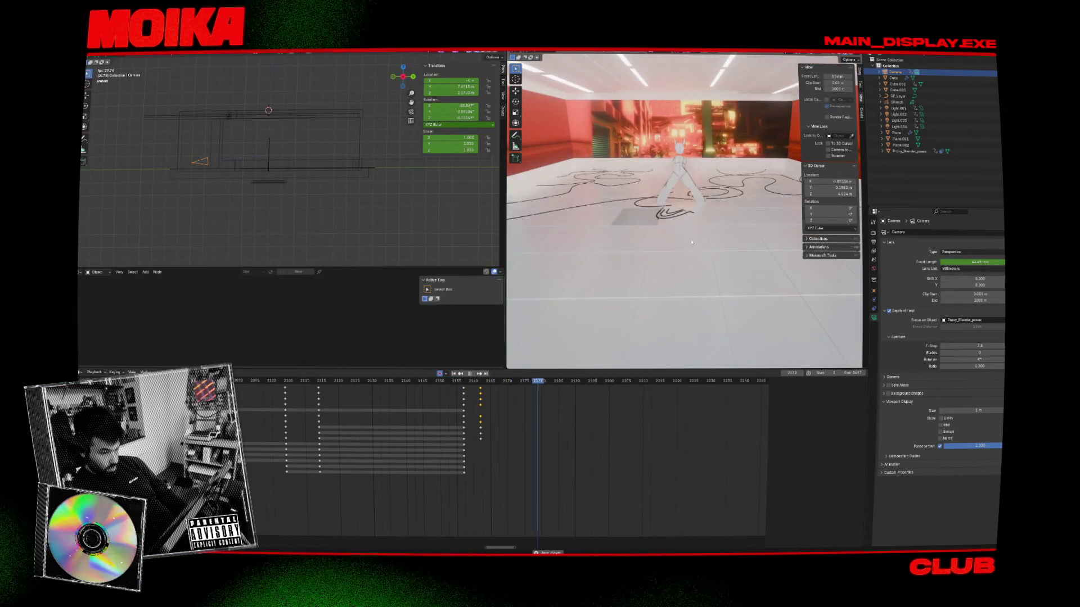
key(Escape)
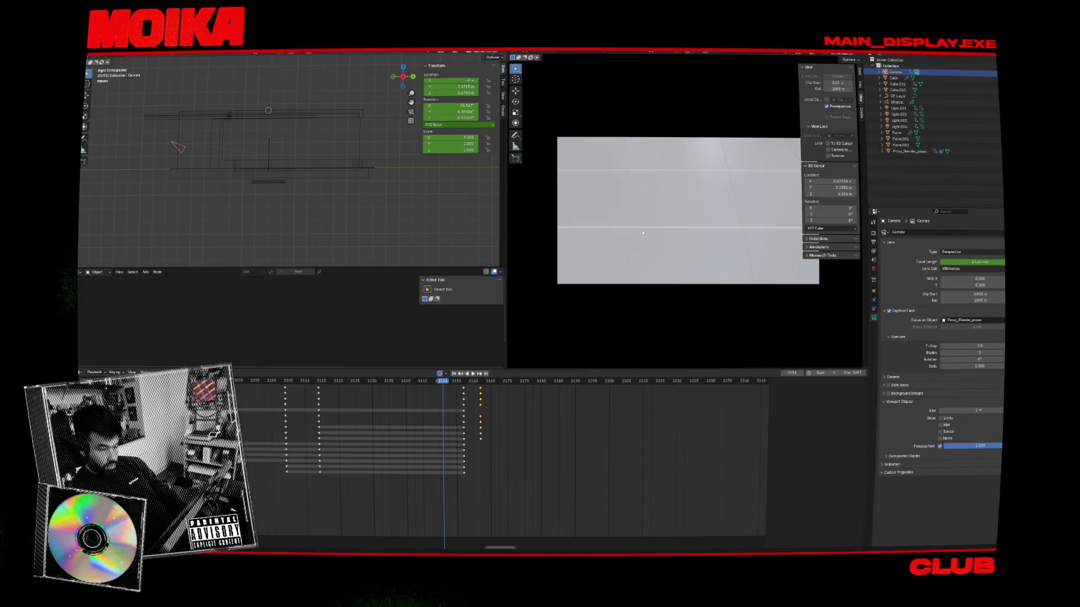
key(space)
click(342, 383)
key(space)
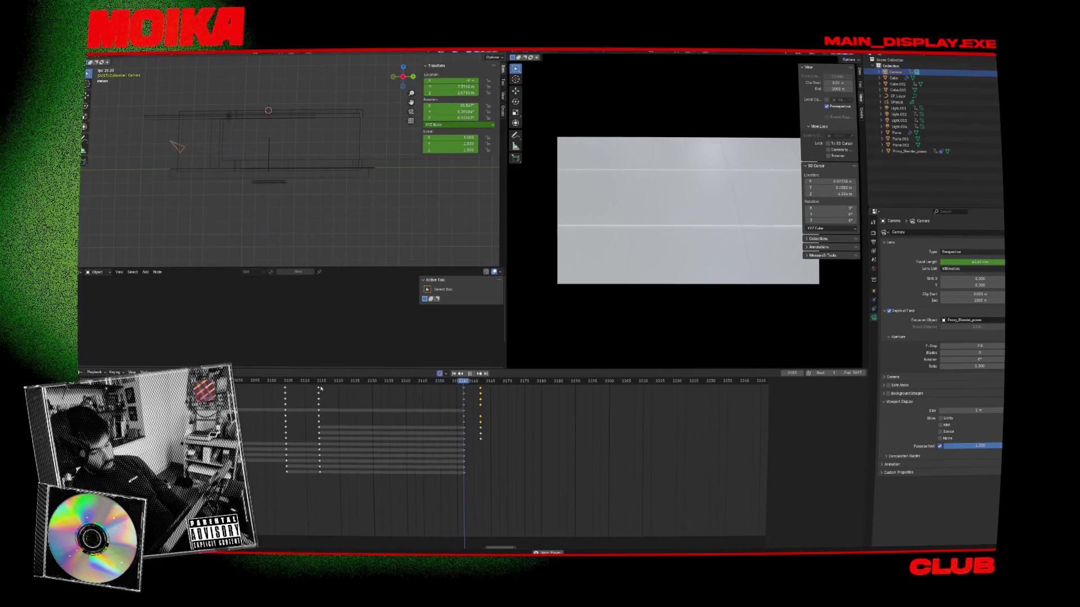
key(Escape)
Step: Move the keyframe column one frame earlier, replay, then select Proxy_Blender_poses at frame 2162
alt+scroll(298, 391, down, 20)
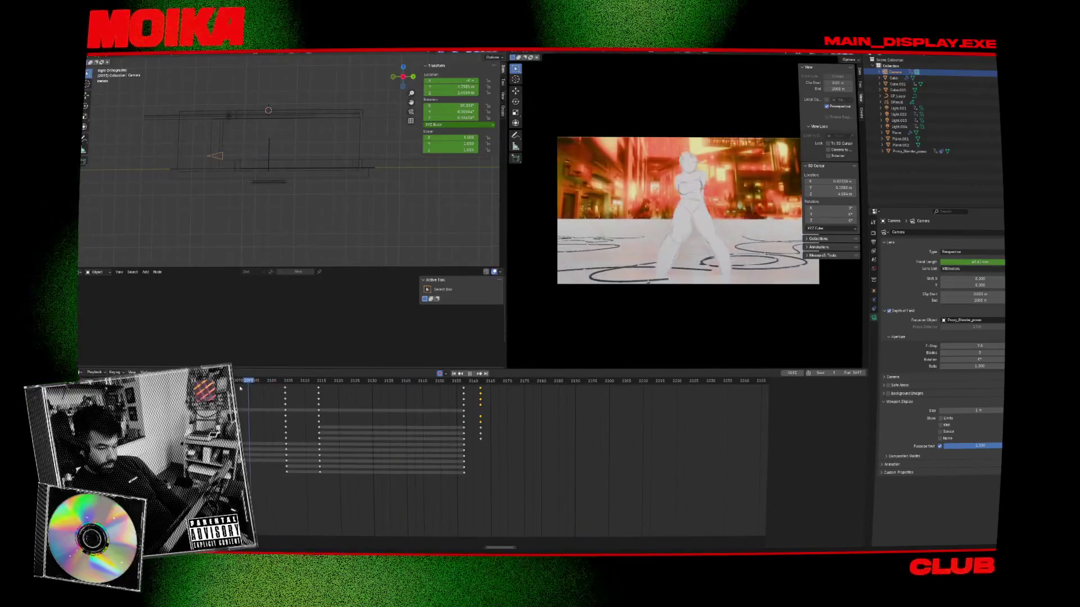
mouse_move(320, 397)
mouse_down()
mouse_move(295, 388)
mouse_move(303, 388)
mouse_up()
key(space)
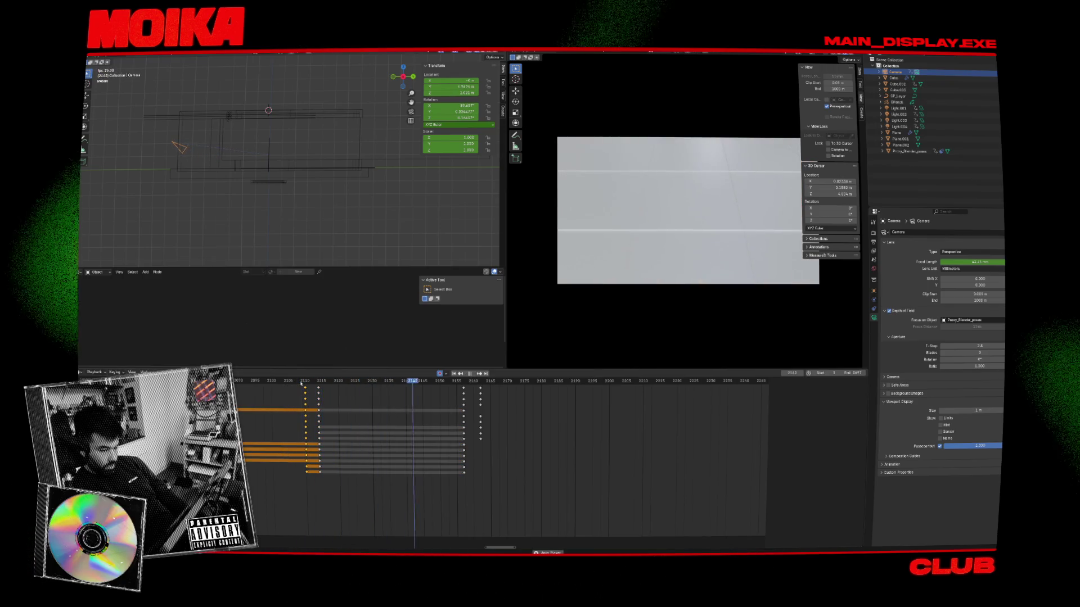
key(space)
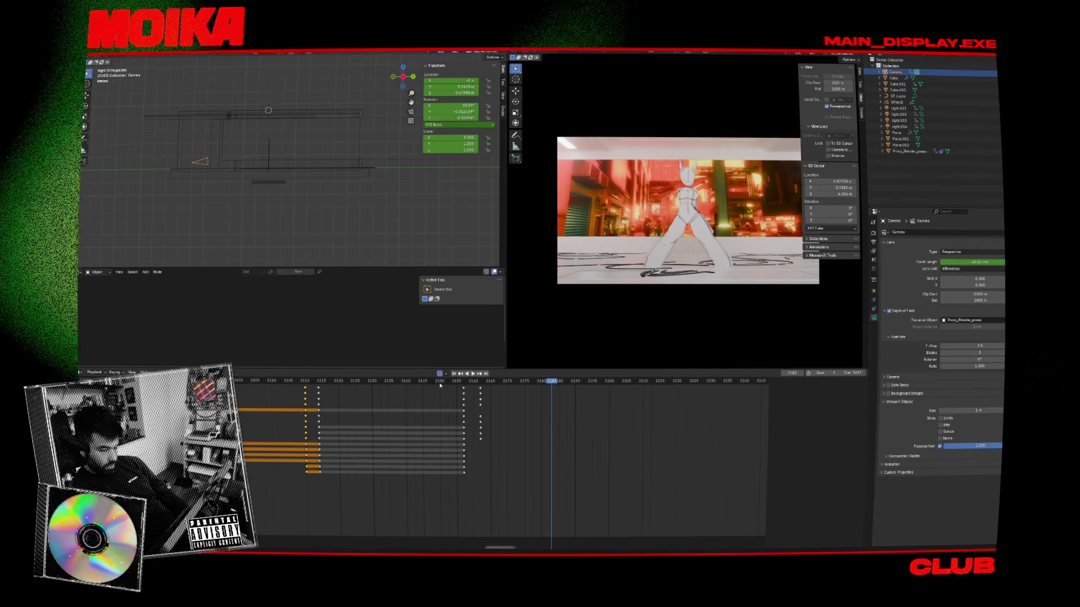
click(481, 381)
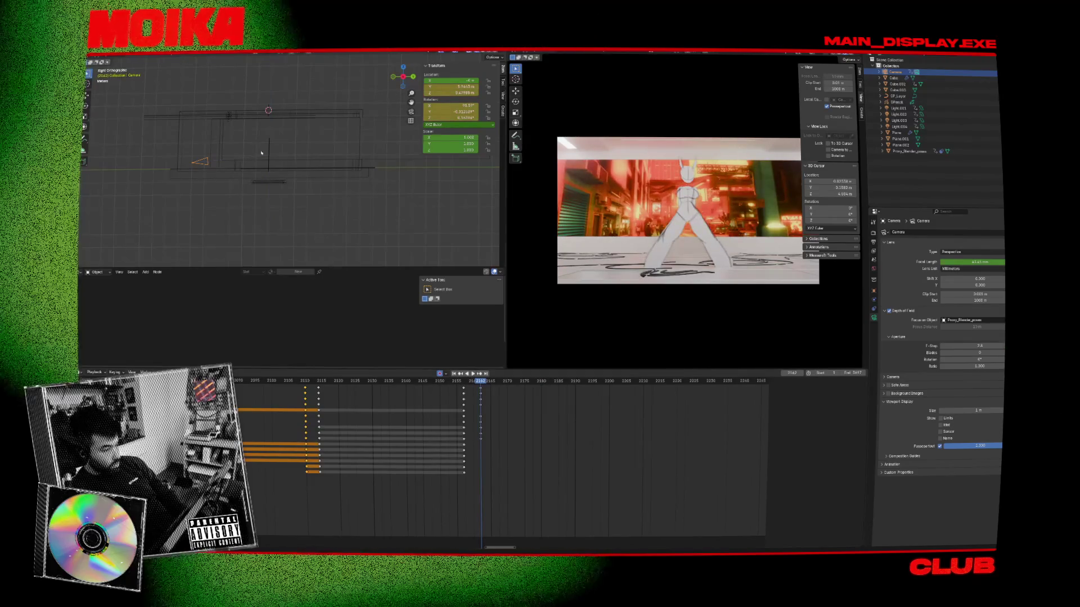
click(264, 157)
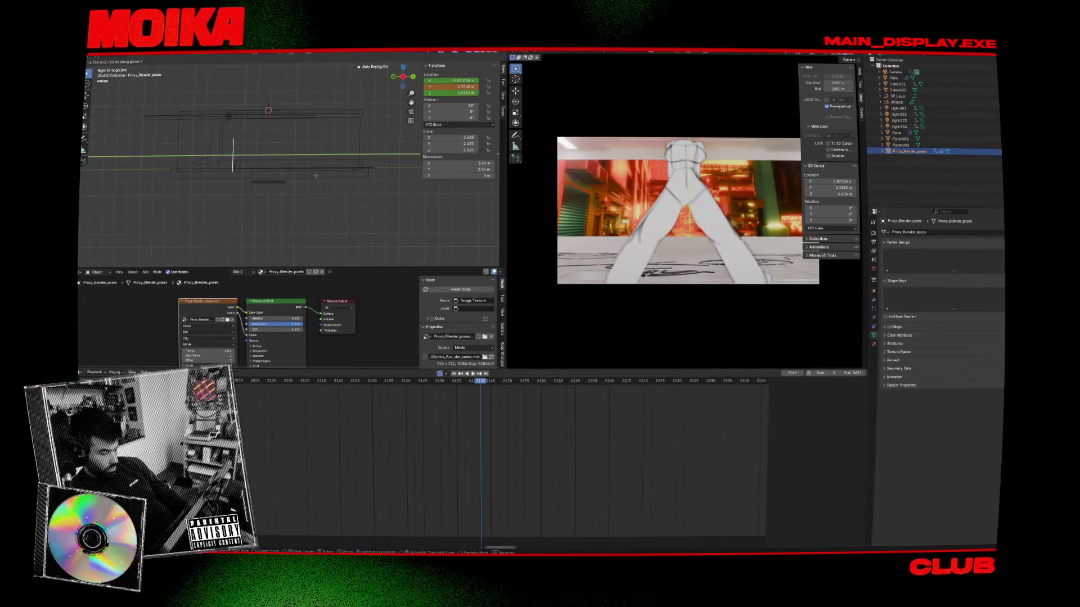
Step: Key the figure plane's location and slide it 2.86 m along Y
drag(489, 386, 459, 383)
key(space)
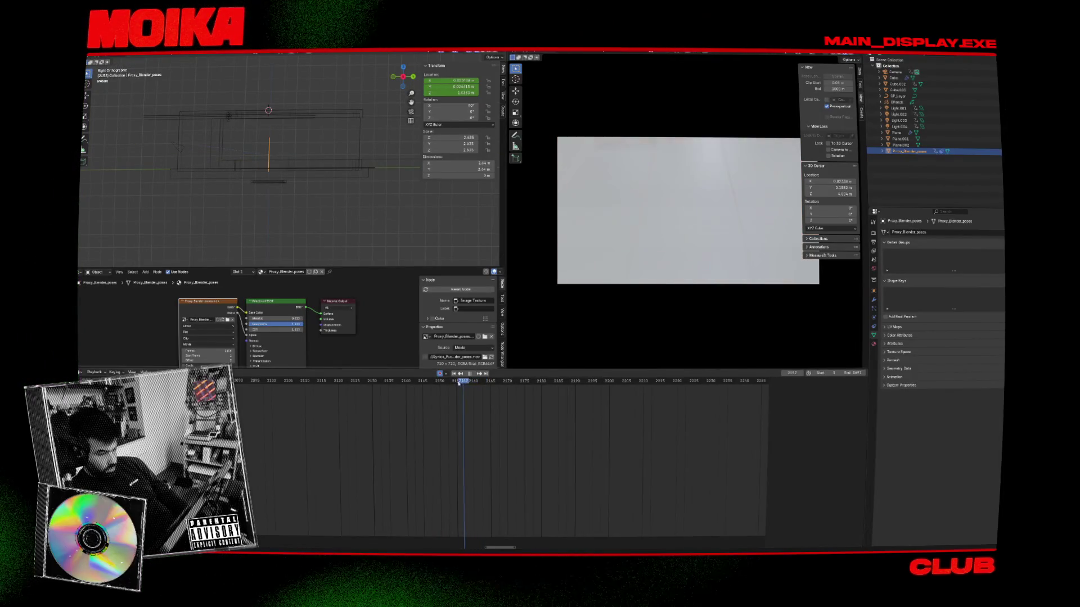
click(387, 234)
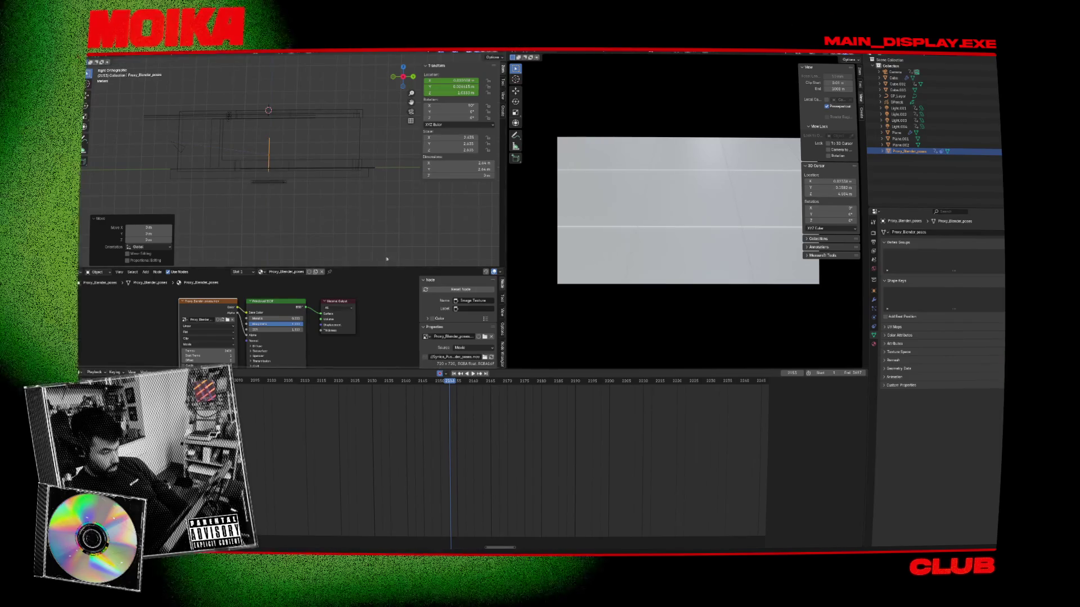
click(473, 413)
key(space)
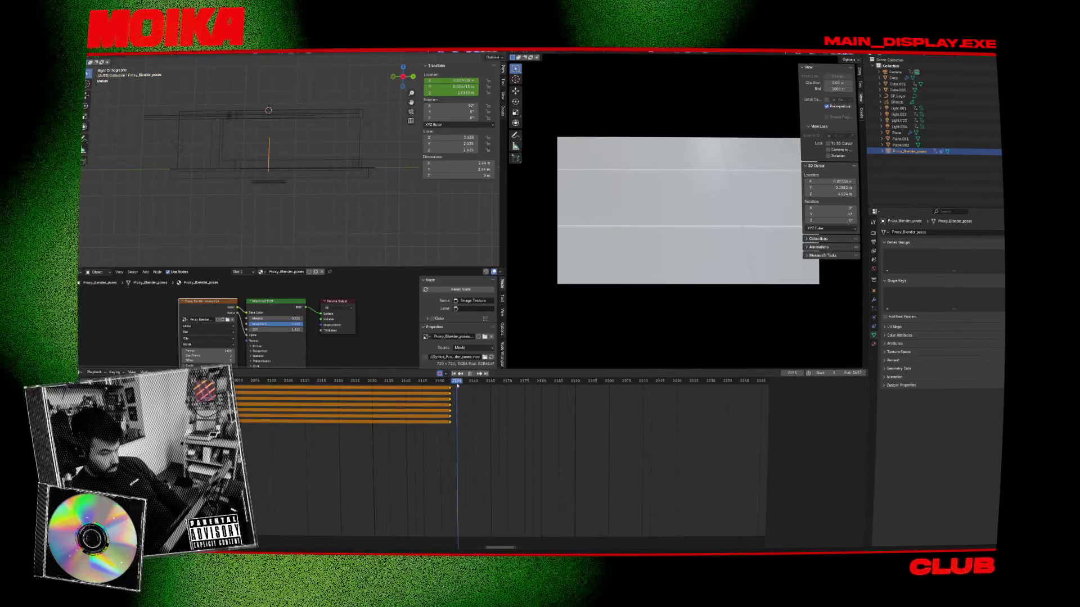
key(space)
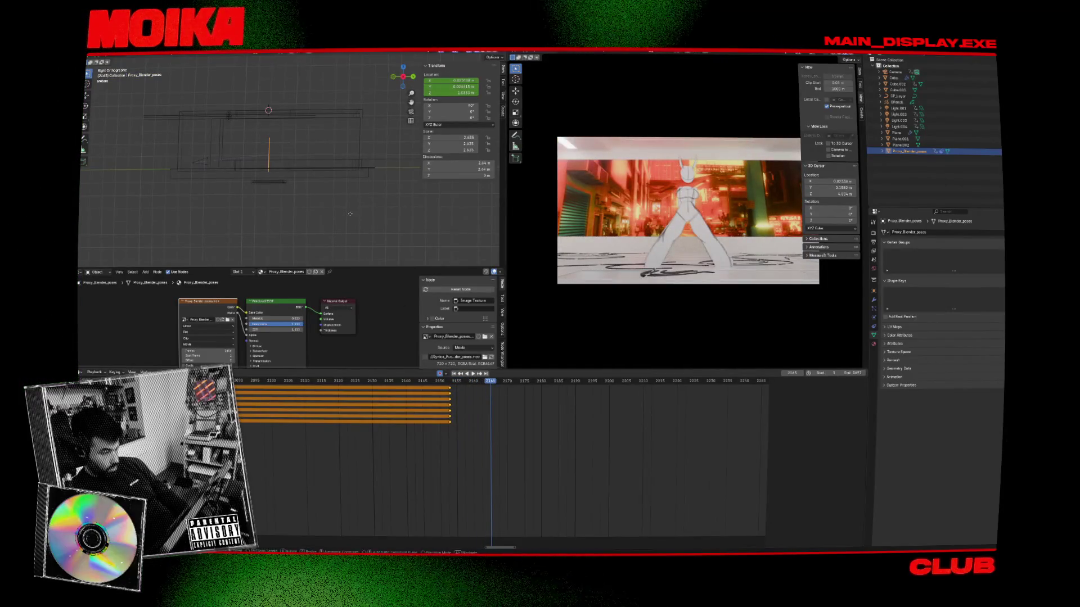
click(318, 219)
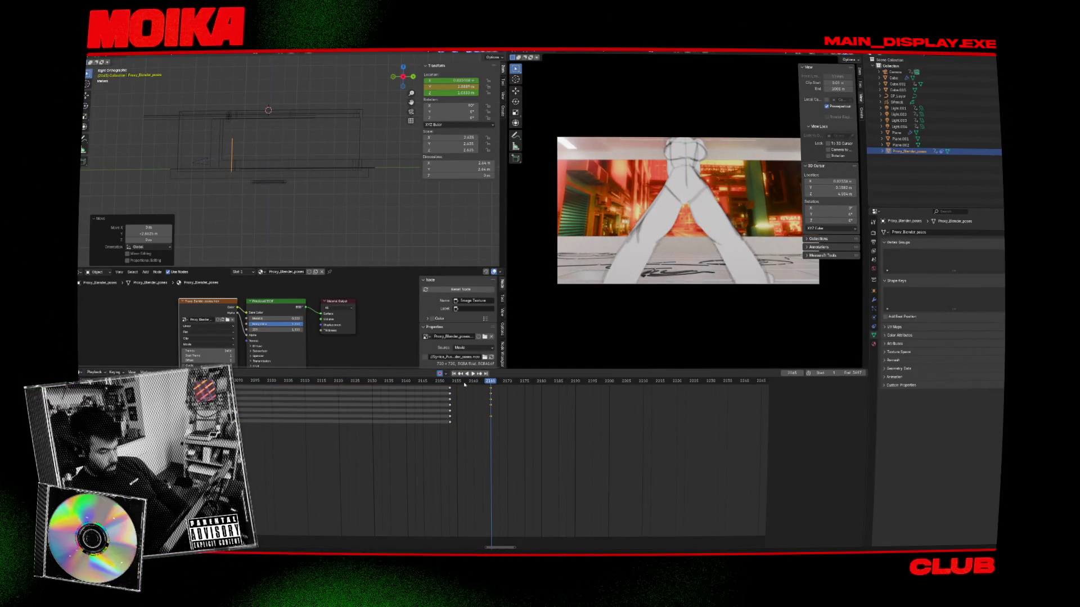
key(space)
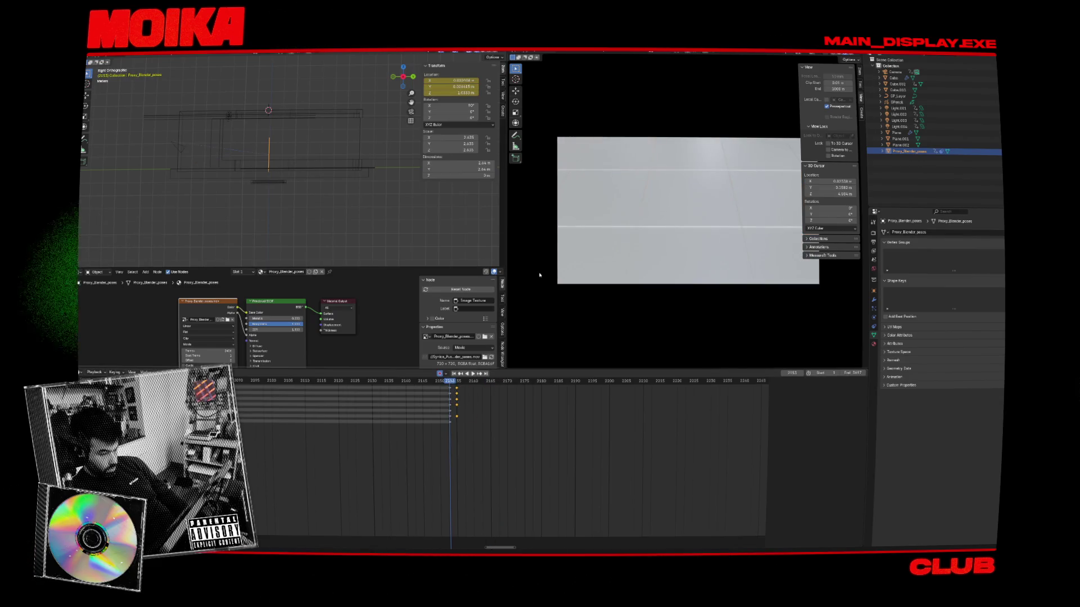
key(space)
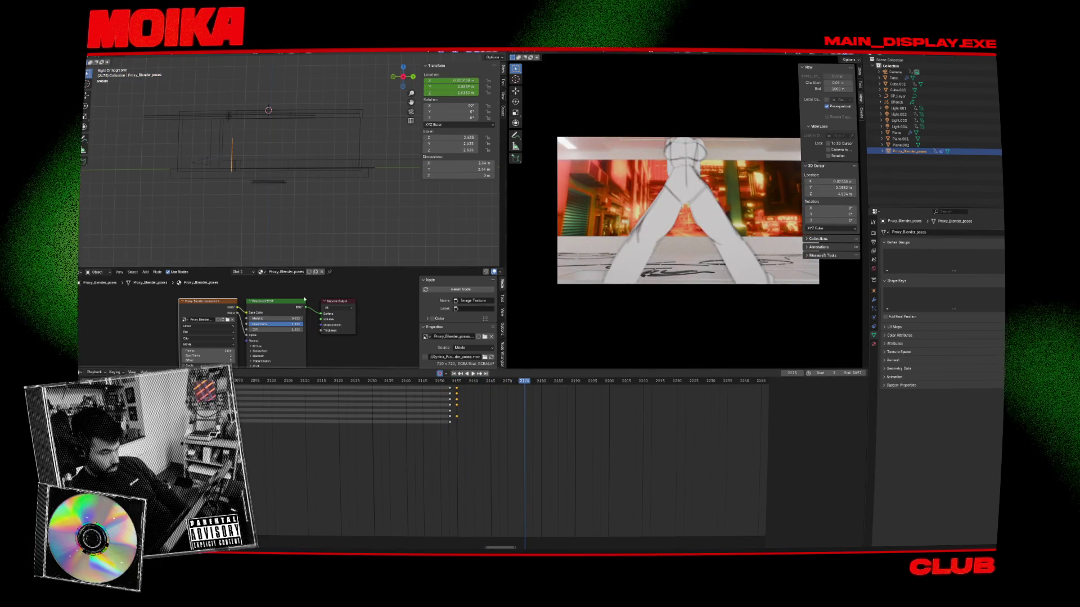
Step: Select the camera and move it 2.07 m sideways at frame 2162, previewing to 2209
key(ctrl+z)
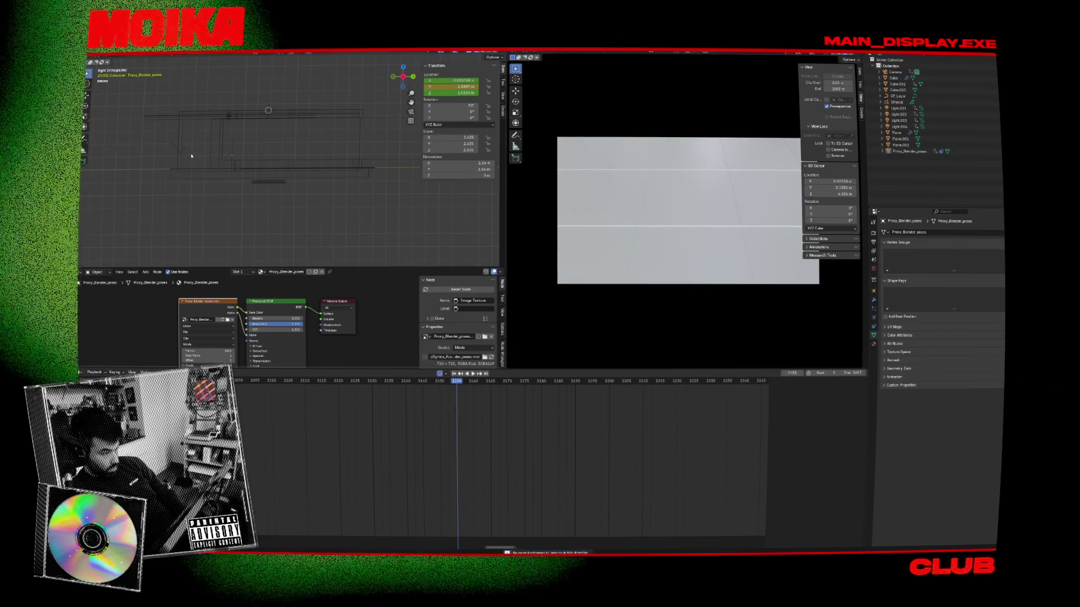
click(183, 149)
key(Up)
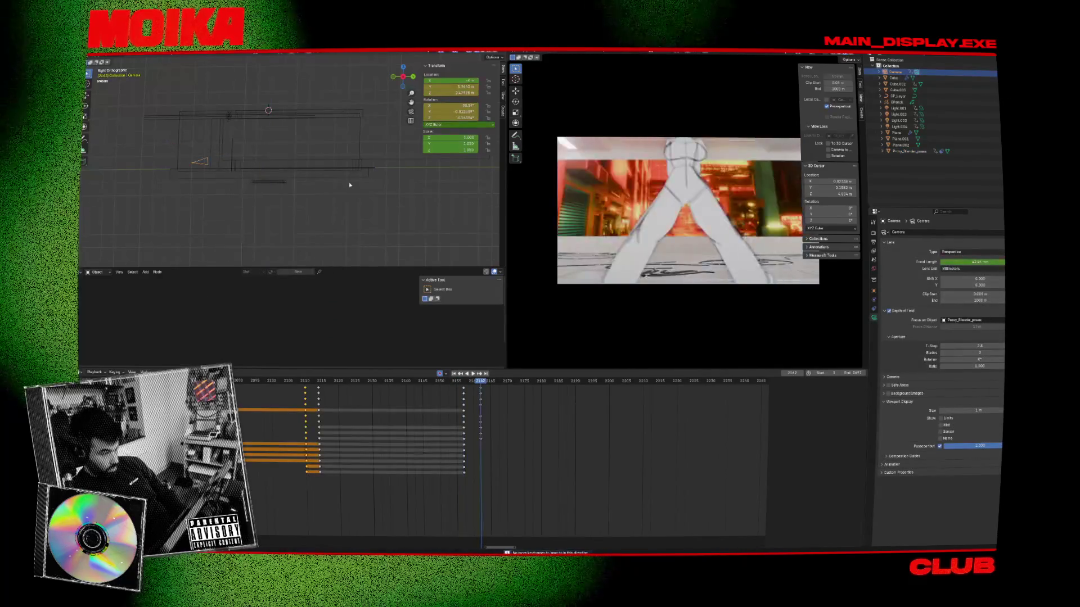
key(Down)
key(Up)
key(g)
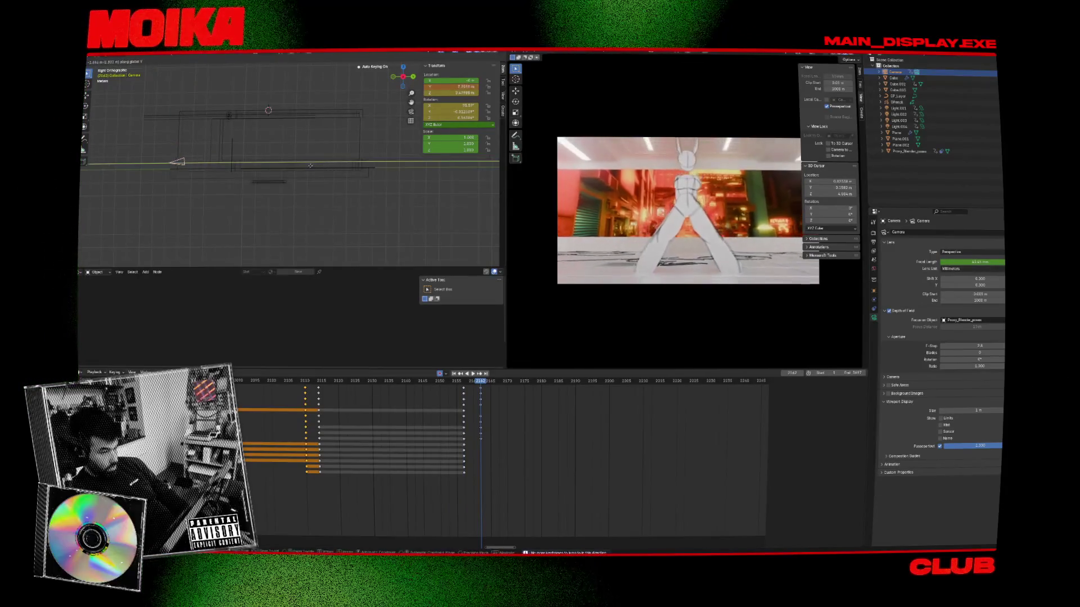
click(308, 168)
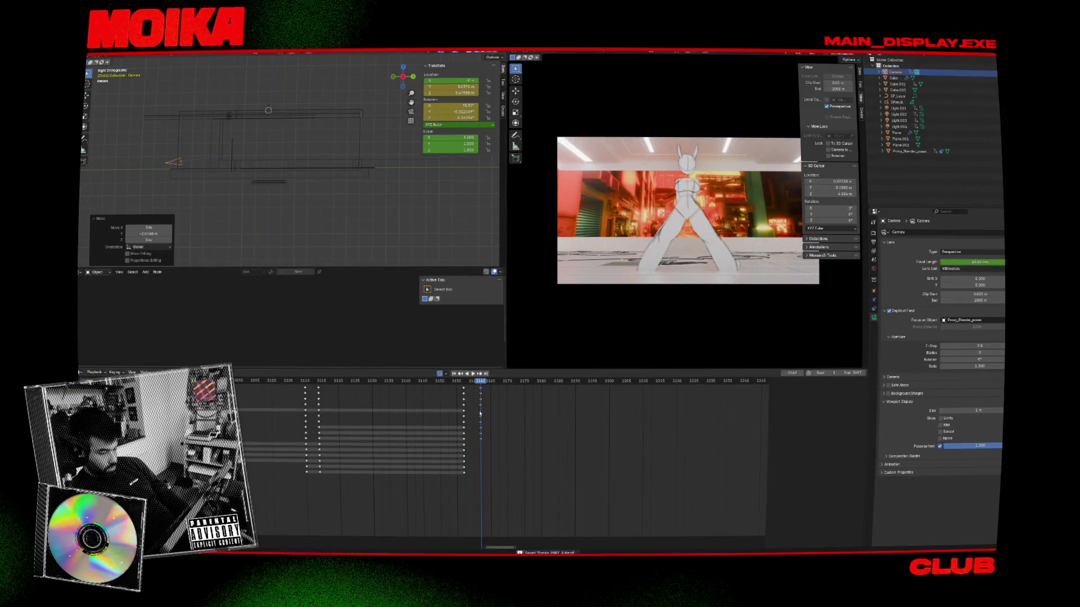
drag(505, 384, 552, 391)
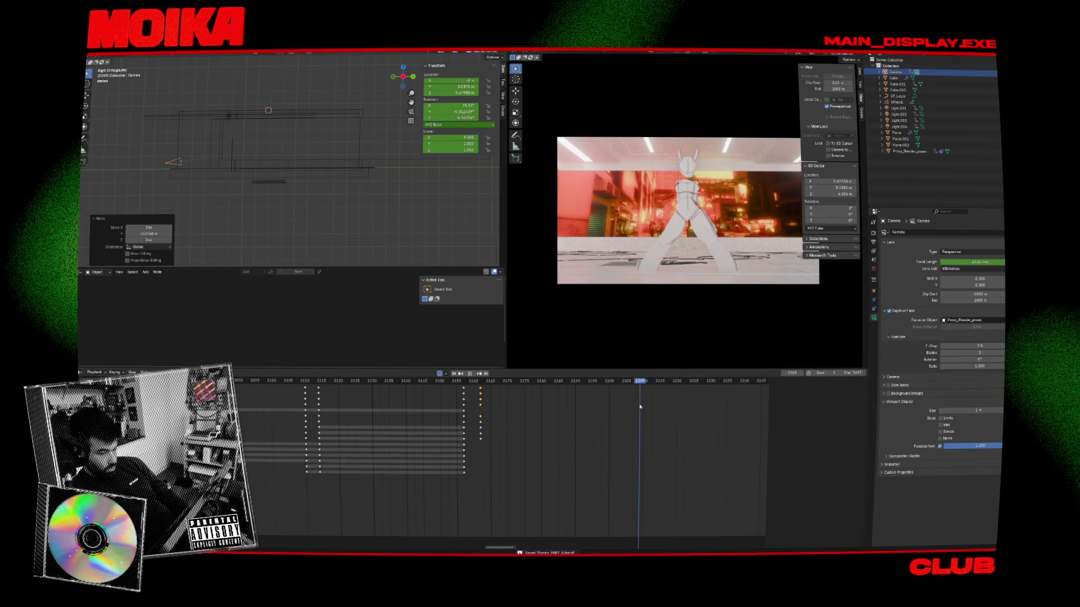
key(space)
Step: Move the camera 0.90 m along Y to frame the full figure
key(g)
key(y)
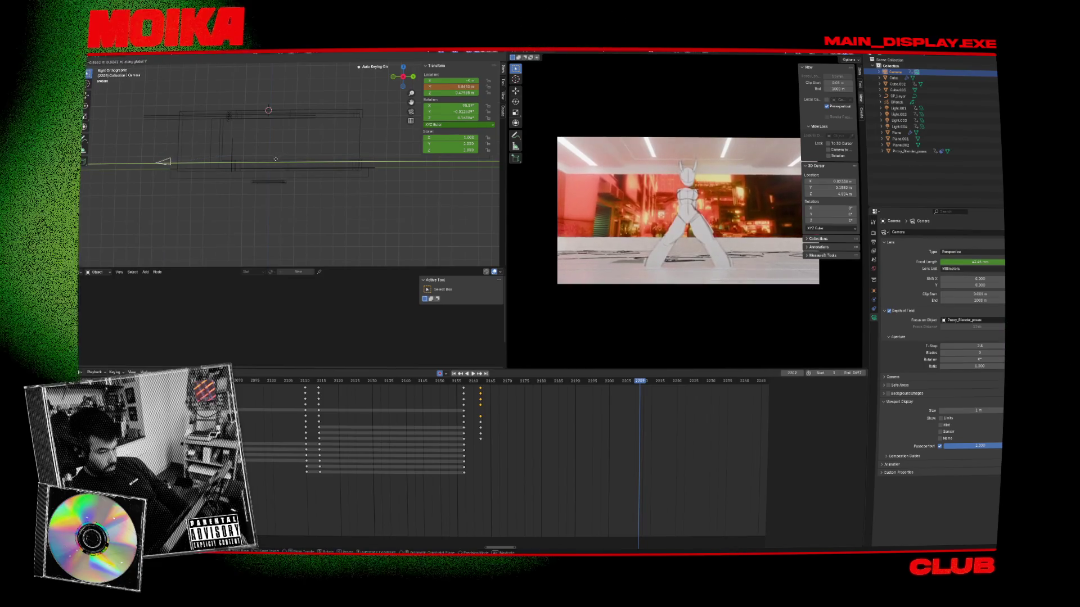
click(275, 161)
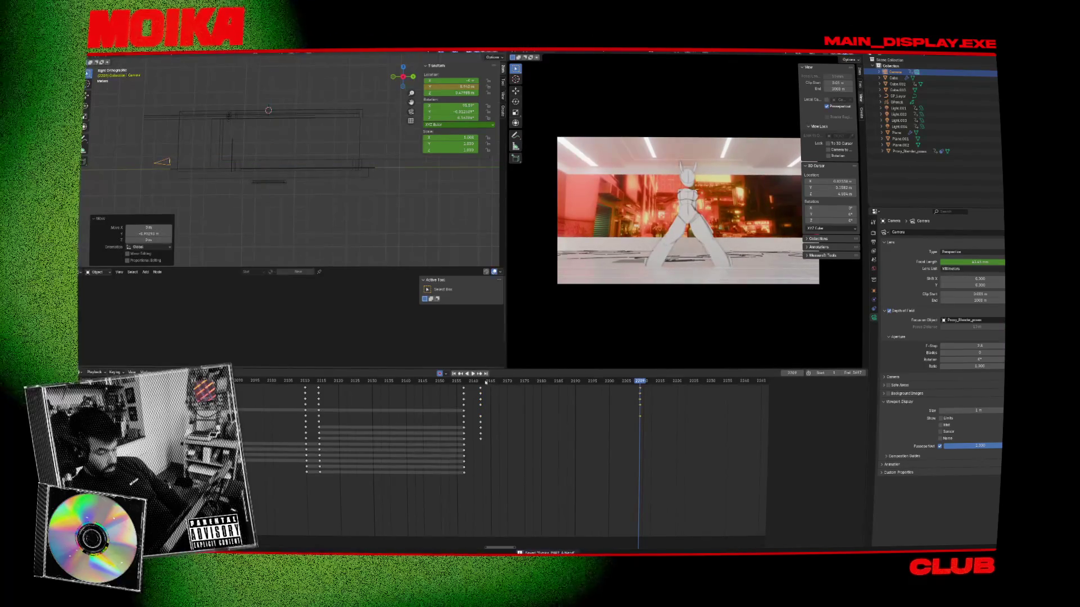
click(481, 382)
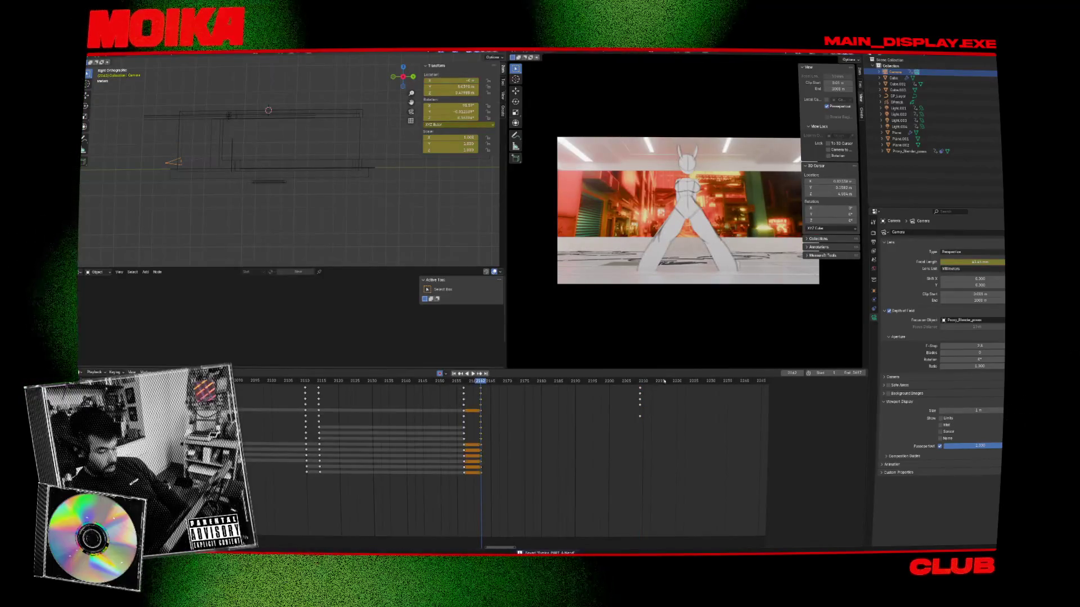
Step: Keyframe the camera at frame 2209 and play the shot back
click(639, 381)
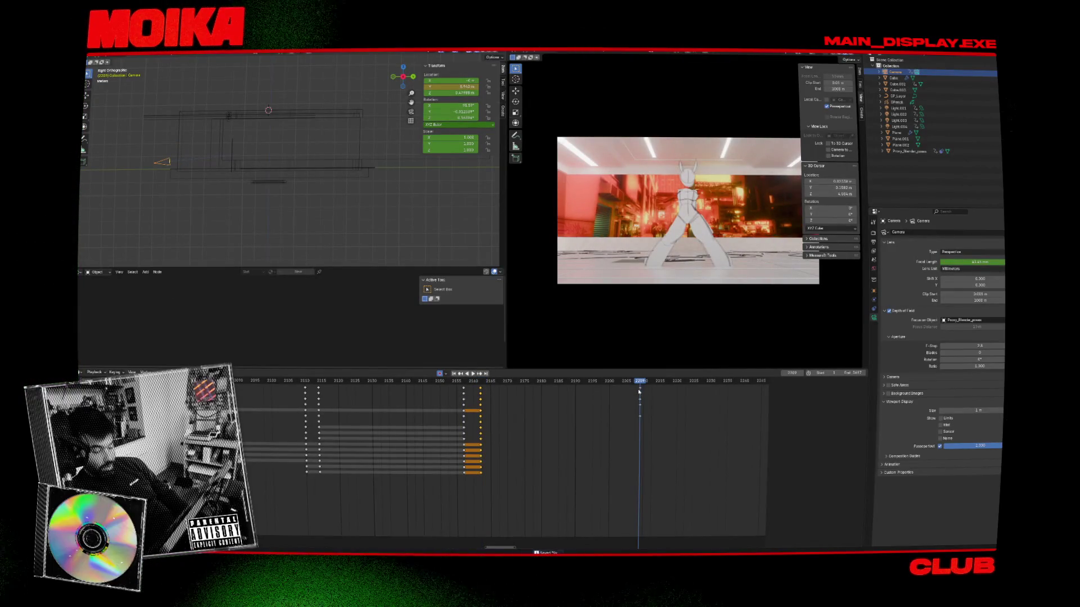
key(i)
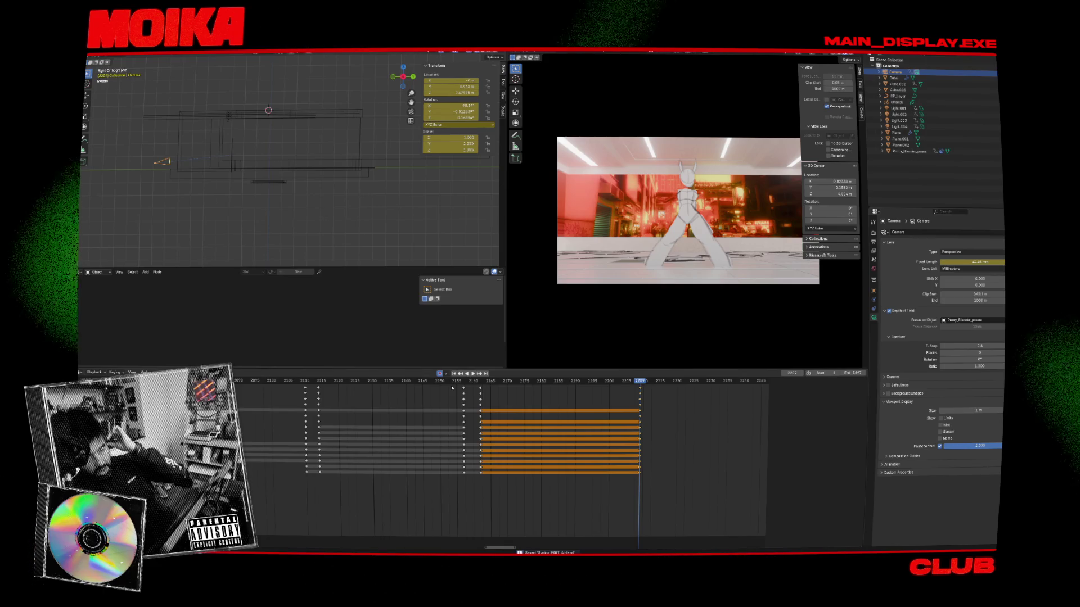
click(422, 381)
key(space)
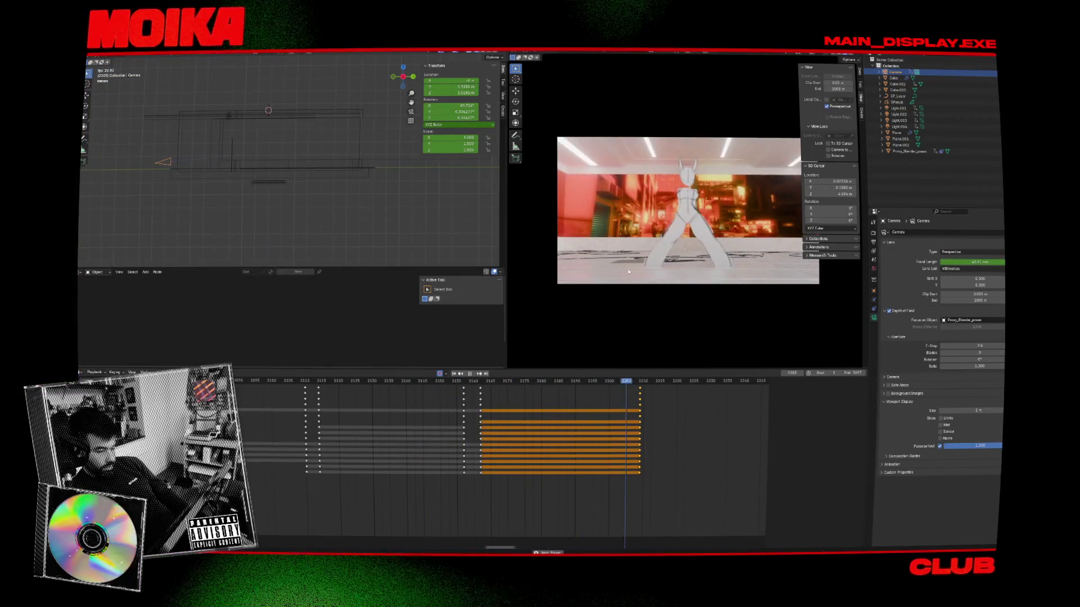
drag(645, 382, 640, 382)
key(space)
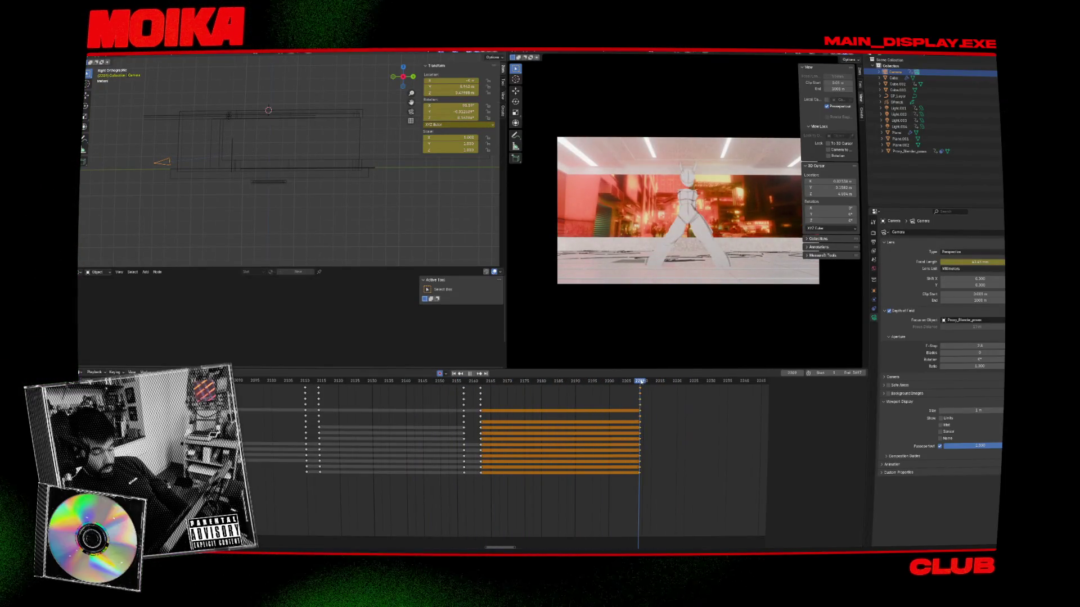
Step: Try turning and tumbling the camera from top view, then undo the keys added at frame 2215
key(KP_7)
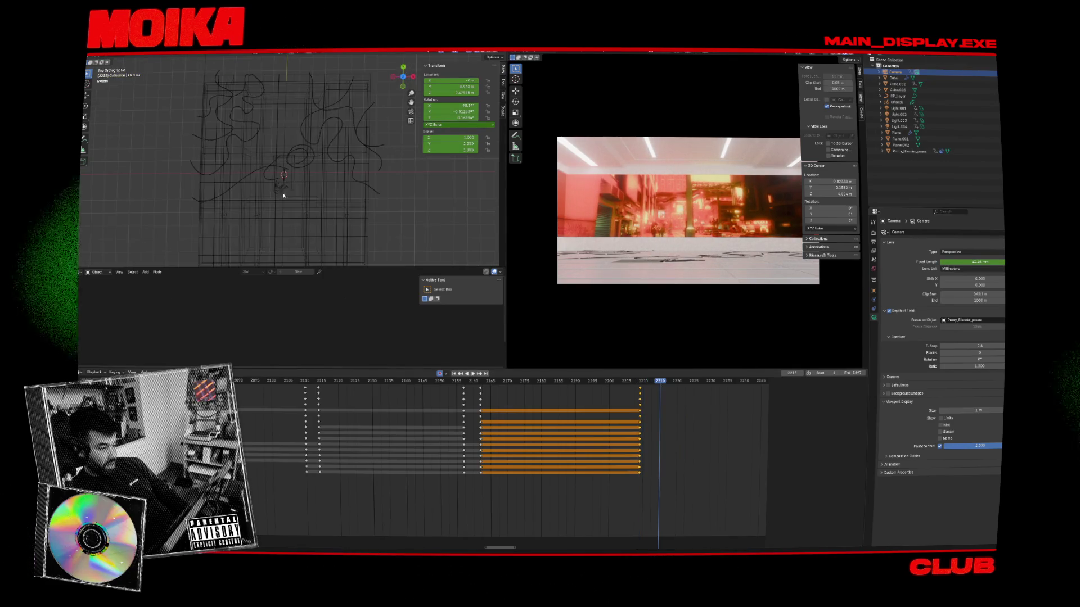
key(r)
click(371, 218)
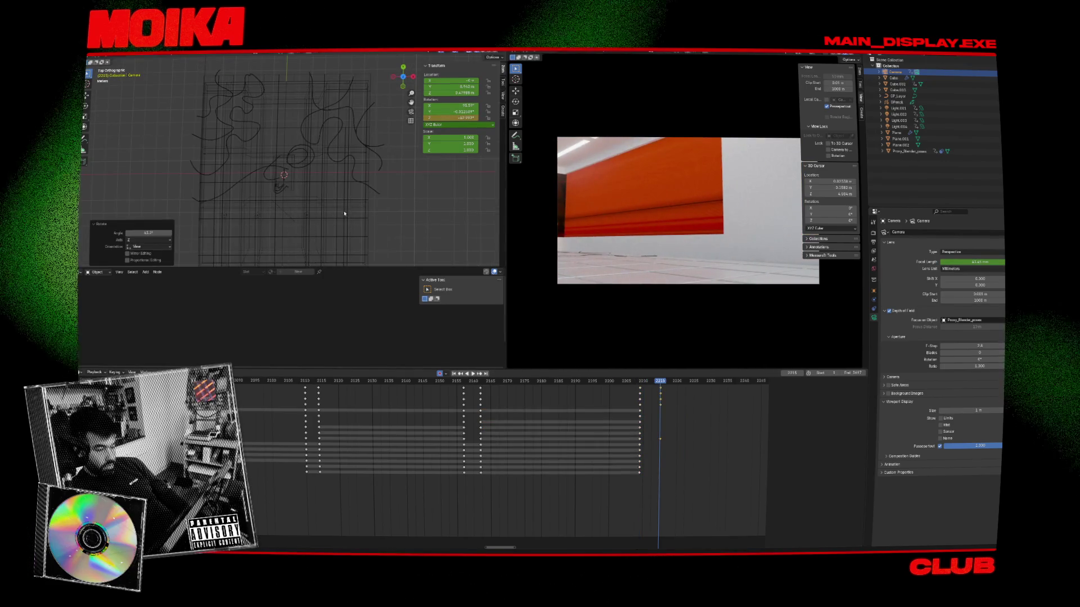
key(r)
key(r)
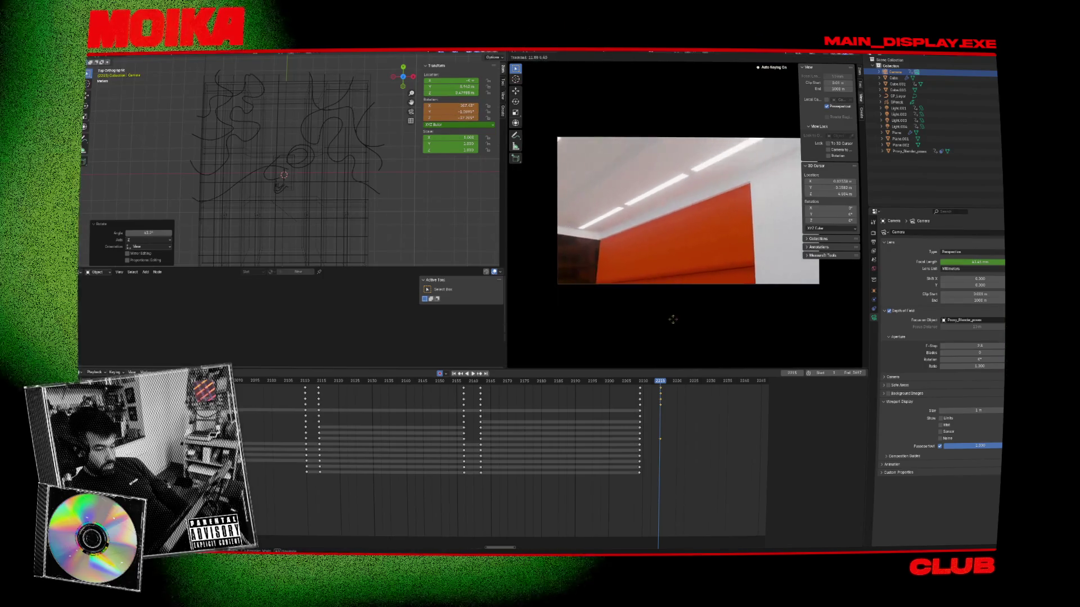
click(597, 359)
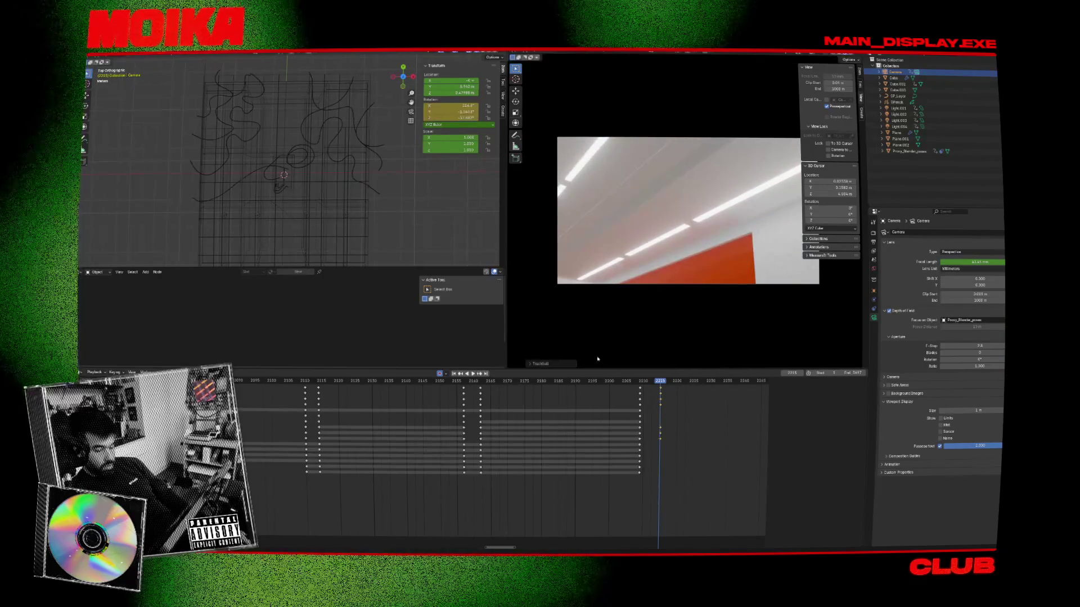
key(space)
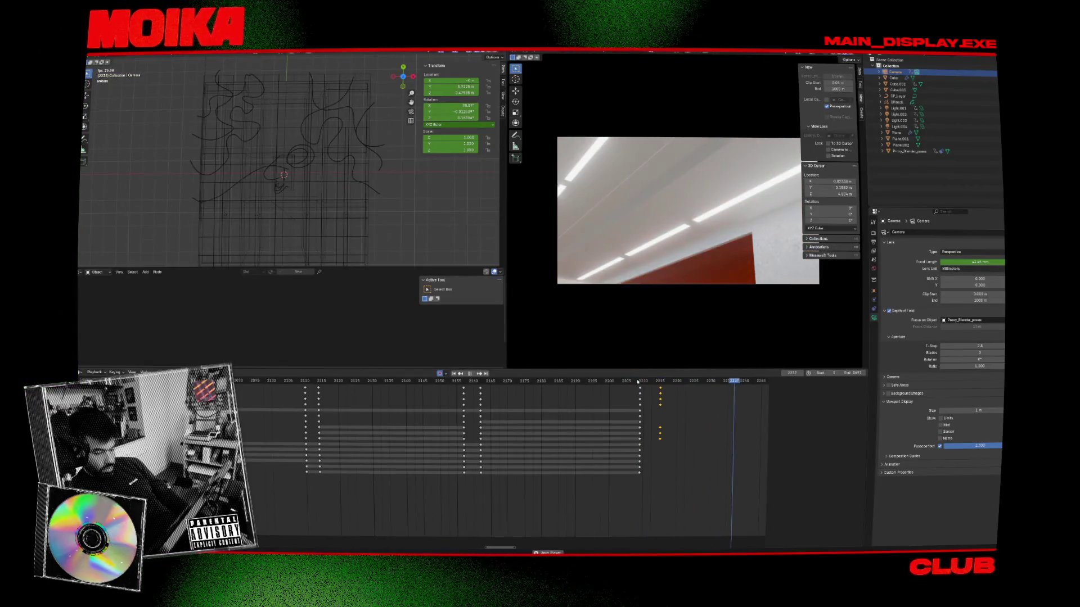
key(ctrl+z)
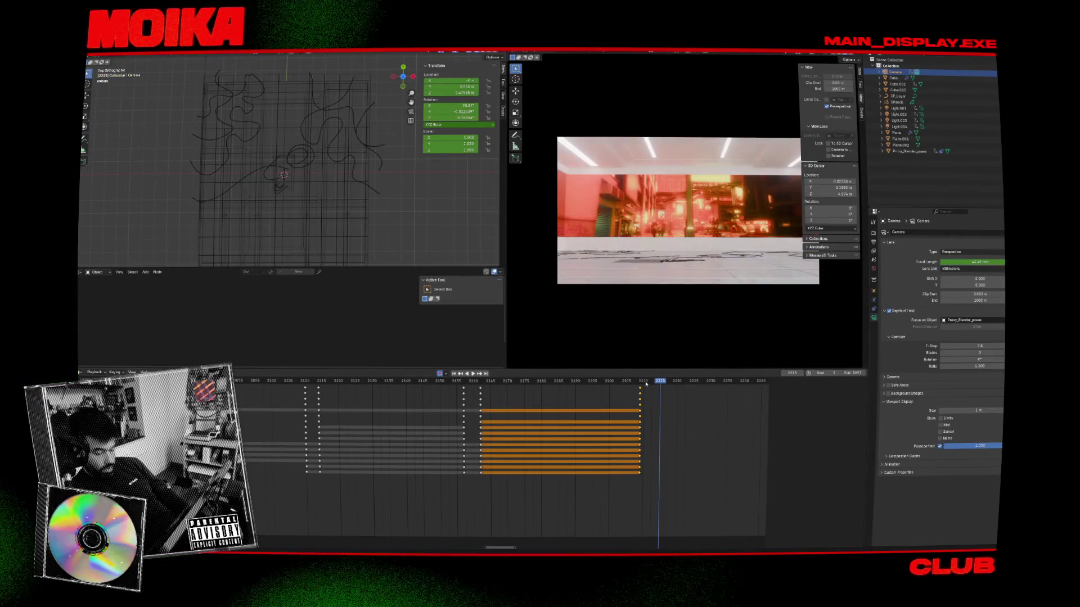
Step: Rotate the camera up toward the ceiling lights and move the new keys from 2215 to 2212
key(KP_3)
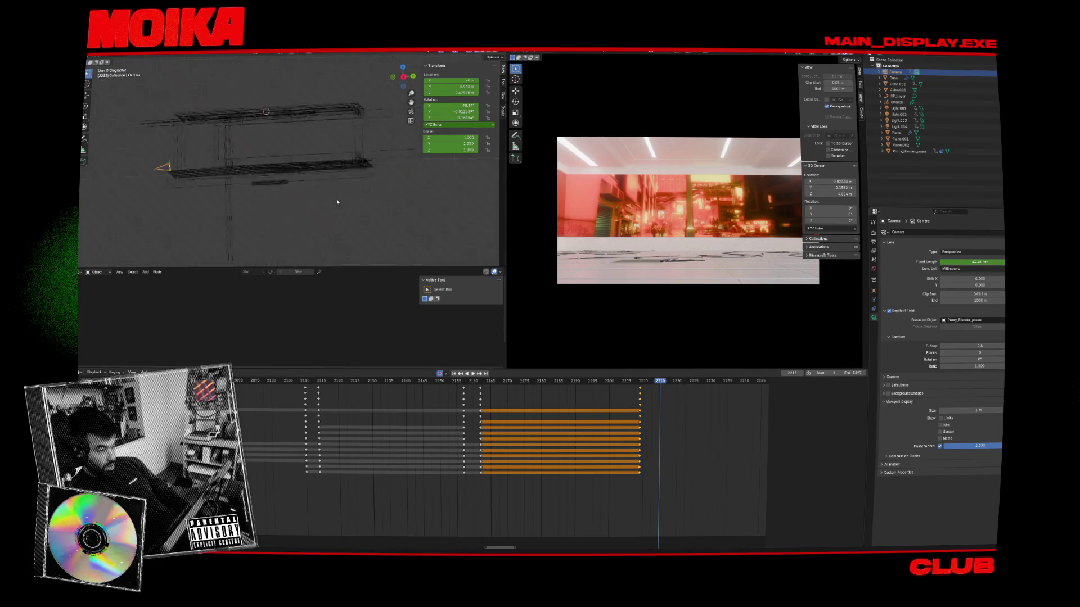
key(r)
click(301, 97)
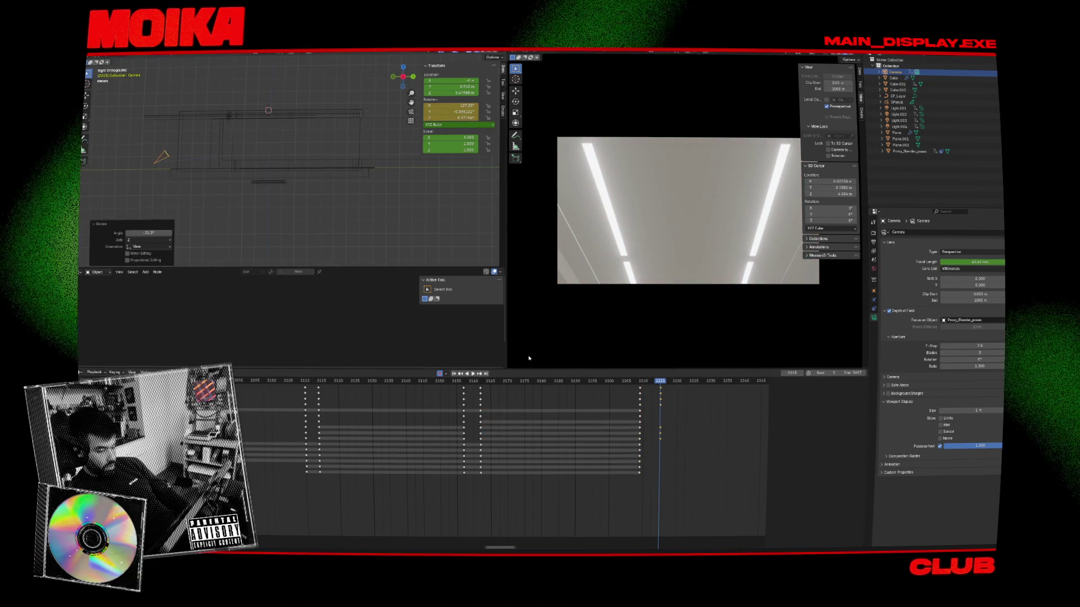
key(Left)
key(Left)
key(Left)
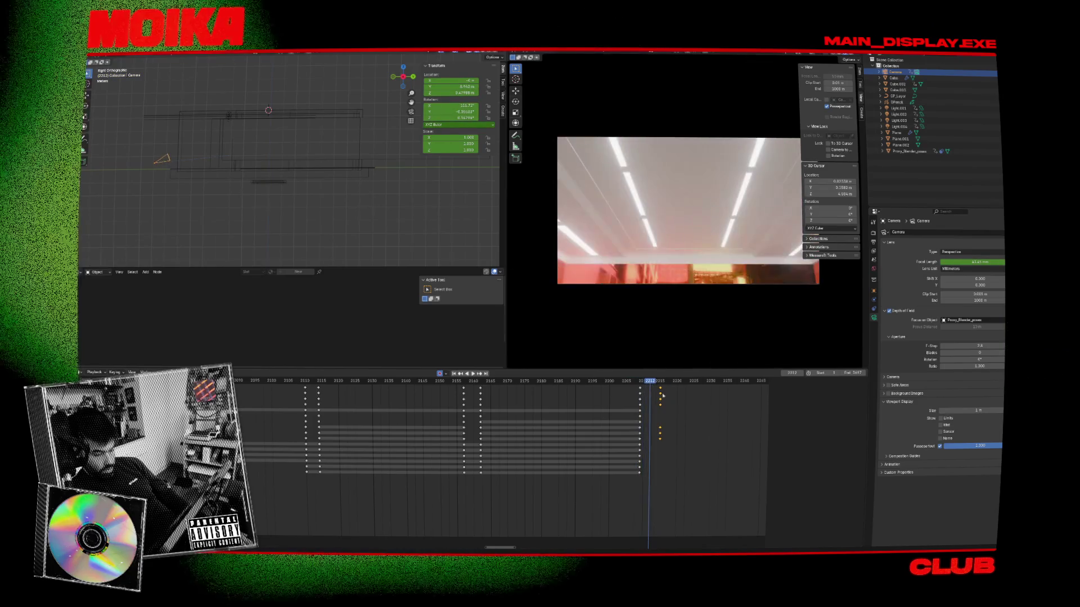
click(660, 388)
key(g)
click(646, 387)
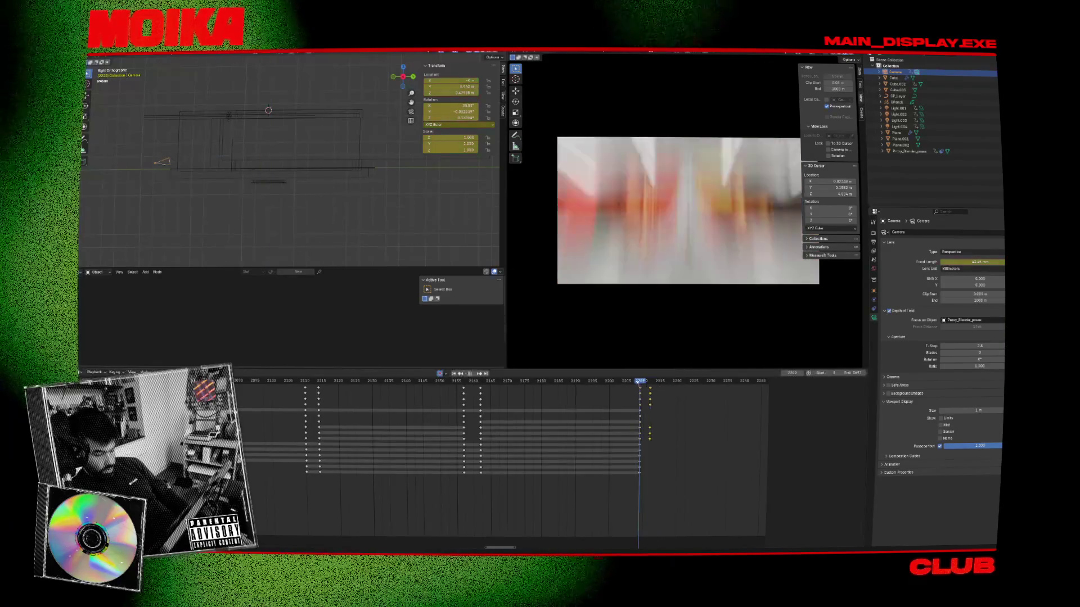
key(Left)
key(space)
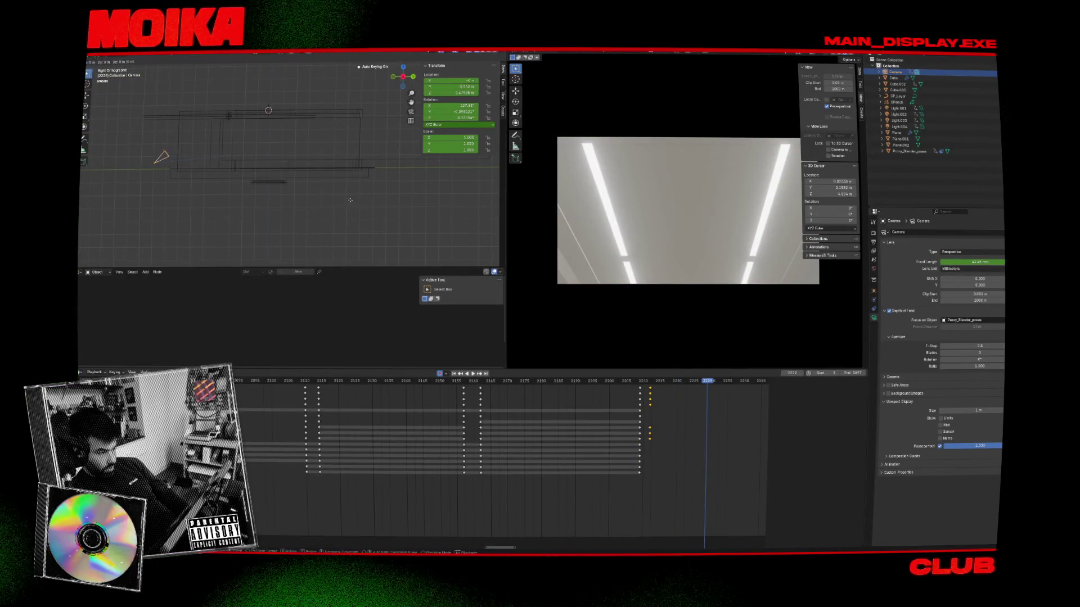
Step: Shift the camera along Y, keyframe it at frame 2229, save the file, and replay
key(y)
click(389, 249)
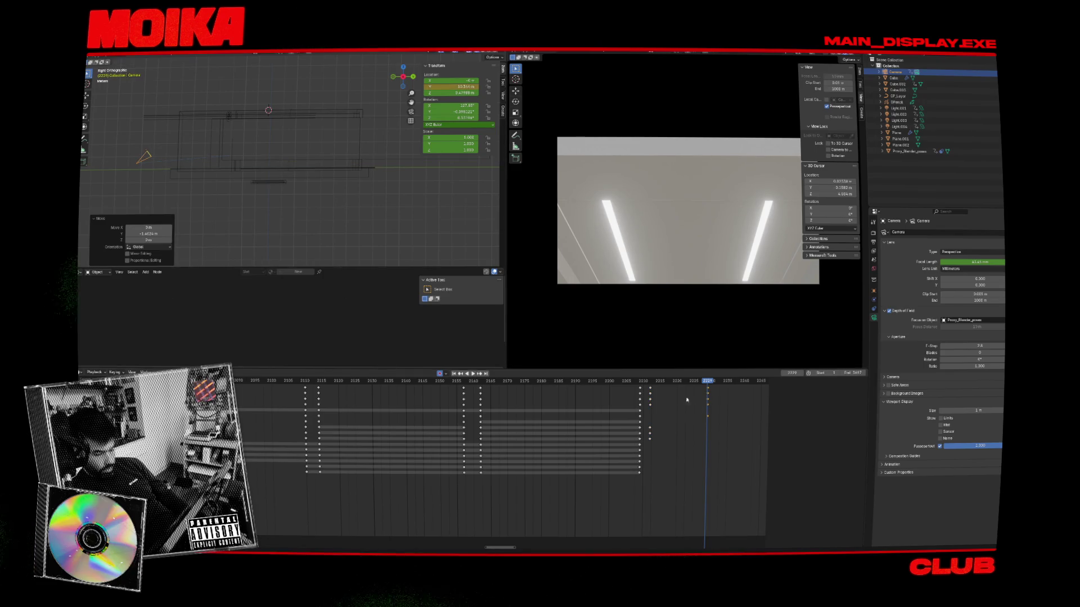
key(i)
key(ctrl+s)
click(640, 381)
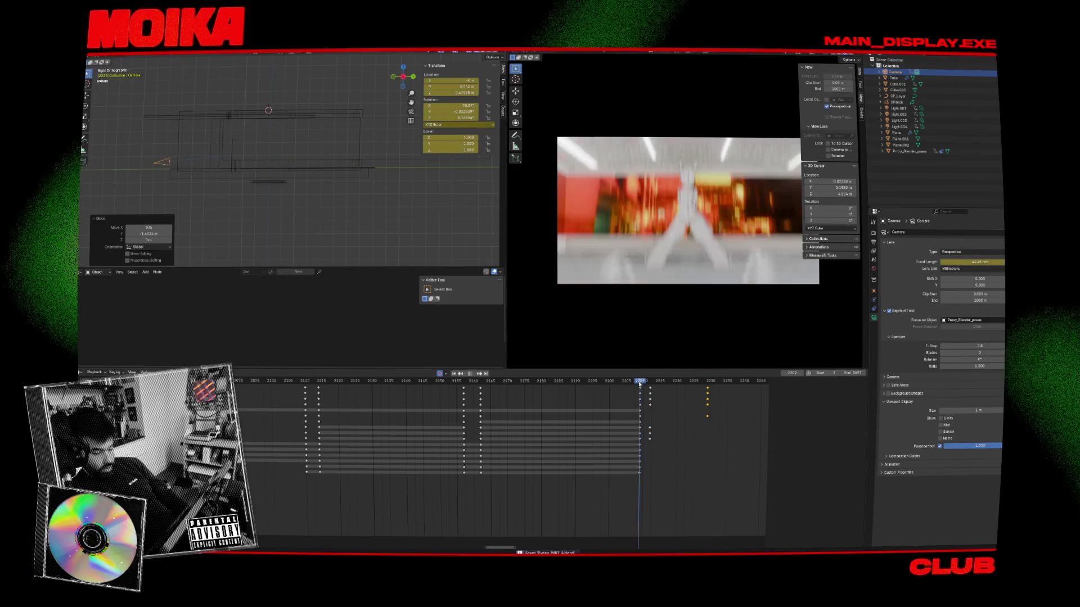
key(space)
key(space)
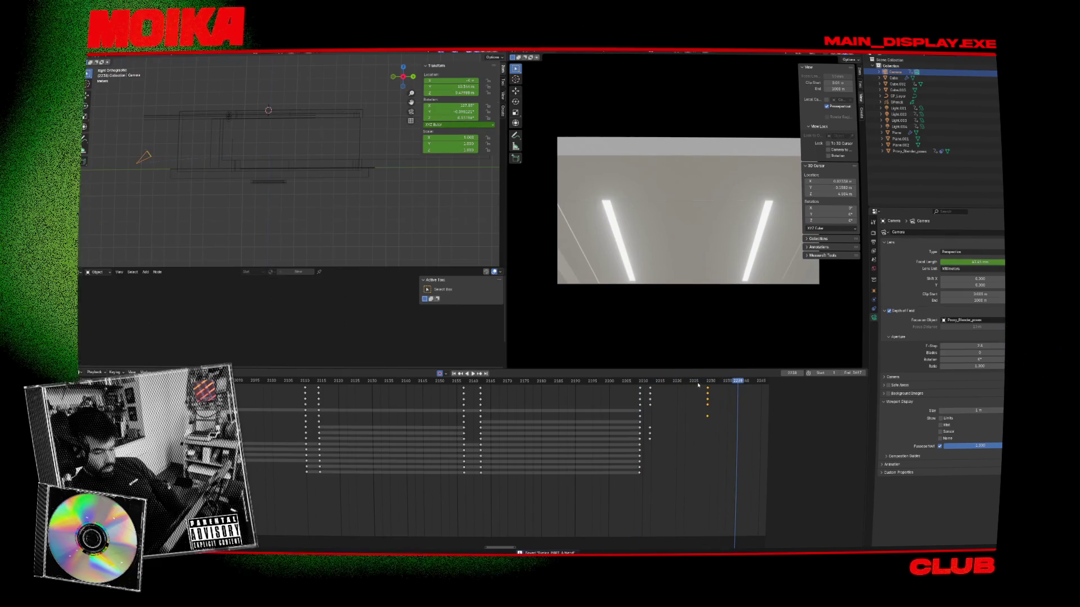
drag(515, 549, 555, 548)
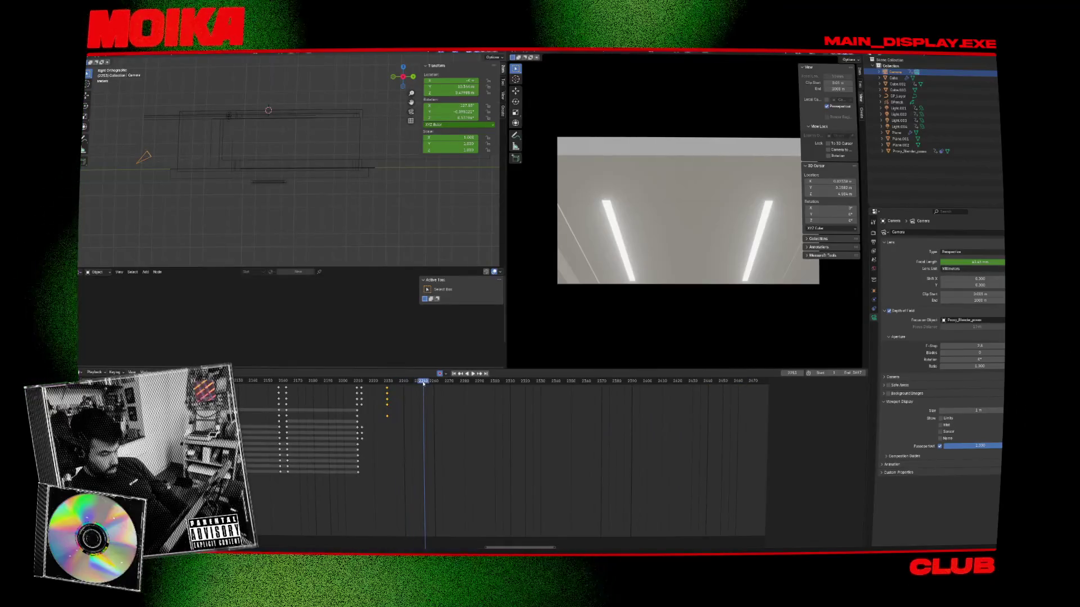
Step: Move the ceiling-light shot's end keys 26 frames later, to frame 2256
mouse_move(640, 317)
middle_down()
mouse_move(658, 286)
mouse_move(731, 225)
mouse_move(562, 320)
middle_up()
key(space)
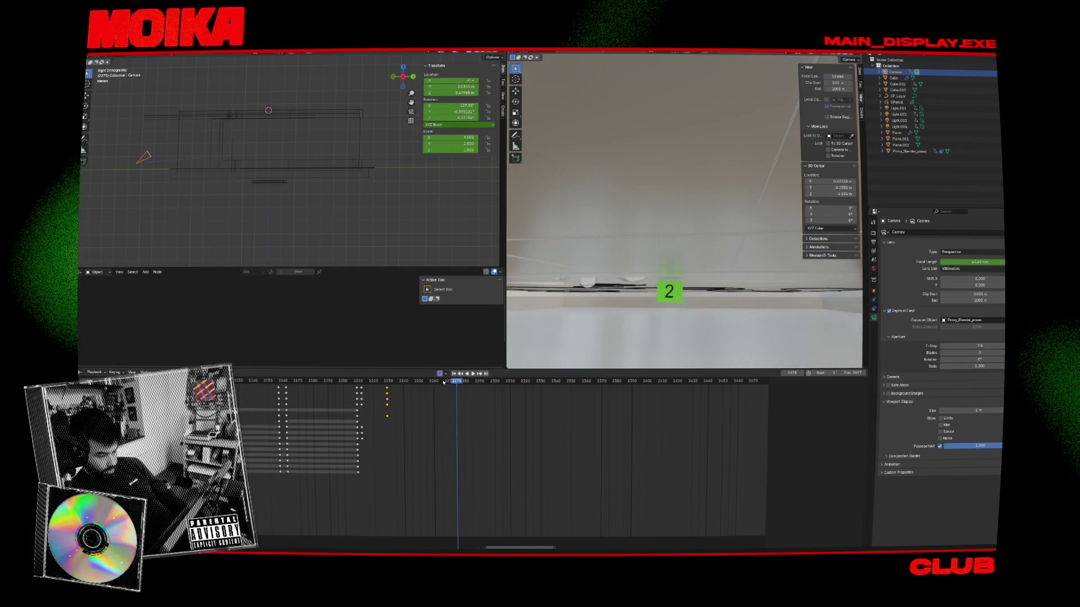
key(Escape)
key(space)
key(Escape)
drag(387, 389, 427, 389)
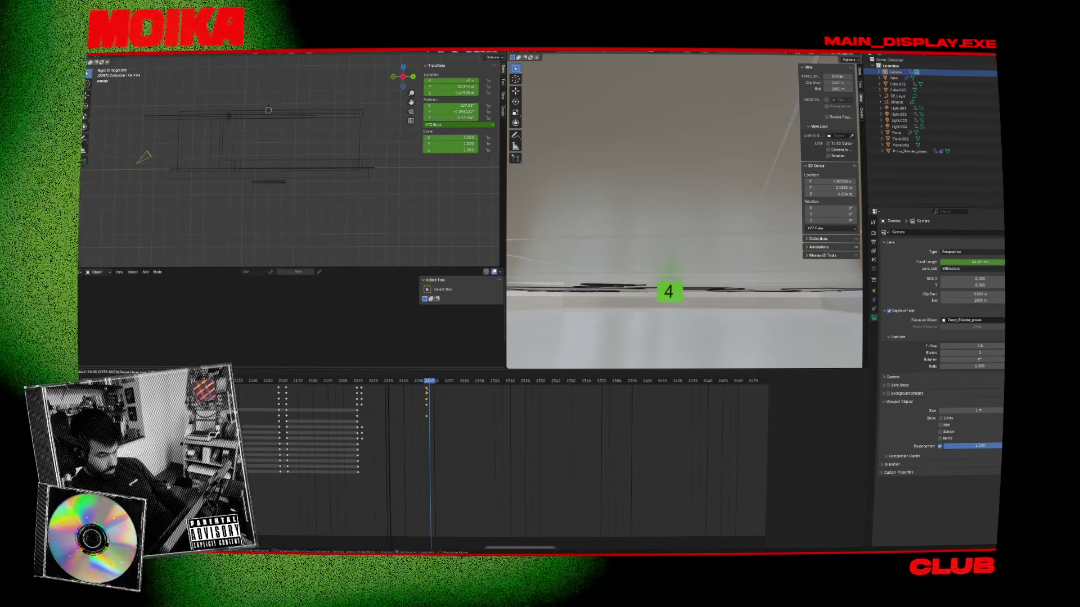
click(429, 390)
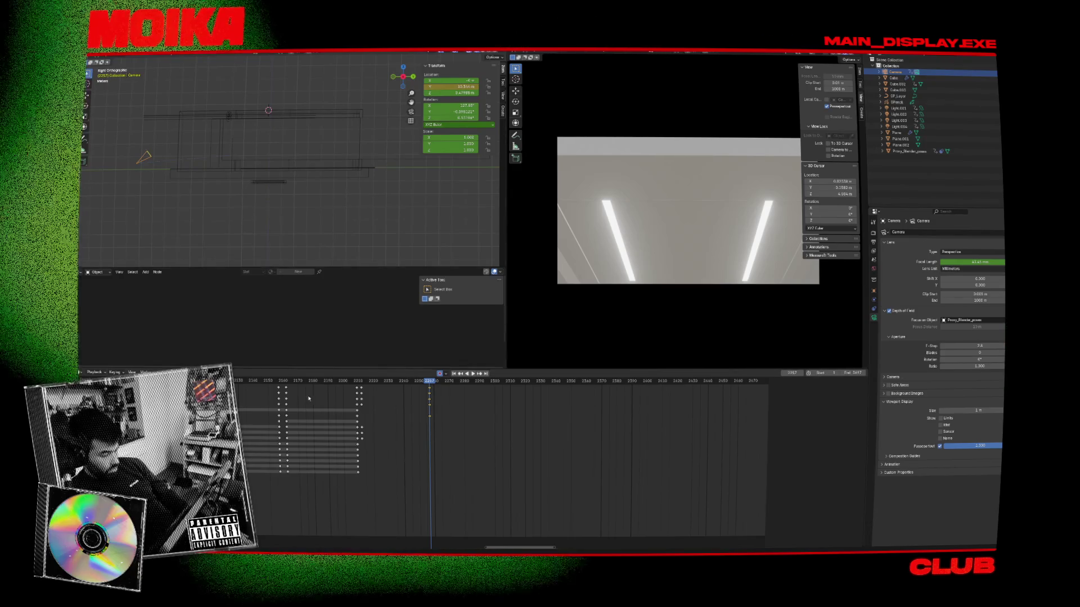
Step: Rotate the camera to face the figure after frame 2256 and shift those keys slightly earlier
click(358, 382)
key(space)
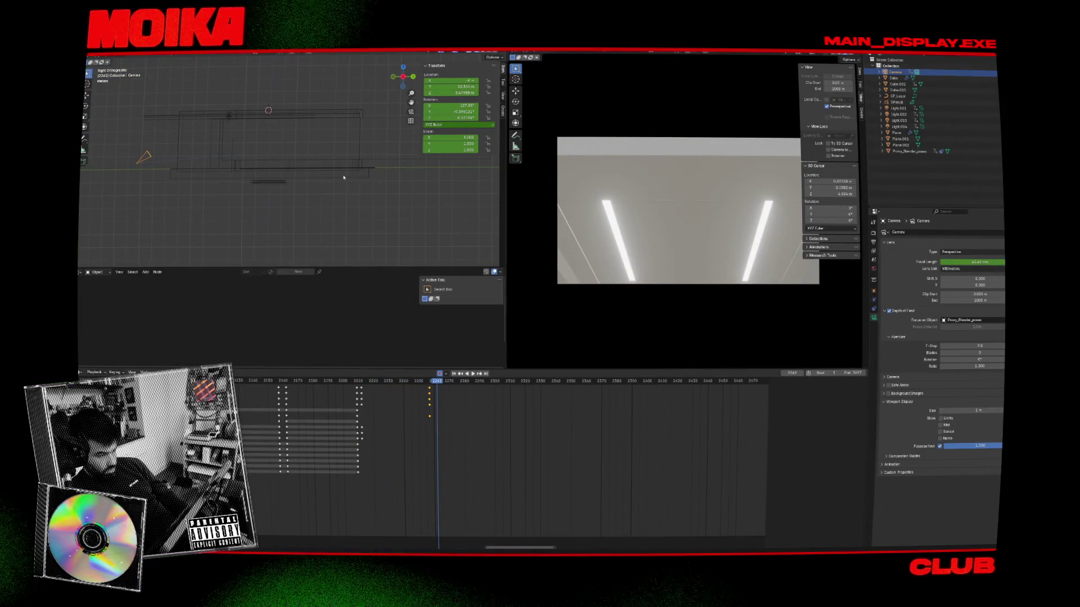
key(r)
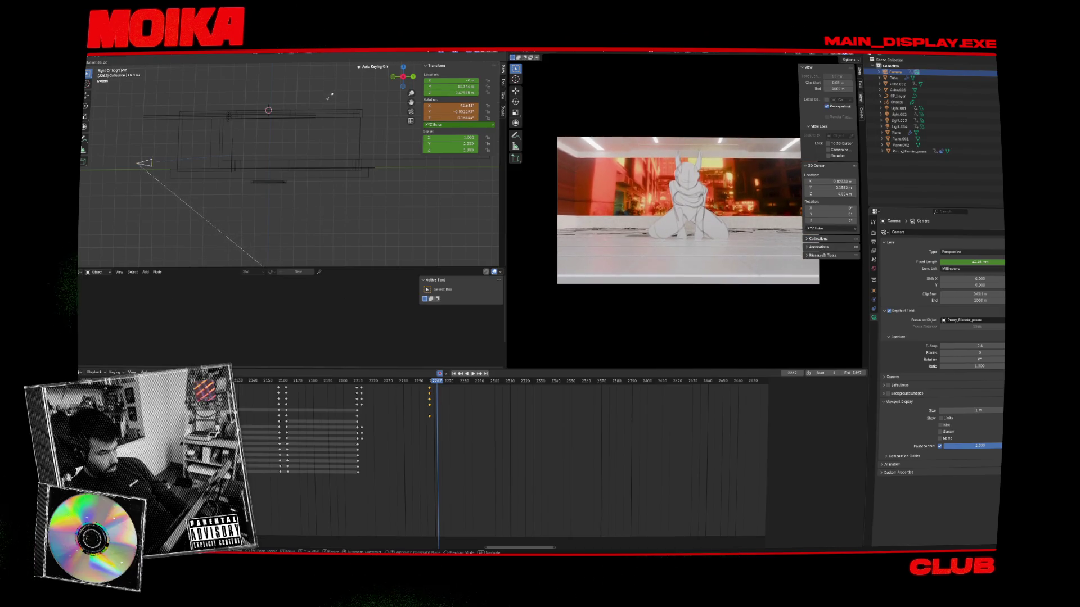
click(333, 103)
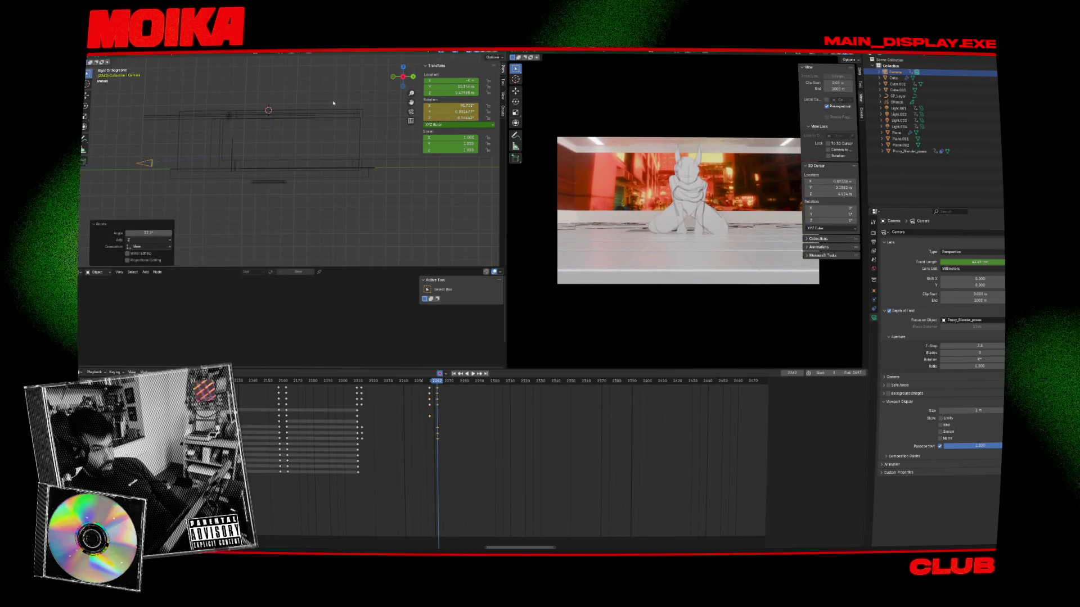
key(Left)
key(Left)
key(Left)
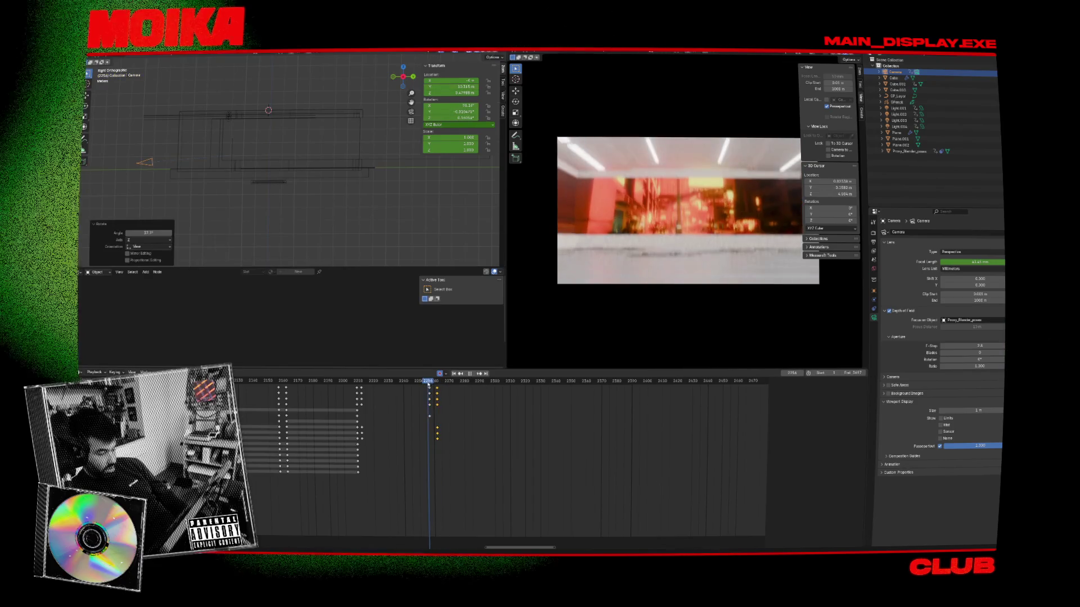
drag(434, 387, 431, 387)
key(space)
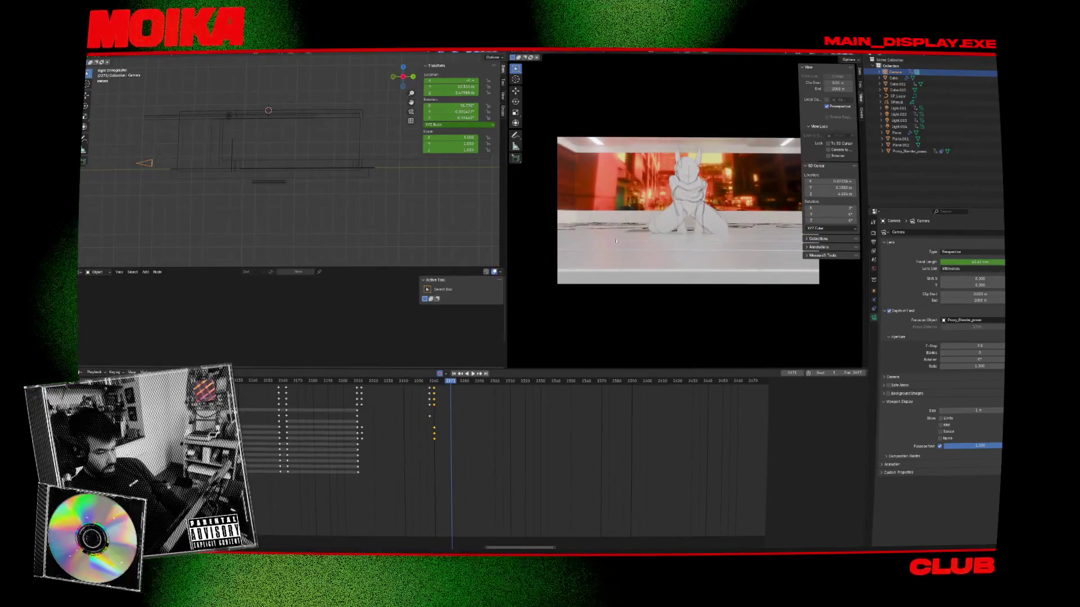
Step: Select the Proxy_Blender_poses figure and nudge it at frame 2233
click(695, 207)
drag(447, 384, 375, 386)
key(g)
click(347, 197)
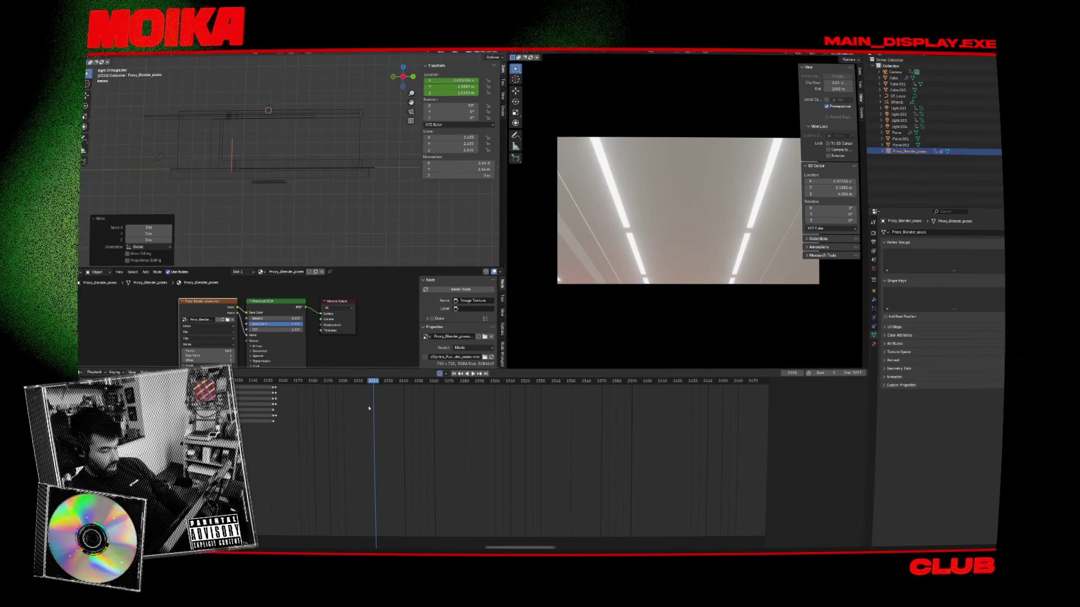
Step: Key the figure at frame 2220, slide it -3.7 m along Y toward the camera, then reselect the camera
key(i)
key(space)
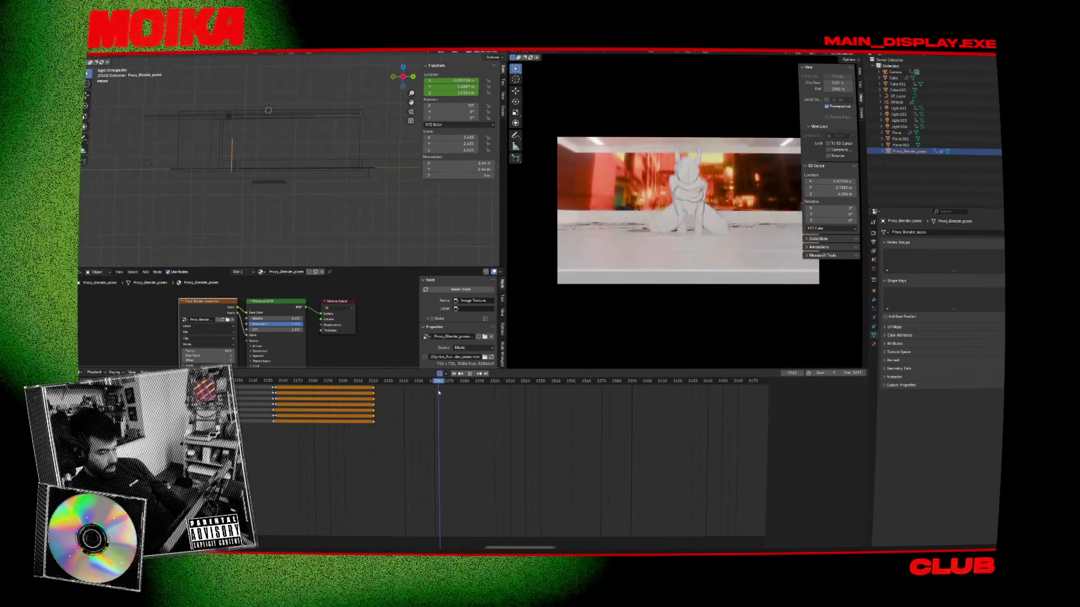
key(g)
key(y)
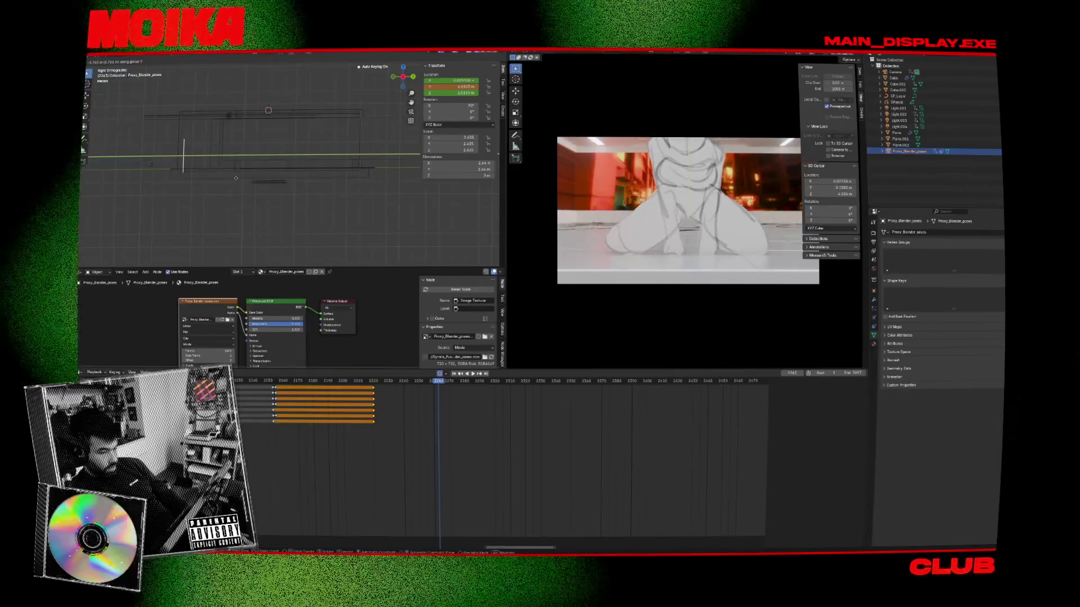
click(236, 178)
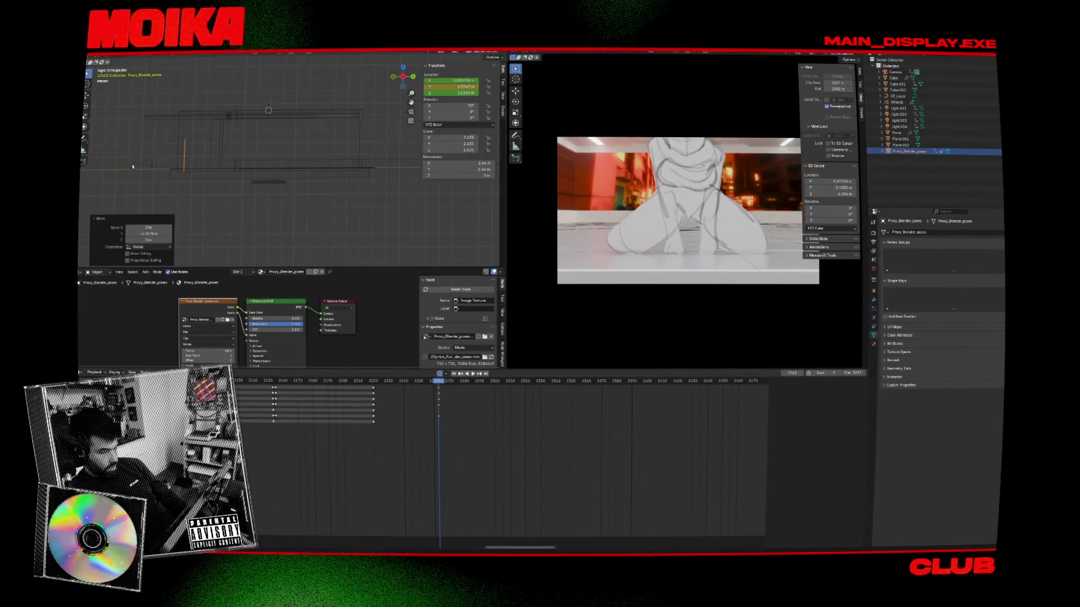
click(145, 164)
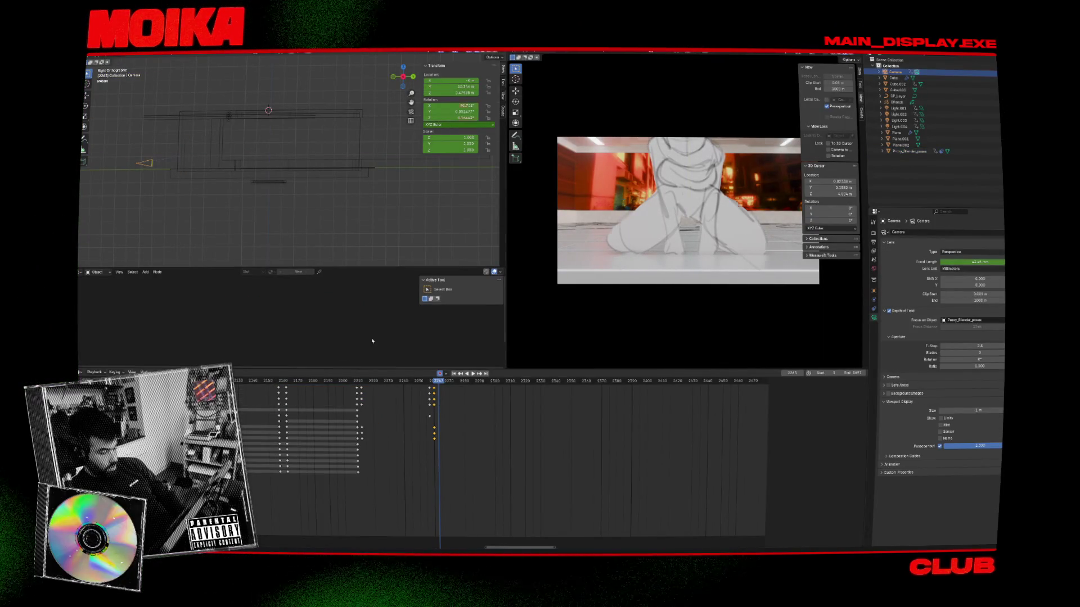
Step: Preview the shot at frame 2269 and move the key column from 2263 to 2247
key(Down)
mouse_move(439, 384)
mouse_down()
mouse_move(465, 383)
mouse_move(448, 384)
mouse_up()
click(715, 204)
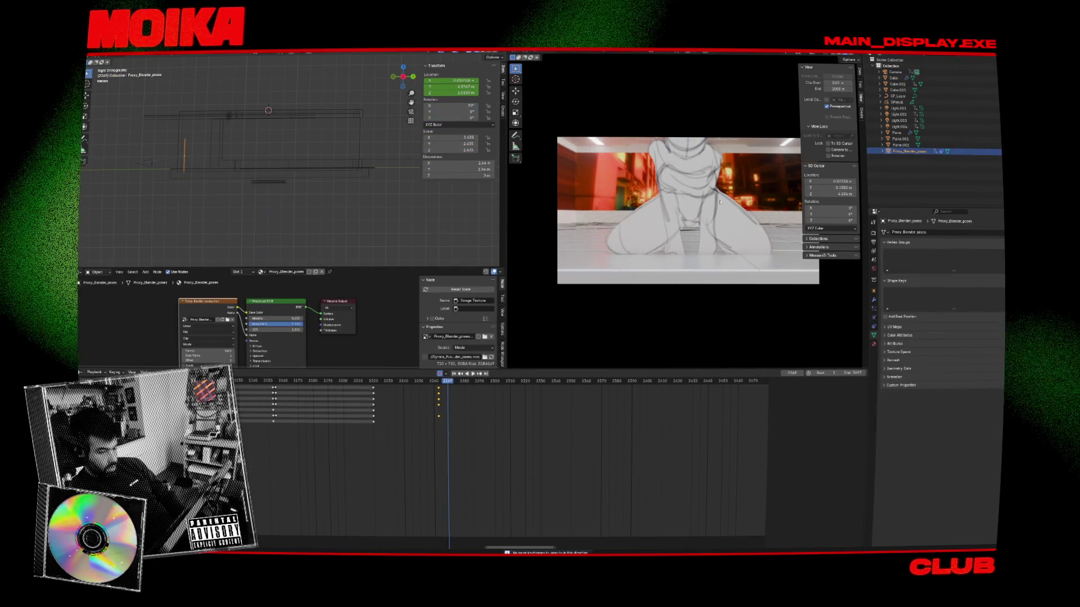
drag(437, 391, 415, 390)
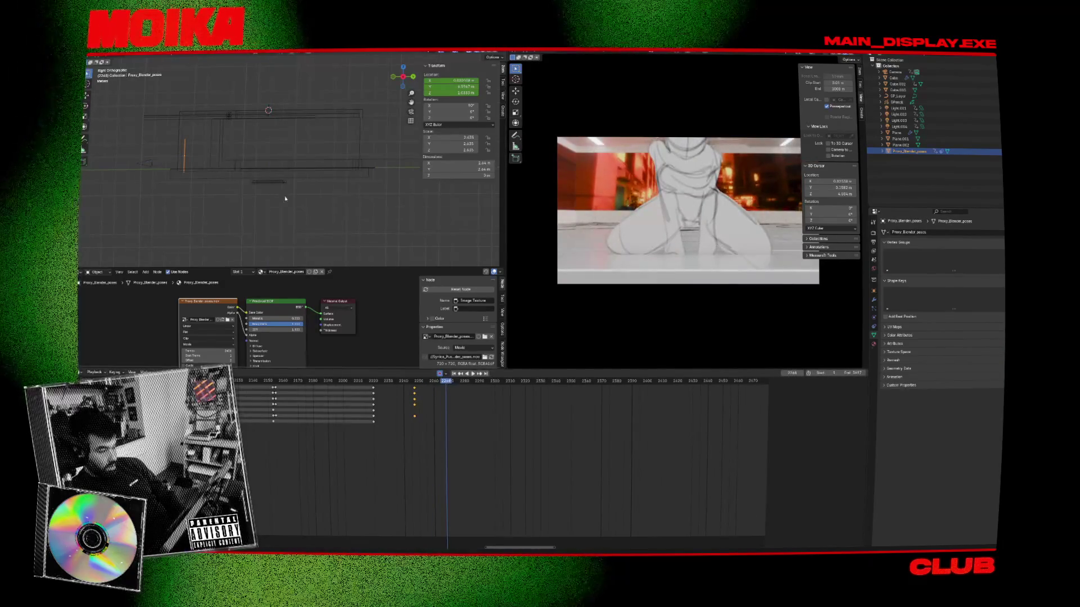
Step: Rotate the camera around Z at keyframe 2260, then about one degree more
click(151, 163)
key(Down)
key(r)
click(313, 157)
key(g)
key(Escape)
key(r)
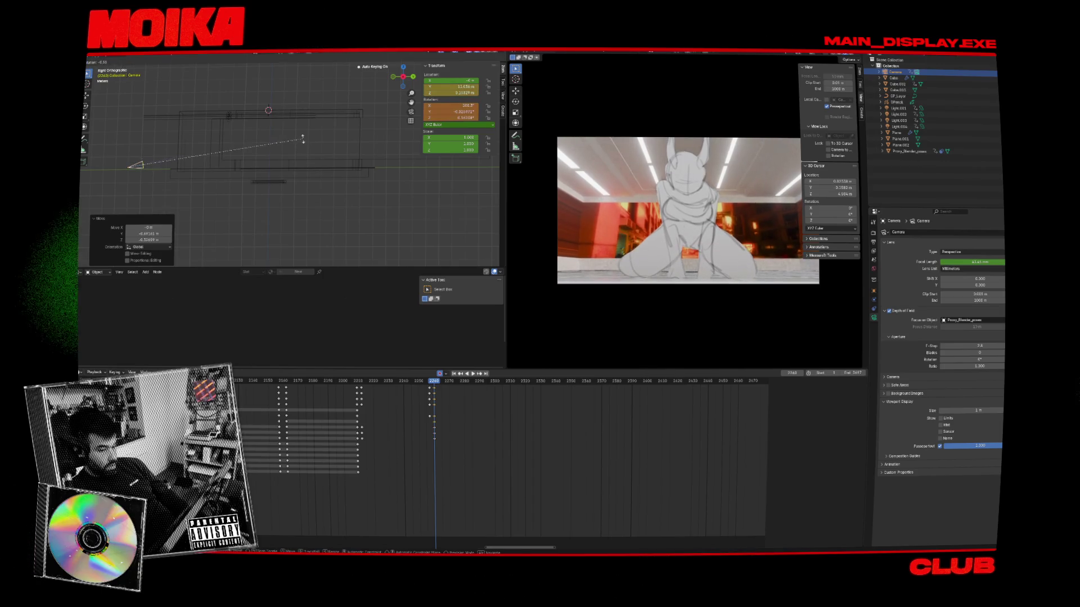
click(392, 296)
Step: Paste the 2214 ceiling-lights camera pose as keys at frame 2257
key(Left)
key(Left)
key(Left)
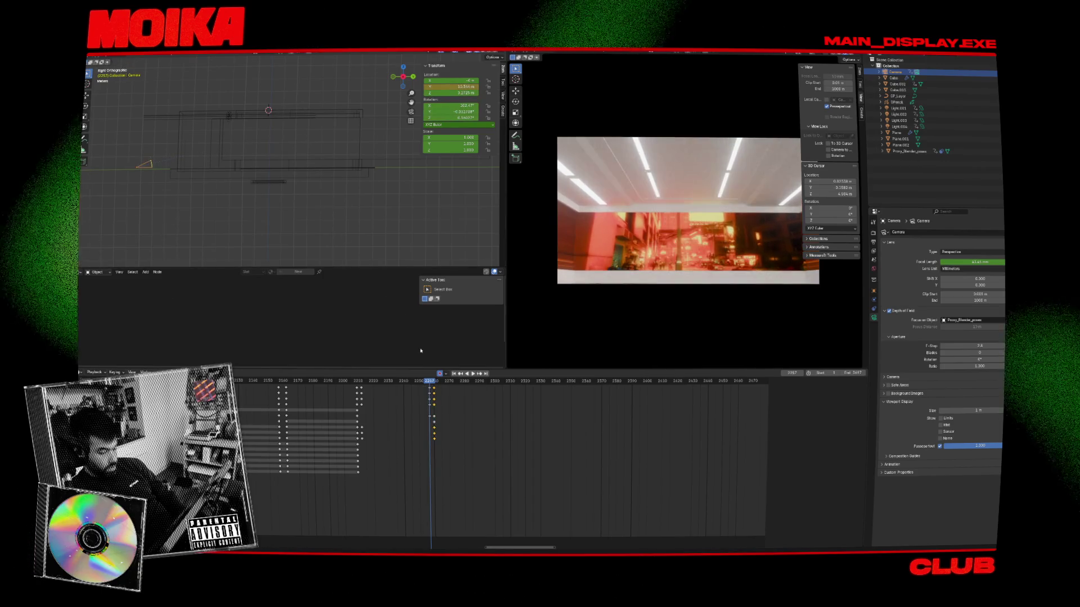
click(424, 385)
drag(424, 386, 365, 387)
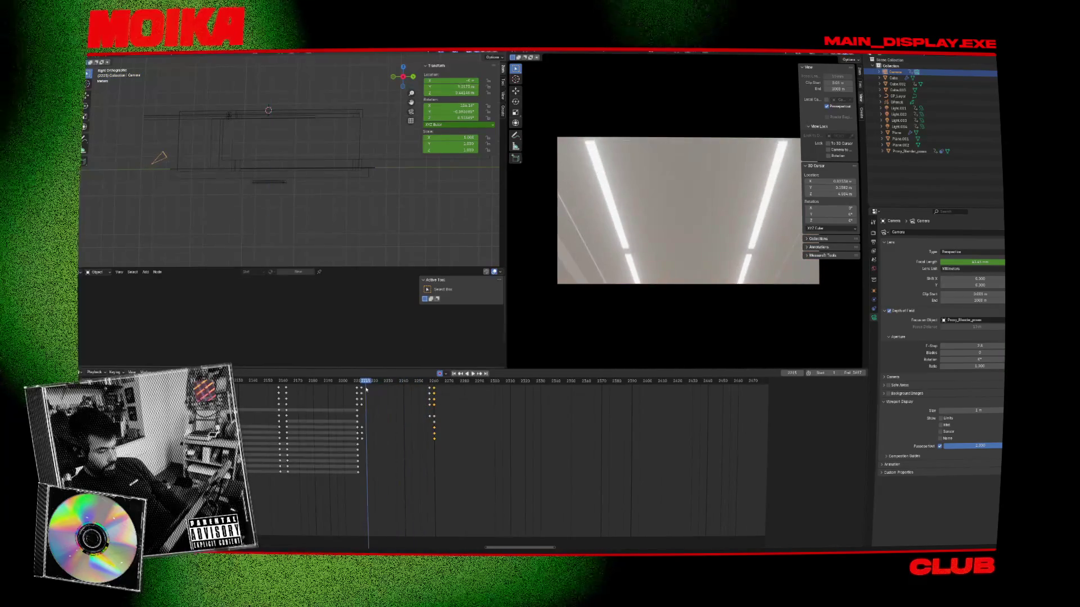
key(space)
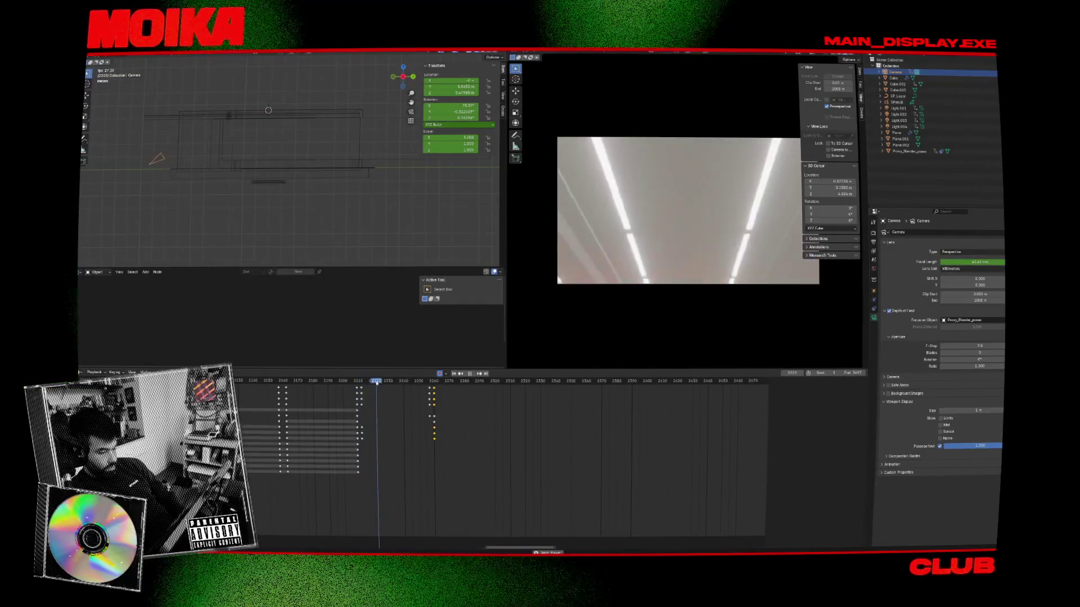
key(space)
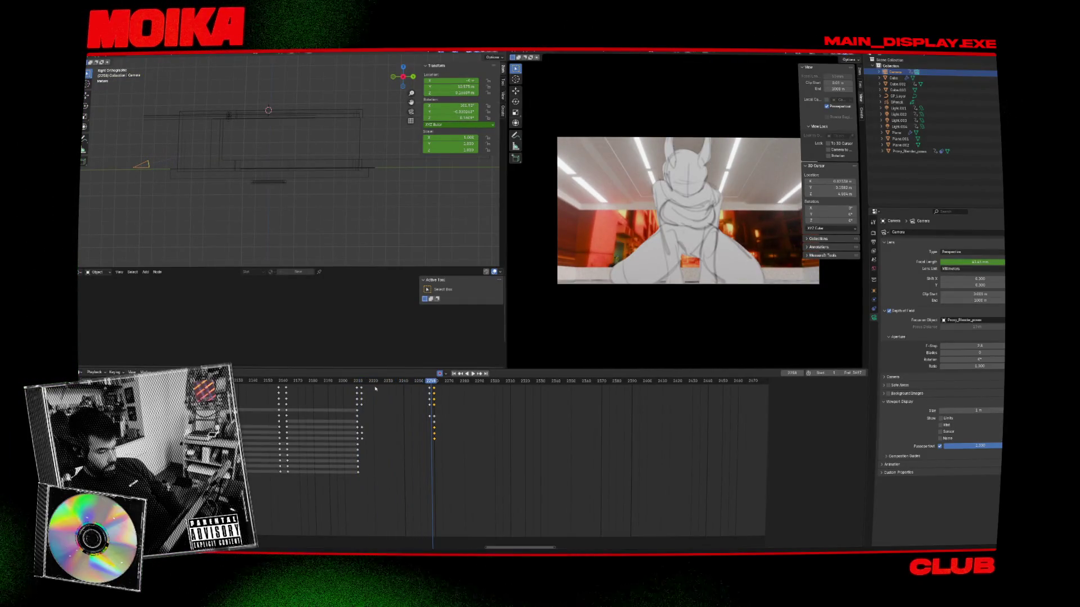
click(365, 383)
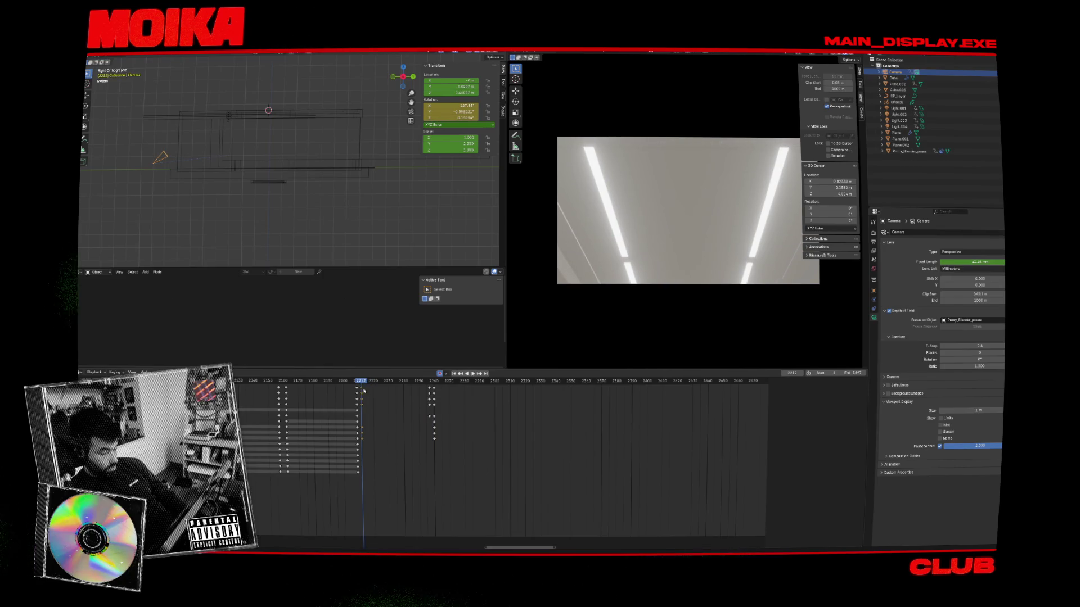
drag(360, 387, 429, 383)
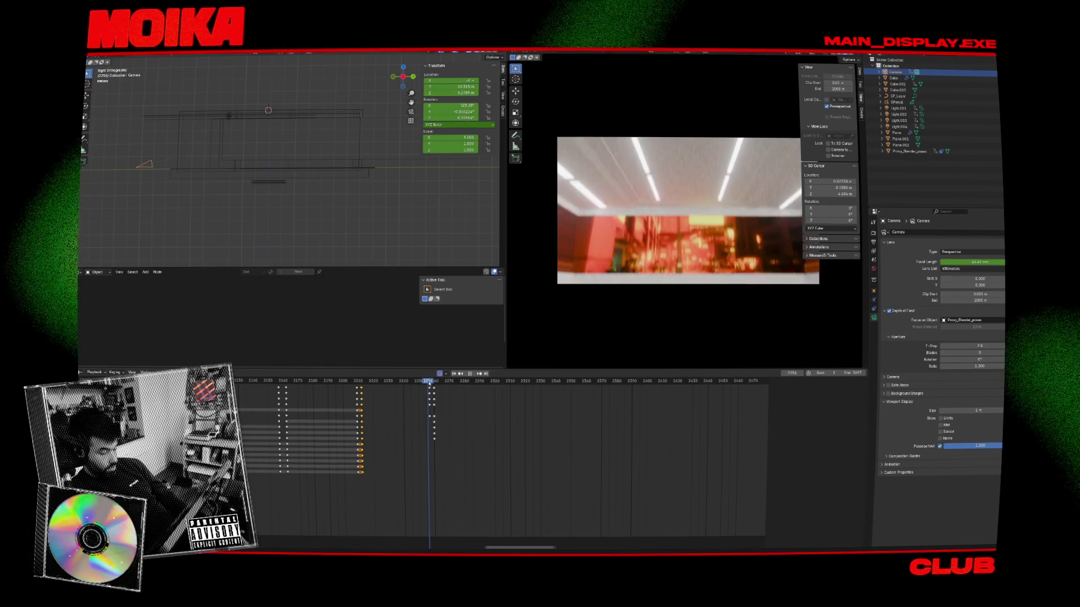
key(ctrl+v)
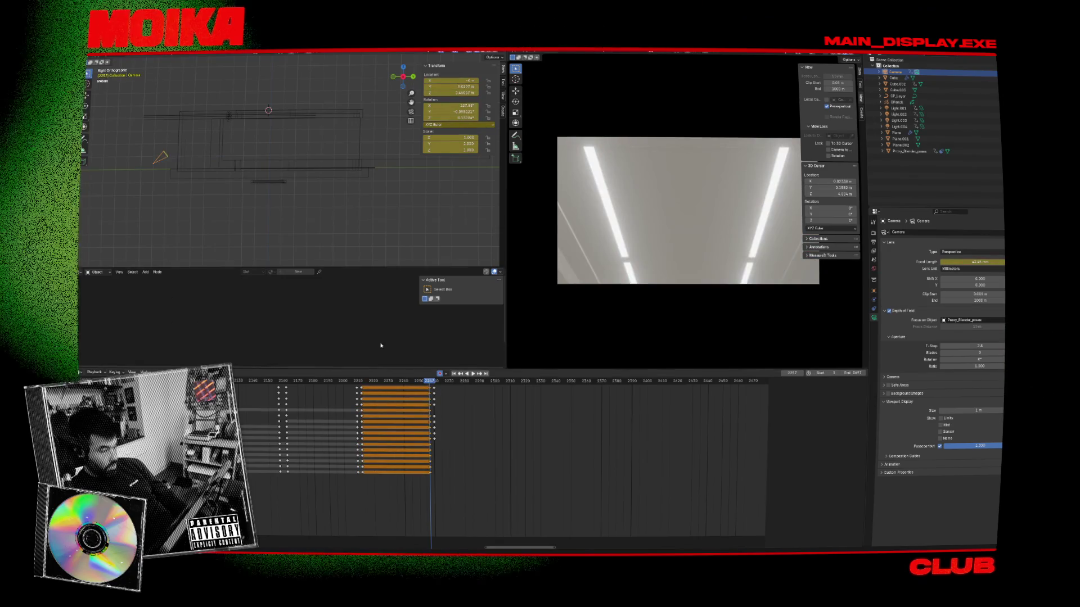
Step: Step between frames 2257 and 2260 to check the cut into the close-up
key(g)
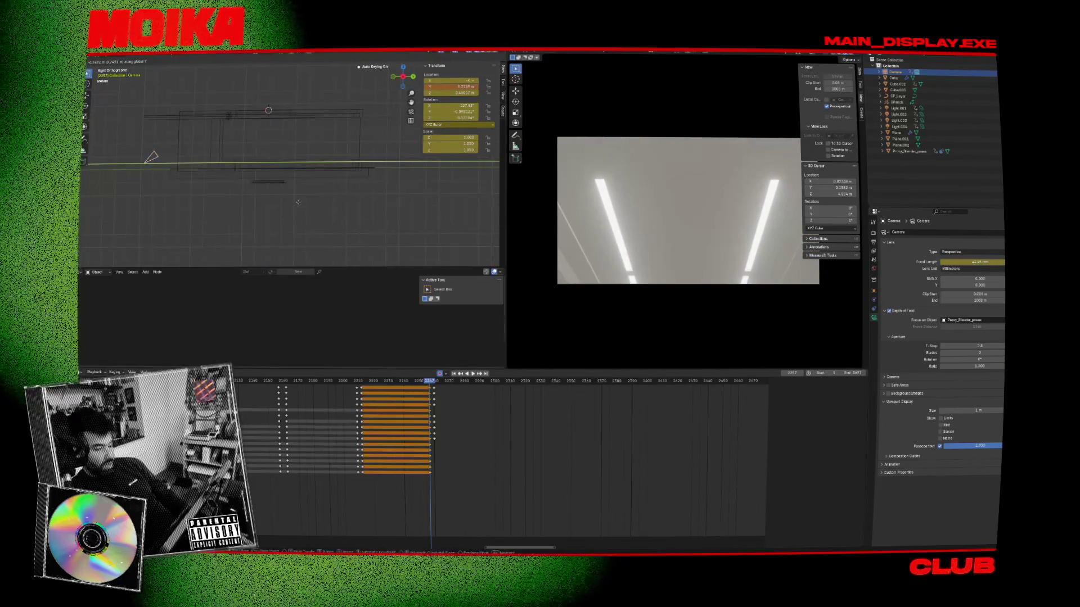
click(299, 202)
key(Down)
key(Down)
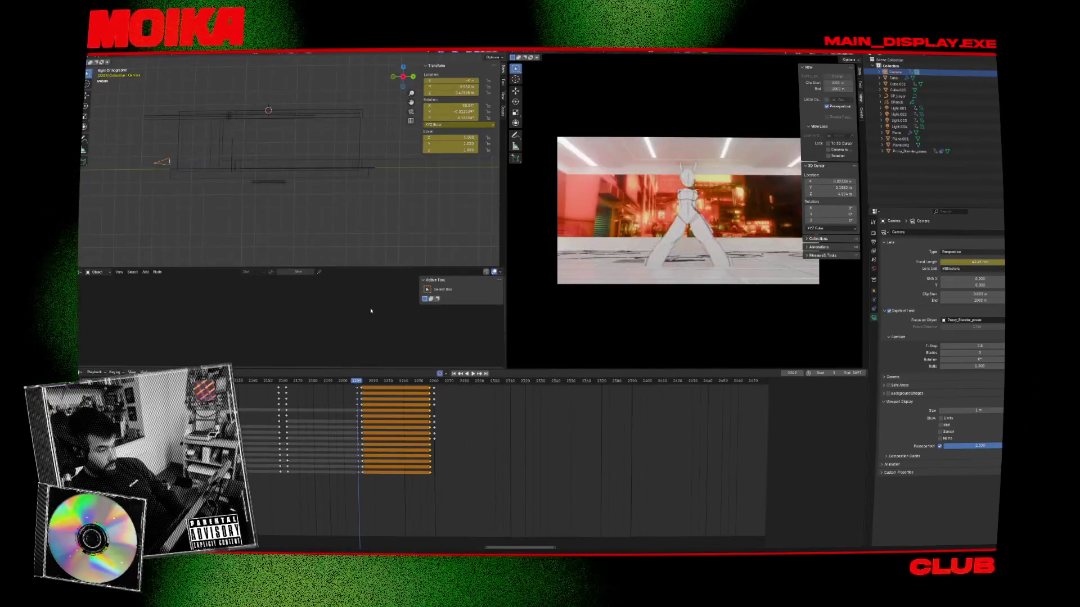
key(Up)
key(Up)
key(Up)
key(Down)
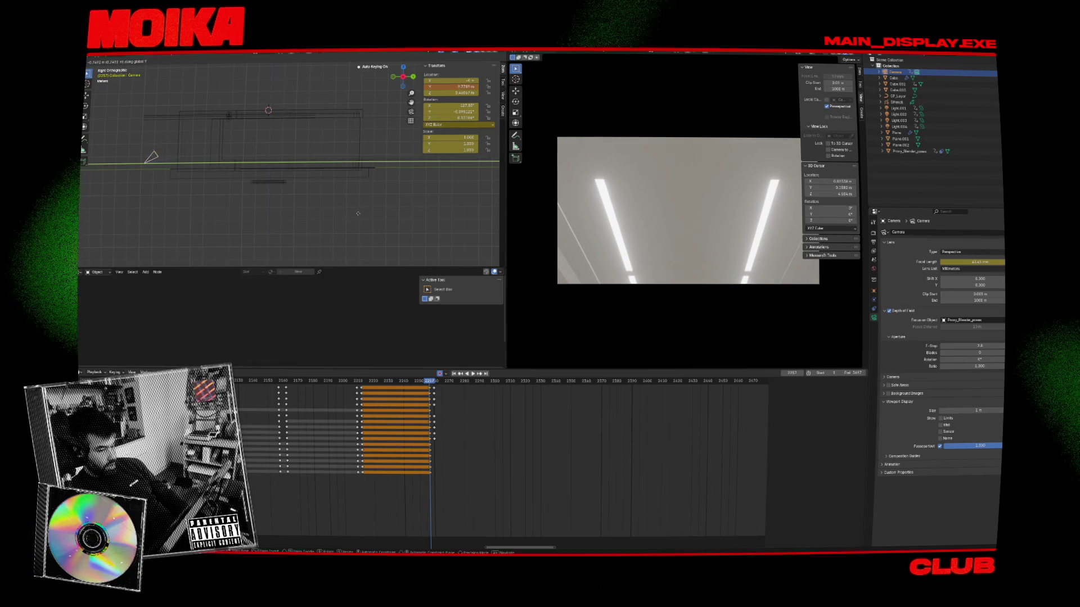
key(Up)
key(Down)
key(Up)
key(Down)
key(Up)
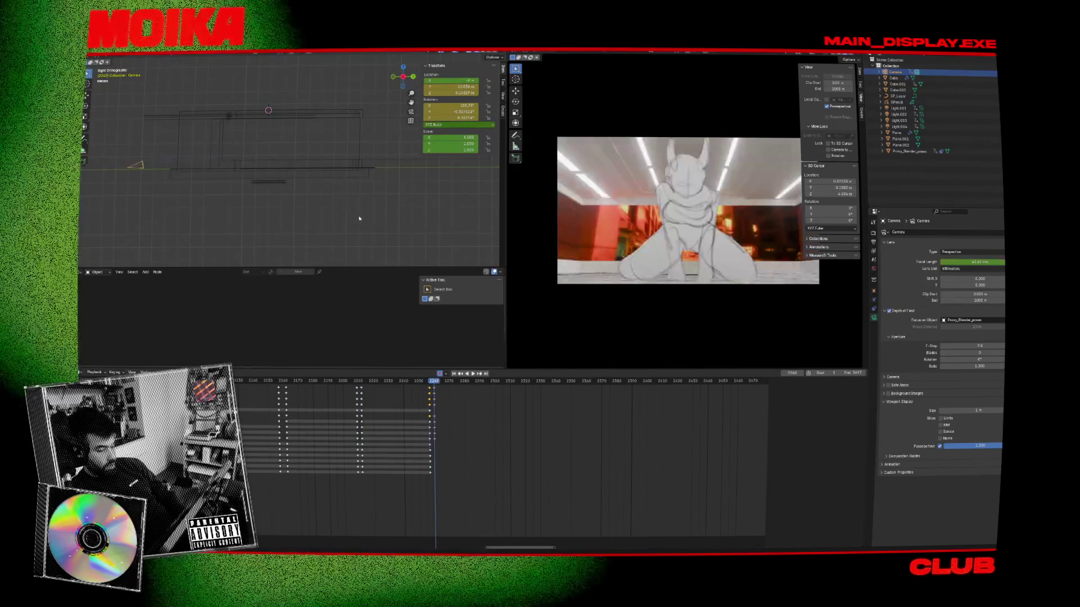
Step: Key the camera including Focal Length at frame 2260 and recheck the cut
key(i)
click(448, 402)
key(Down)
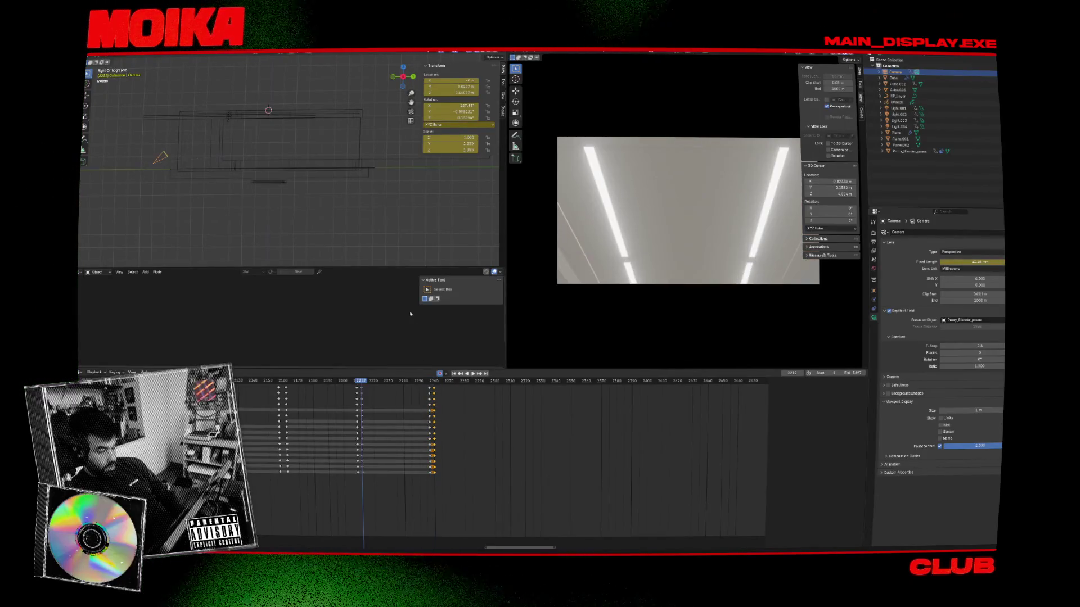
key(Up)
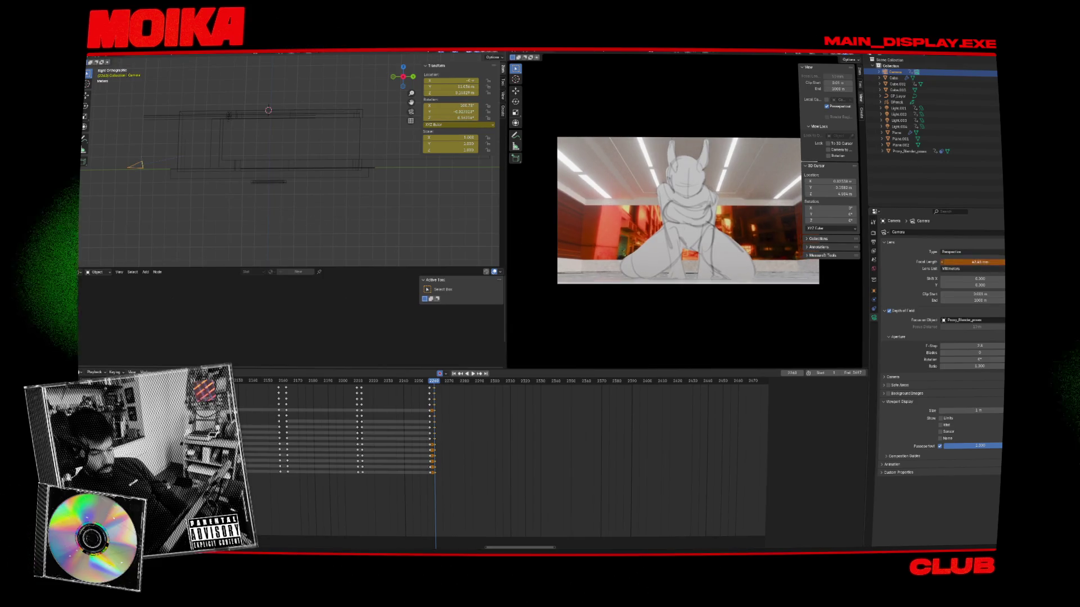
key(Down)
key(Up)
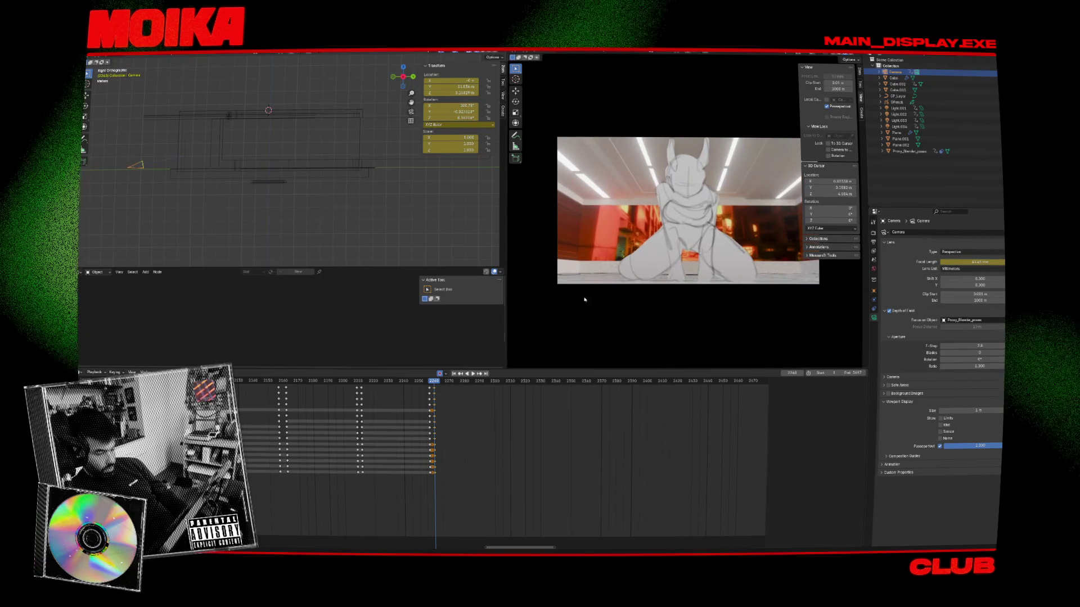
key(Down)
key(Down)
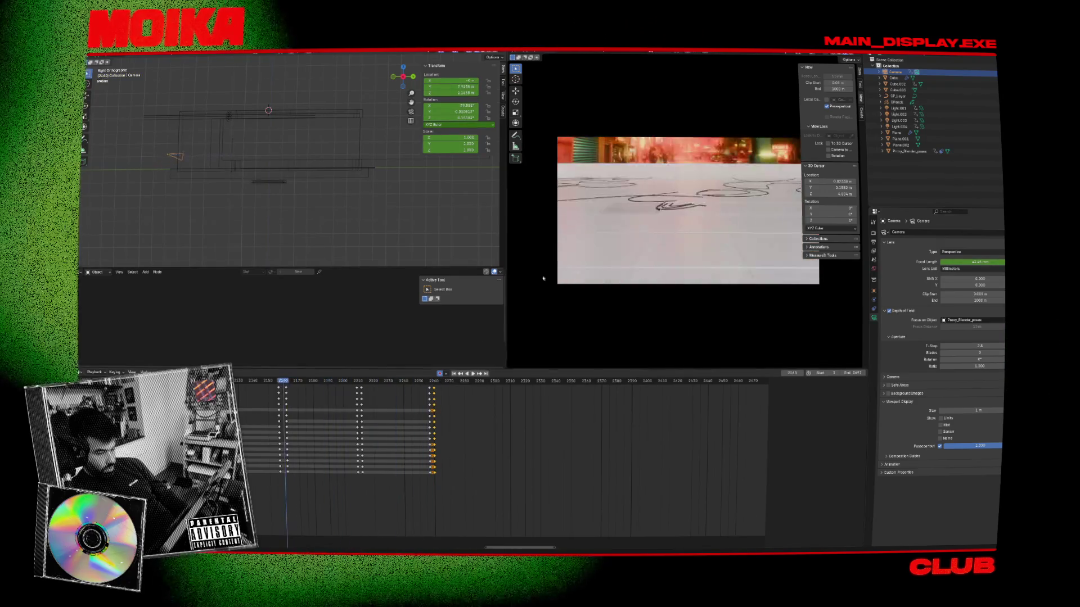
Step: At frame 2302, move the camera -1.2379 m along Y and keyframe it
key(space)
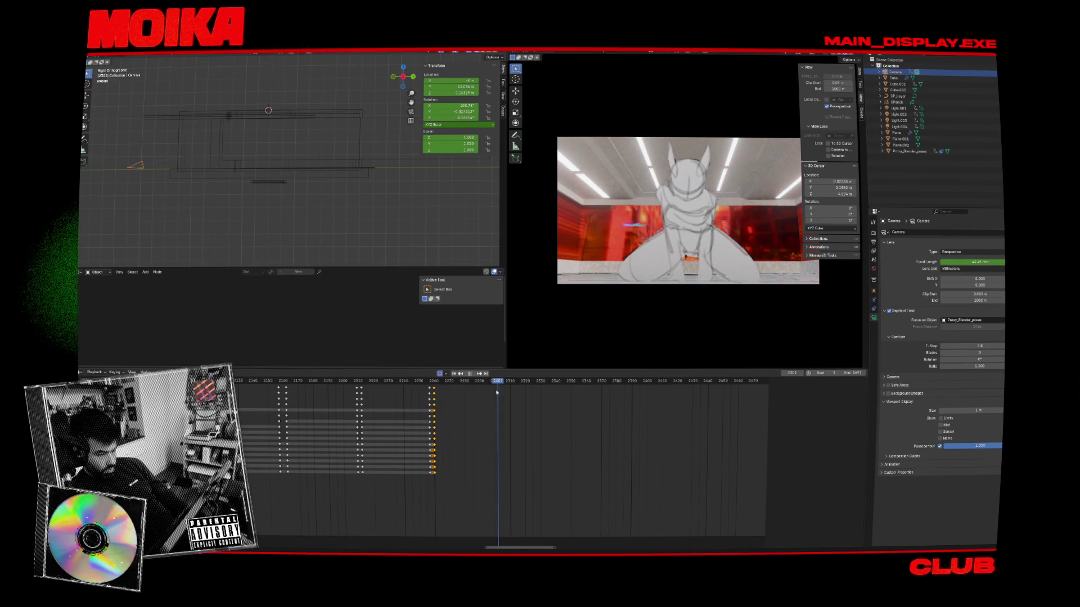
key(space)
key(g)
key(y)
click(328, 235)
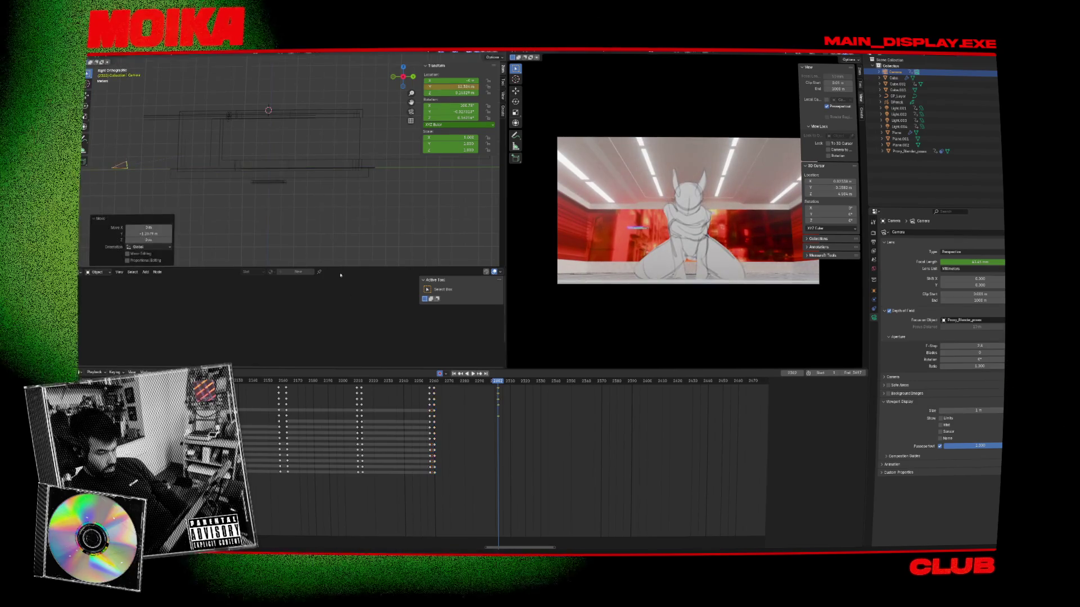
key(i)
Step: Play back the new section from about frame 2261 to 2302
click(436, 384)
key(space)
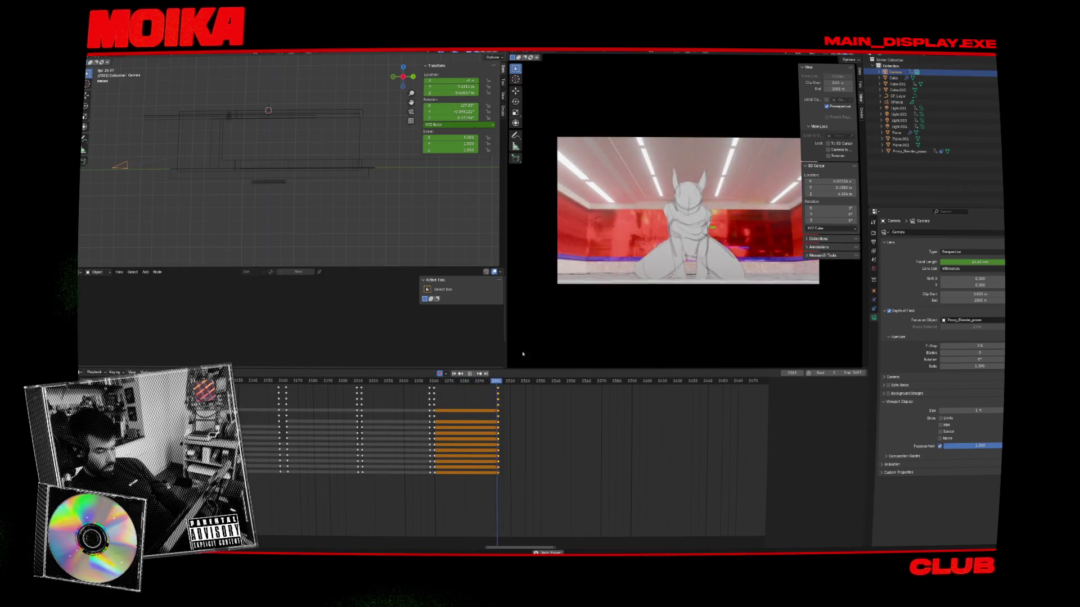
mouse_move(376, 382)
mouse_down()
mouse_move(356, 382)
mouse_move(498, 382)
mouse_up()
key(space)
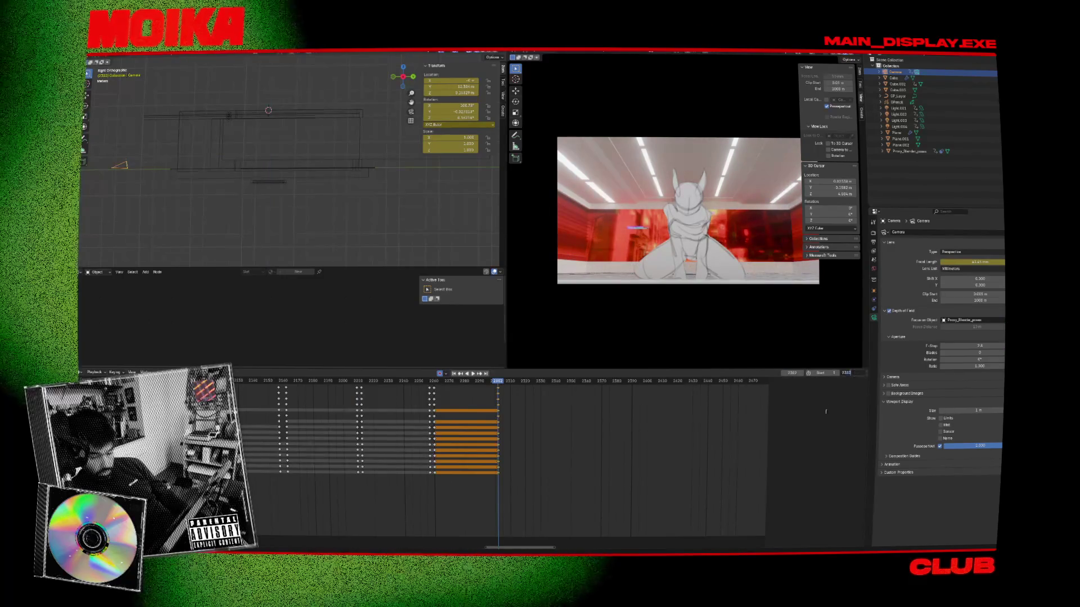
key(Return)
key(space)
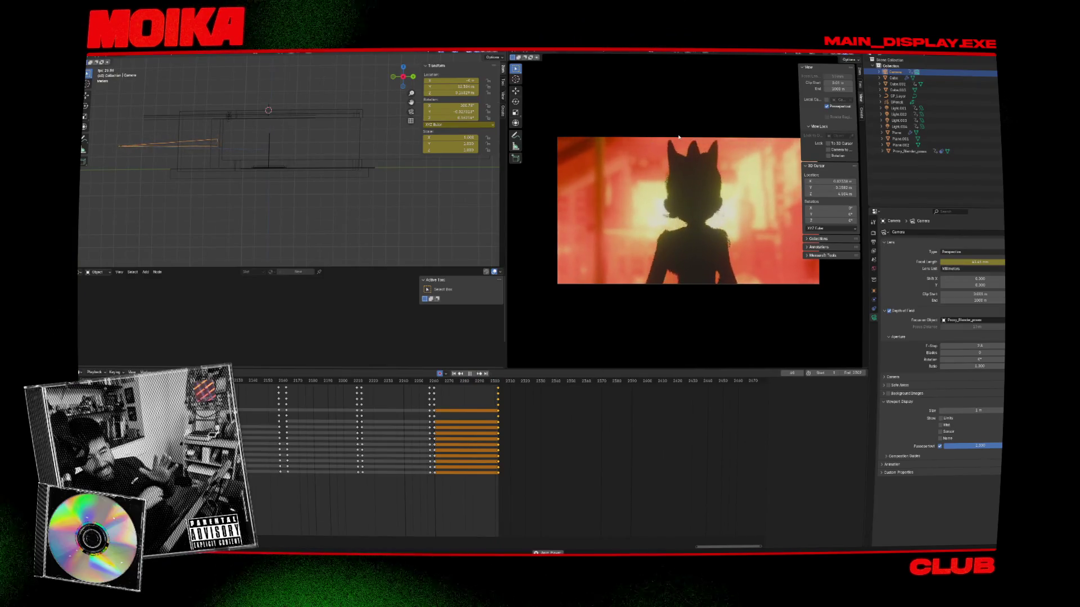
key(Escape)
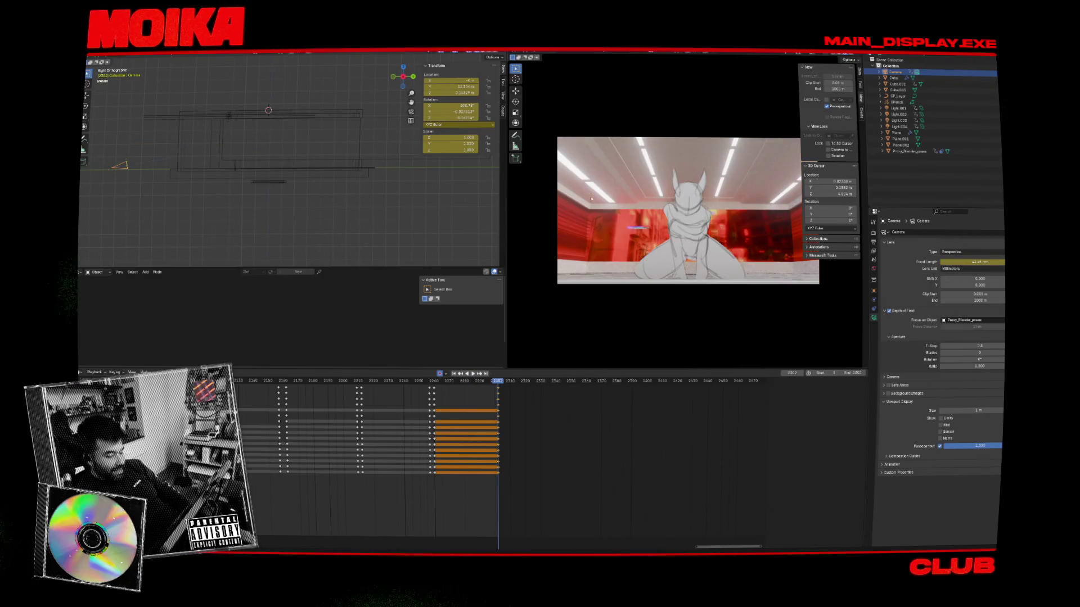
click(388, 381)
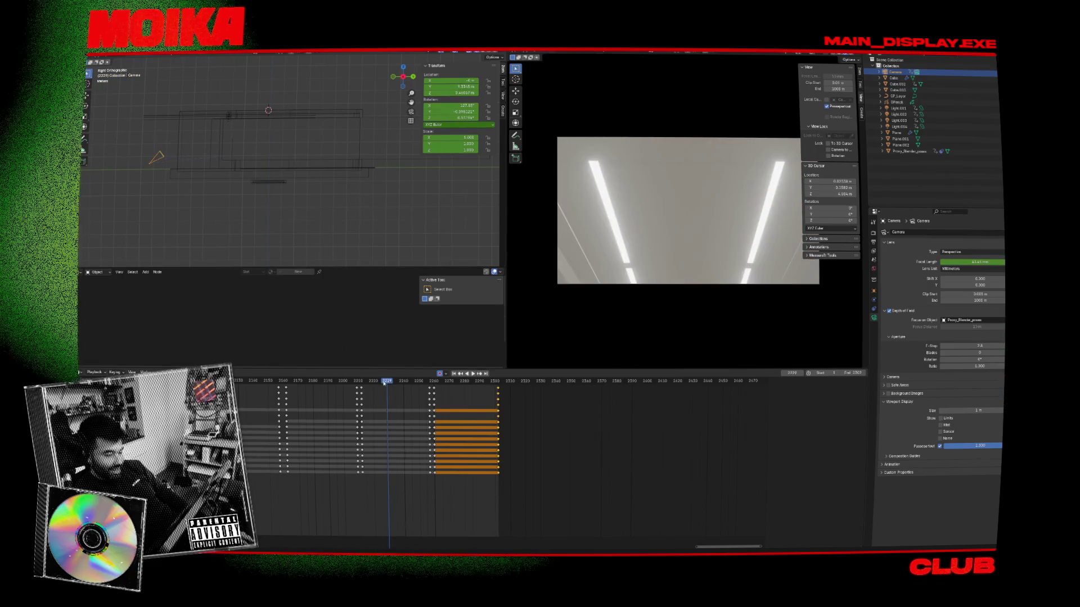
drag(369, 382, 93, 389)
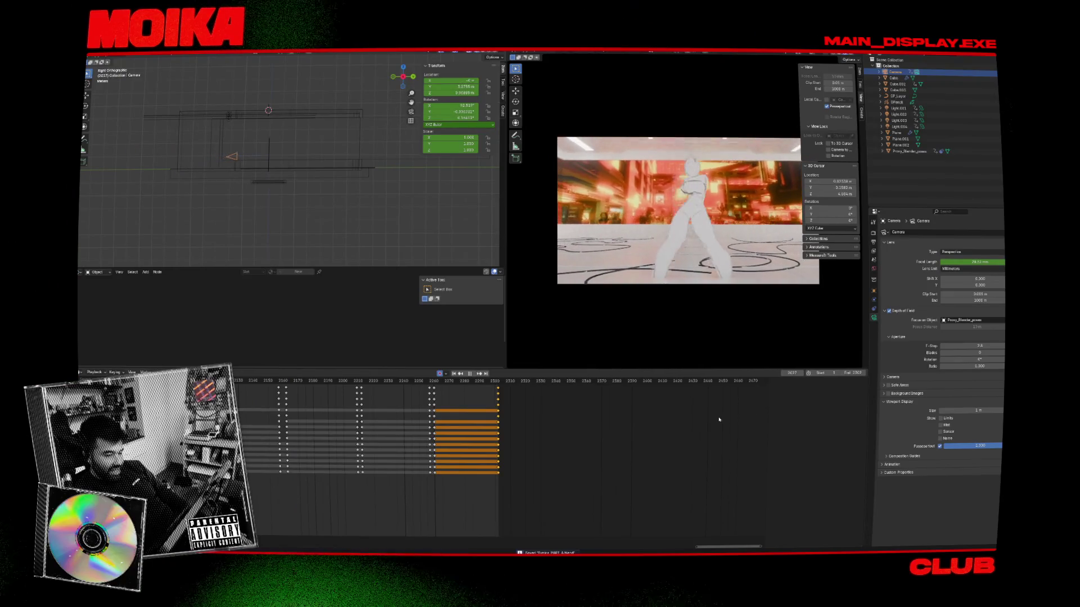
key(Escape)
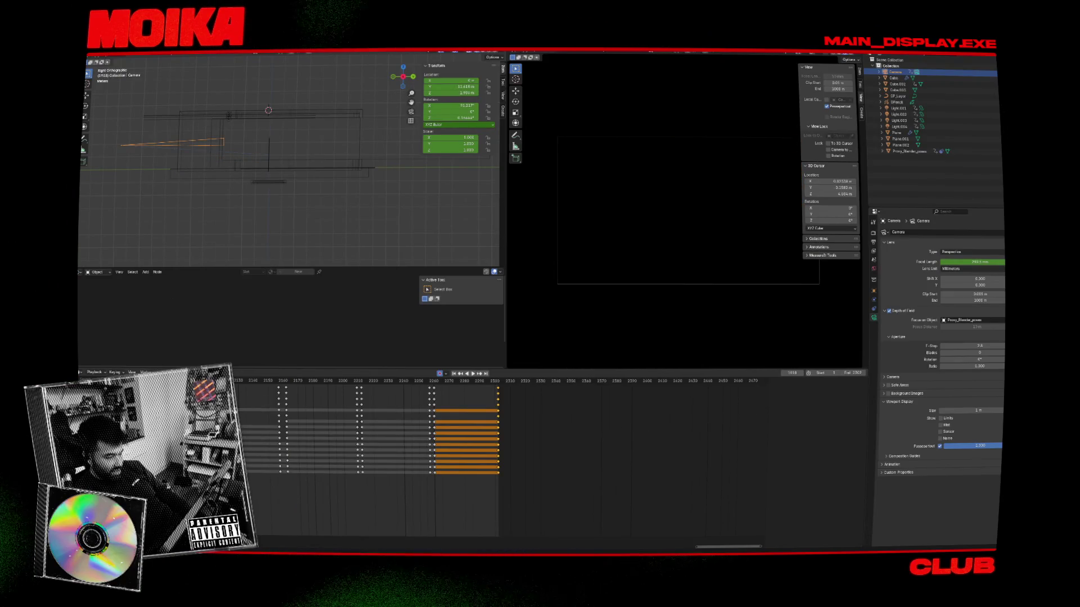
key(space)
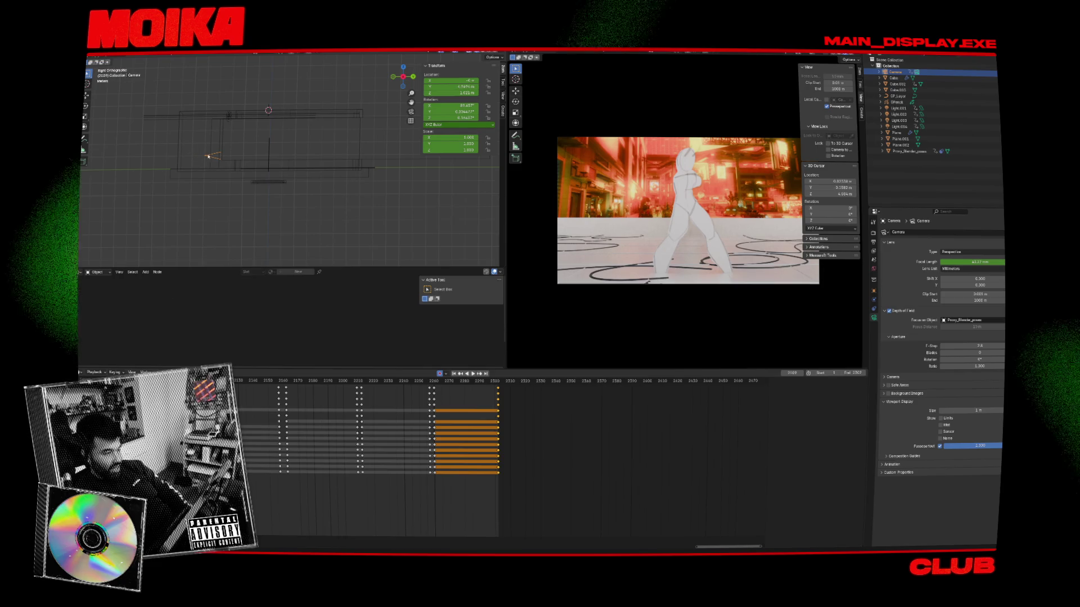
key(space)
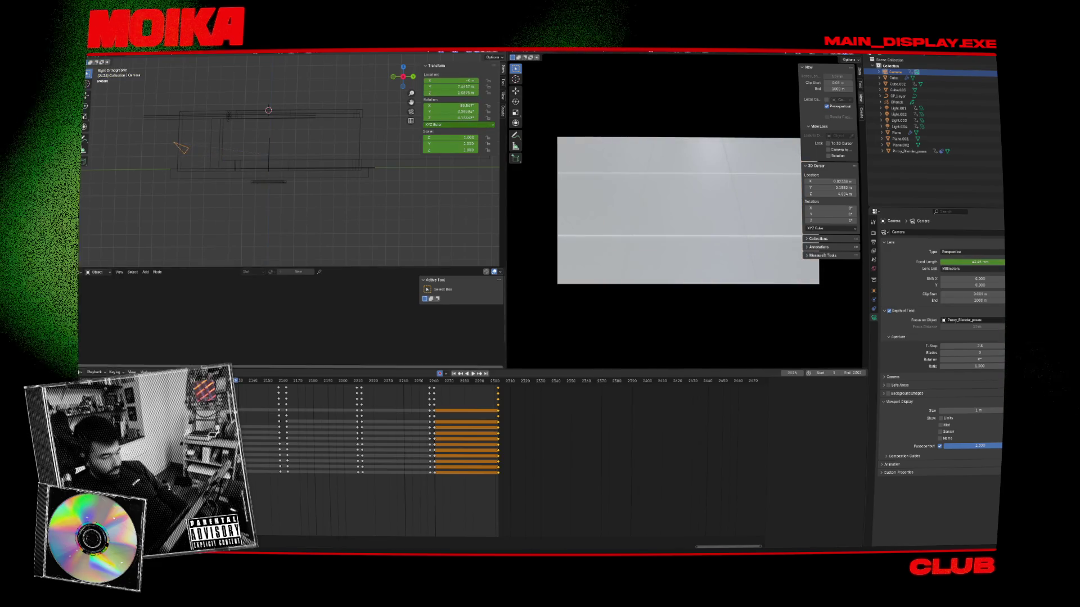
ctrl+scroll(258, 398, up, 5)
key(space)
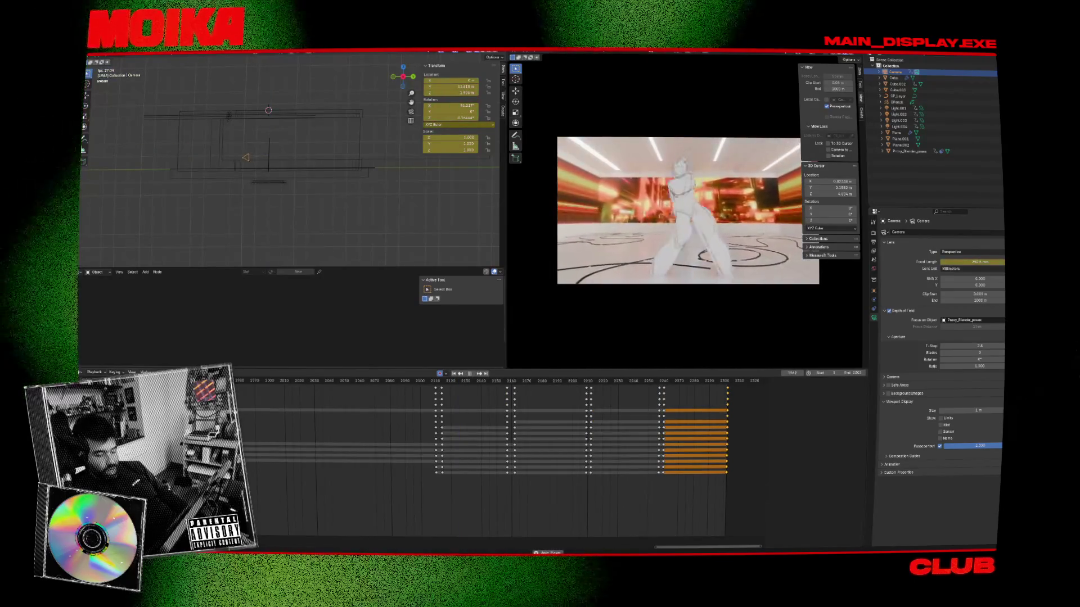
Step: Lower the focal length to about 20 mm at the 2110 camera keyframe
key(space)
key(Down)
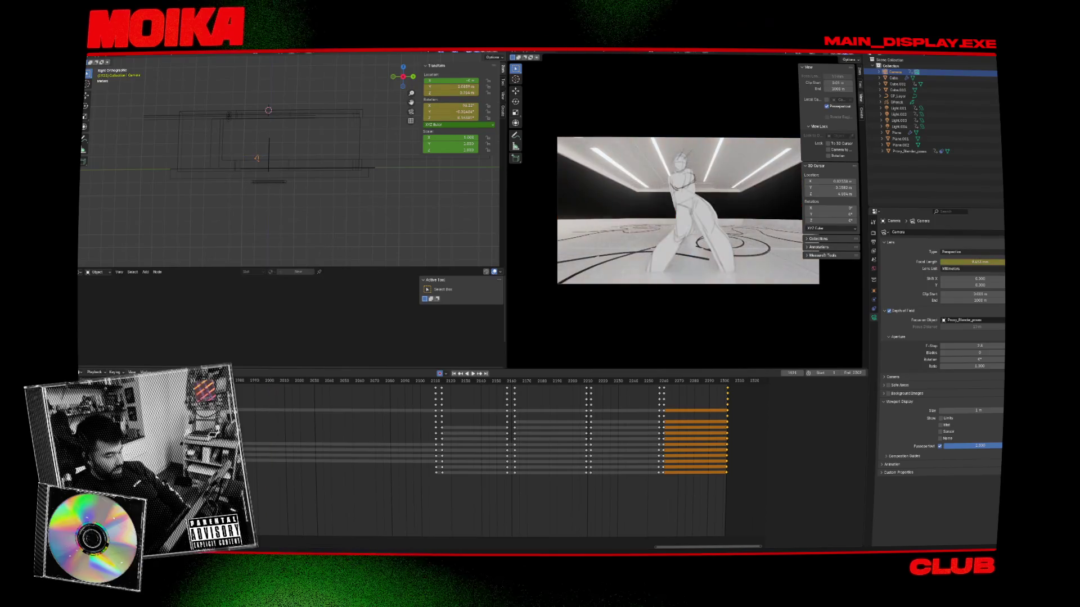
key(Up)
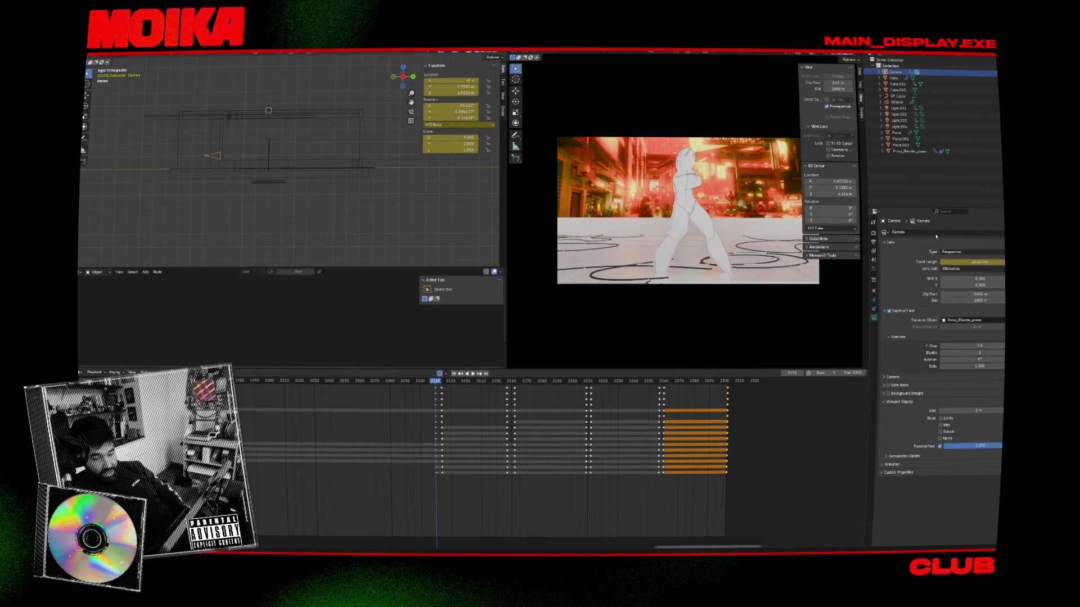
drag(971, 262, 792, 274)
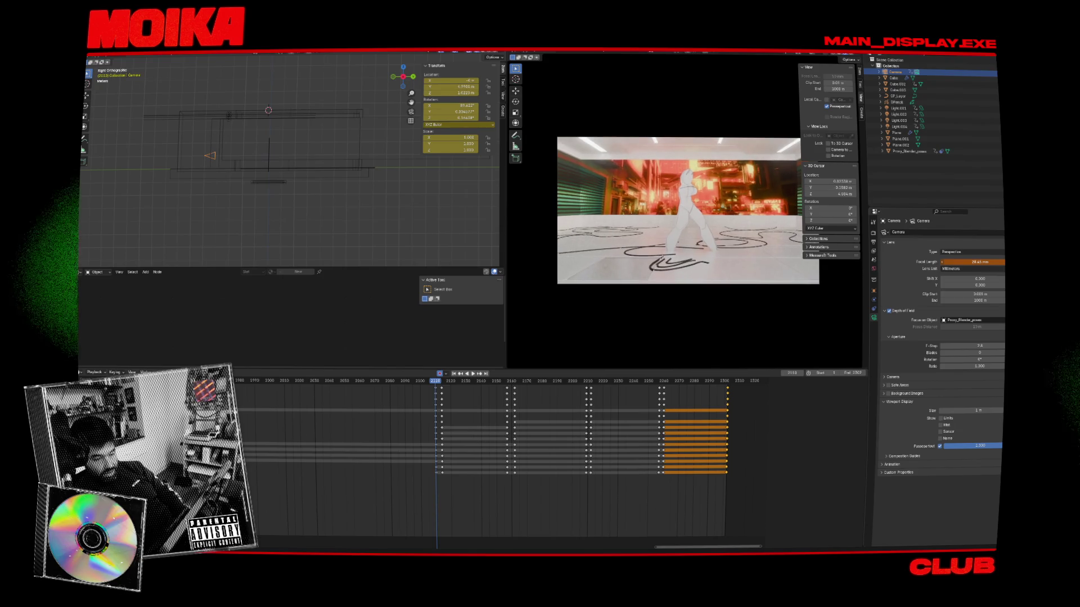
Step: Shift the camera along global Y at frame 1931, then tilt it at 2110
key(Down)
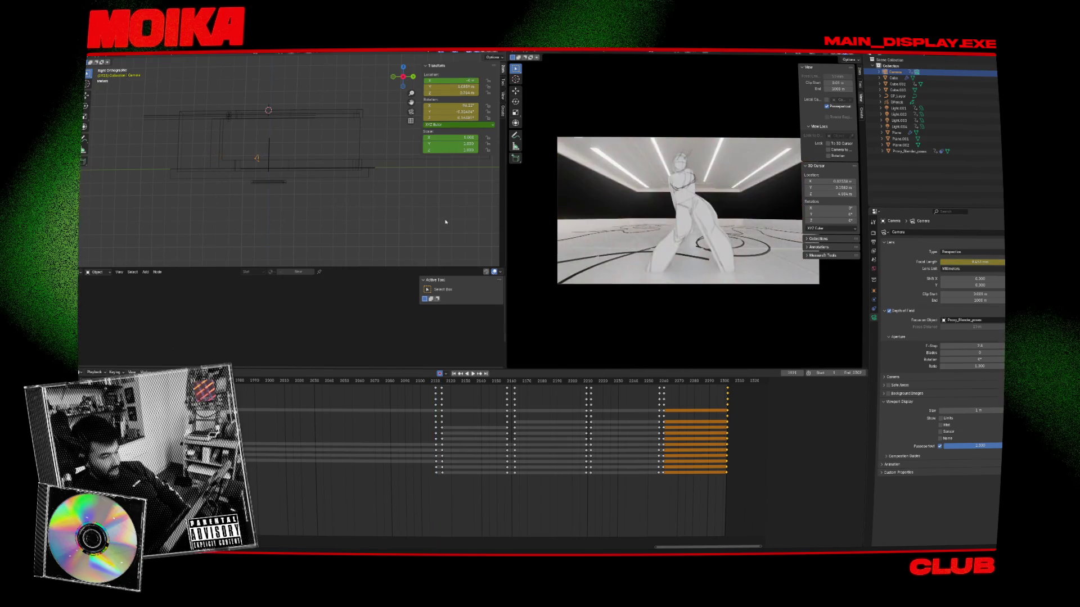
key(g)
key(y)
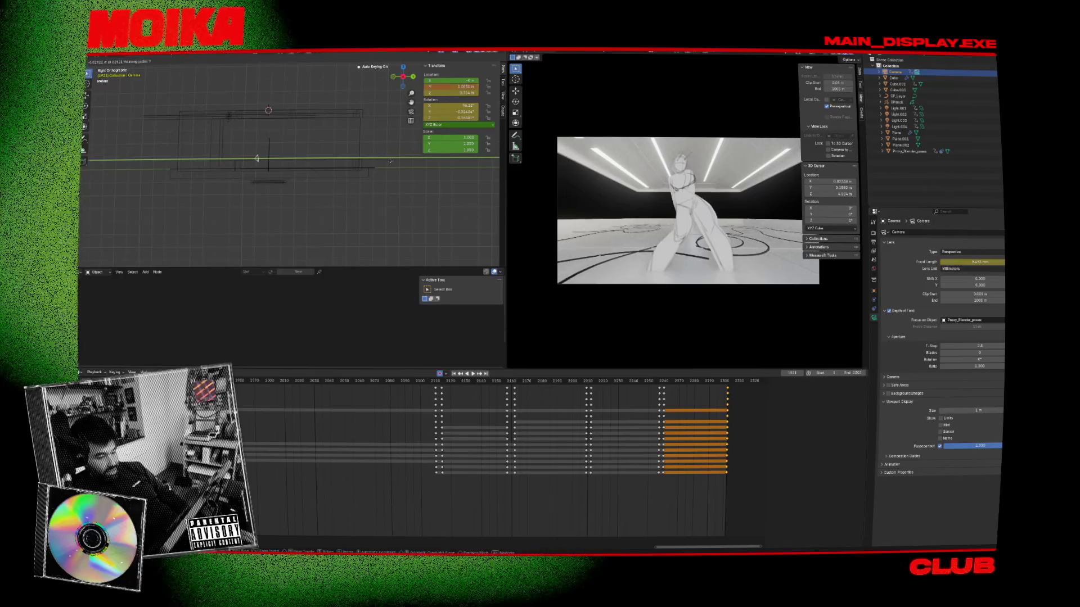
click(389, 164)
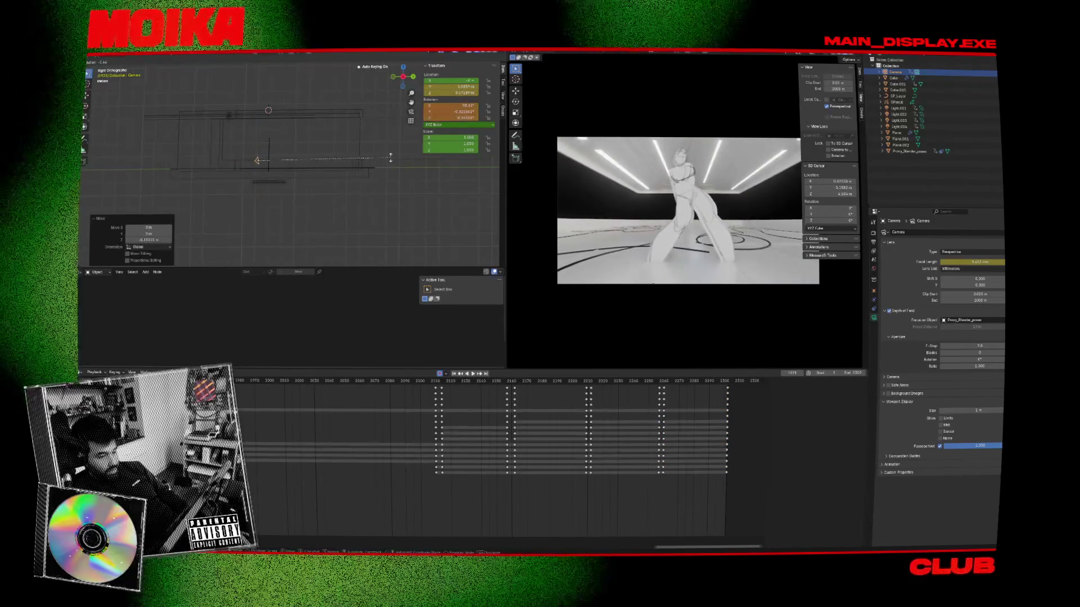
key(Left)
key(Up)
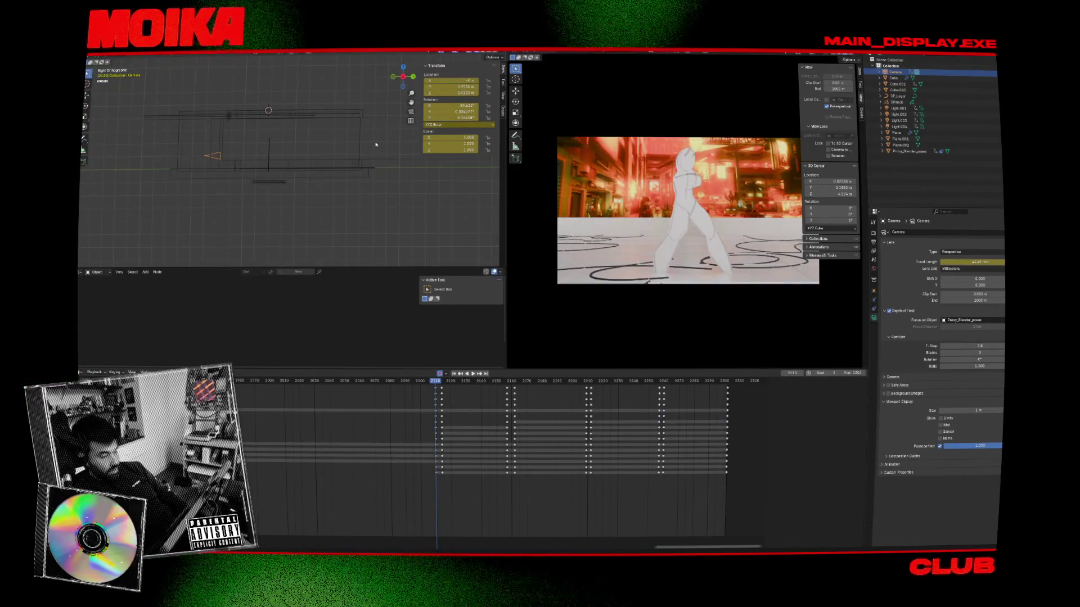
key(r)
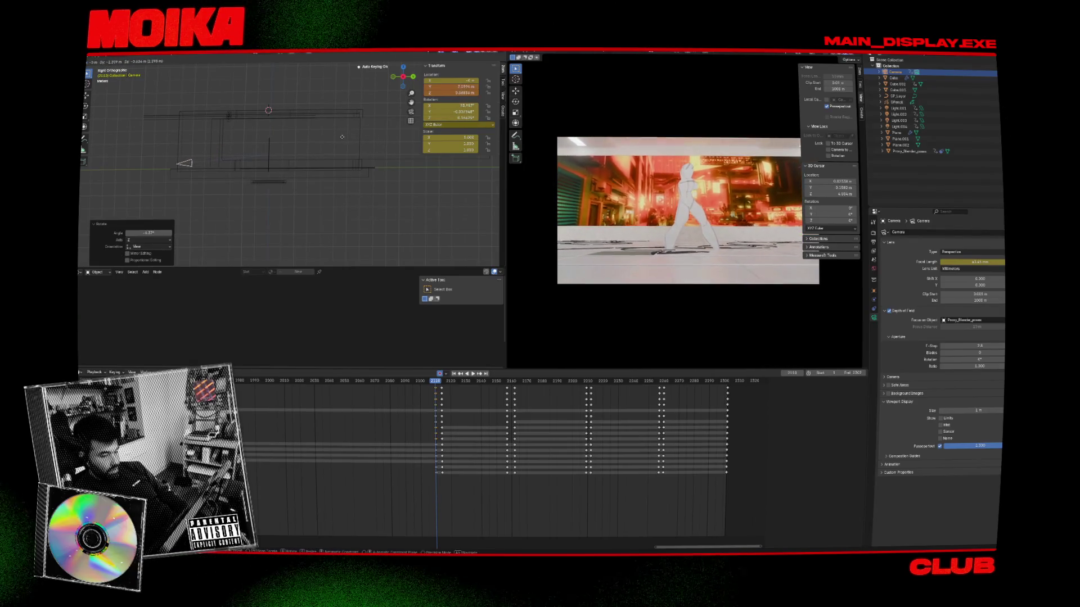
click(342, 137)
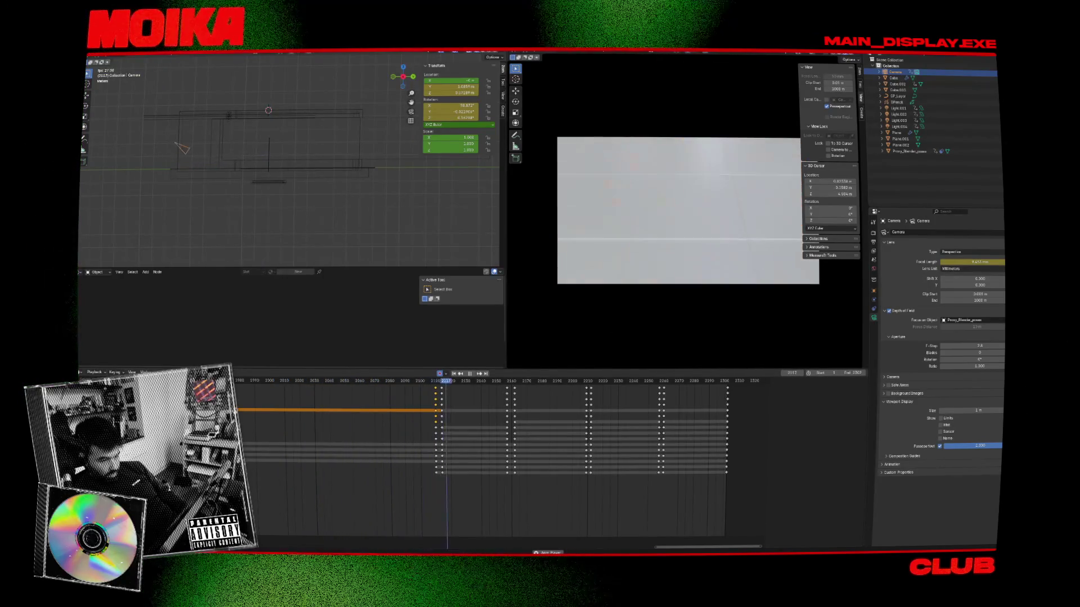
Step: Switch all selected Dope Sheet keys to Linear interpolation and play the animation
key(a)
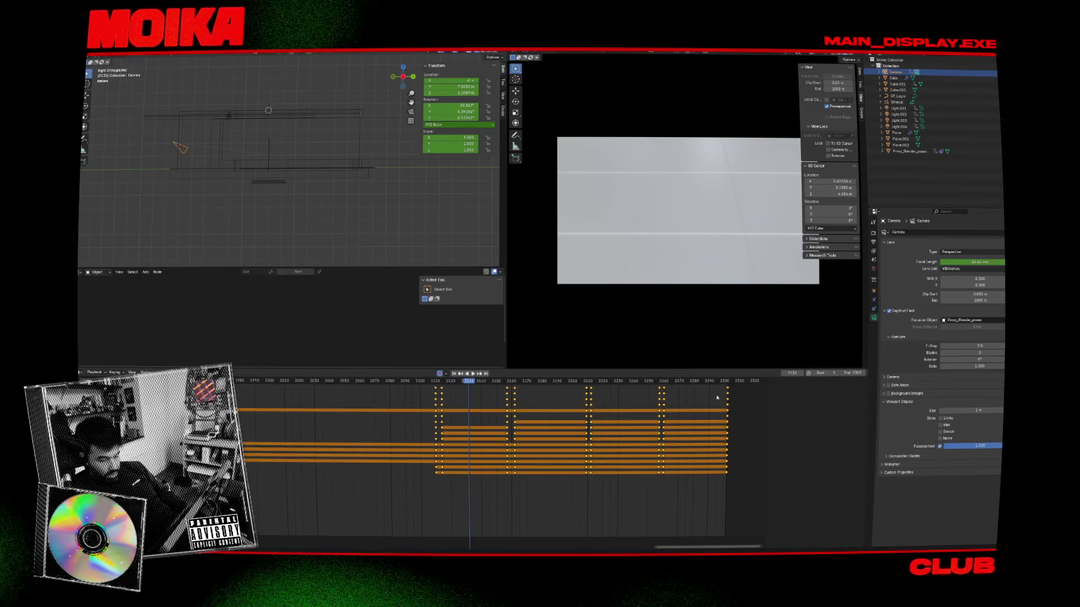
click(749, 405)
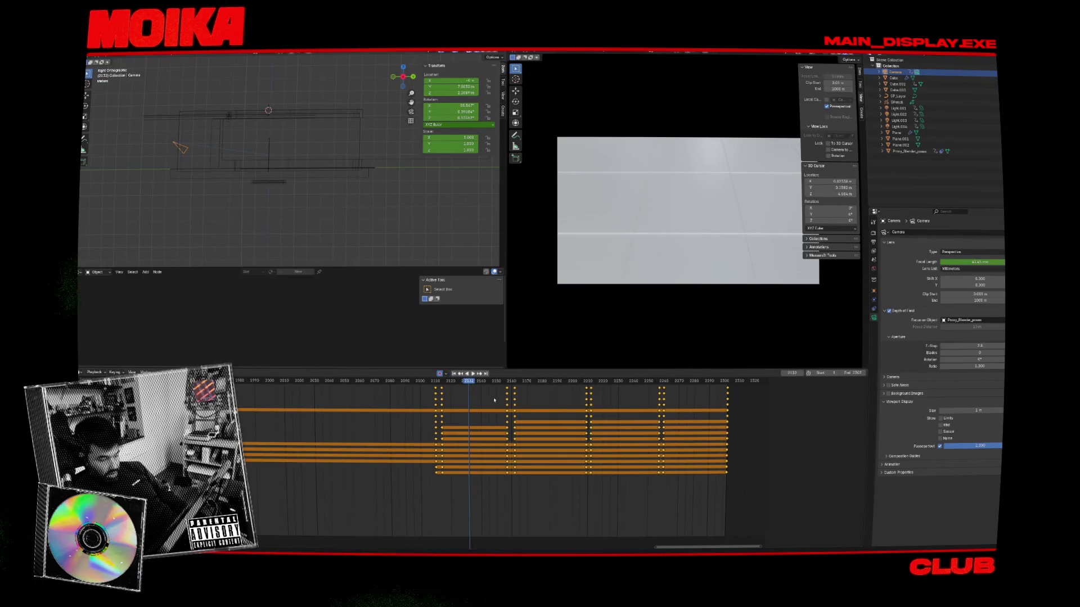
key(space)
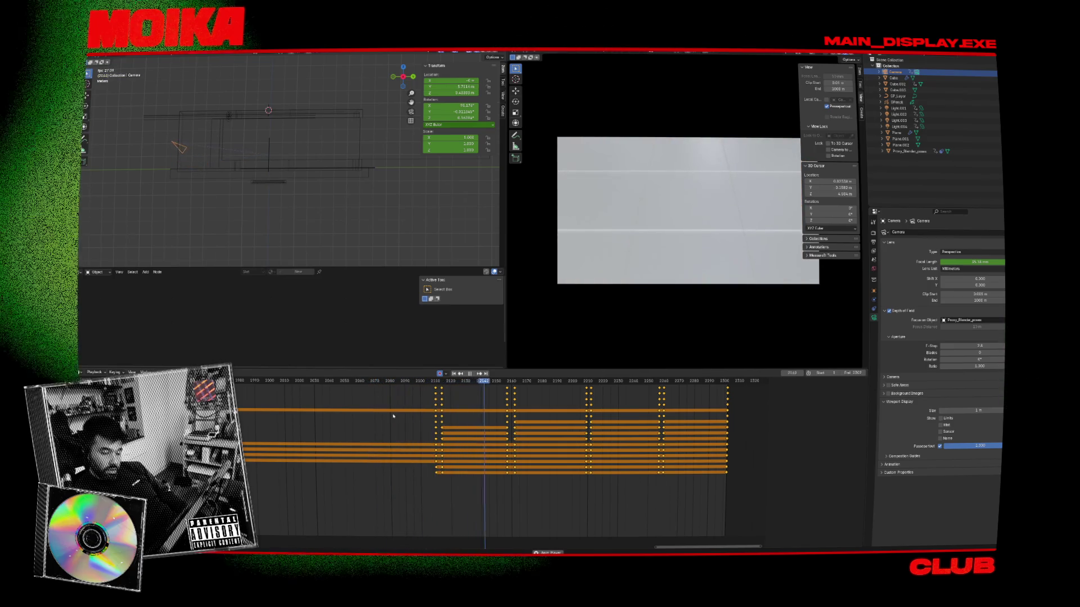
scroll(717, 200, up, 3)
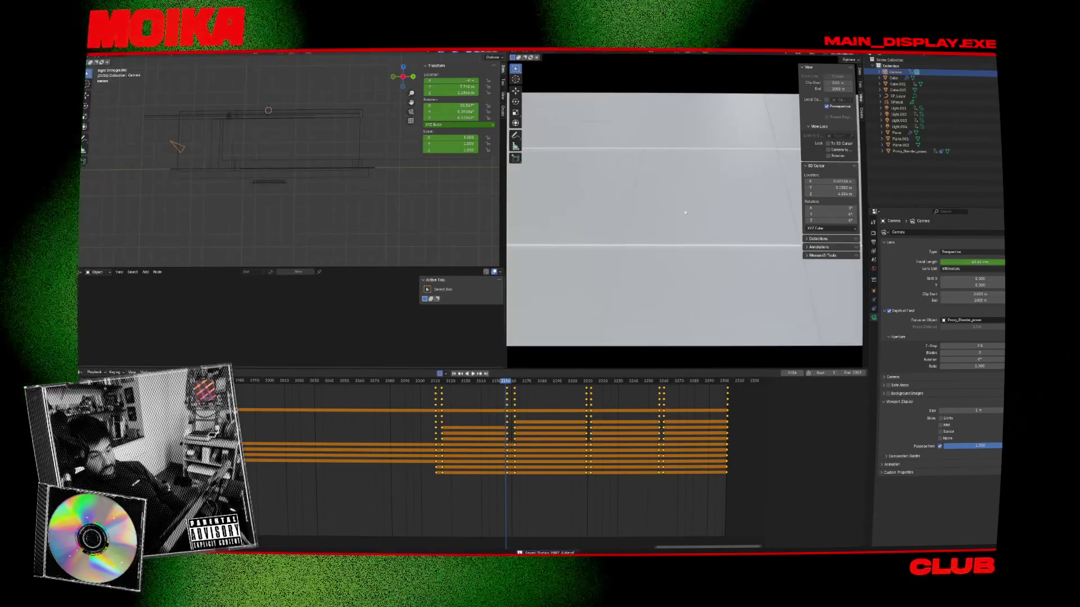
scroll(685, 213, down, 2)
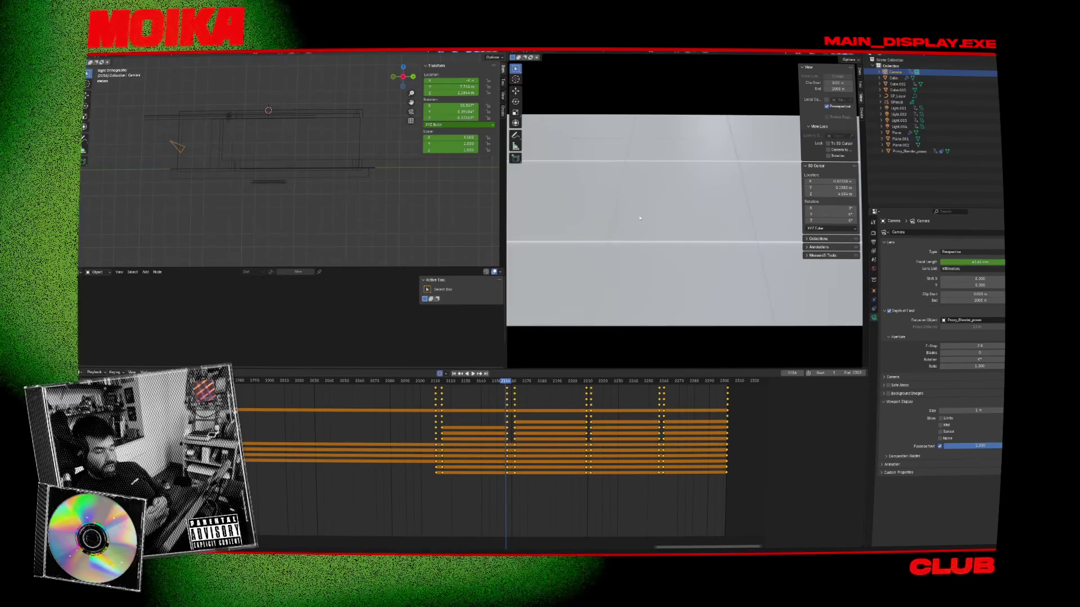
scroll(336, 445, down, 2)
scroll(335, 445, down, 3)
Step: Scrub to the close-up near frame 1866, save, and compare keyframes 1703 and 1900
drag(252, 382, 386, 387)
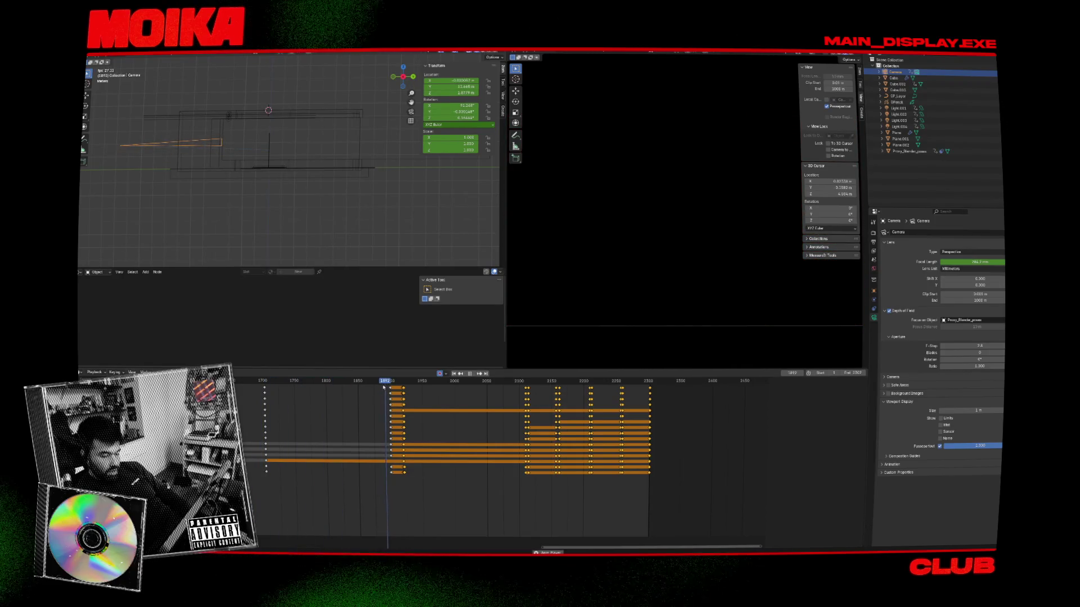
key(space)
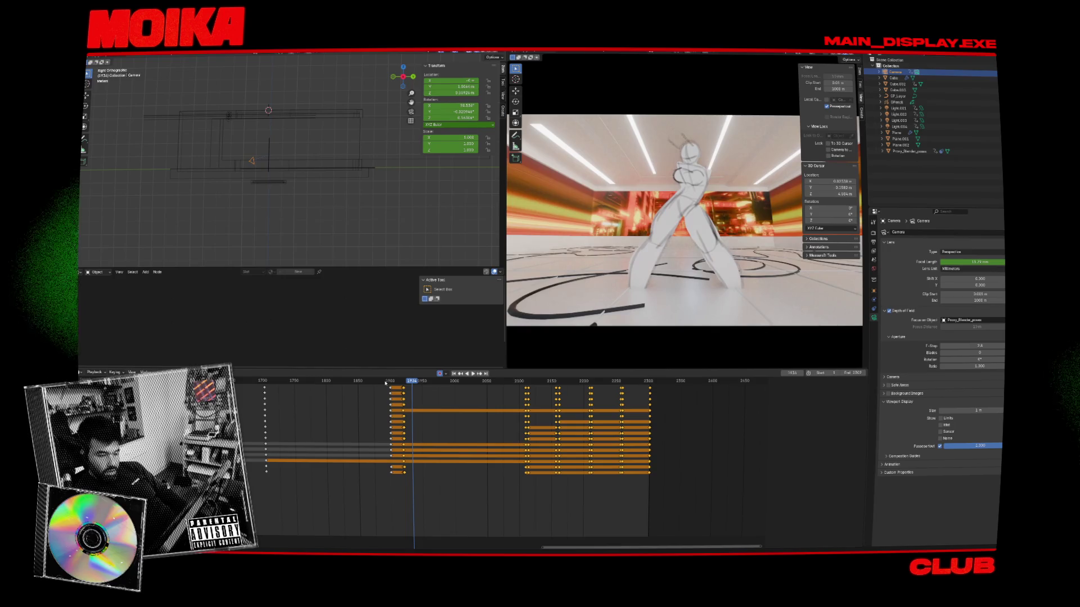
drag(383, 381, 368, 381)
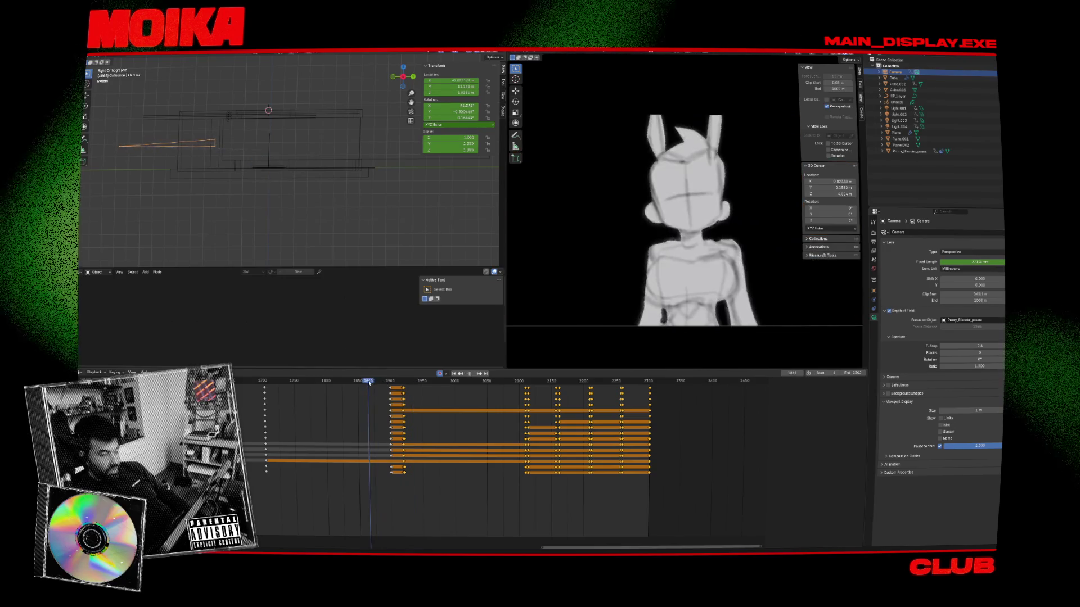
key(ctrl+s)
key(Up)
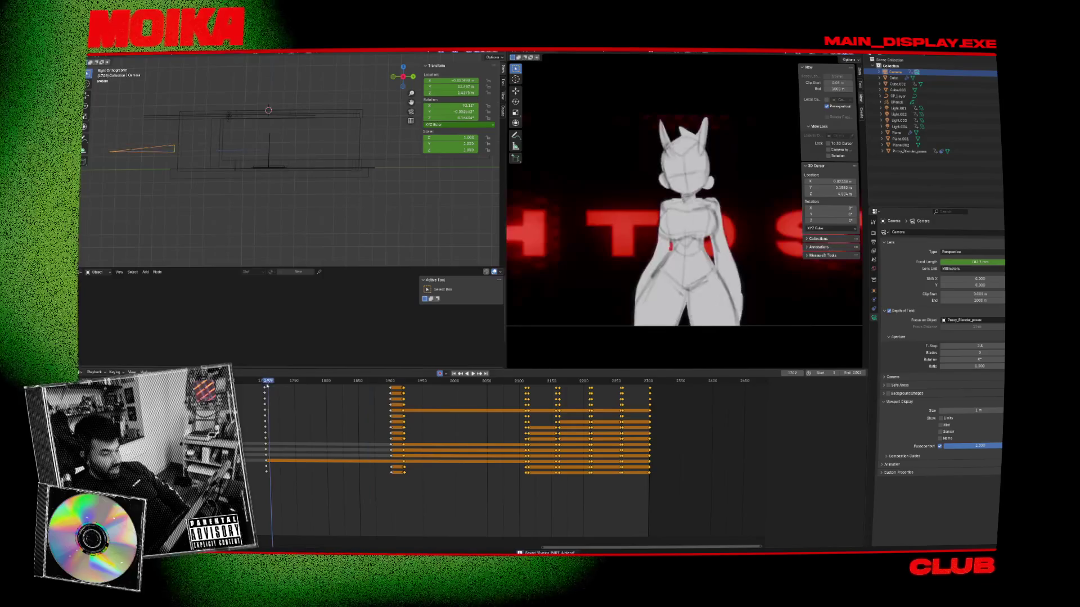
key(Down)
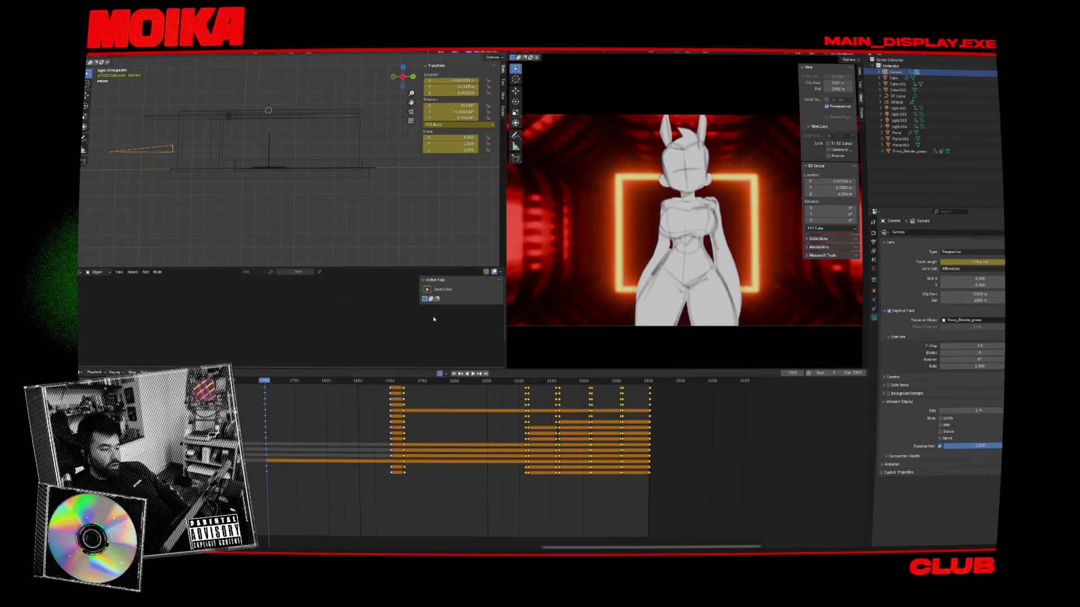
key(Up)
Step: Tilt the camera near frame 1871 and key all camera channels
key(ctrl+shift+space)
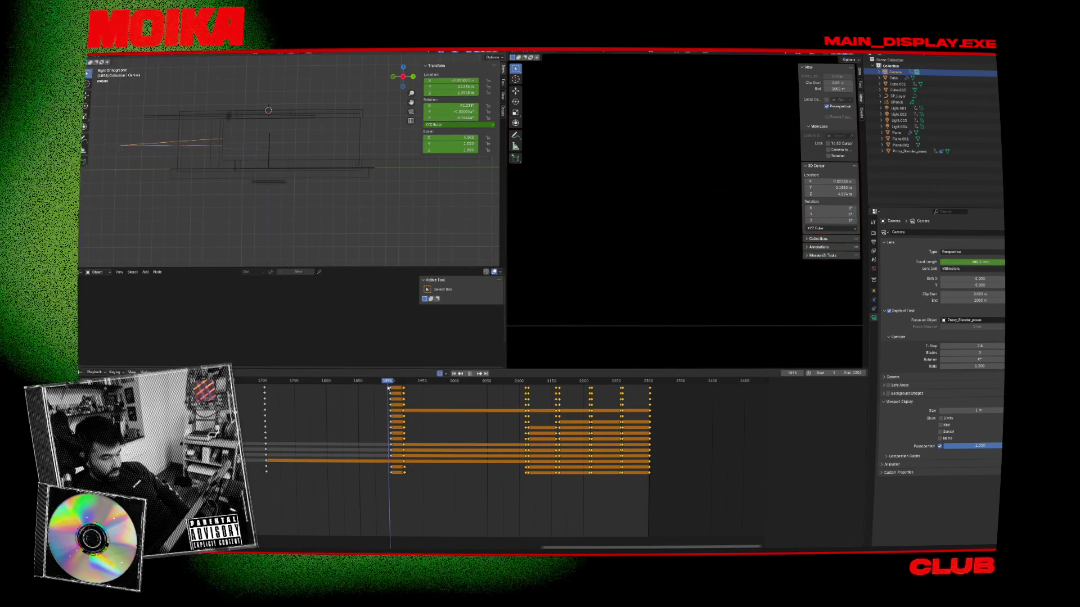
key(space)
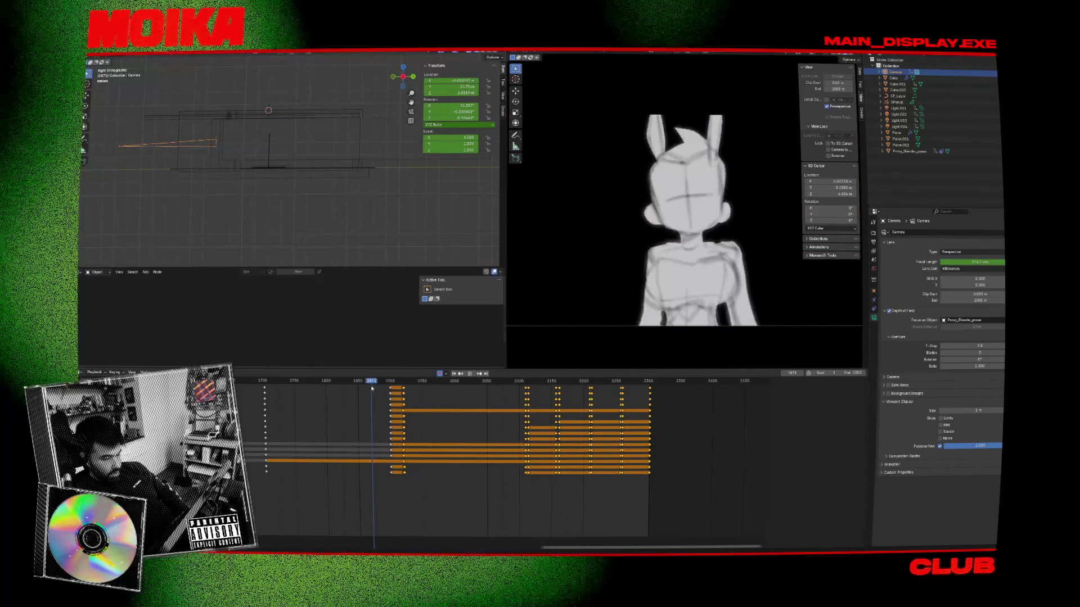
key(KP_1)
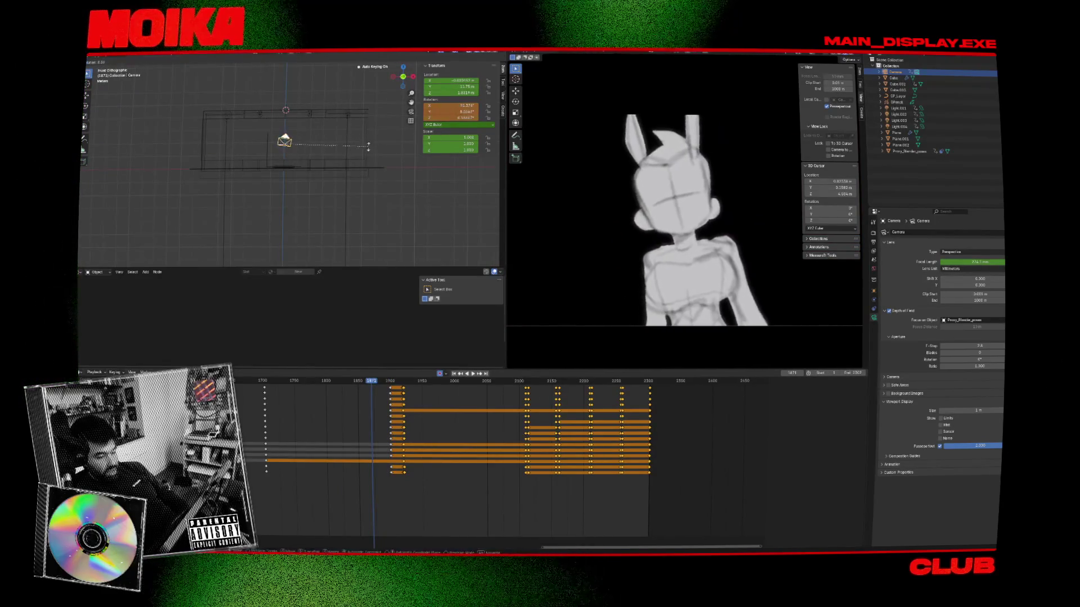
click(370, 159)
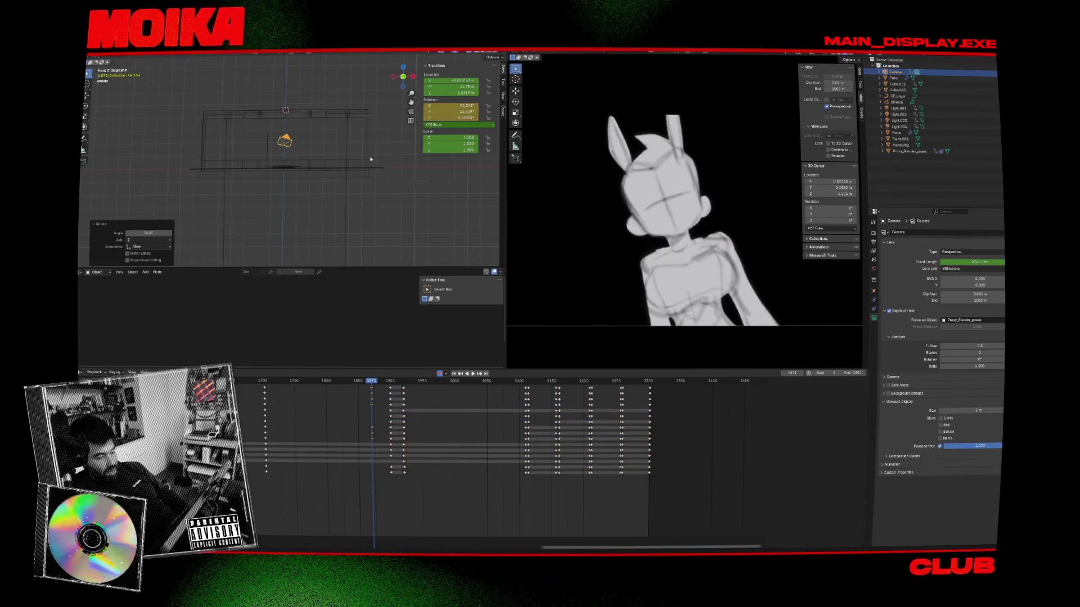
click(378, 415)
Step: Play back from the pedestal shot at 1556 through keyframe 1703 to review the cuts
key(space)
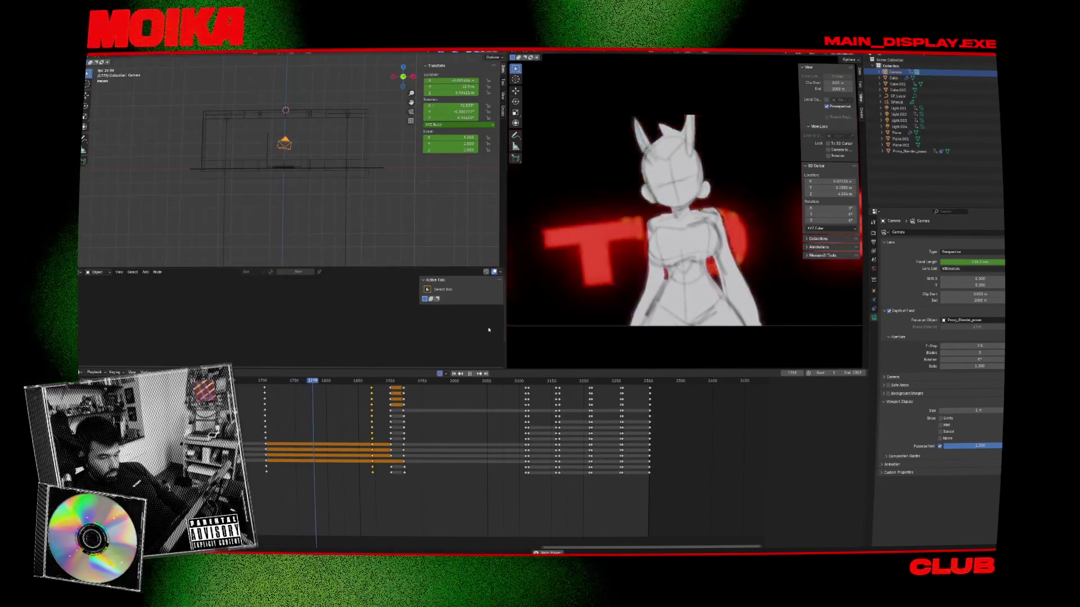
key(space)
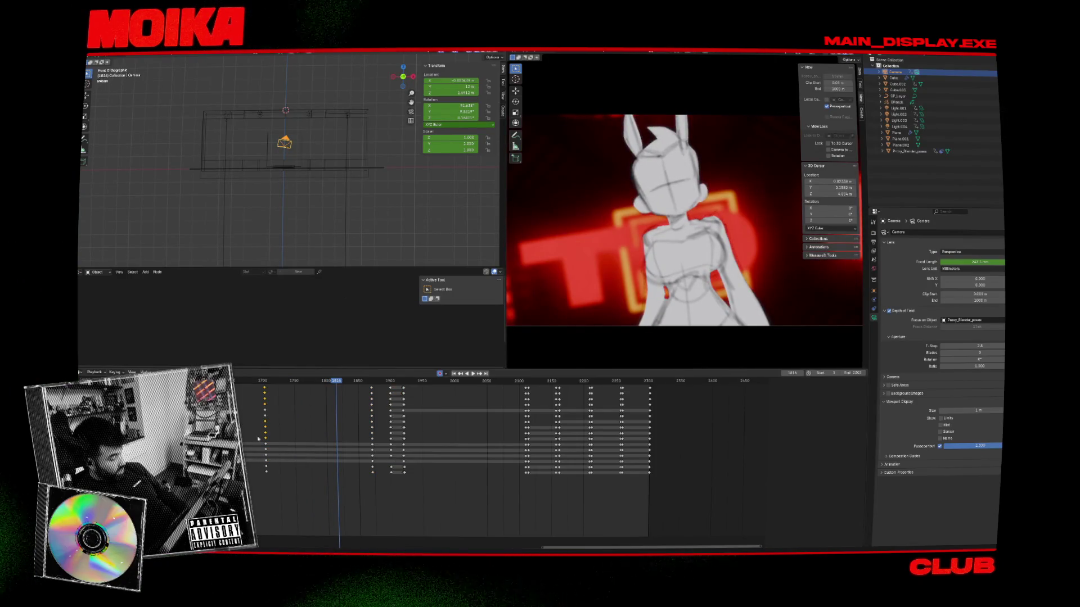
key(Down)
key(Down)
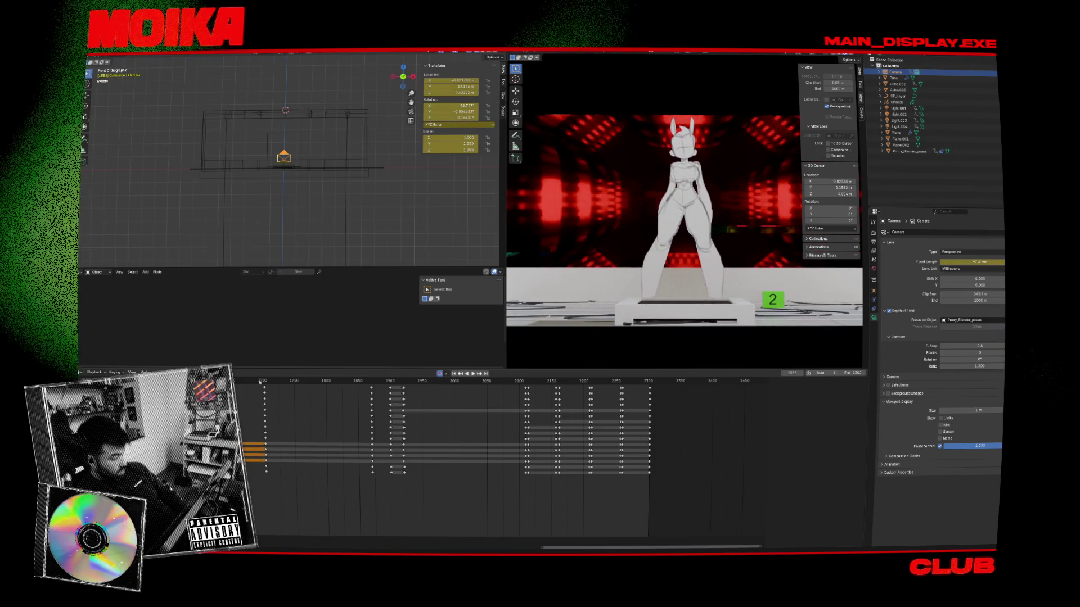
key(Up)
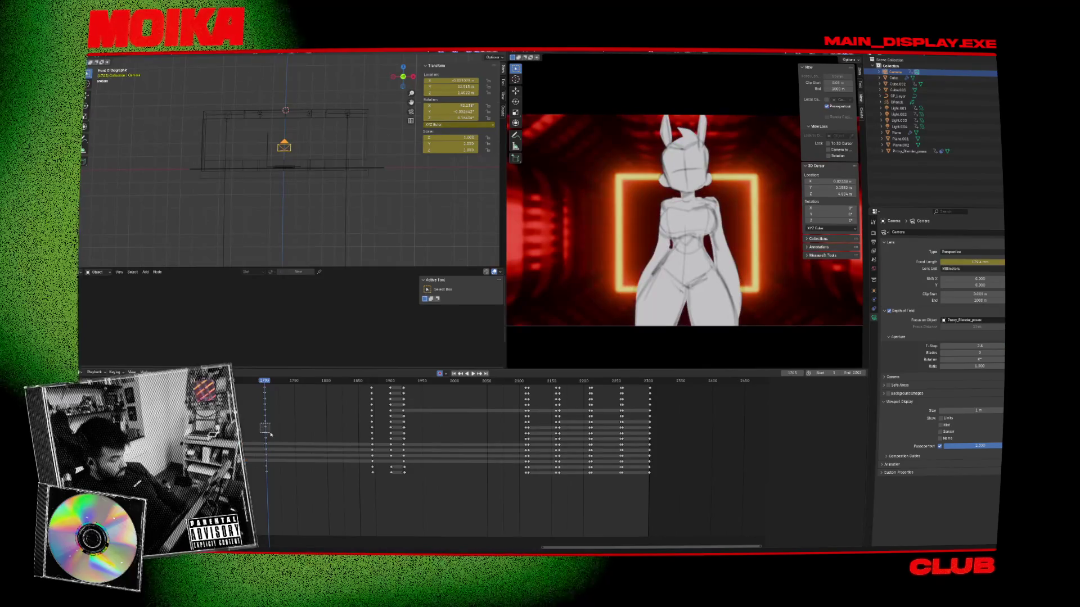
key(space)
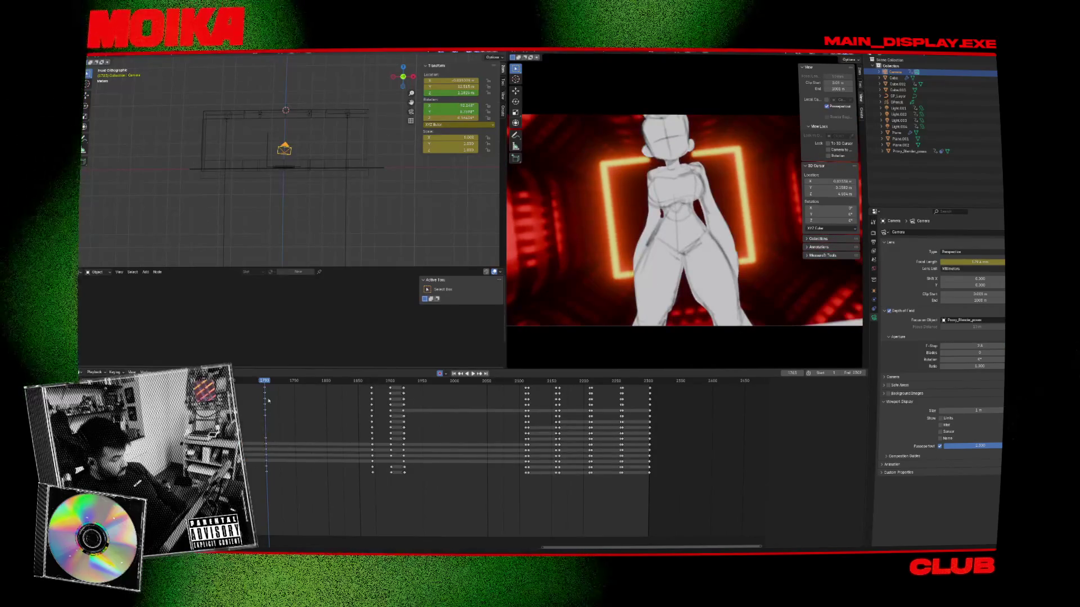
key(Down)
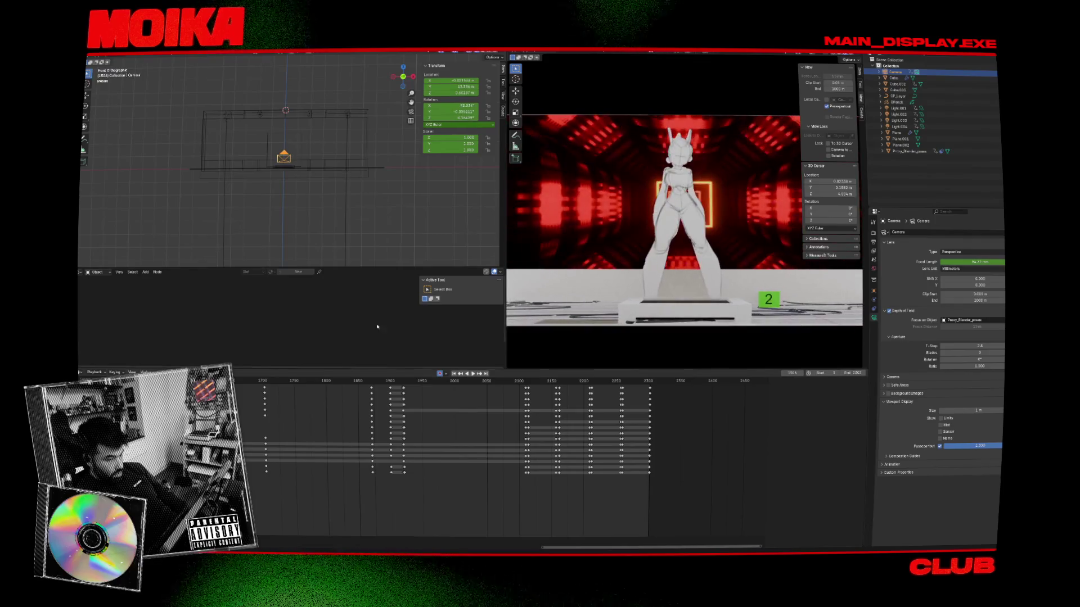
key(space)
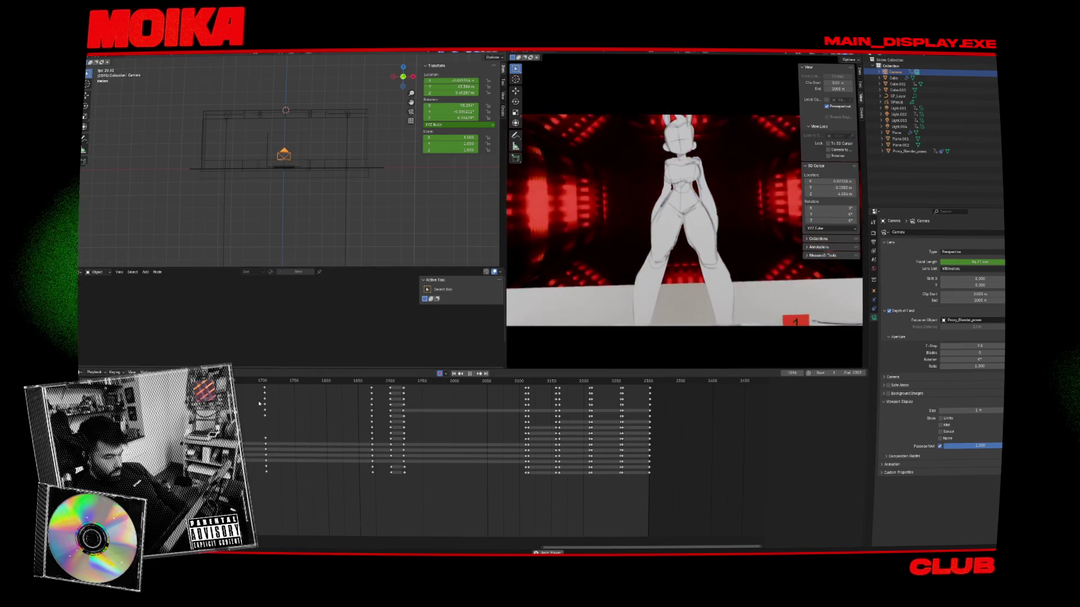
key(Escape)
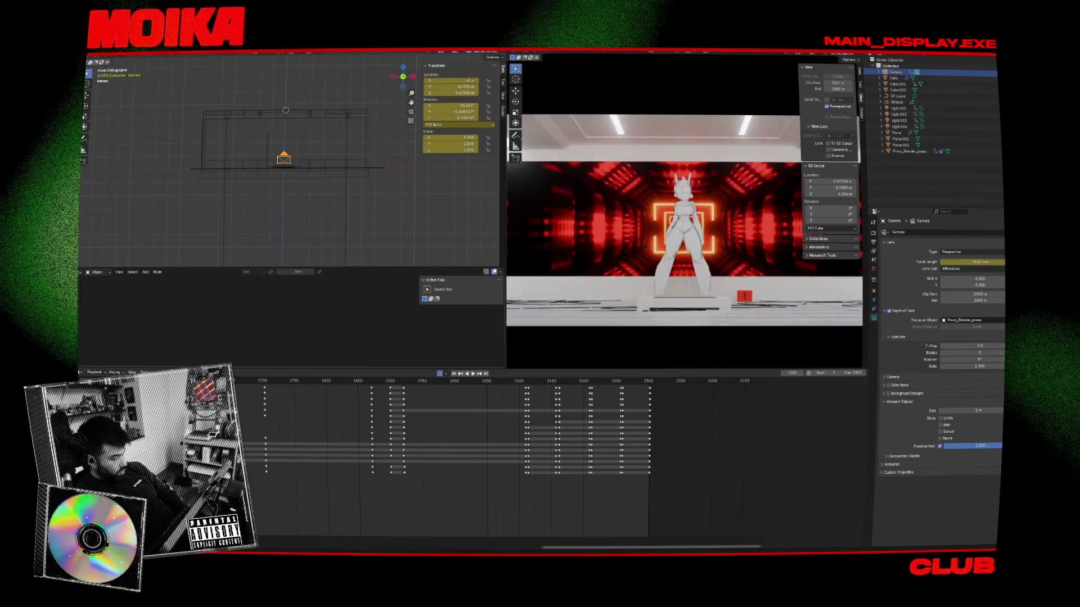
key(space)
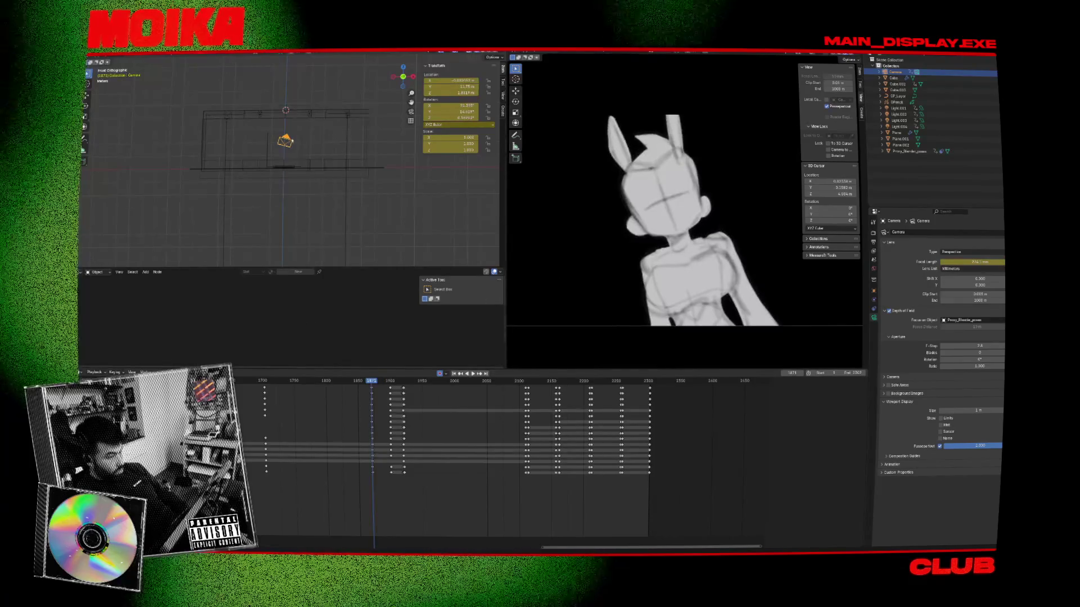
Step: Reposition and rotate the camera on the current shot and key it
click(379, 132)
key(r)
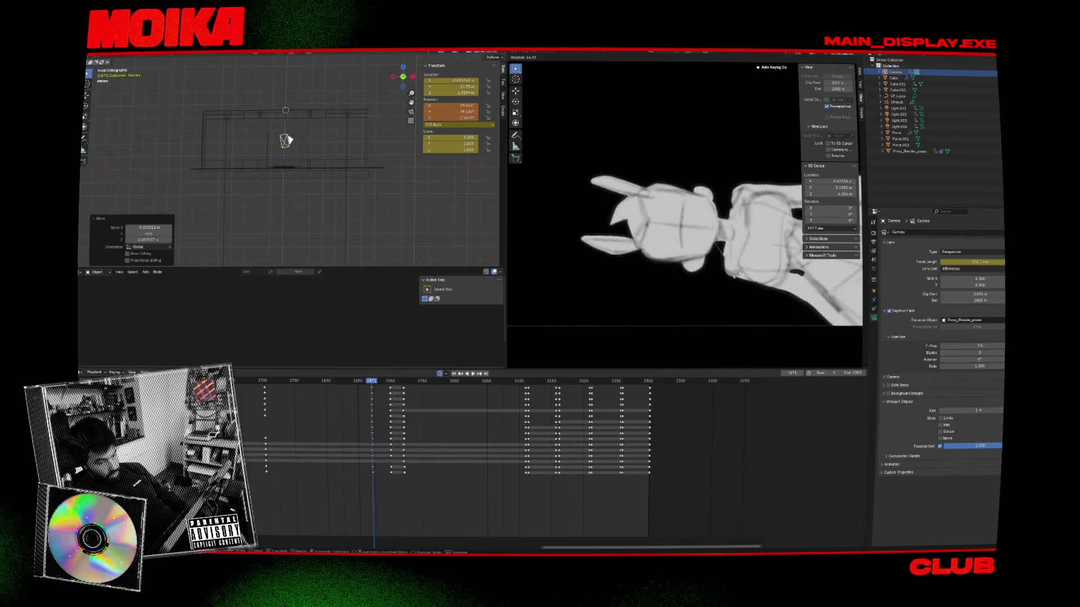
click(540, 337)
key(i)
key(Down)
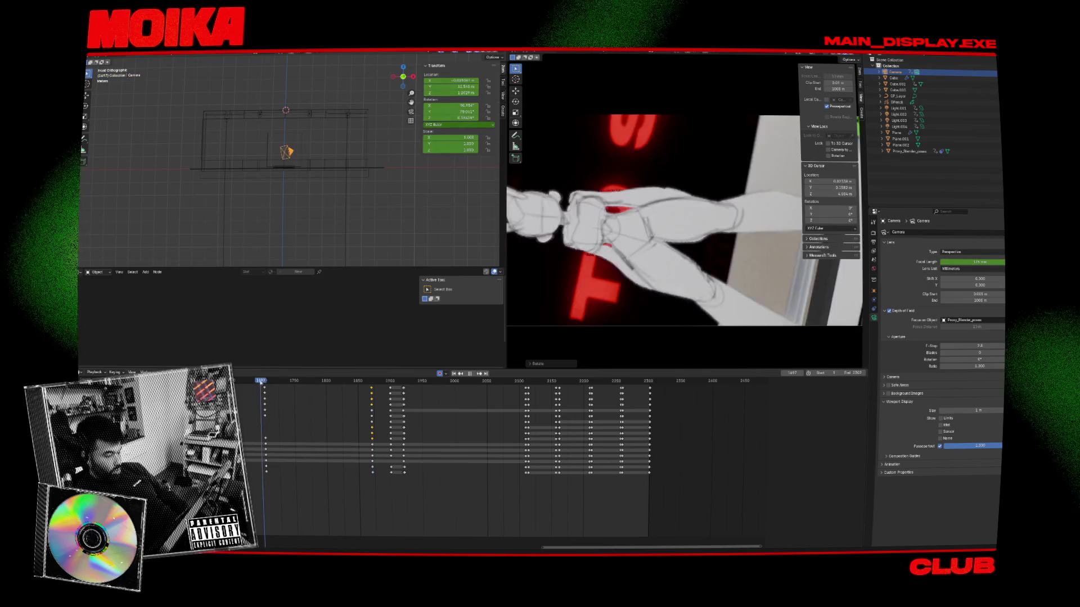
Step: Move the camera at frame 1703 to frame the figure, then maximize the camera view
drag(272, 380, 263, 381)
key(g)
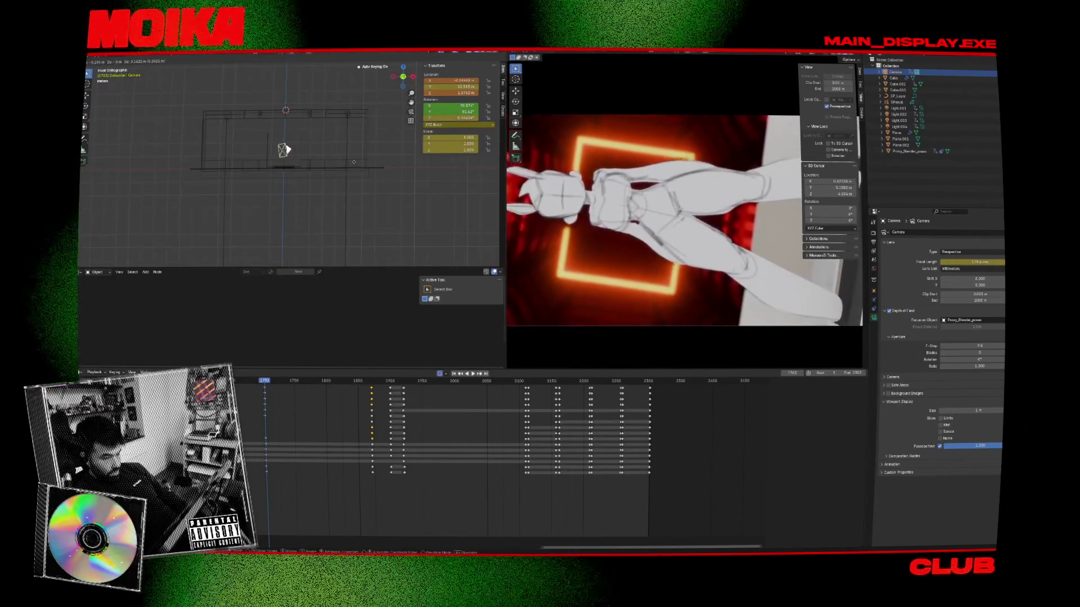
click(358, 154)
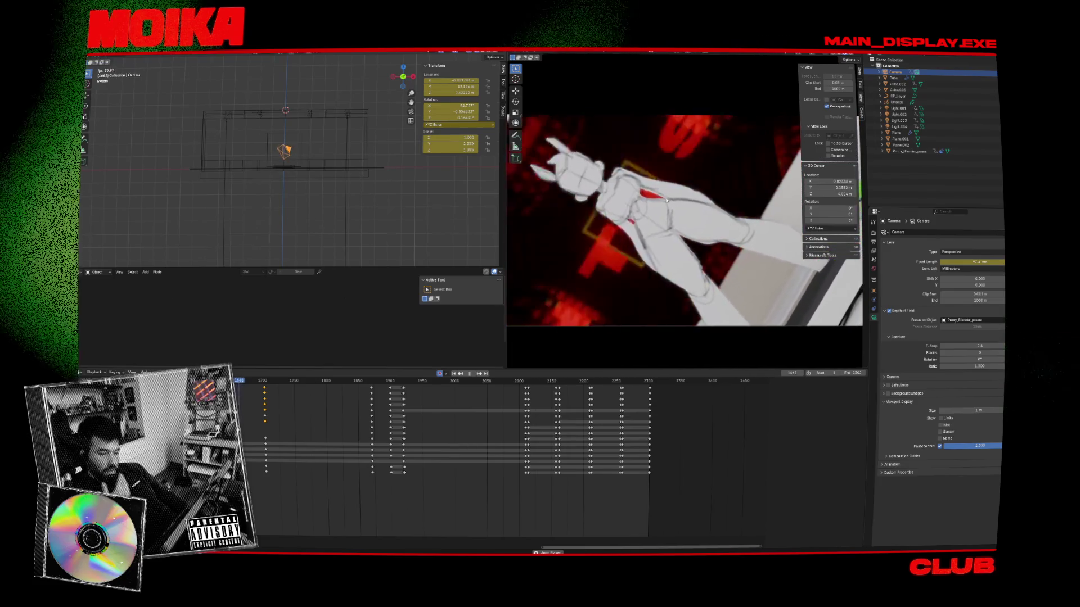
key(ctrl+space)
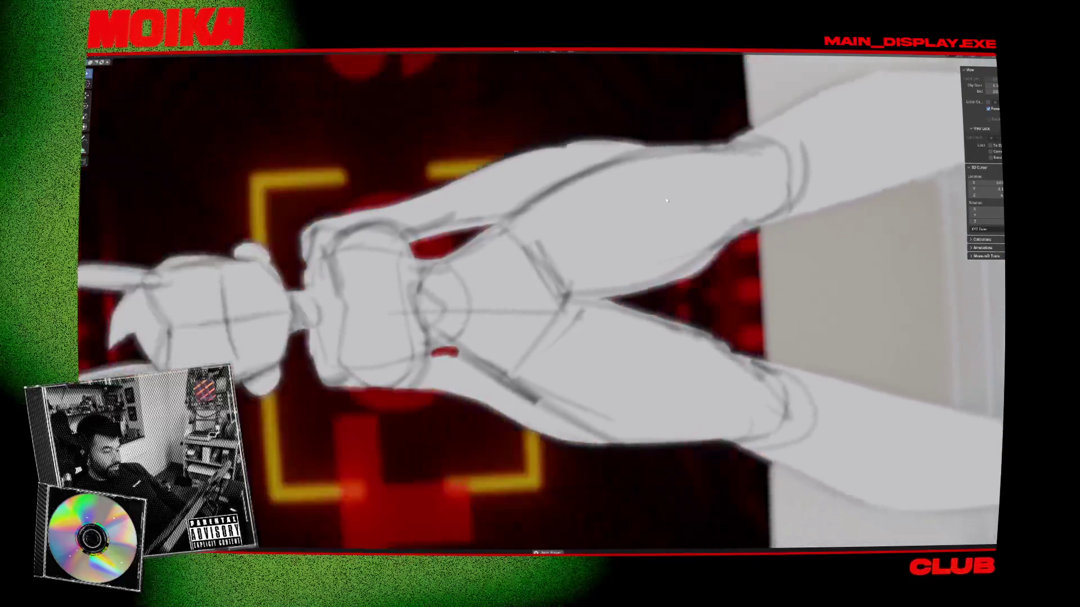
Step: Zoom the full-window camera view during playback, then restore the split layout
scroll(666, 201, down, 3)
scroll(667, 201, up, 1)
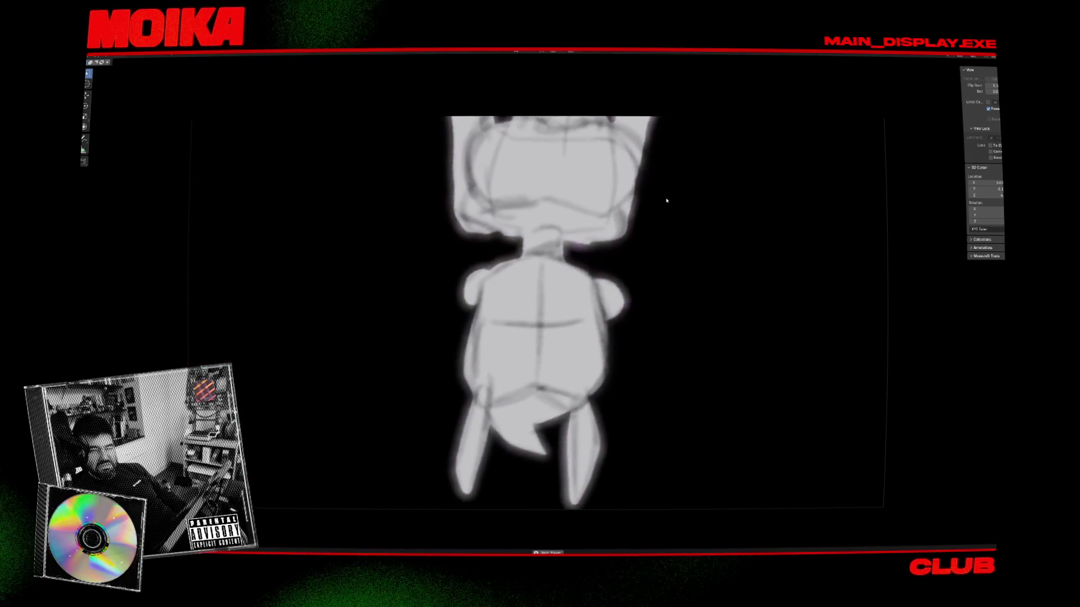
key(ctrl+space)
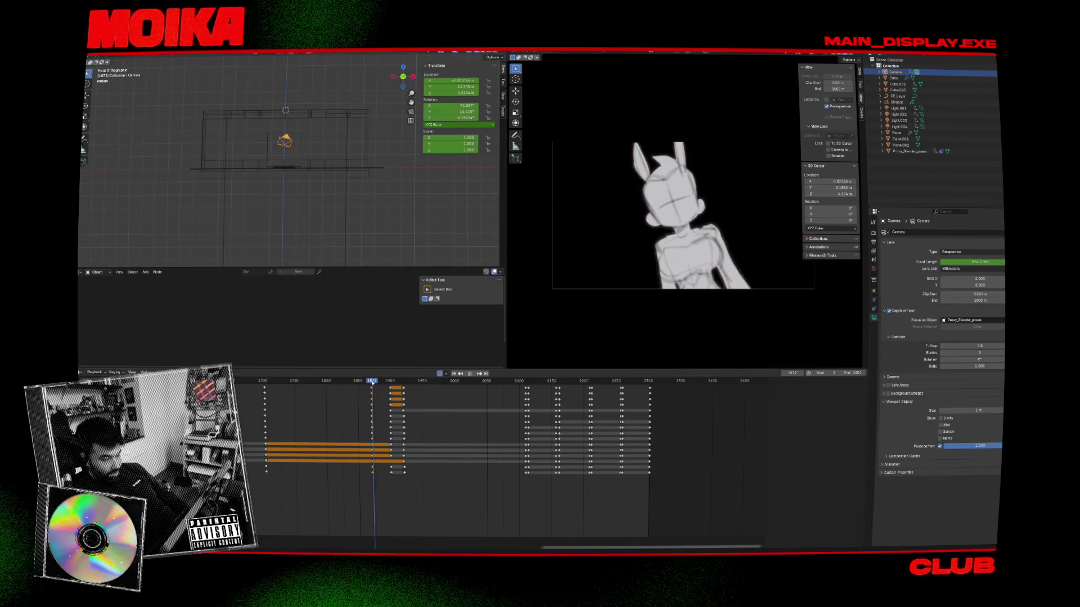
Step: Select the keyframes before the current frame, save, and place the playhead at 1703
key(alt+a)
key(bracketright)
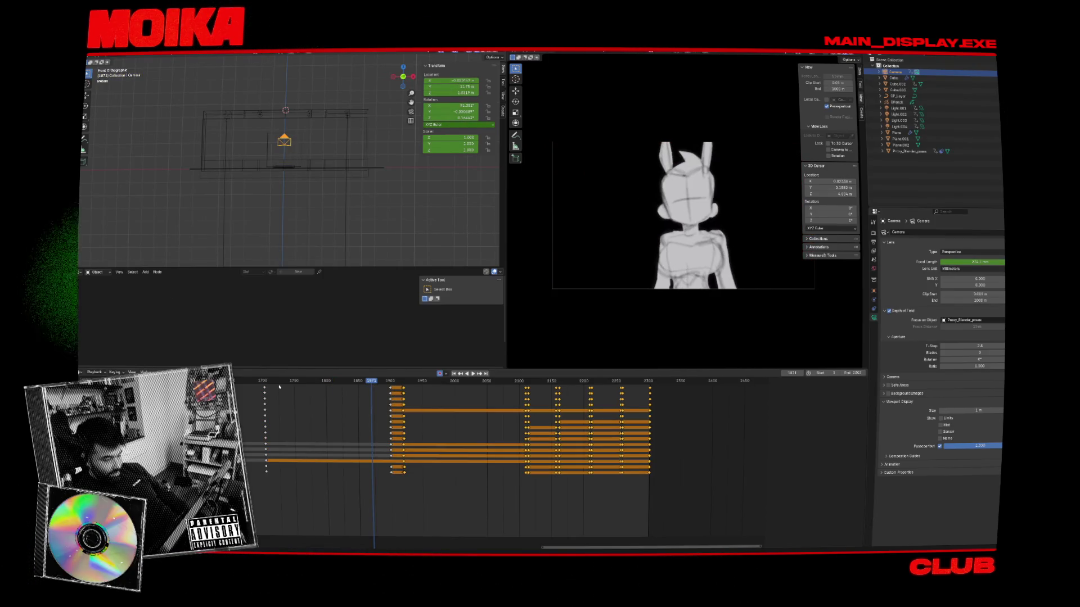
key(ctrl+s)
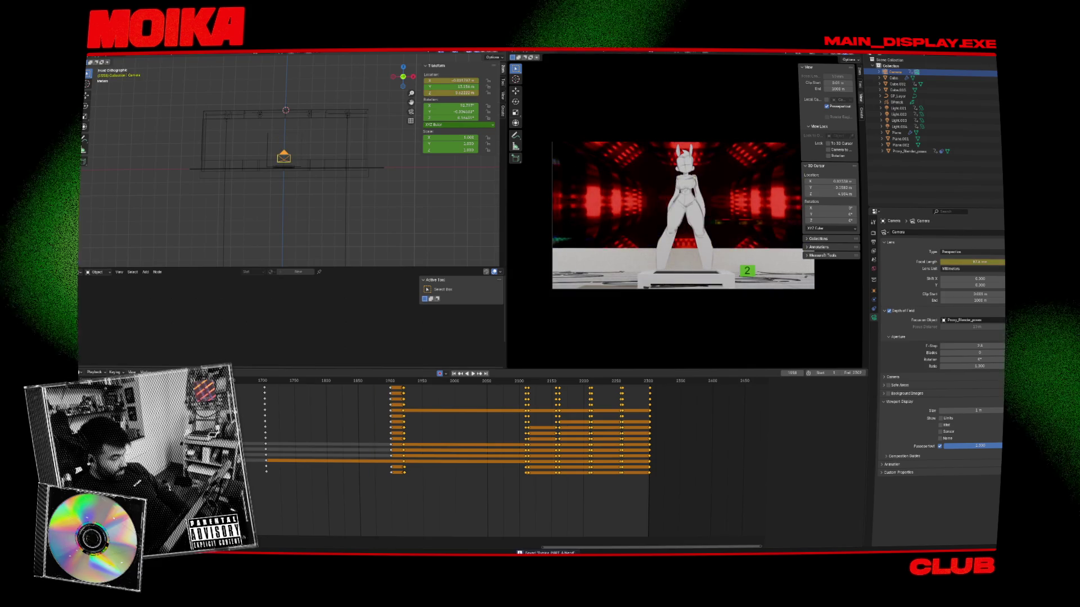
key(bracketleft)
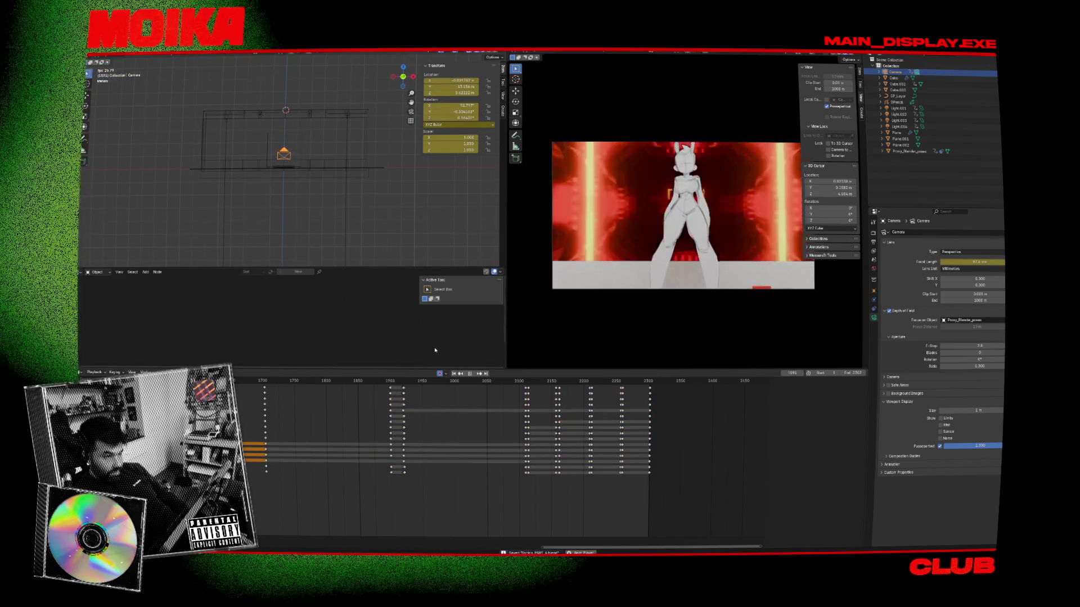
key(space)
click(265, 385)
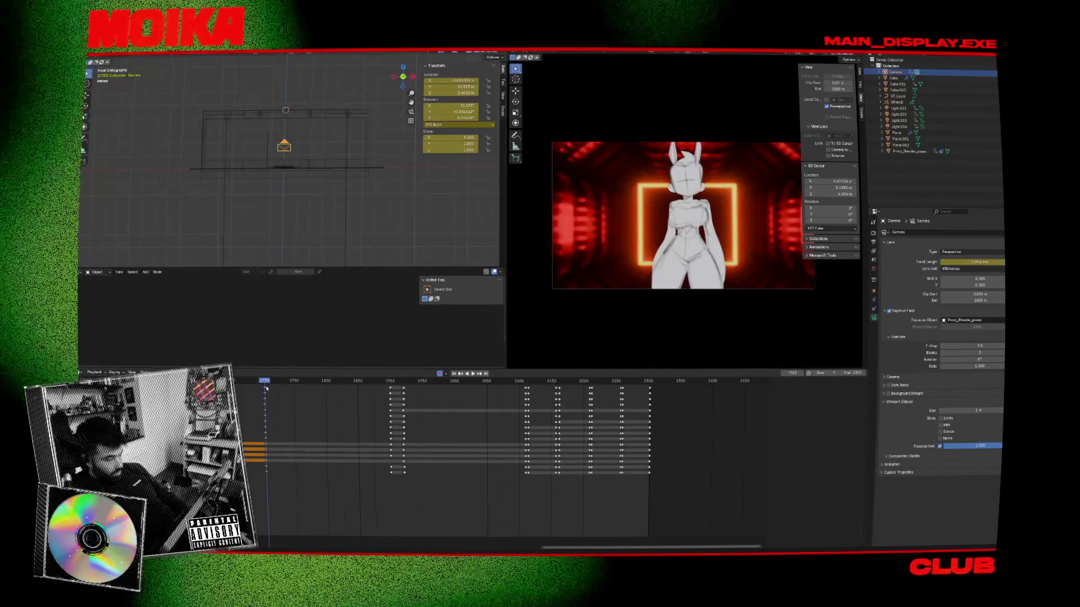
Step: Raise the camera along Z, key it, and shift the new keys to frame 1900
key(g)
key(z)
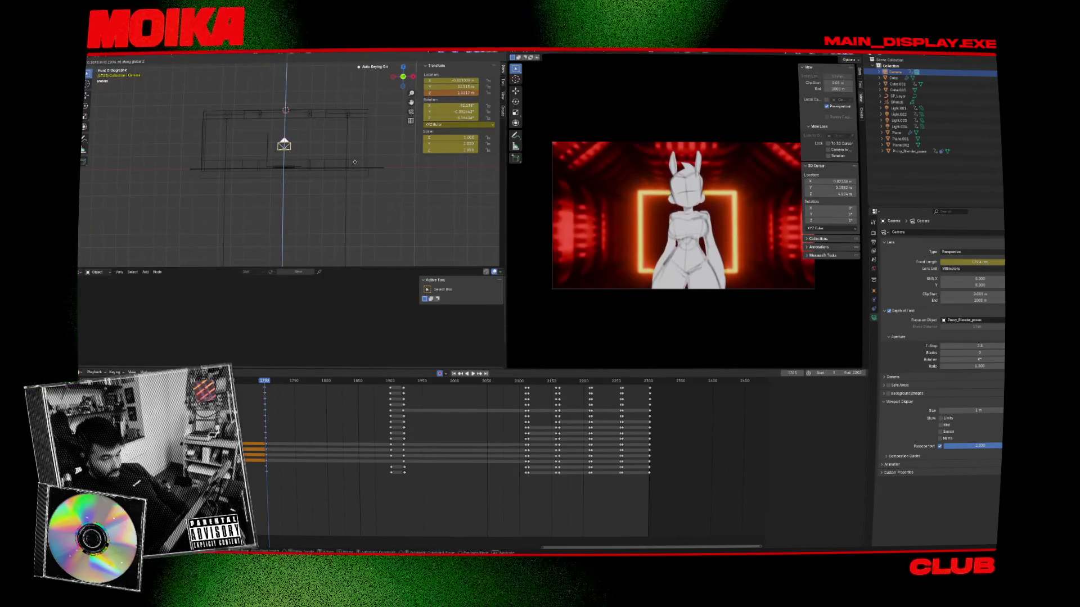
click(355, 186)
key(Up)
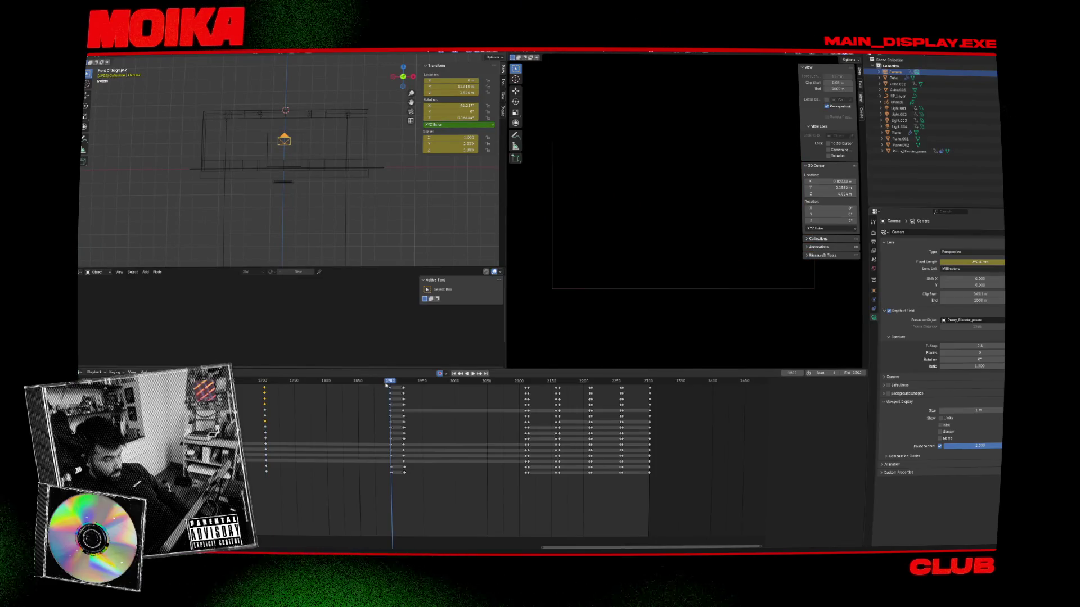
drag(382, 382, 371, 383)
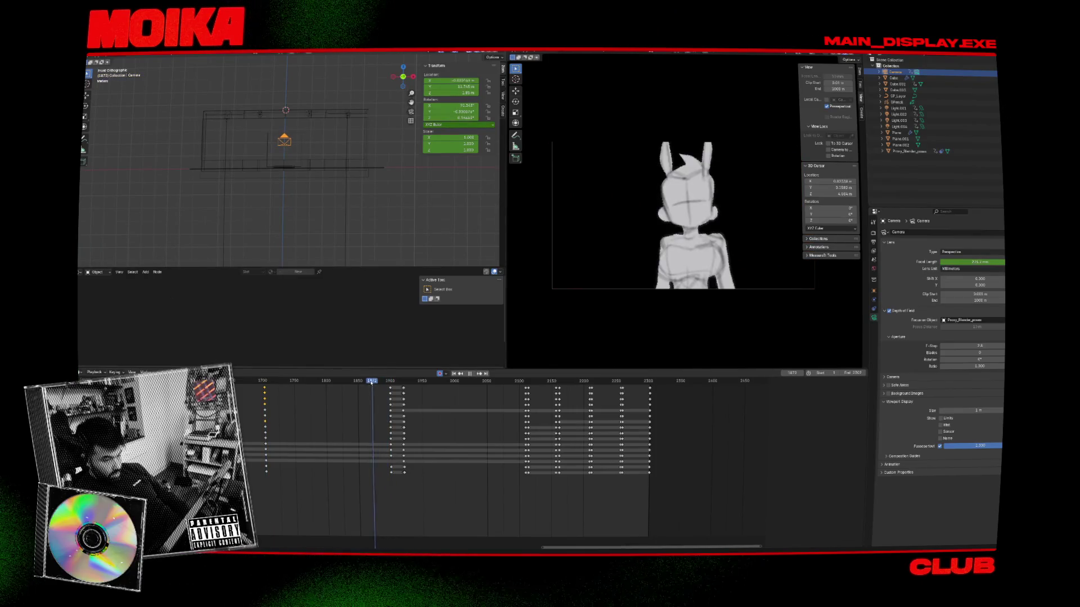
click(323, 212)
key(i)
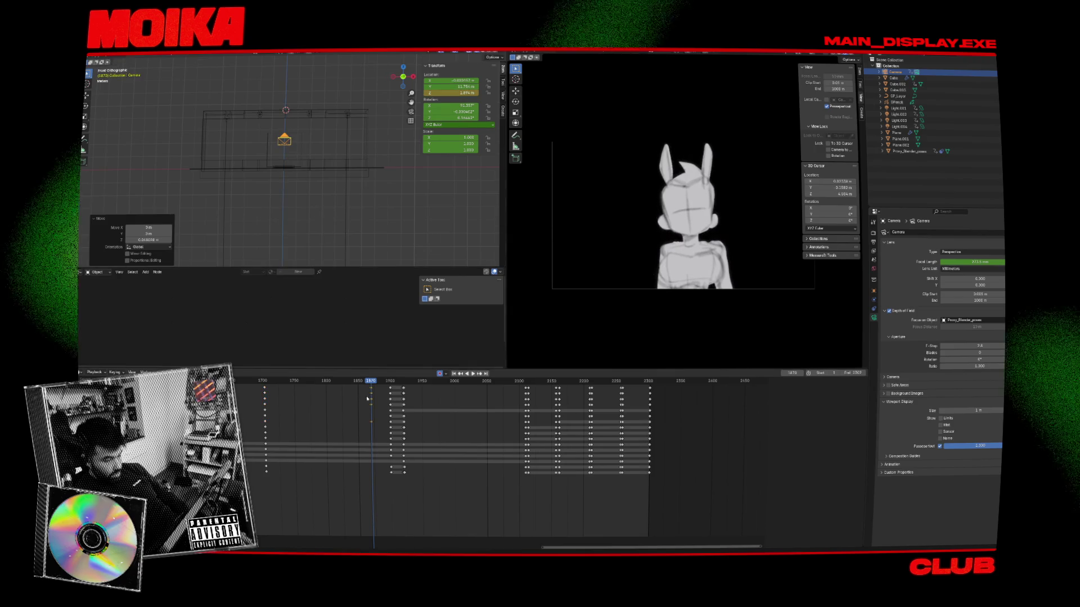
drag(371, 390, 390, 393)
key(space)
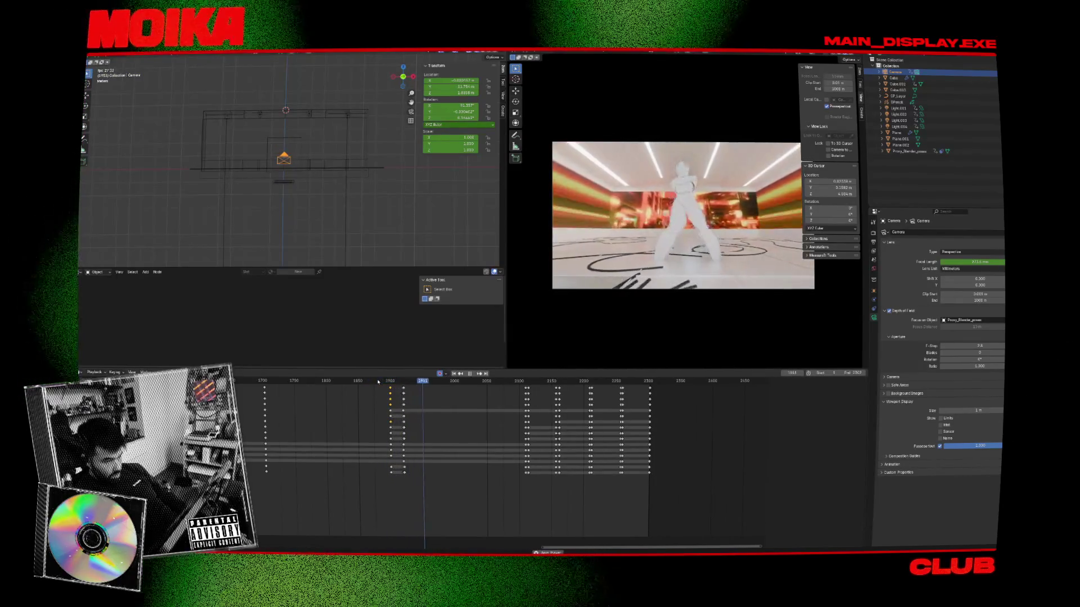
Step: At frame 1921, move the camera along Y and upward to frame the whole room
key(space)
key(Down)
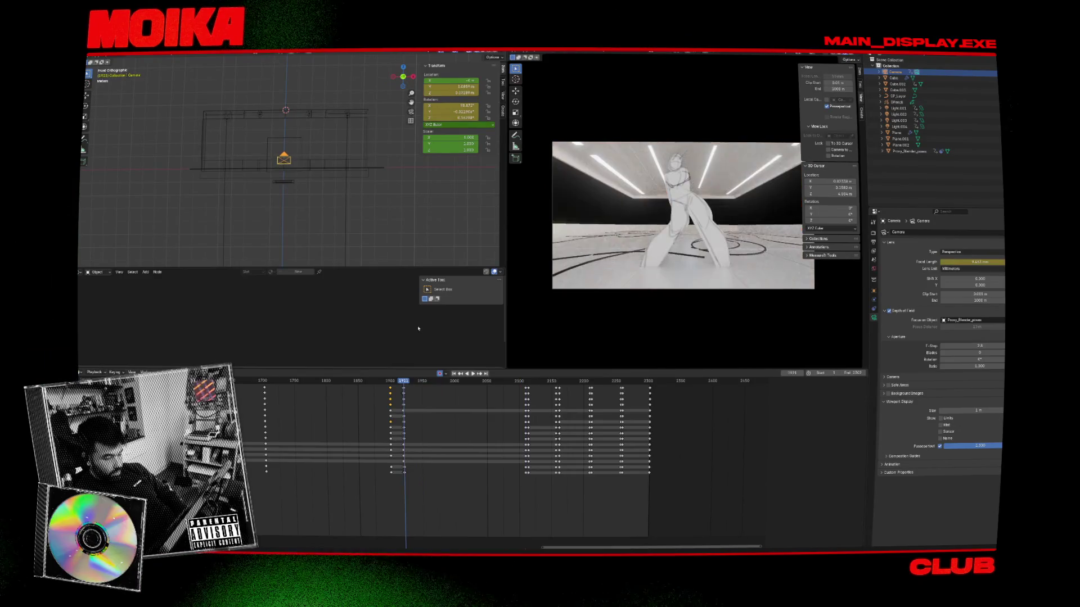
key(Right)
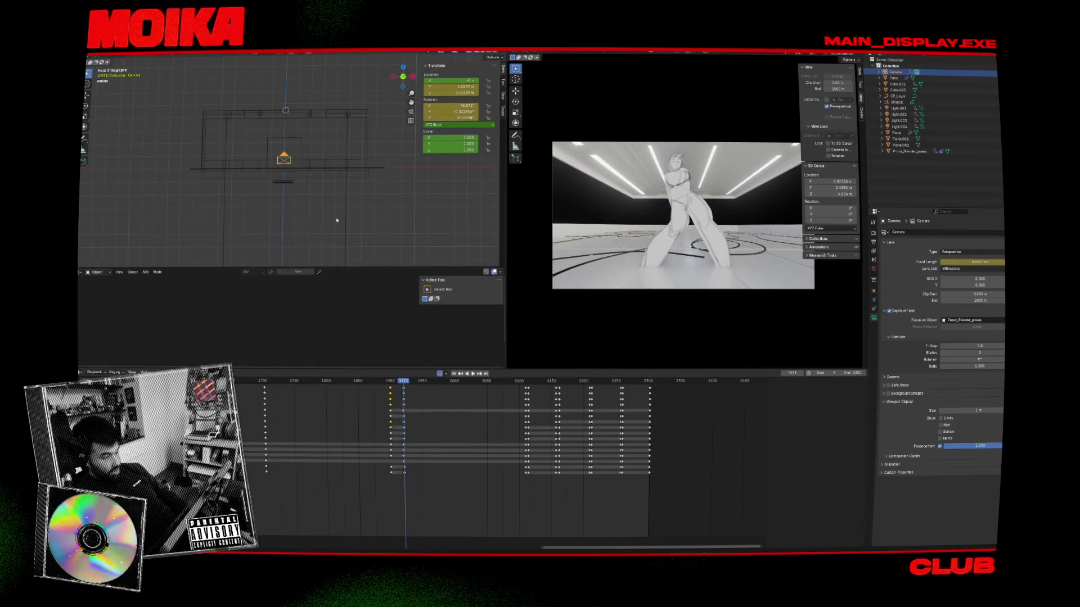
click(322, 182)
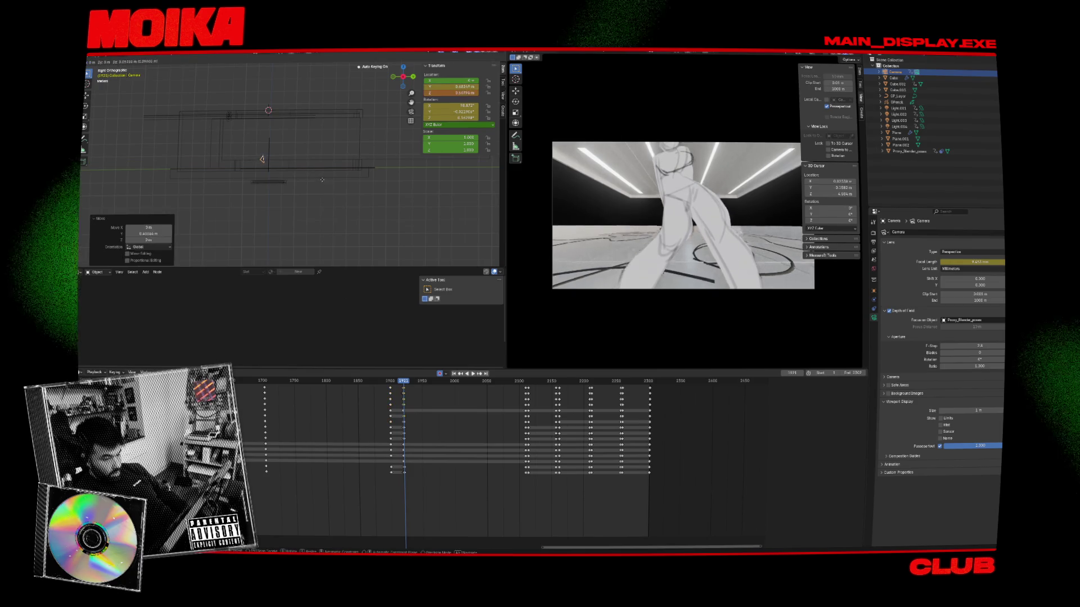
key(g)
click(322, 149)
Step: Play back from frame 1914 to 2277, then show the Output Properties
key(space)
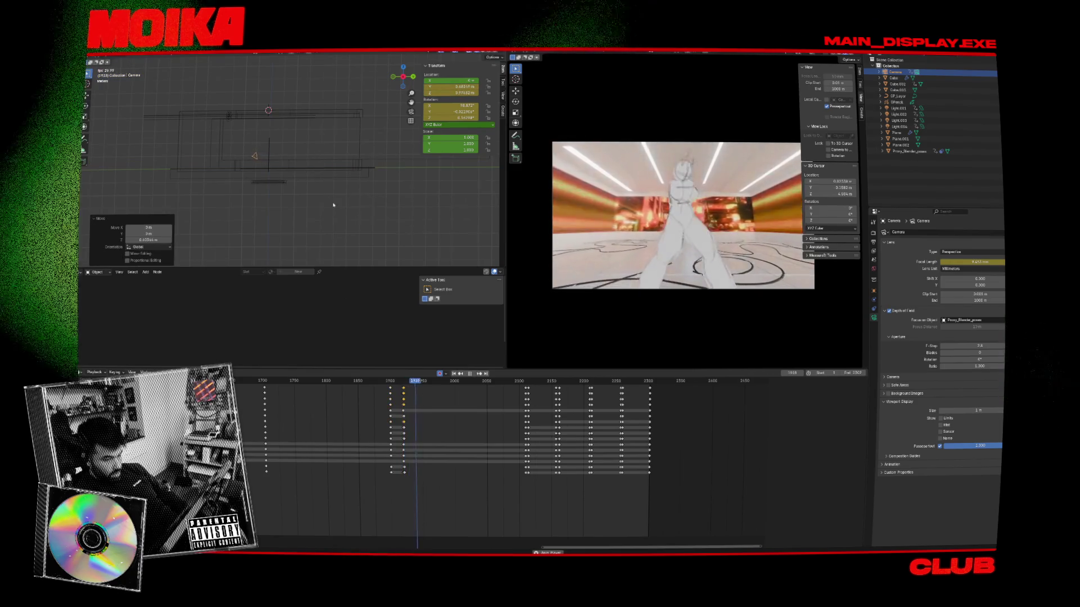
click(400, 382)
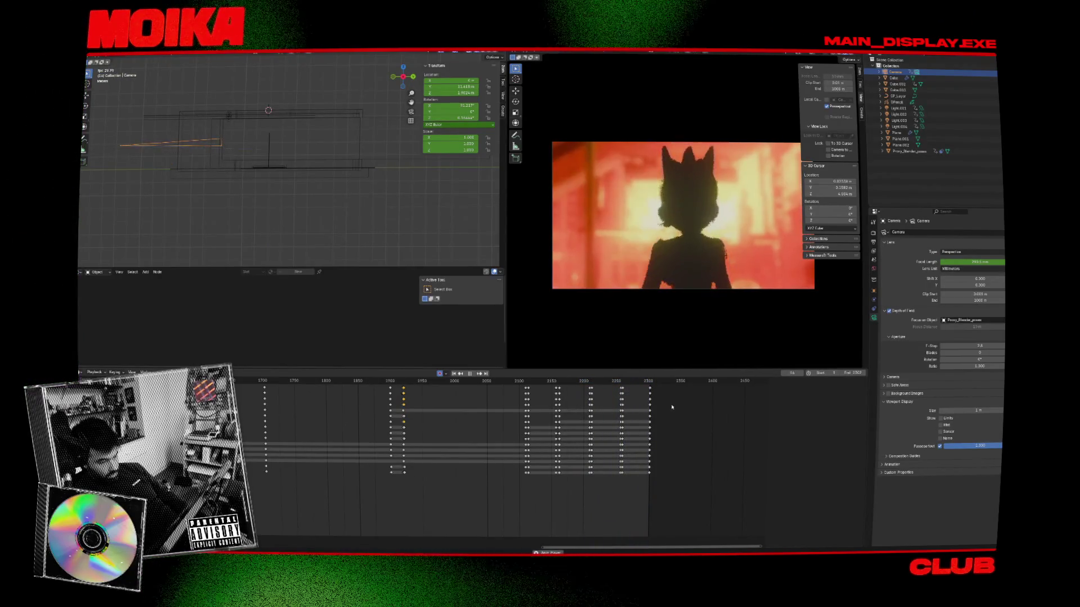
click(633, 382)
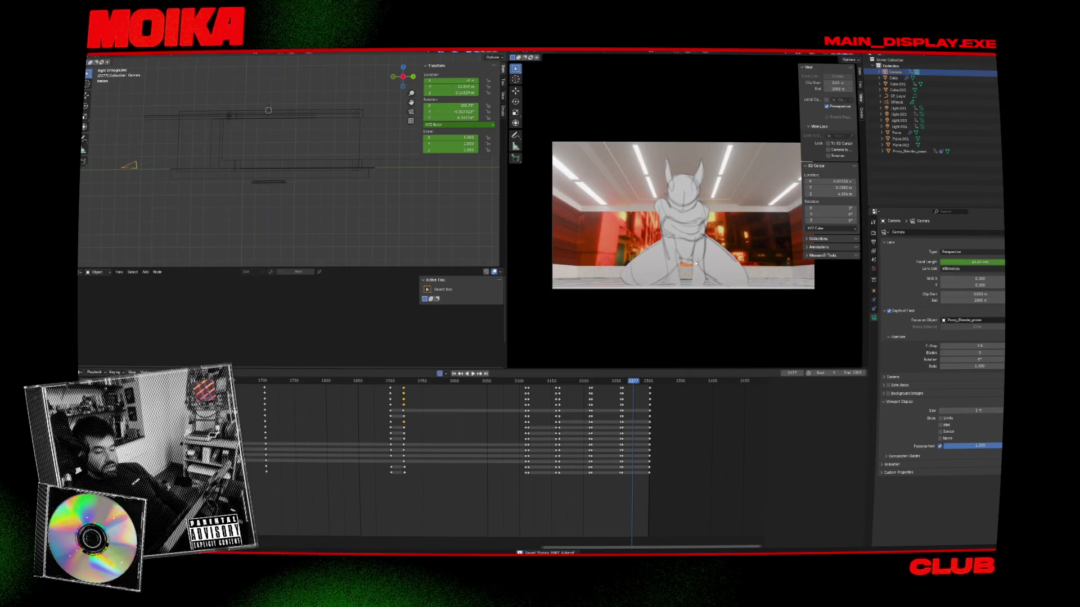
click(873, 242)
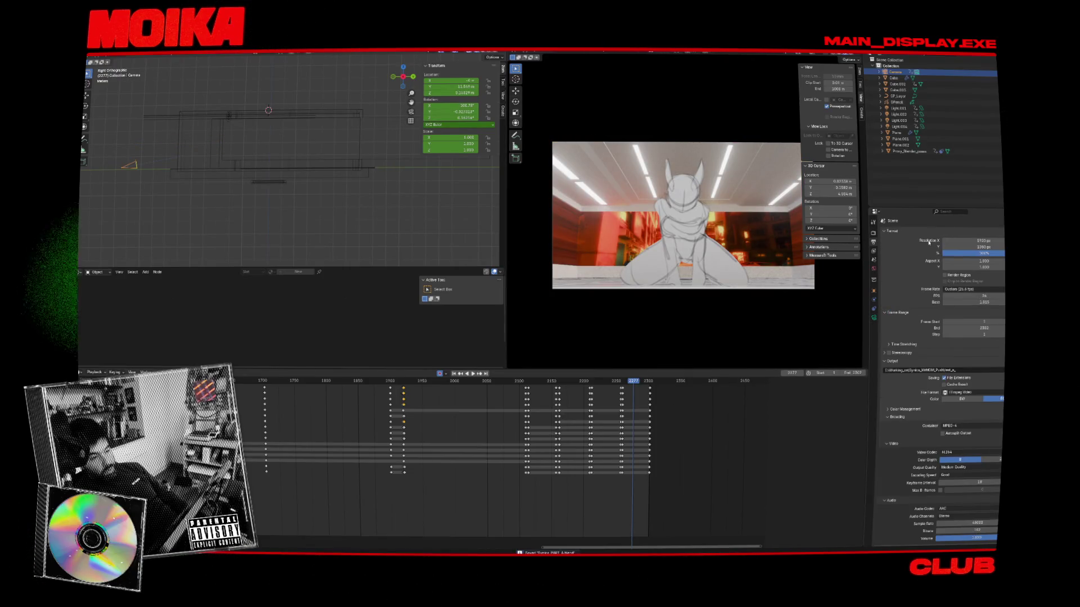
Step: Set Resolution X 720 and Y 480, save, and view the whole camera frame full-window
text(720)
key(Caps_Lock)
key(Tab)
text(480)
key(Return)
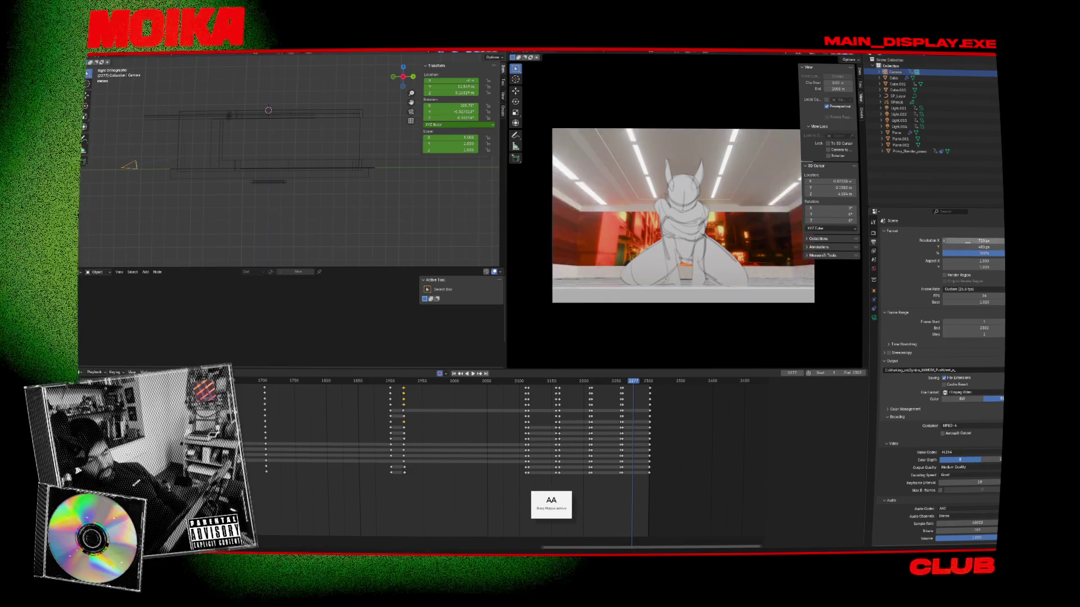
key(ctrl+s)
key(ctrl+space)
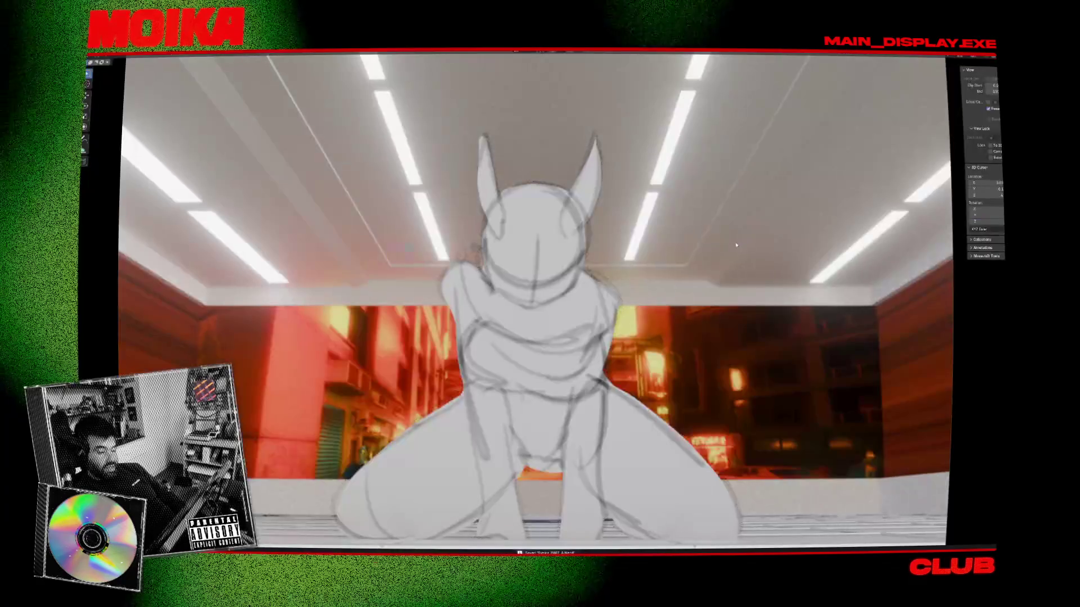
key(Home)
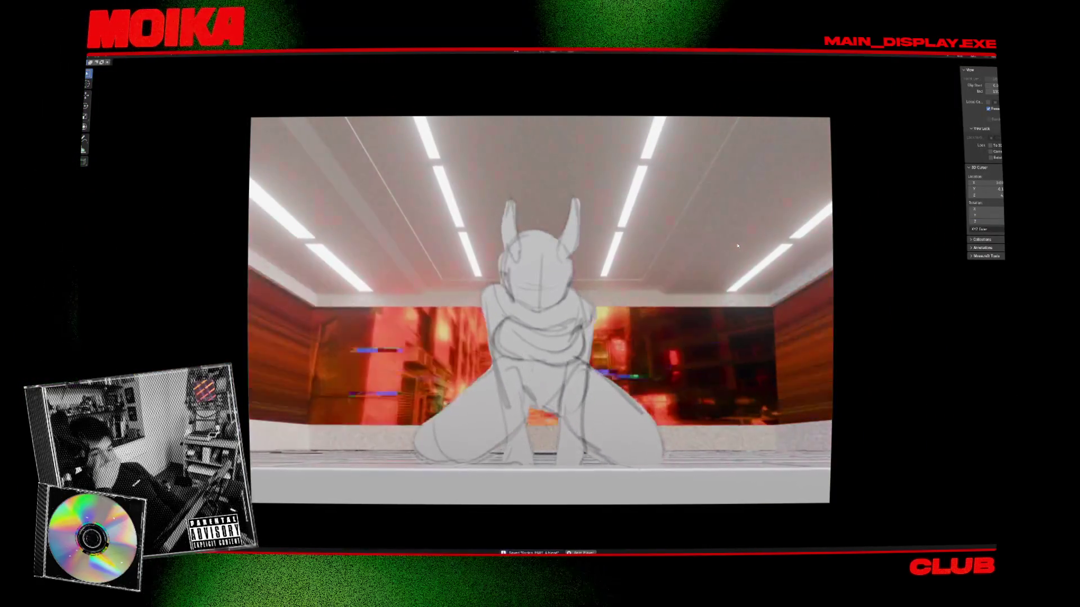
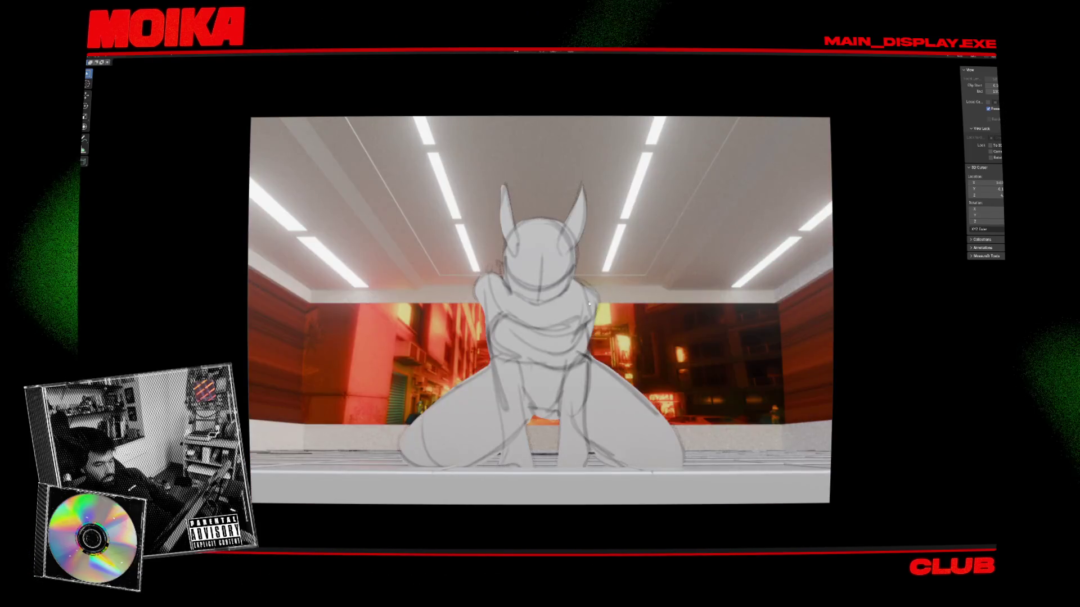
Step: Restore the full workspace and move the camera freely to a new position
key(ctrl+space)
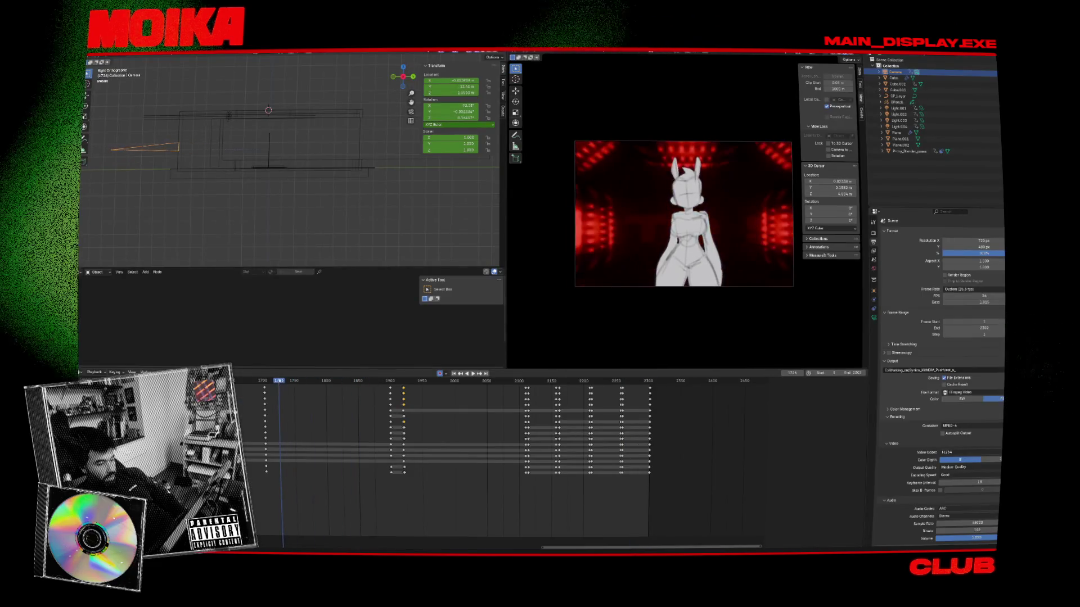
ctrl+scroll(391, 401, left, 5)
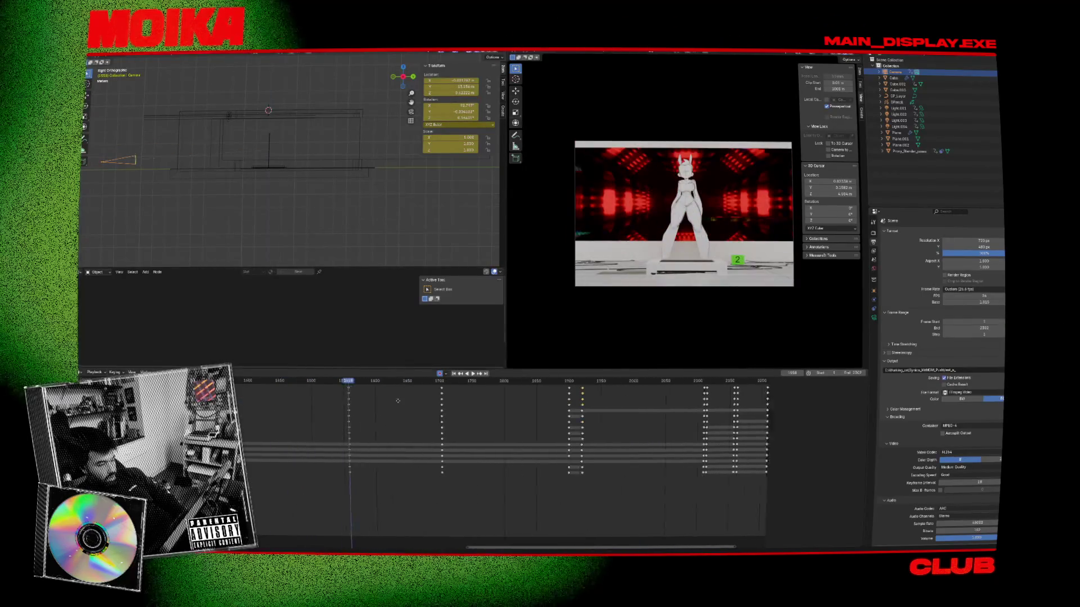
ctrl+scroll(320, 401, left, 5)
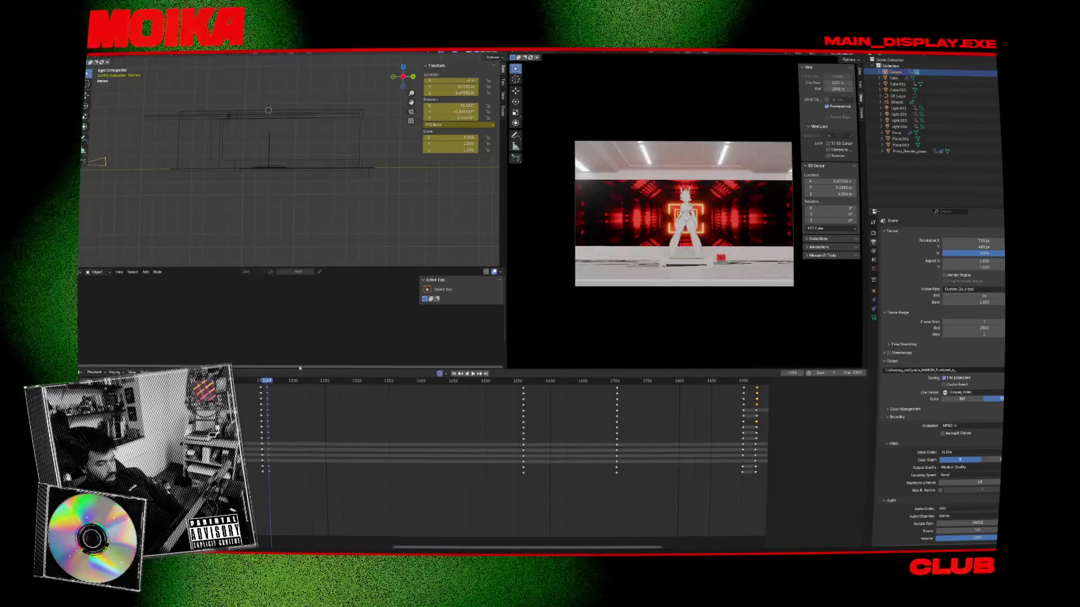
key(g)
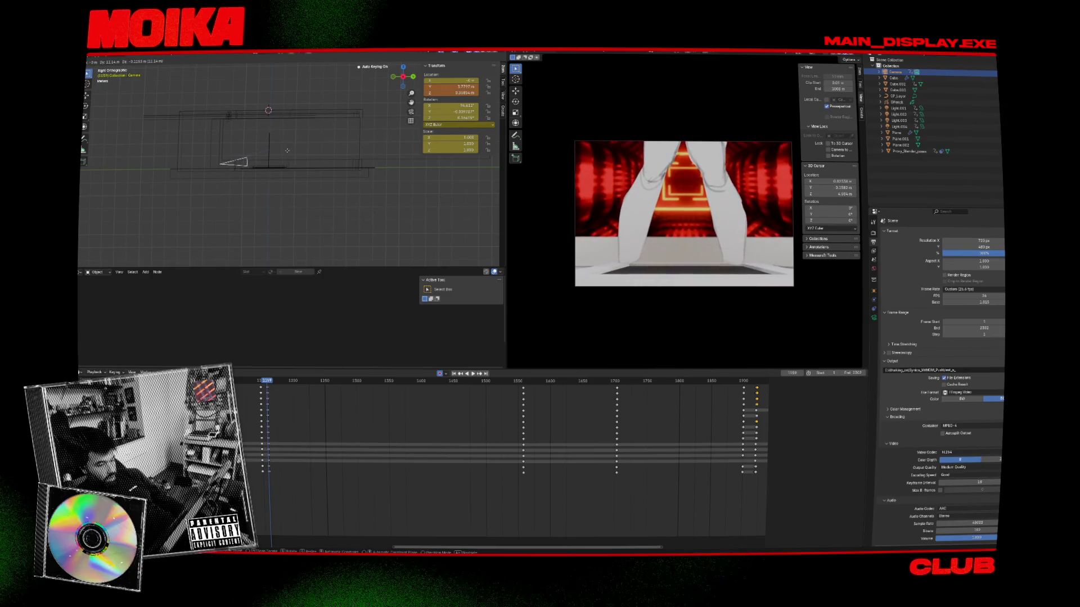
click(287, 151)
Step: At the next camera keyframe, move the camera along the Y axis
key(Up)
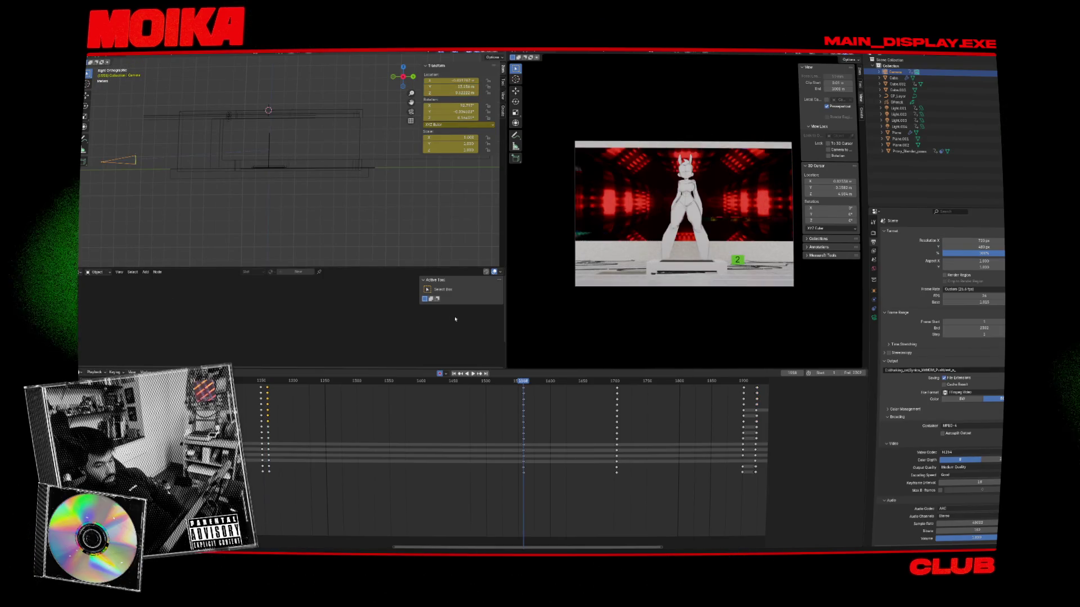
key(g)
key(y)
key(y)
key(y)
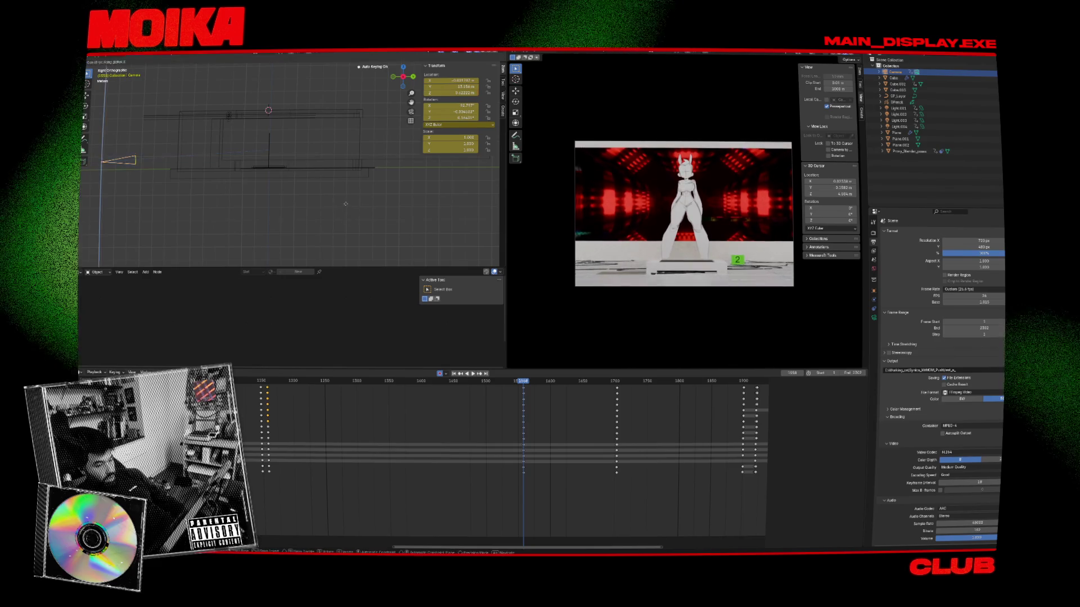
click(430, 186)
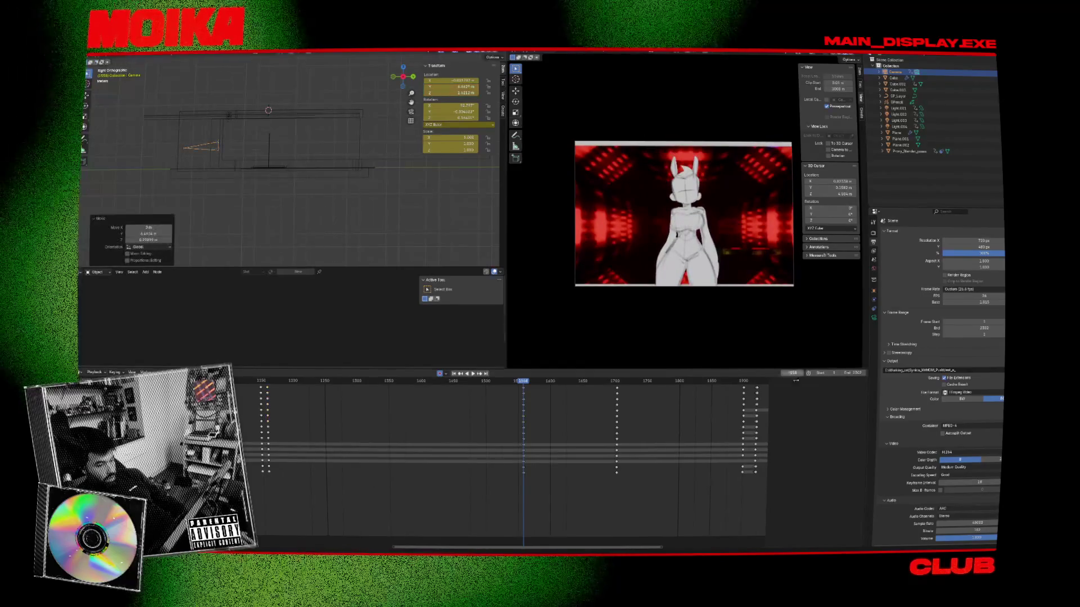
Step: Preview the shot from around frame 1150 in a maximized camera view
click(261, 381)
key(space)
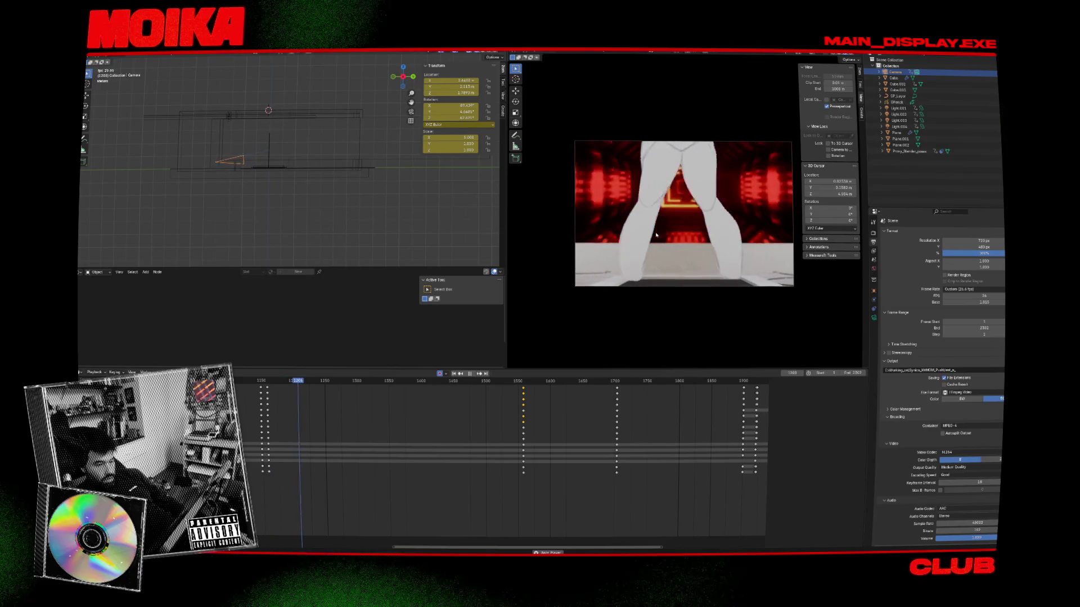
key(ctrl+space)
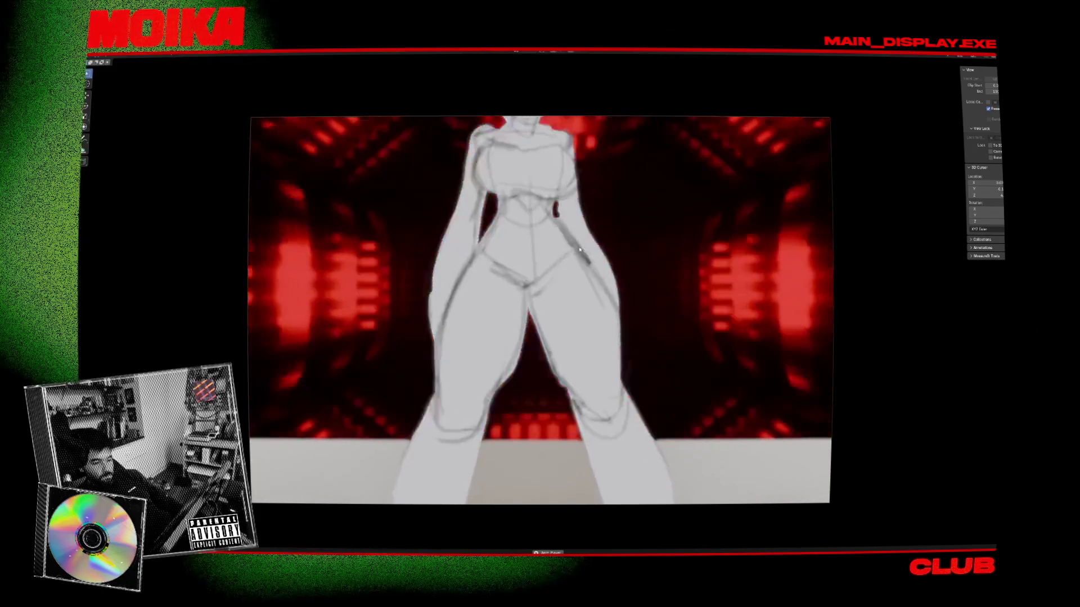
key(ctrl+space)
key(Escape)
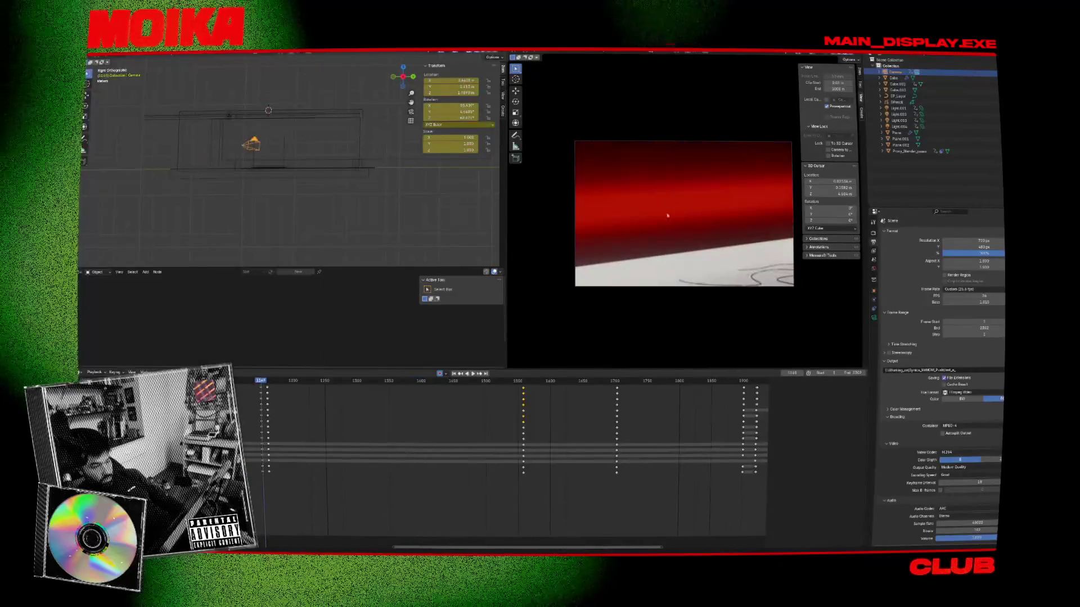
Step: Replay from around frame 1579, stop at the 1558 keyframe, and show the Camera data properties
click(529, 380)
key(space)
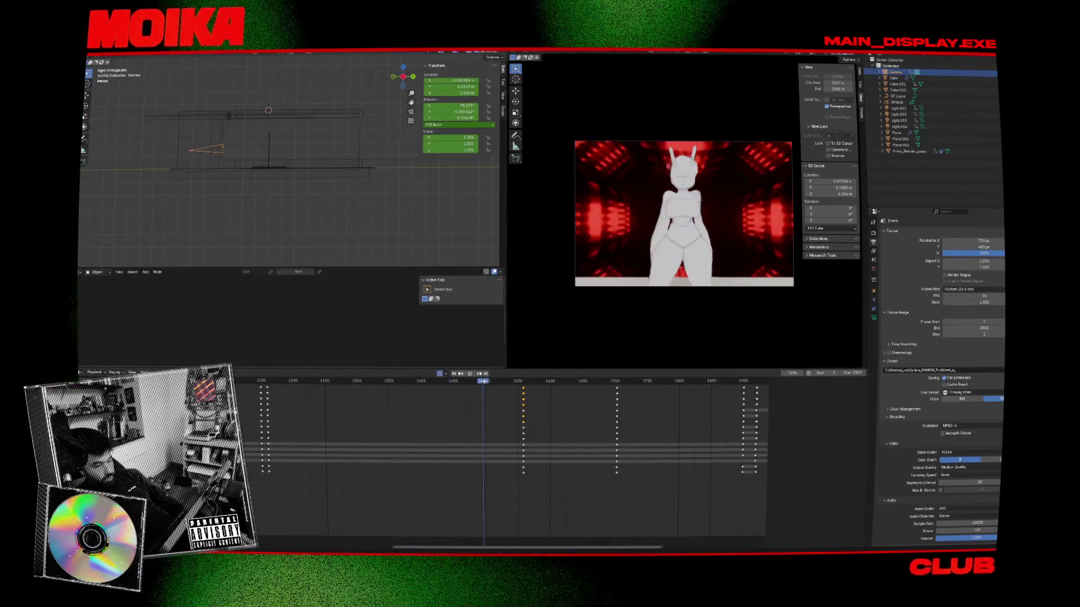
key(Escape)
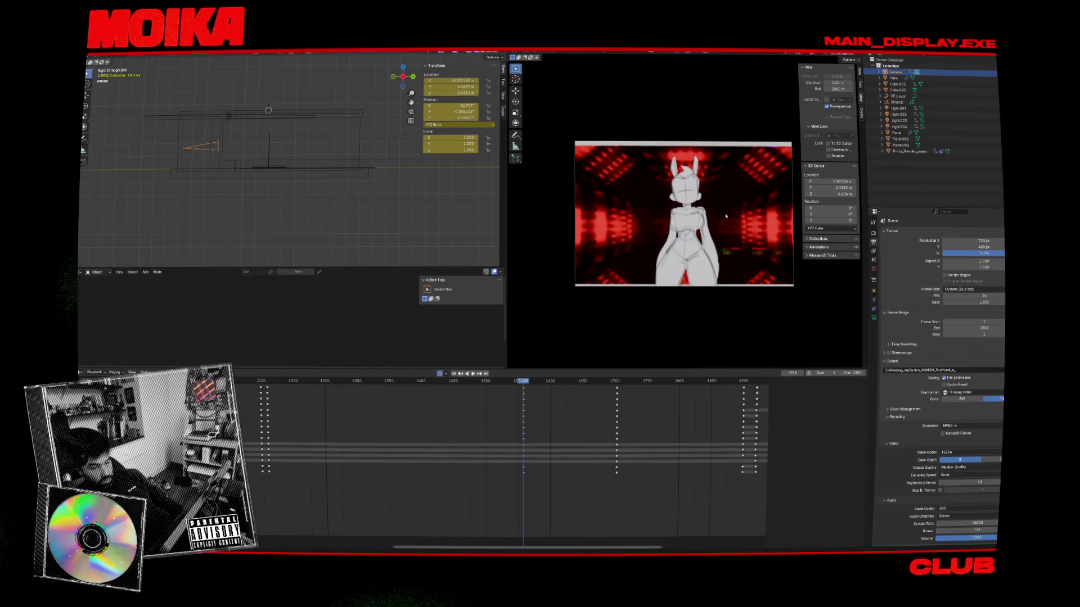
click(873, 318)
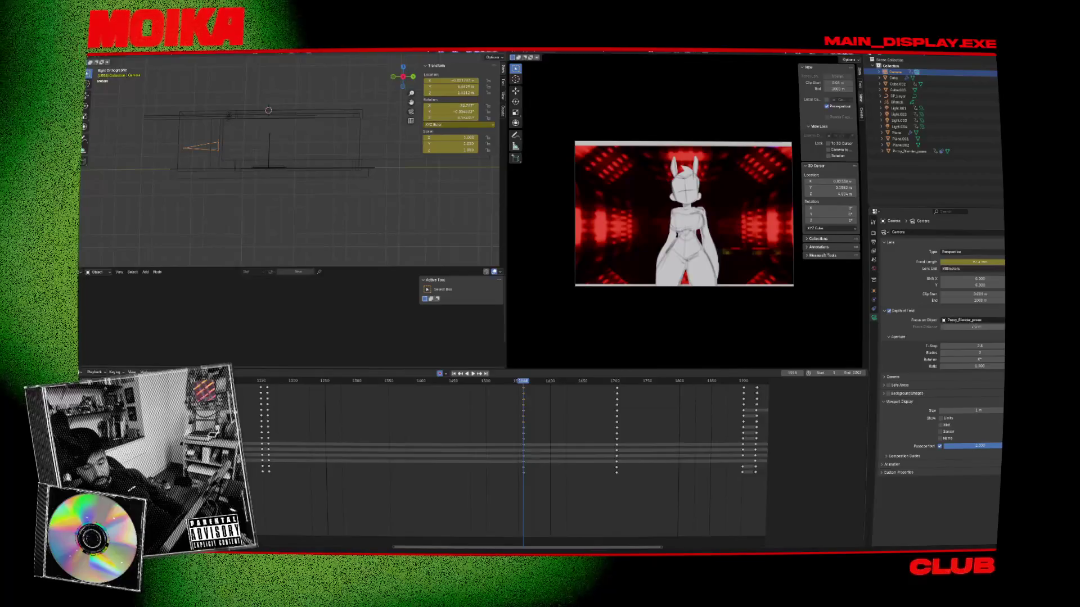
Step: Lower the camera's Depth of Field F-Stop from 2.8 to 1.0
drag(976, 346, 941, 346)
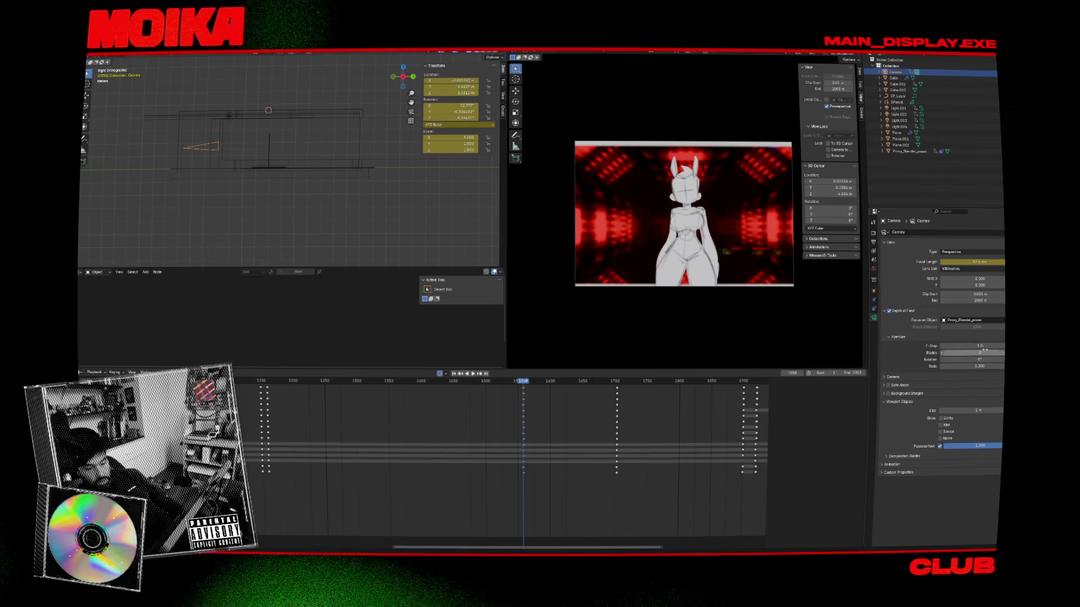
scroll(683, 214, up, 5)
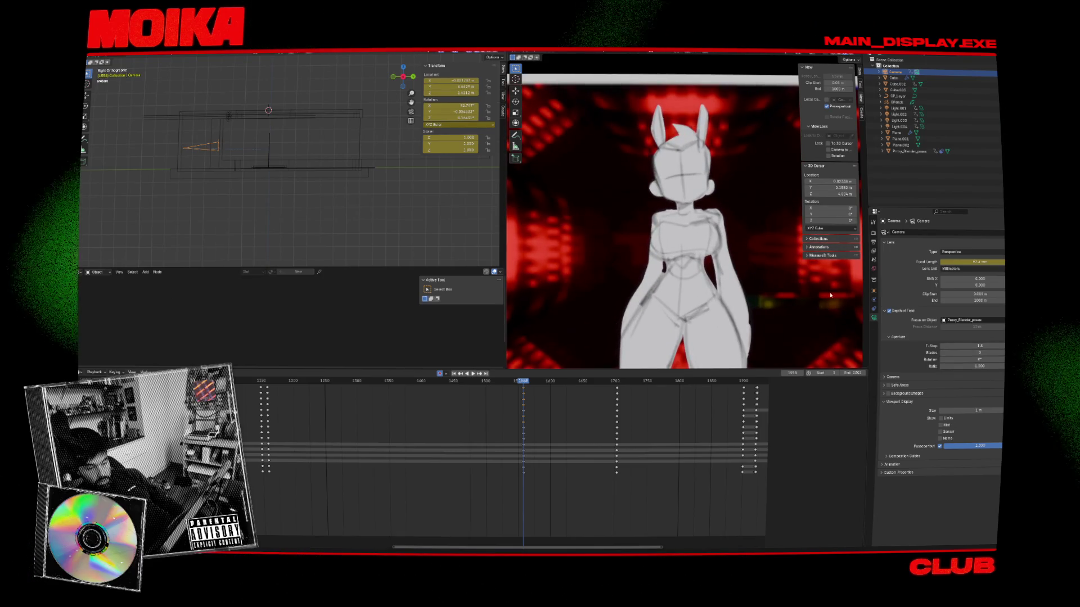
key(Down)
Step: Play the animation from frame 1149 with the camera view maximized
click(265, 381)
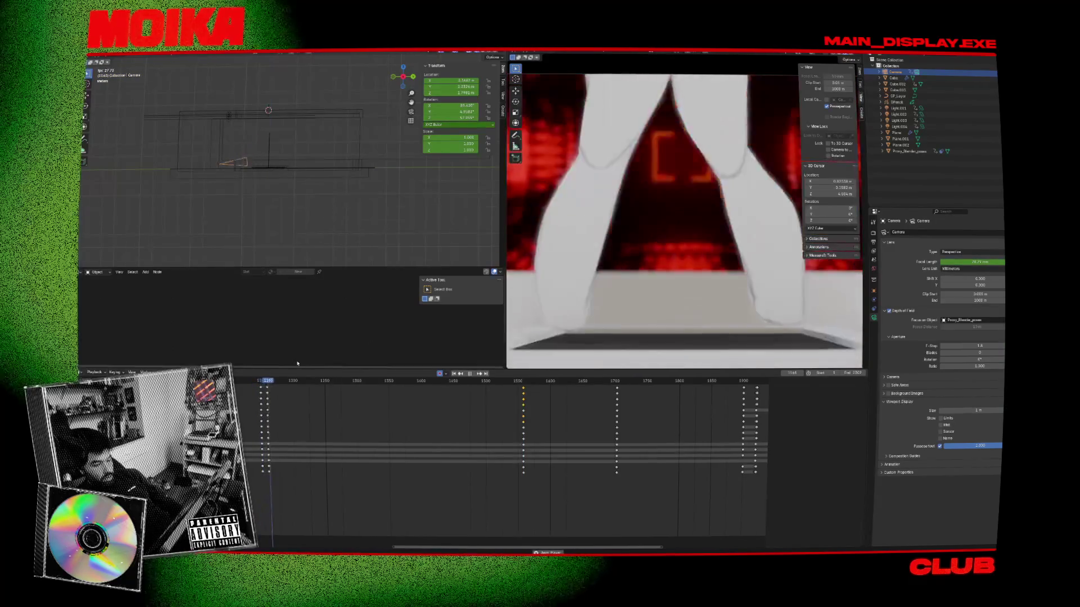
key(Down)
click(264, 388)
key(space)
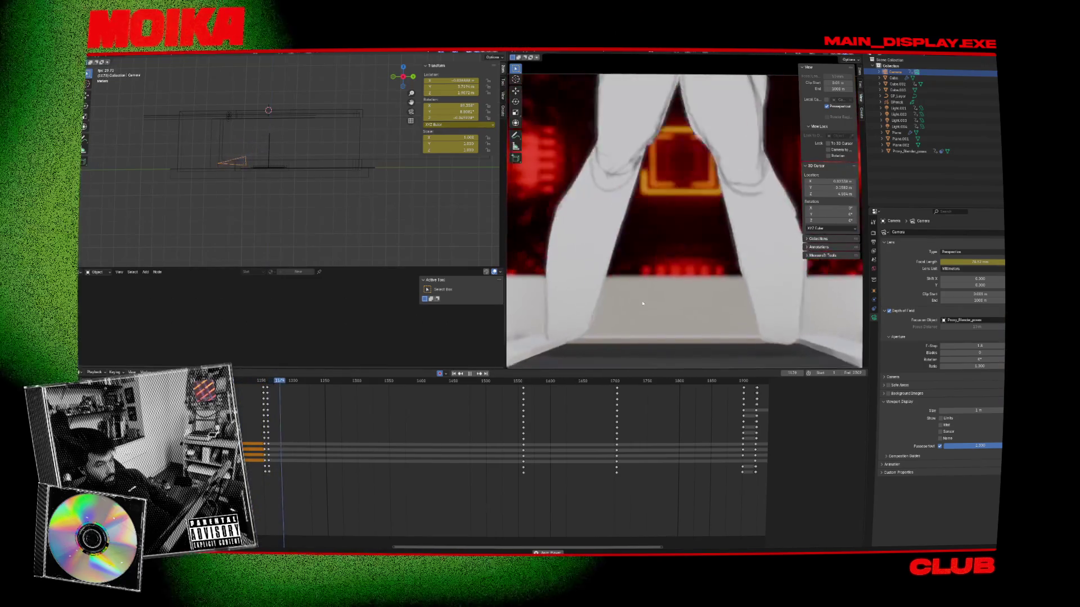
key(ctrl+space)
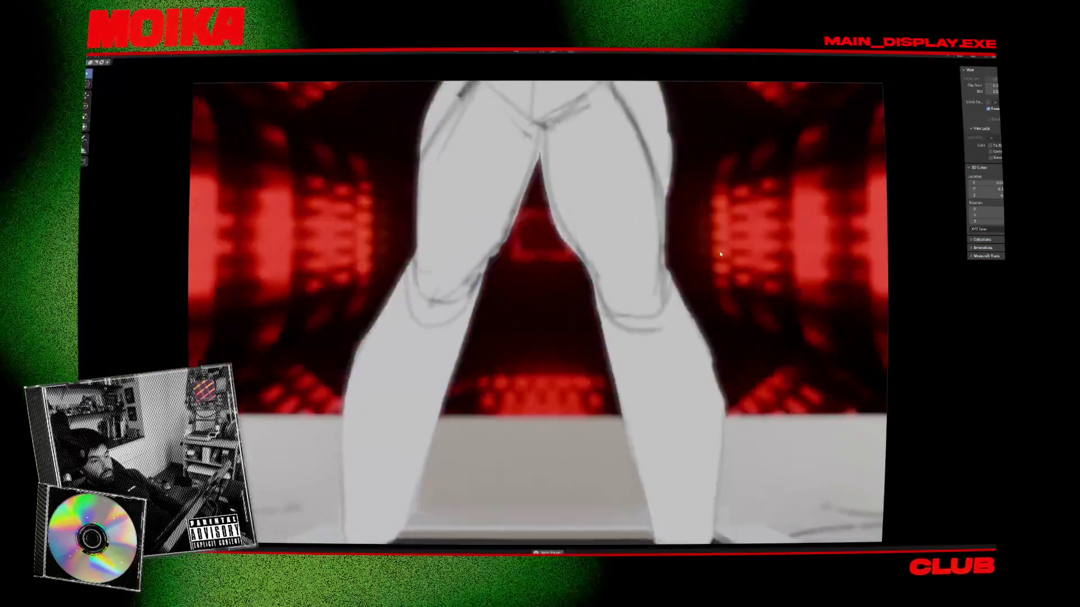
scroll(720, 254, down, 1)
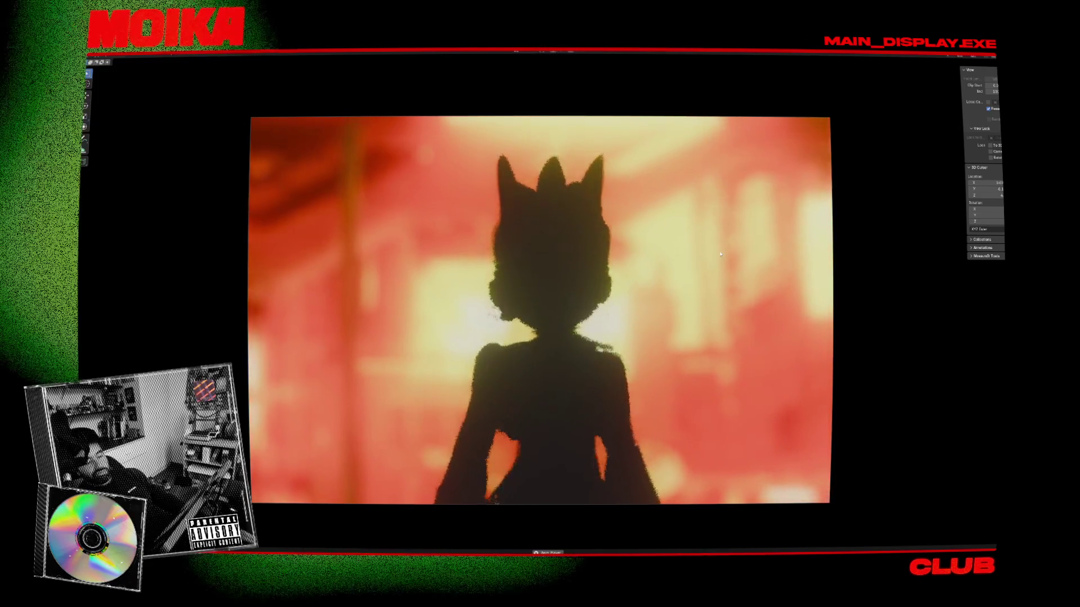
Step: Leave the maximized camera preview to bring back the timeline, outliner and properties
key(ctrl+space)
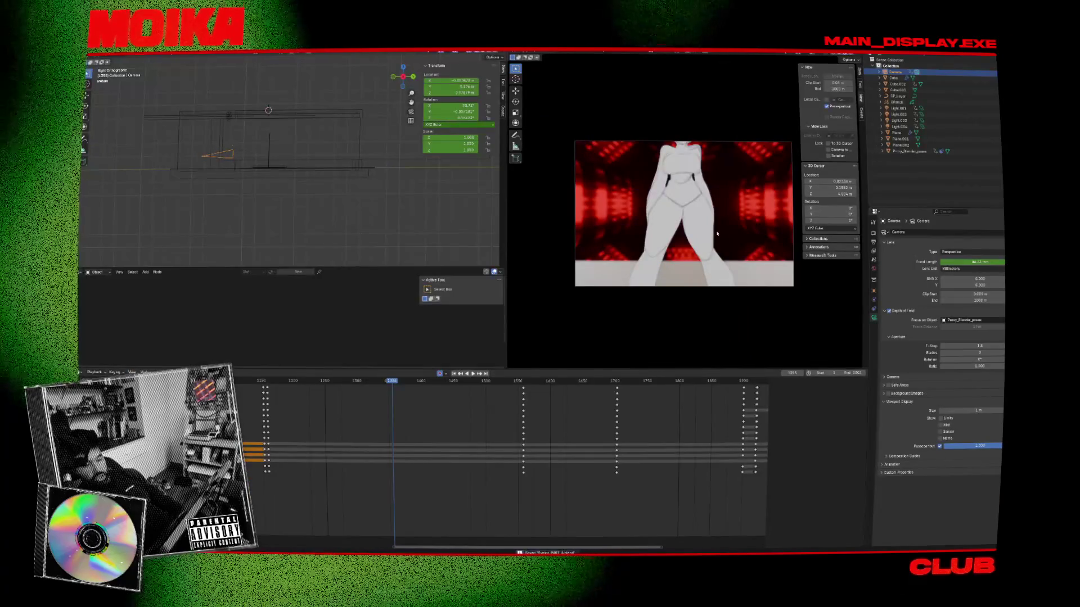
Step: Select Proxy_Blender_poses and play its animation from around frame 1468, stopping near 1276
click(703, 228)
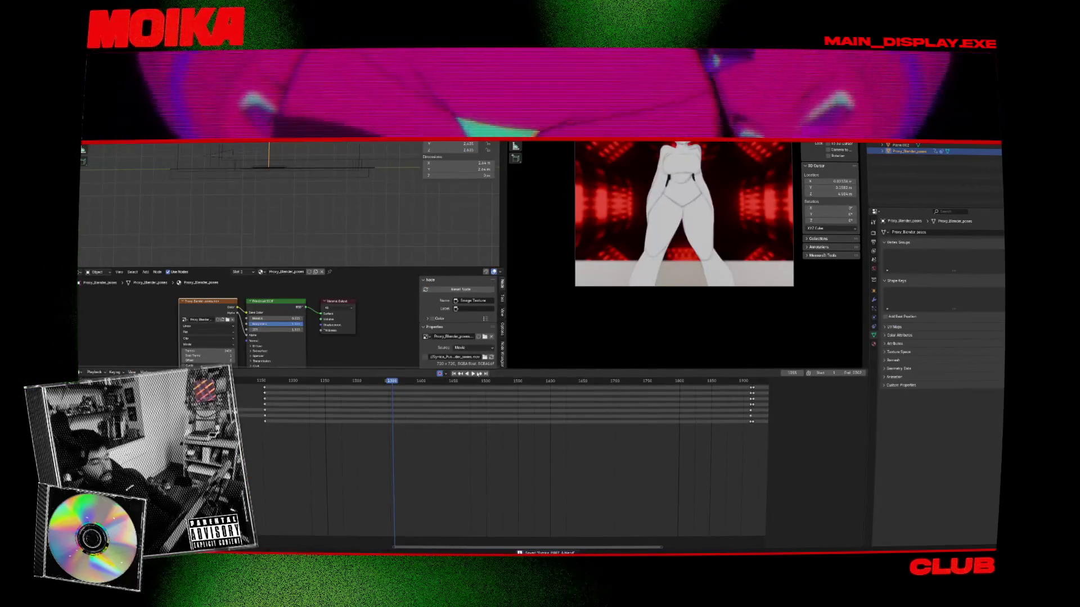
click(457, 380)
key(space)
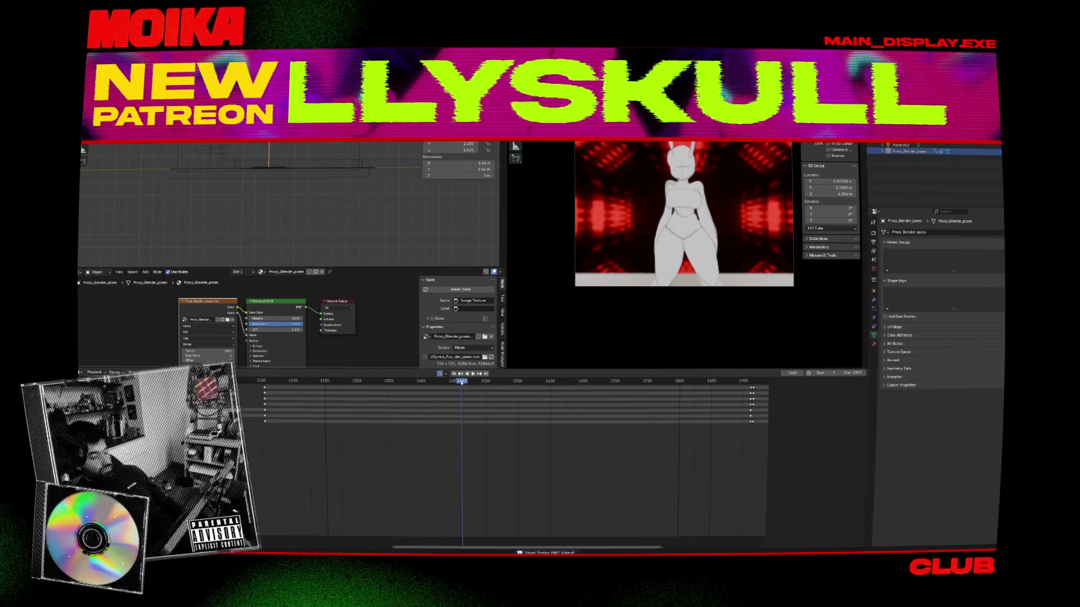
key(space)
click(343, 378)
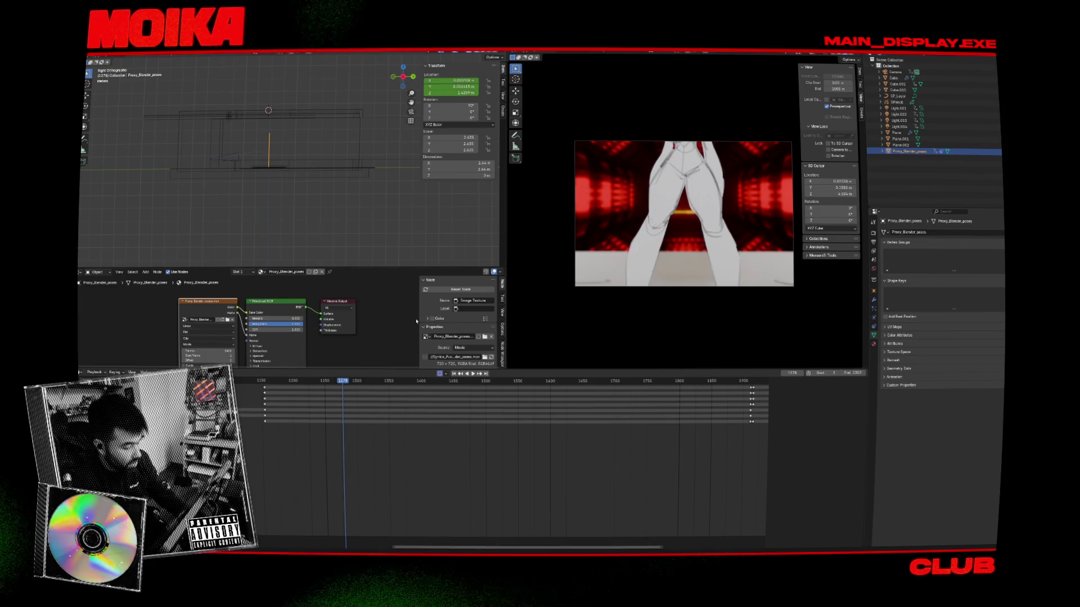
Step: Return to frame 778, save Syntax PART A.blend, and switch to After Effects
key(Home)
click(267, 382)
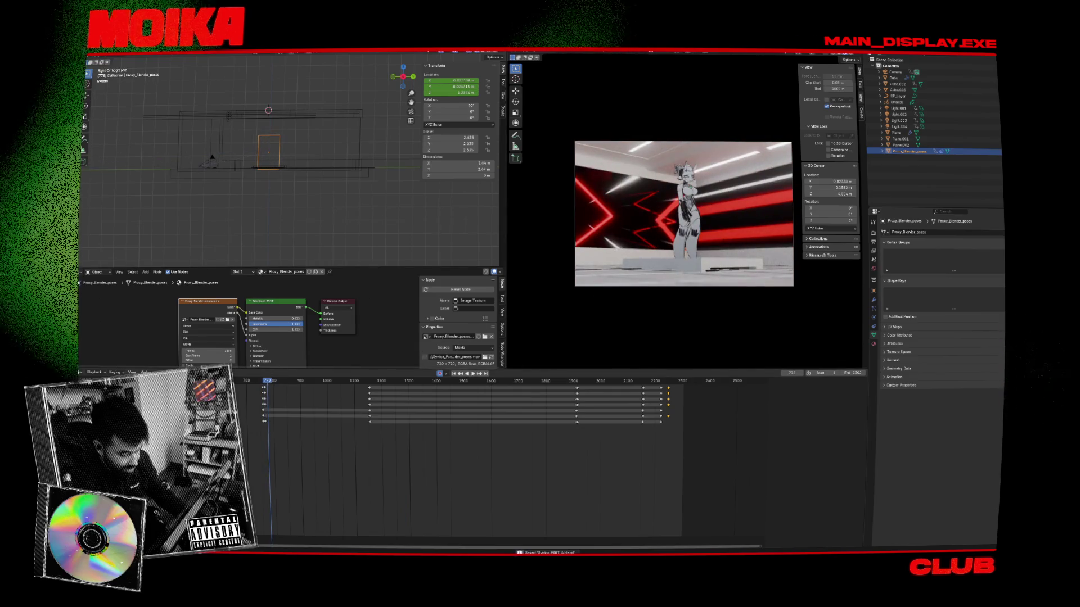
key(ctrl+s)
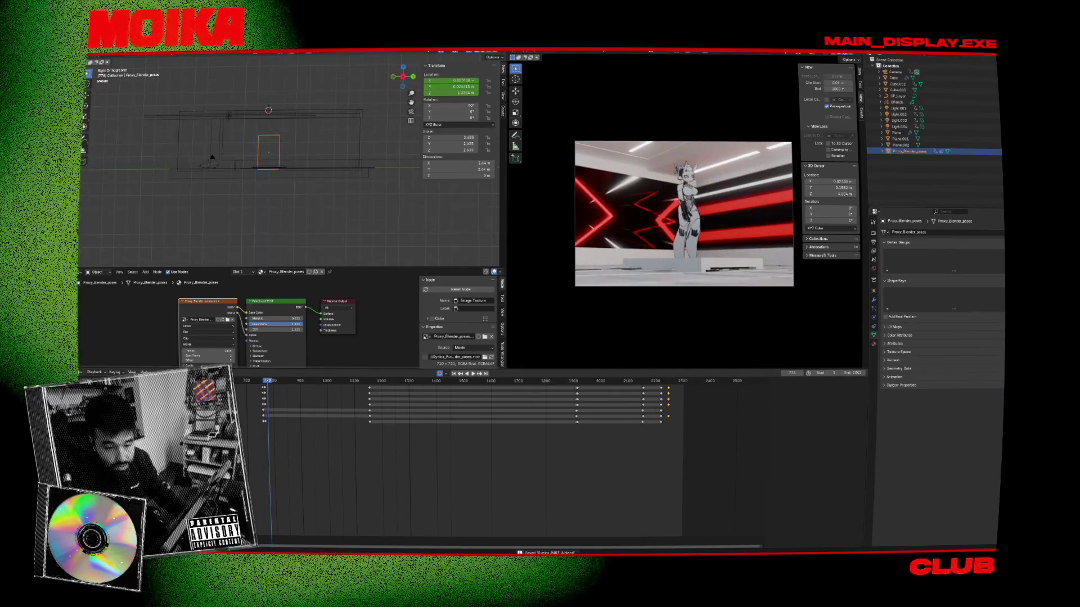
key(alt+Tab)
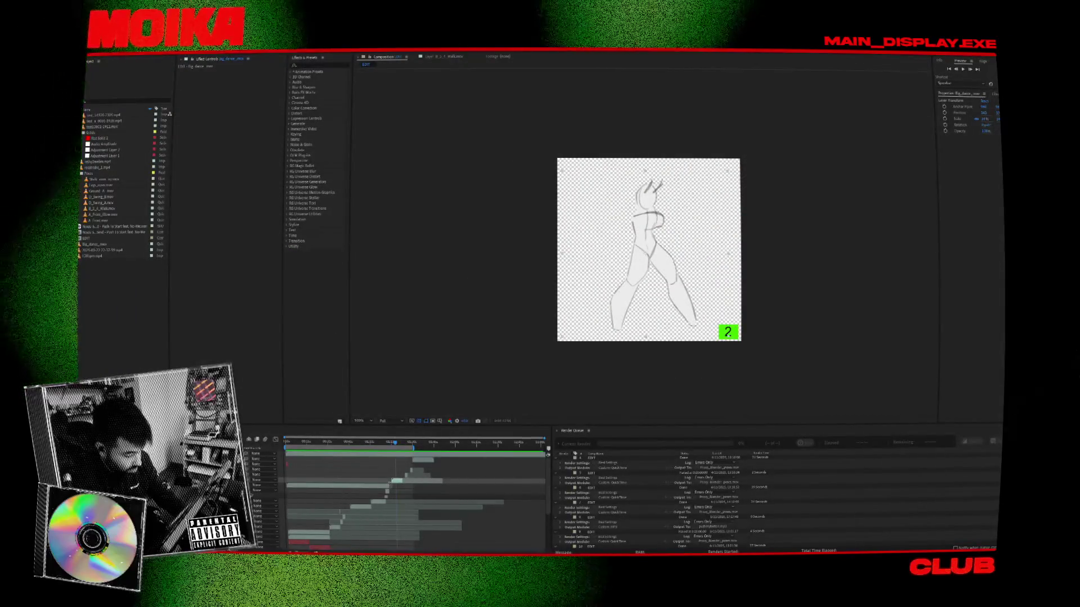
Step: Deselect the layer clip and scrub the composition to a later drawing frame
click(377, 478)
click(339, 444)
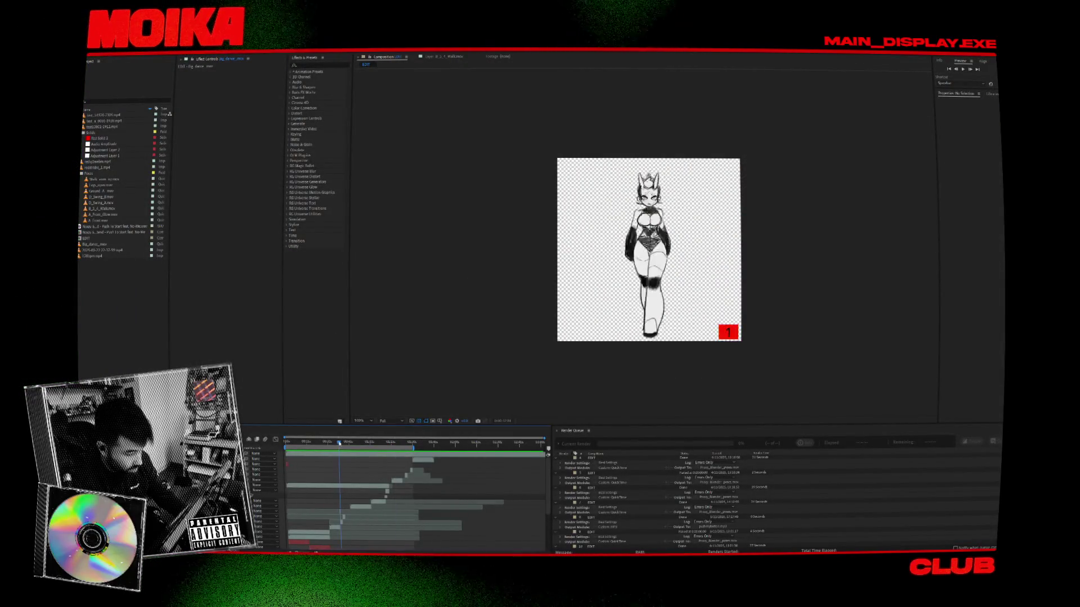
alt+scroll(343, 506, up, 5)
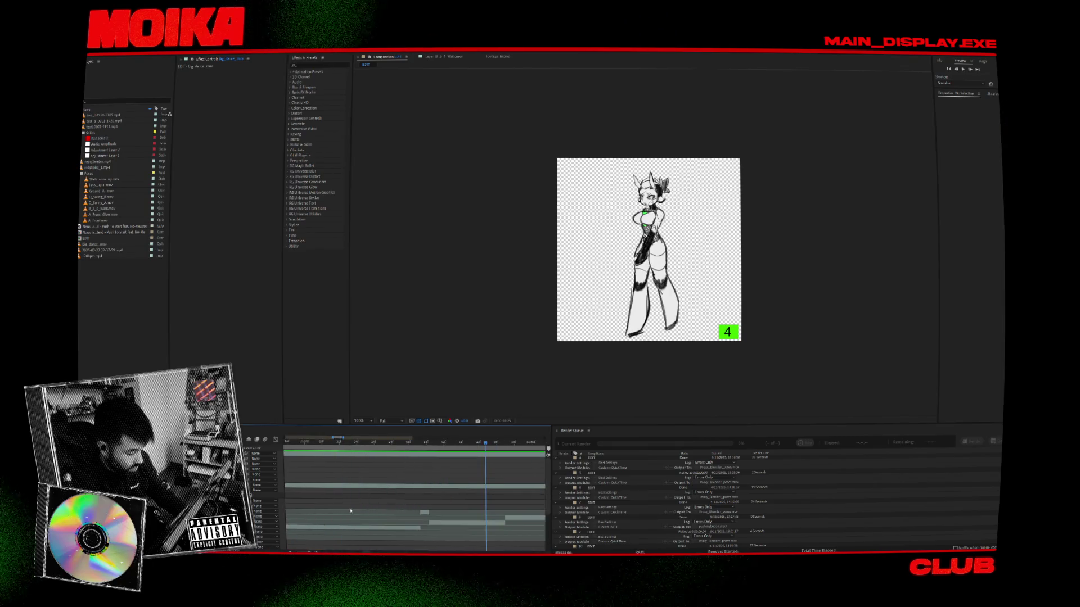
drag(485, 443, 409, 529)
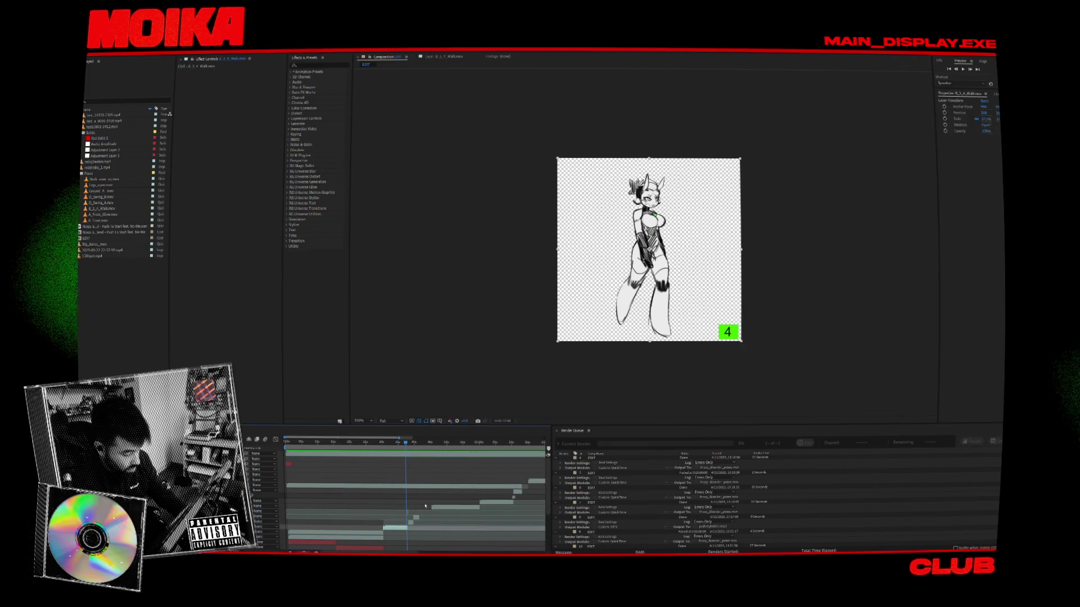
shift+scroll(393, 520, right, 1)
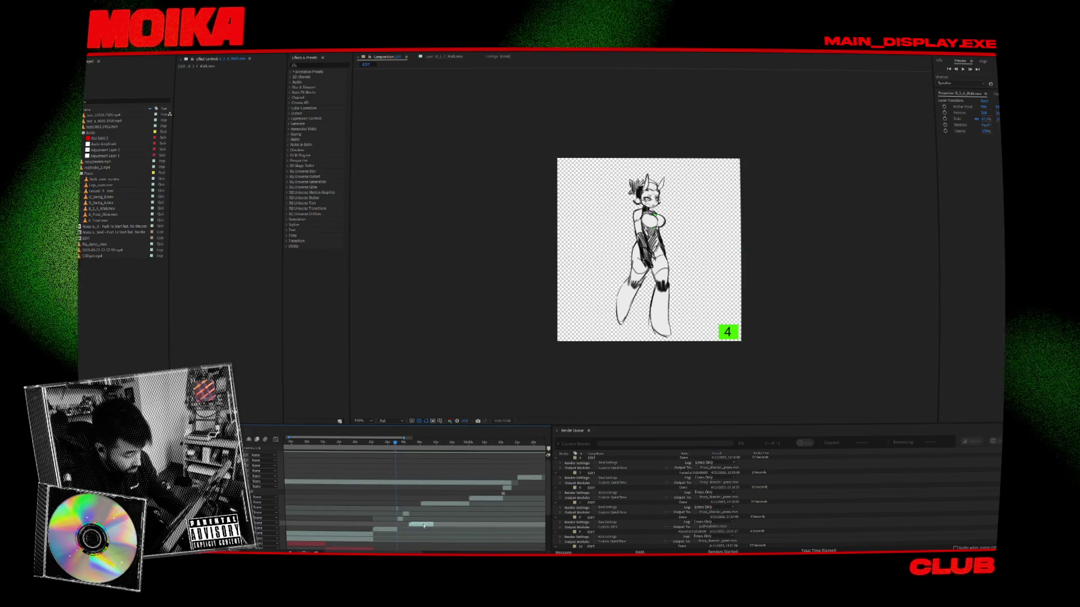
alt+scroll(441, 502, up, 2)
shift+scroll(441, 502, left, 4)
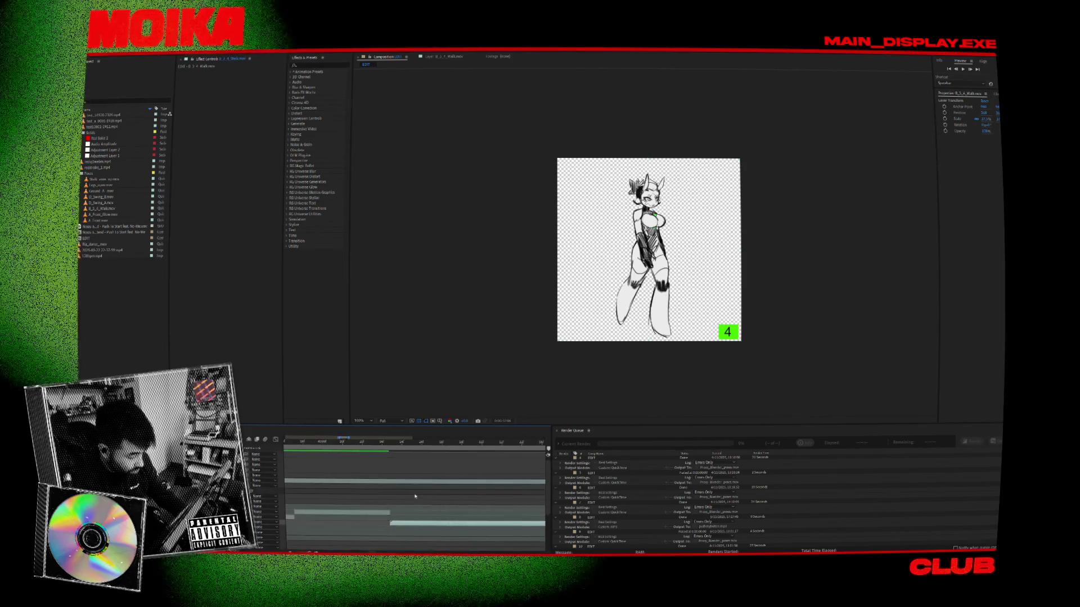
click(388, 445)
scroll(375, 486, down, 2)
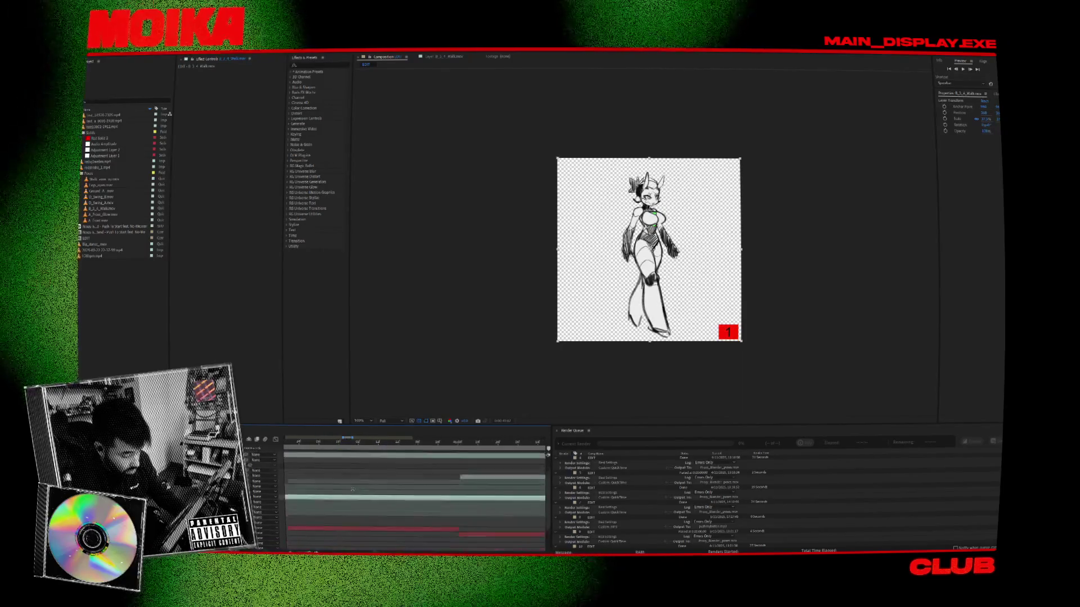
scroll(413, 484, up, 1)
click(422, 444)
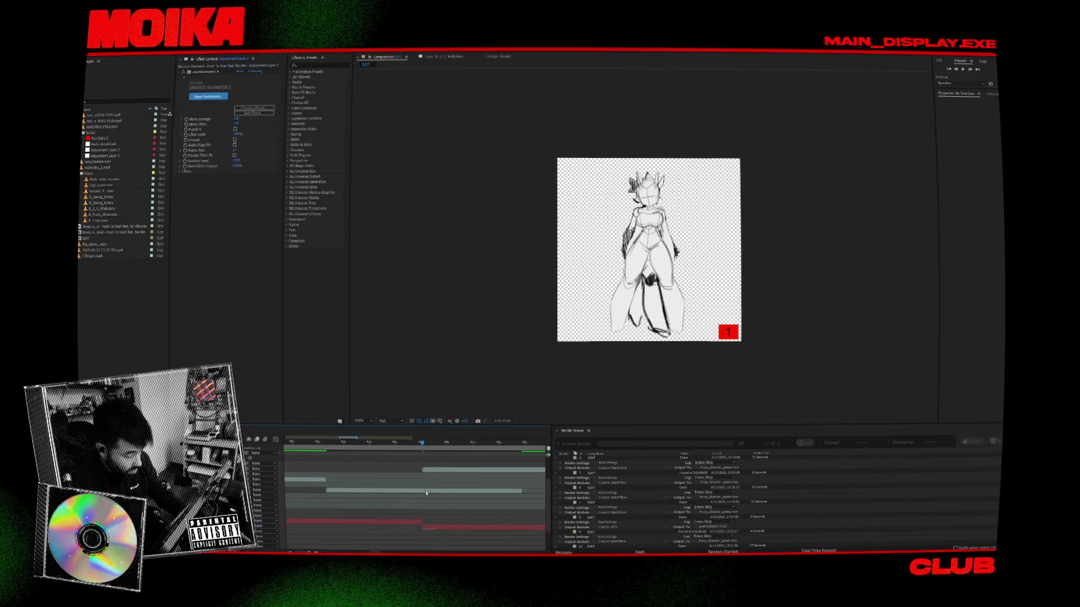
Step: Delete the unwanted drawing layer and play back the composition
key(Delete)
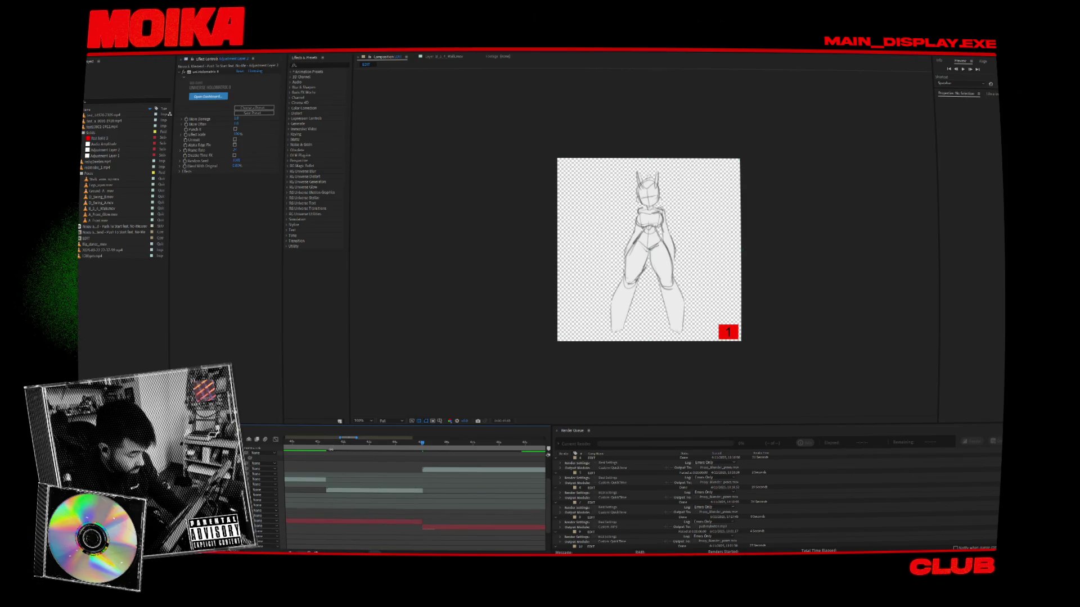
mouse_move(422, 444)
mouse_down()
mouse_move(306, 443)
mouse_move(324, 444)
mouse_up()
key(space)
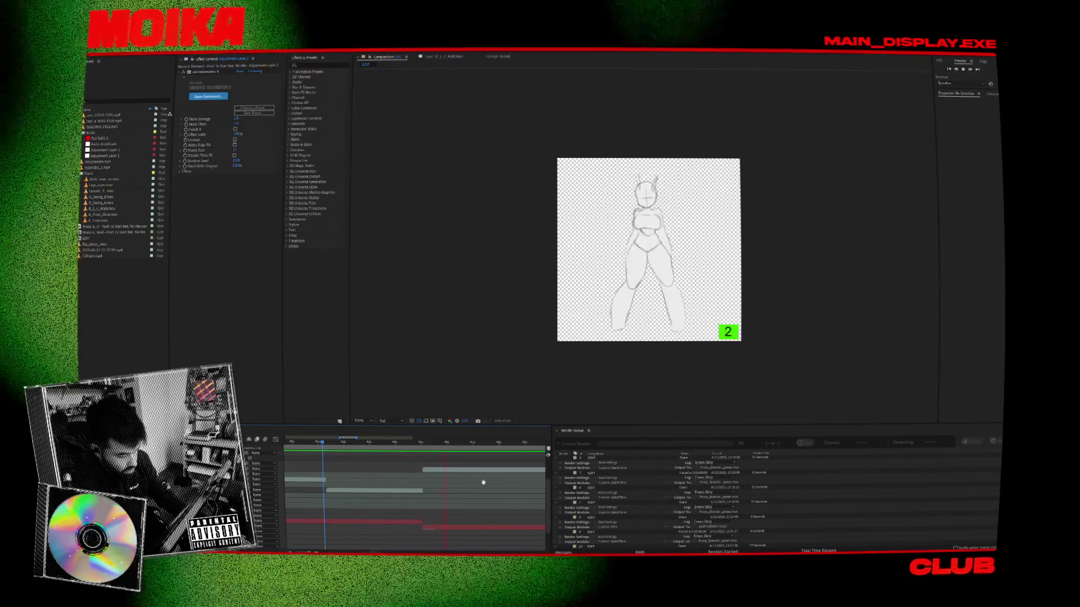
alt+scroll(494, 480, down, 3)
scroll(494, 480, up, 2)
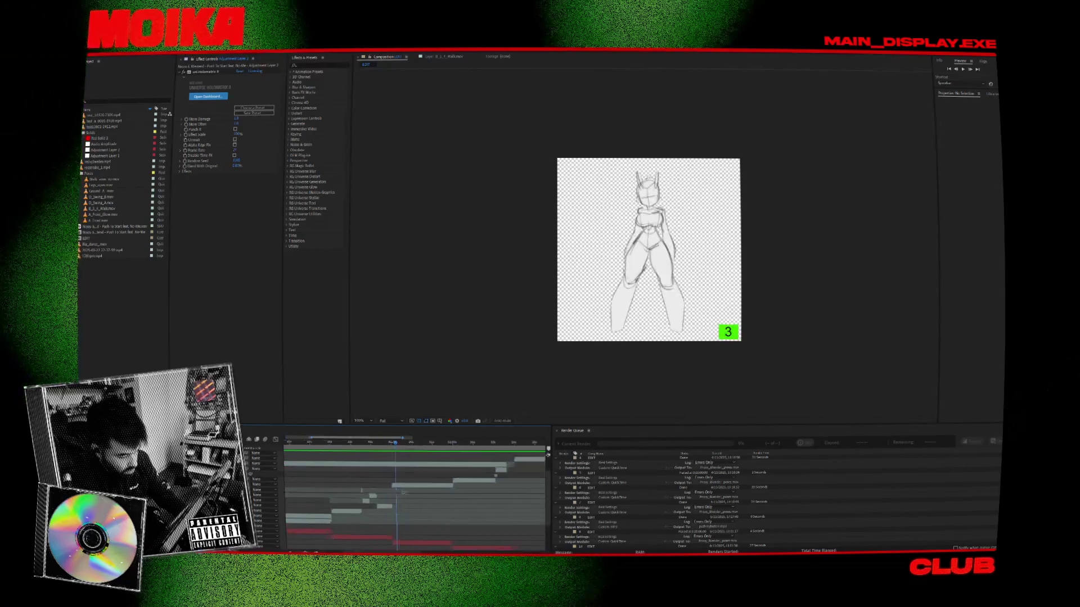
click(446, 443)
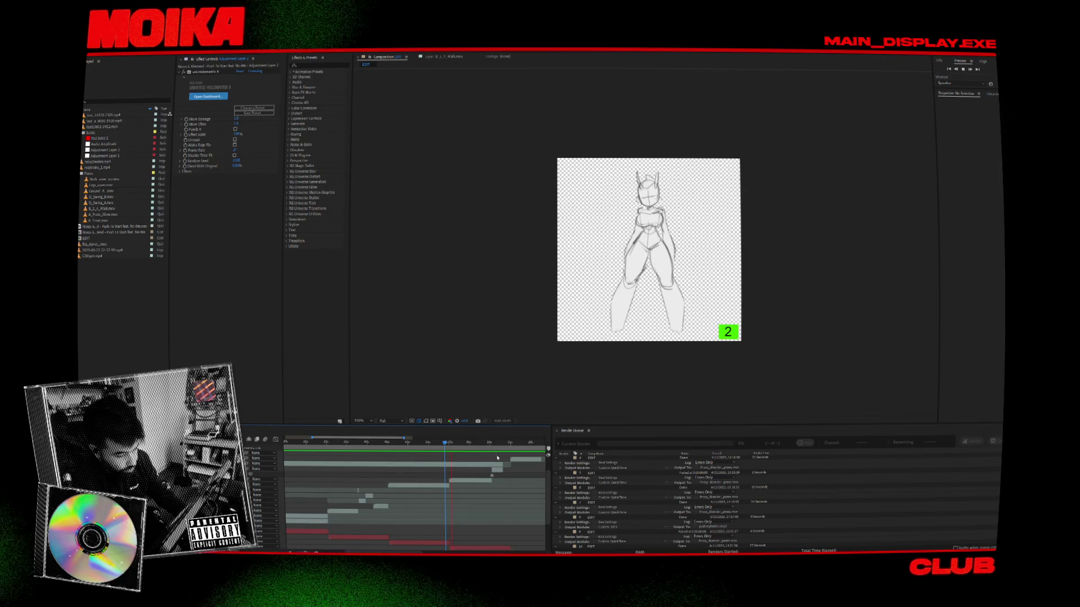
shift+scroll(451, 474, right, 3)
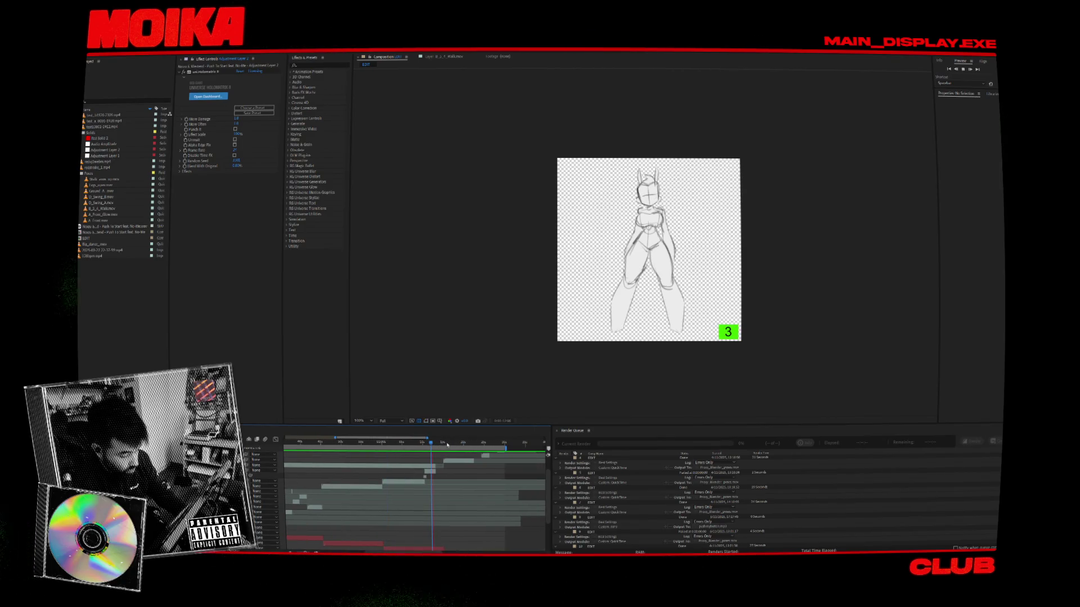
scroll(405, 466, down, 3)
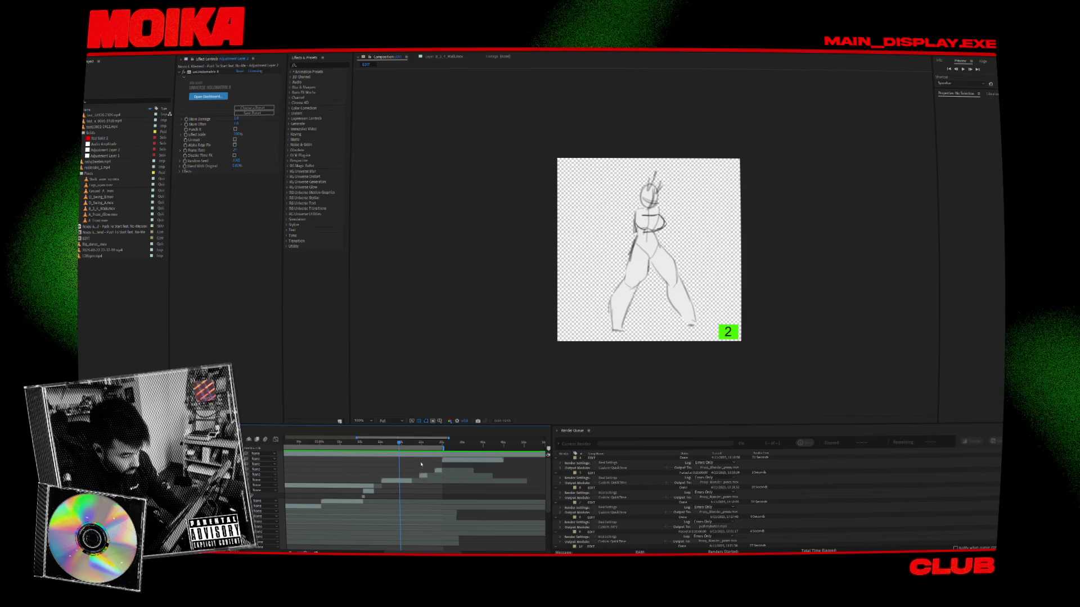
key(space)
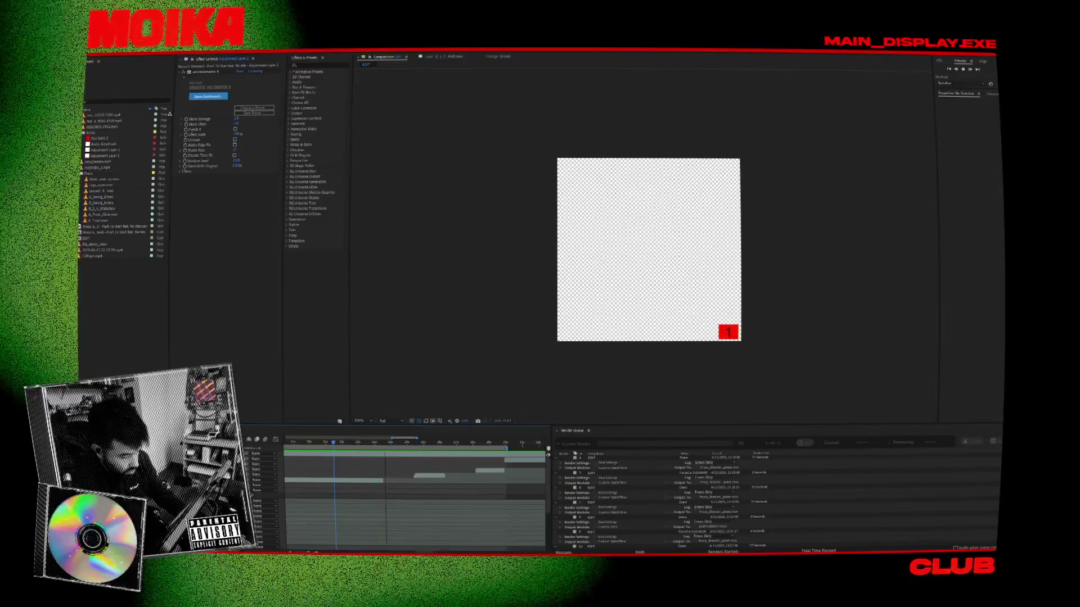
Step: Duplicate the Legs_open.mov layer and place the copy at the current time
click(408, 477)
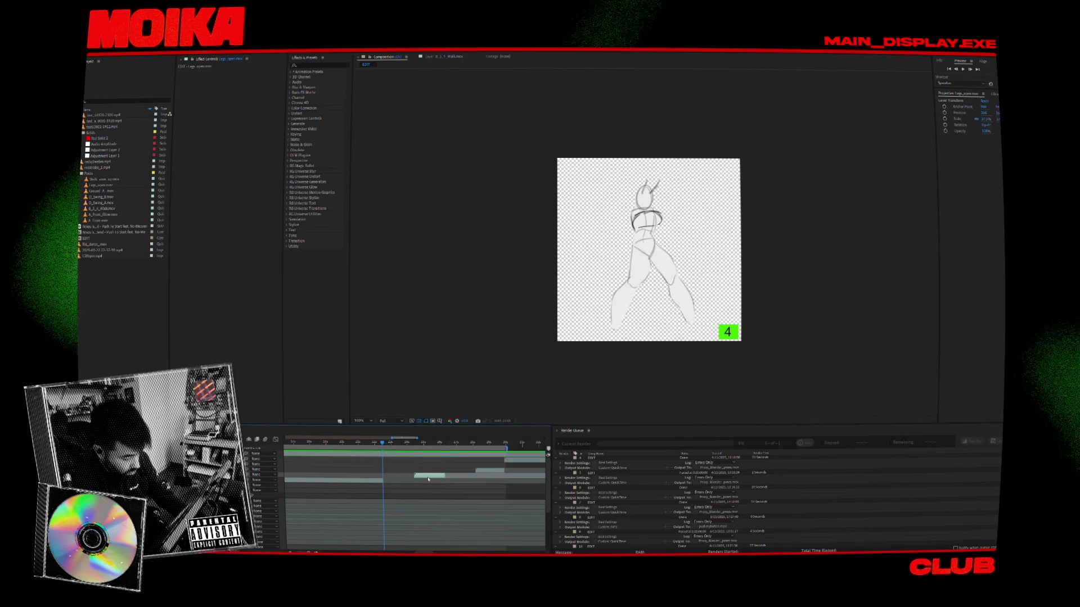
key(ctrl+d)
drag(438, 476, 395, 481)
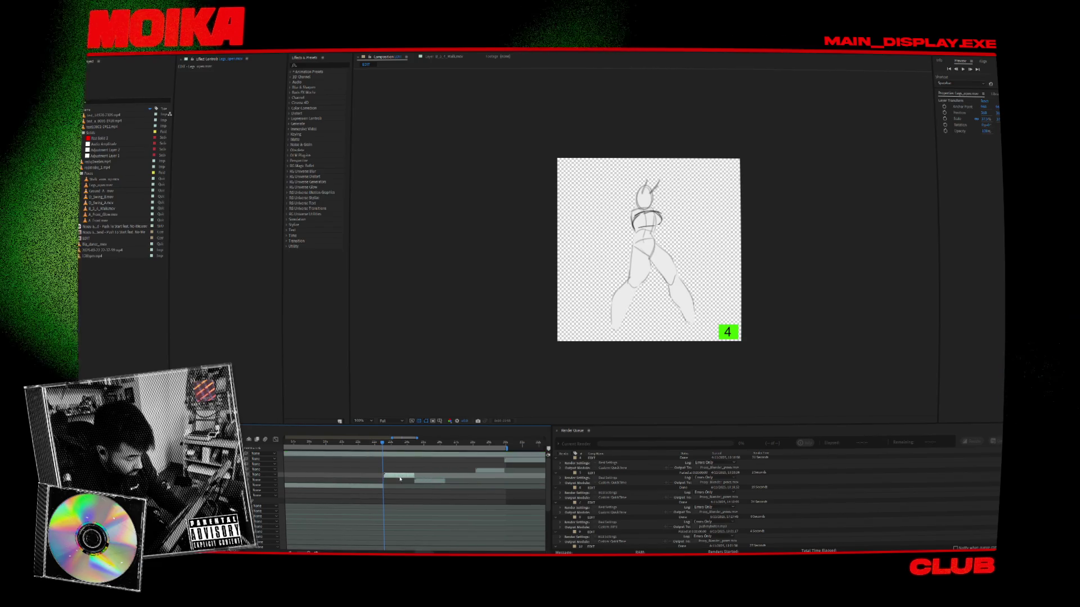
alt+scroll(383, 481, up, 3)
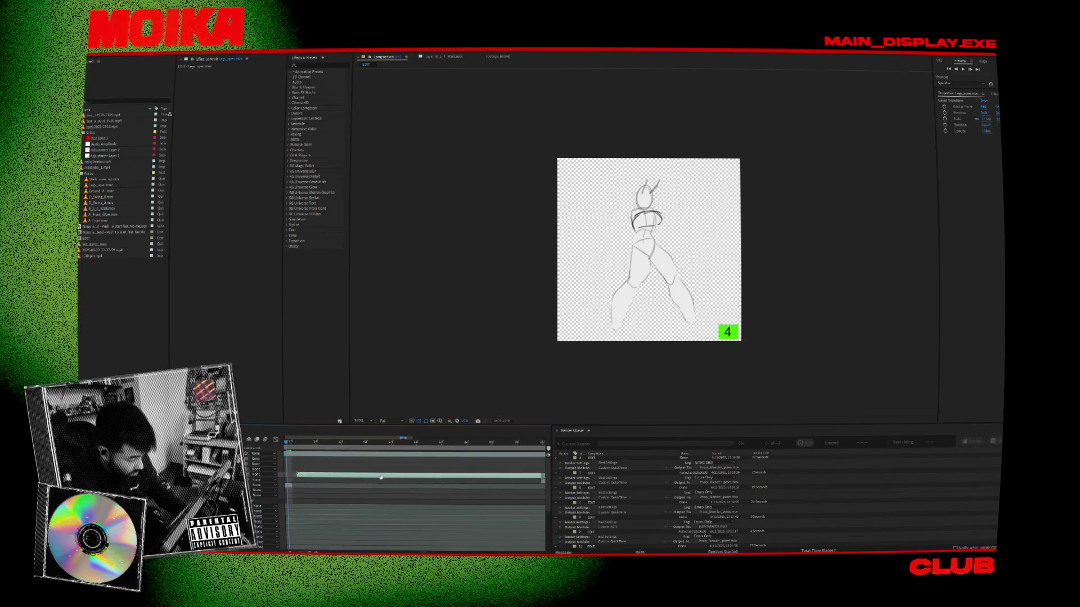
alt+scroll(382, 479, down, 3)
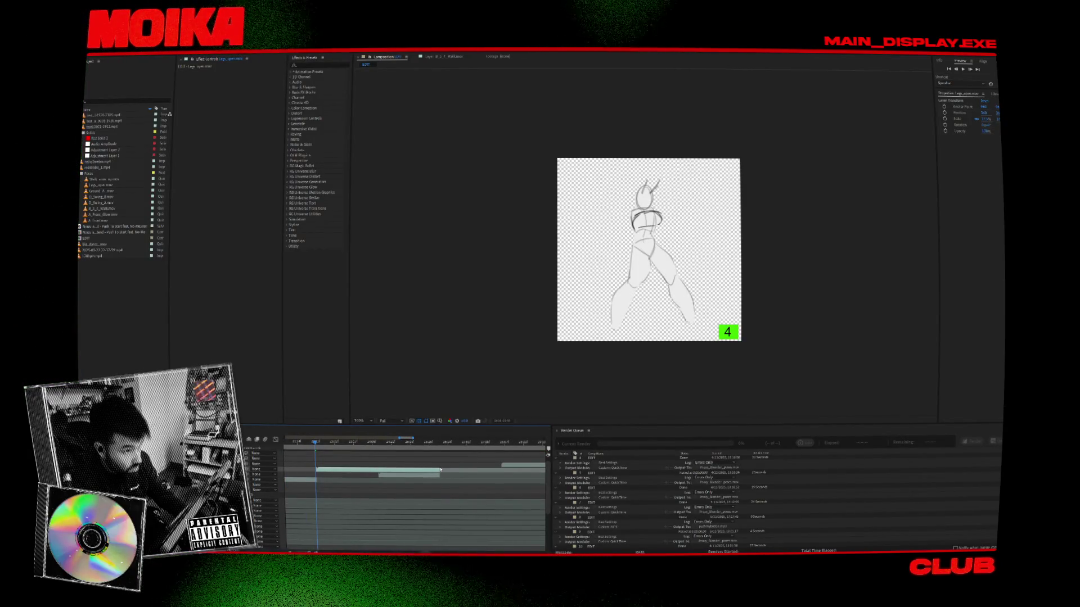
scroll(418, 470, right, 2)
Step: Duplicate another clip layer and extend the copy's end later in time
key(ctrl+d)
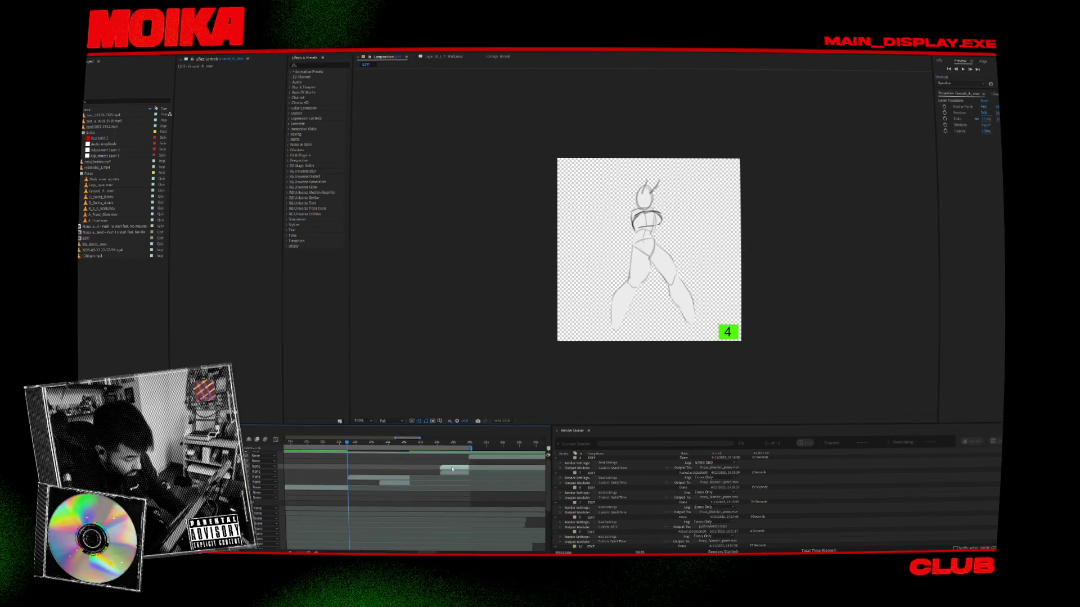
alt+scroll(417, 473, up, 3)
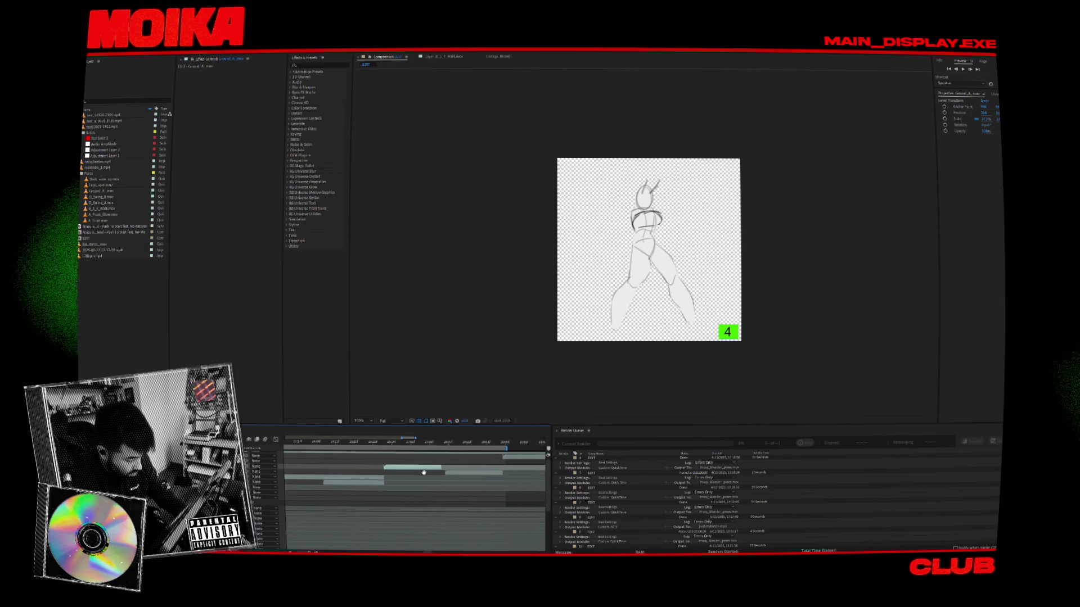
scroll(429, 472, right, 2)
drag(413, 468, 465, 467)
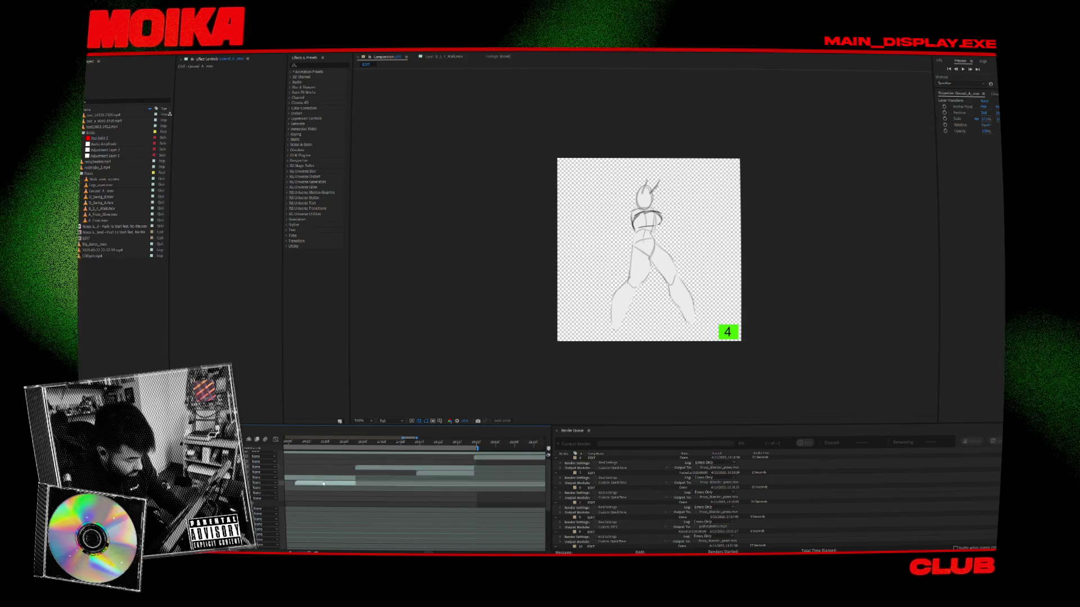
Step: Preview the composition, checking Adjustment Layer 2, test_b1920 and Ground_A at the sketch frame
click(347, 472)
click(347, 445)
key(space)
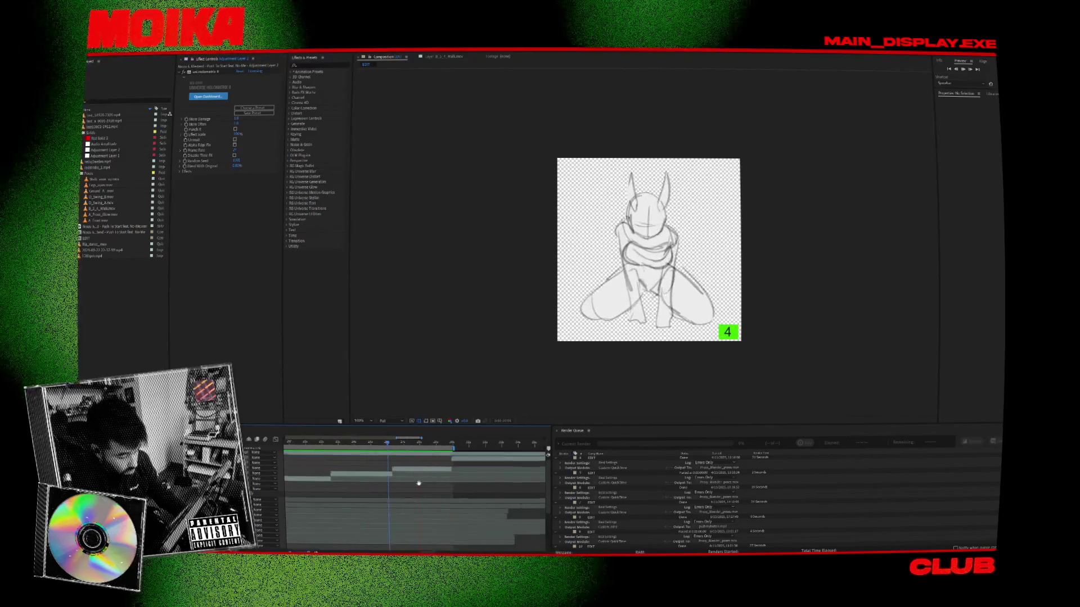
alt+scroll(486, 483, up, 2)
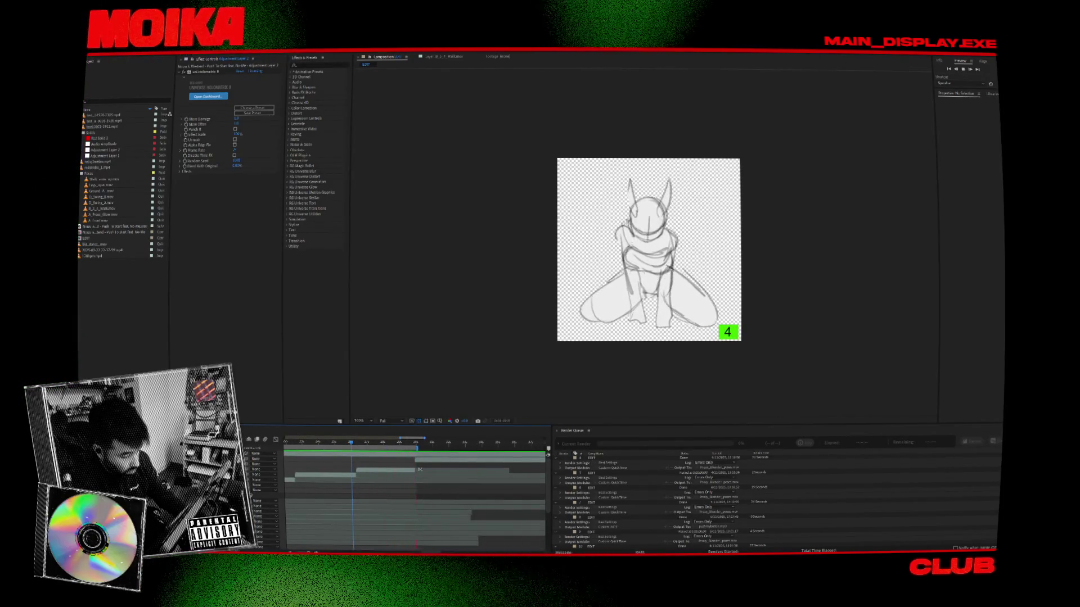
alt+scroll(374, 531, down, 1)
alt+scroll(450, 492, up, 3)
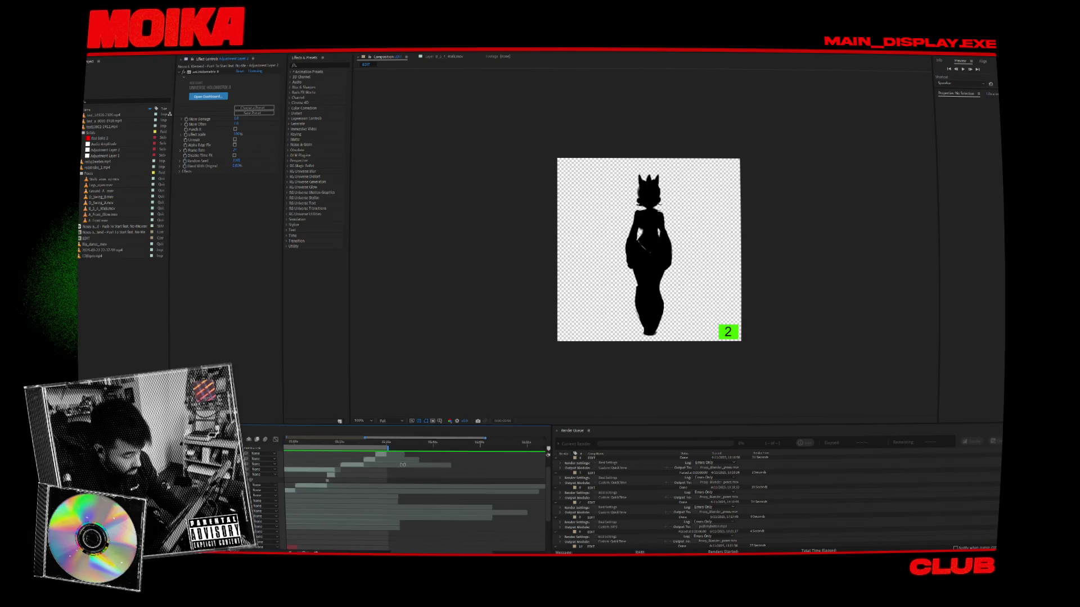
alt+scroll(385, 466, up, 1)
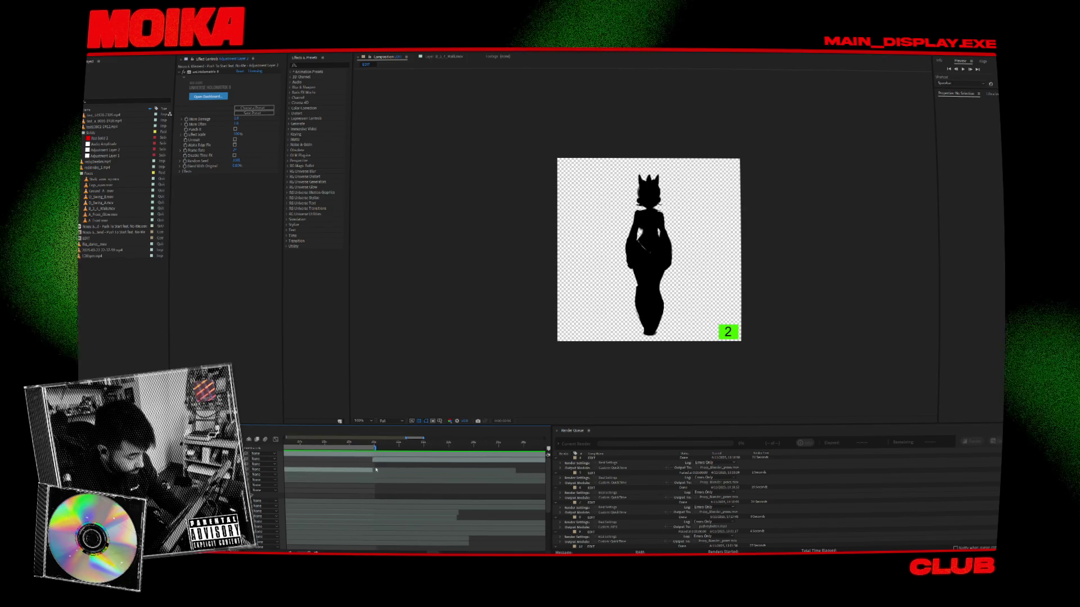
alt+scroll(376, 469, up, 1)
click(414, 461)
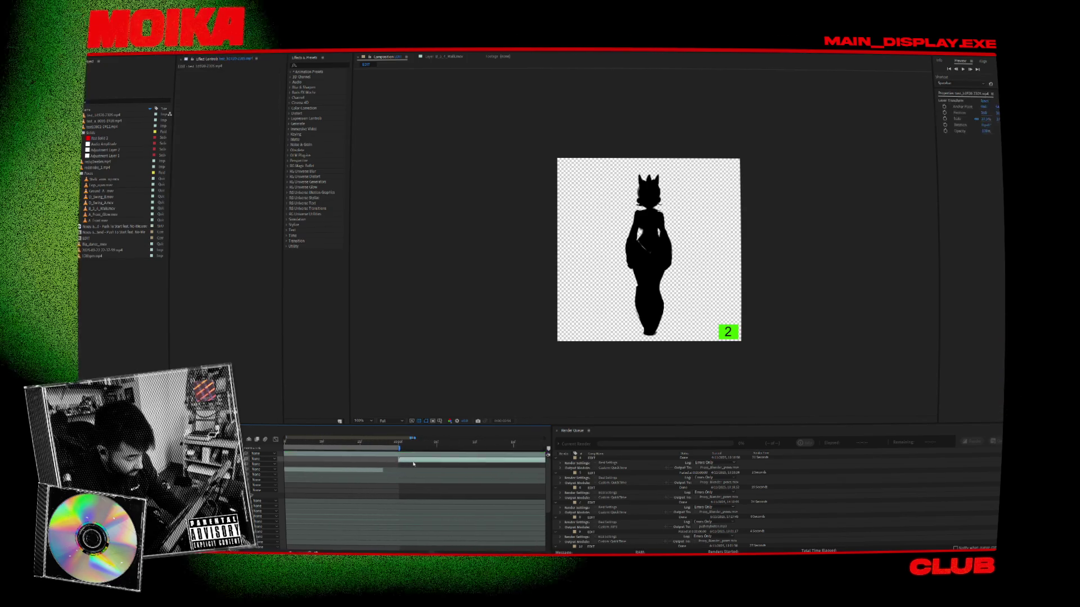
drag(384, 446, 390, 444)
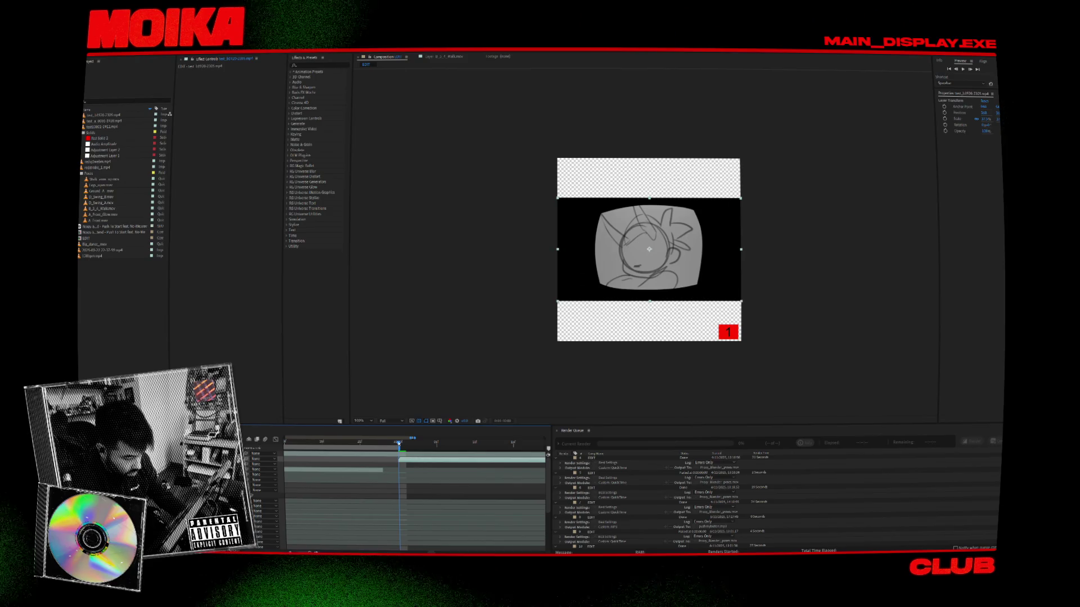
click(393, 470)
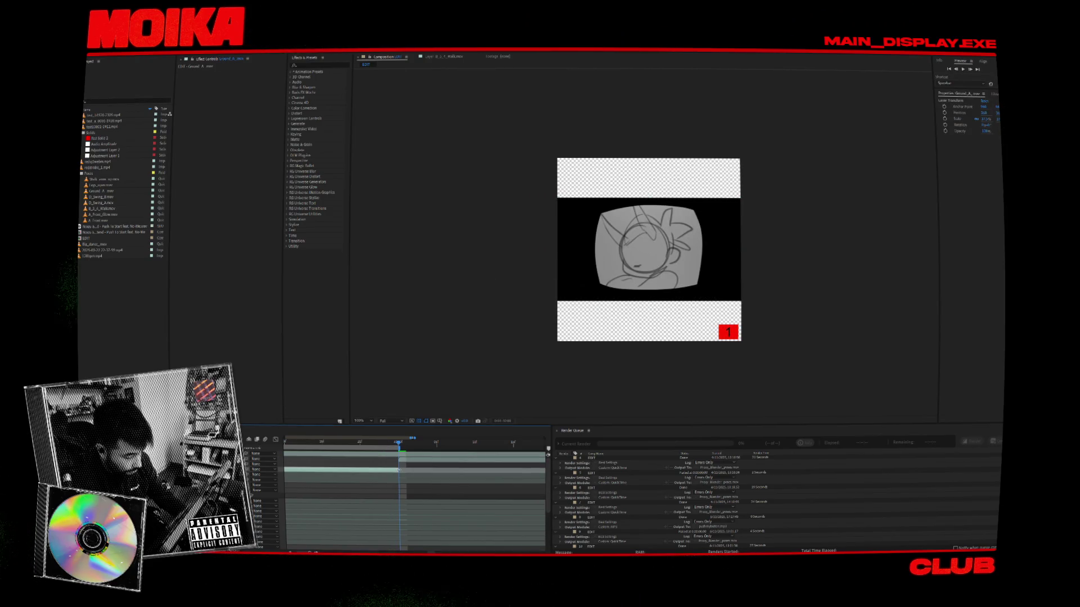
key(space)
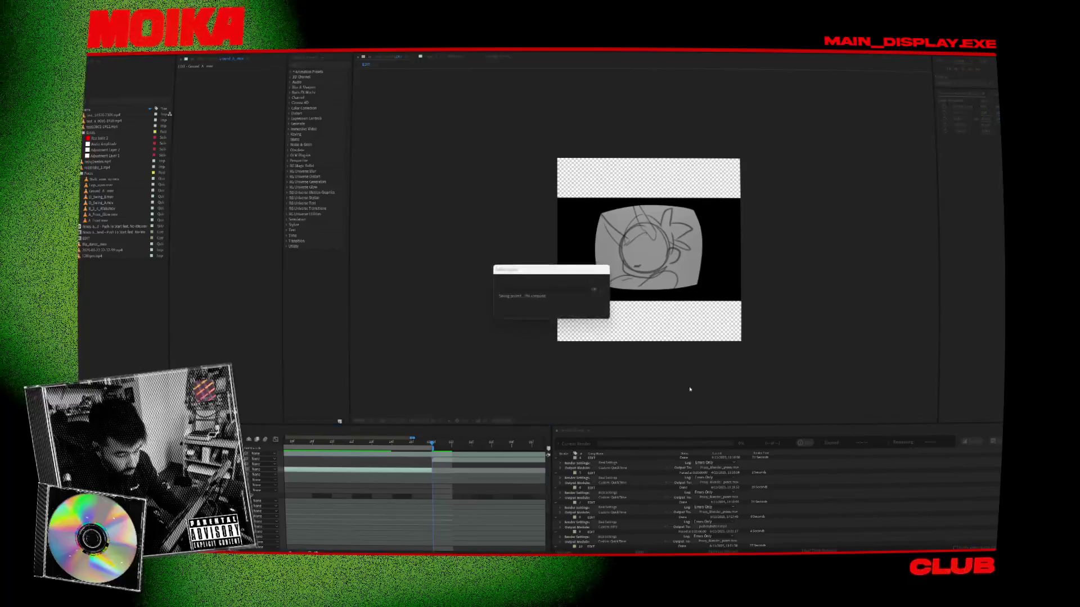
Step: Duplicate the render queue item, start rendering, and confirm overwriting the existing project file
click(542, 373)
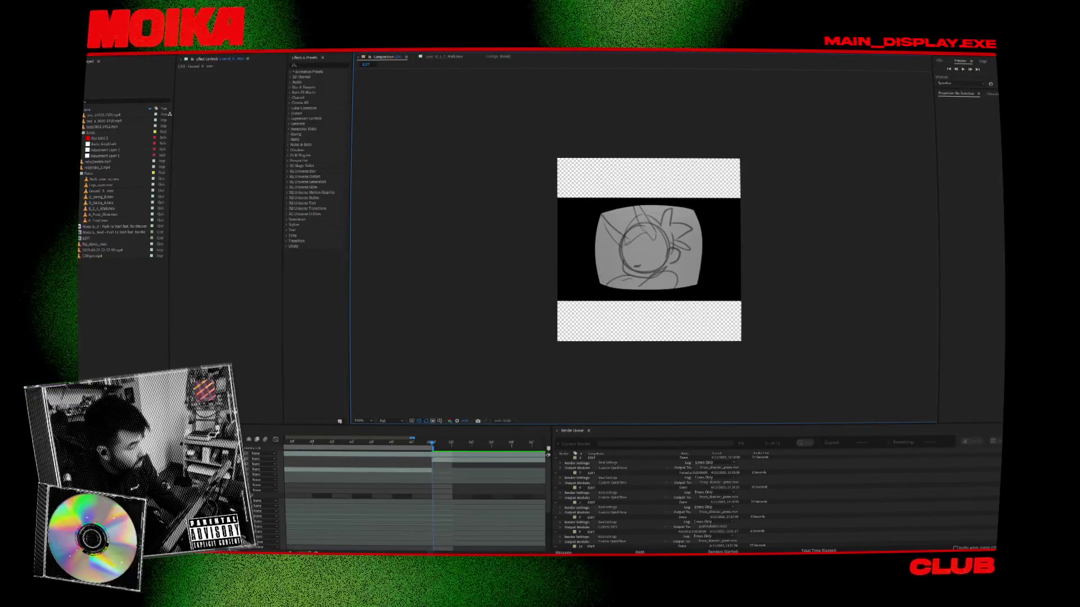
click(115, 51)
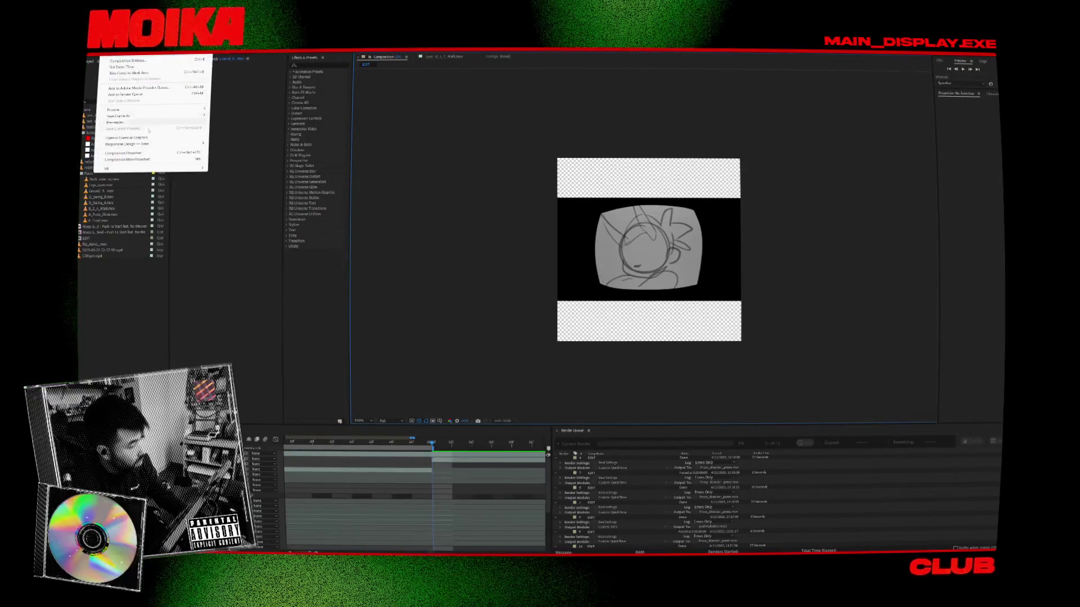
click(766, 458)
scroll(607, 539, down, 1)
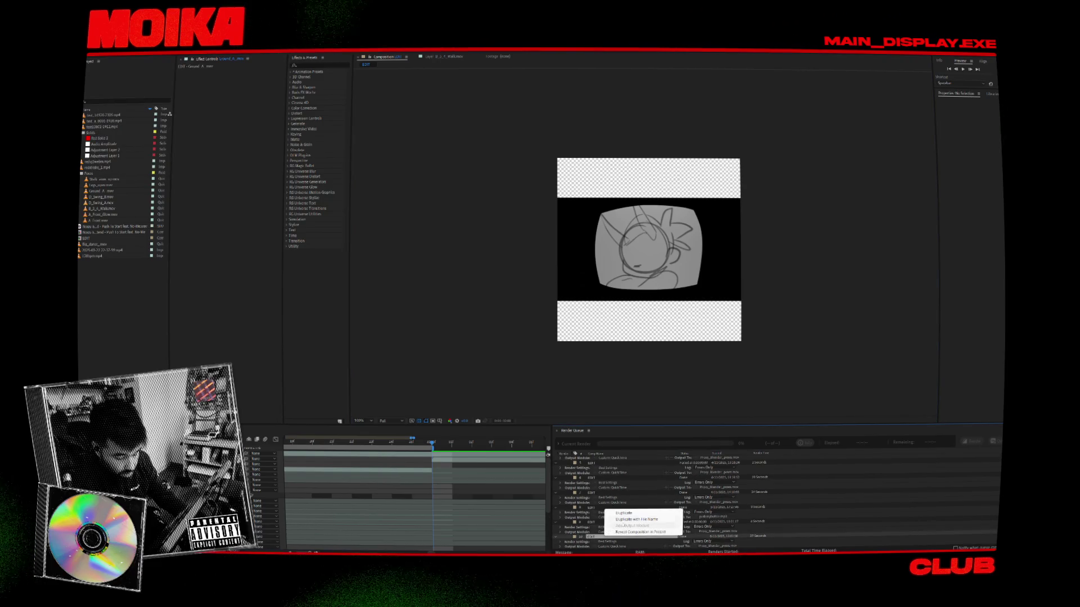
click(635, 519)
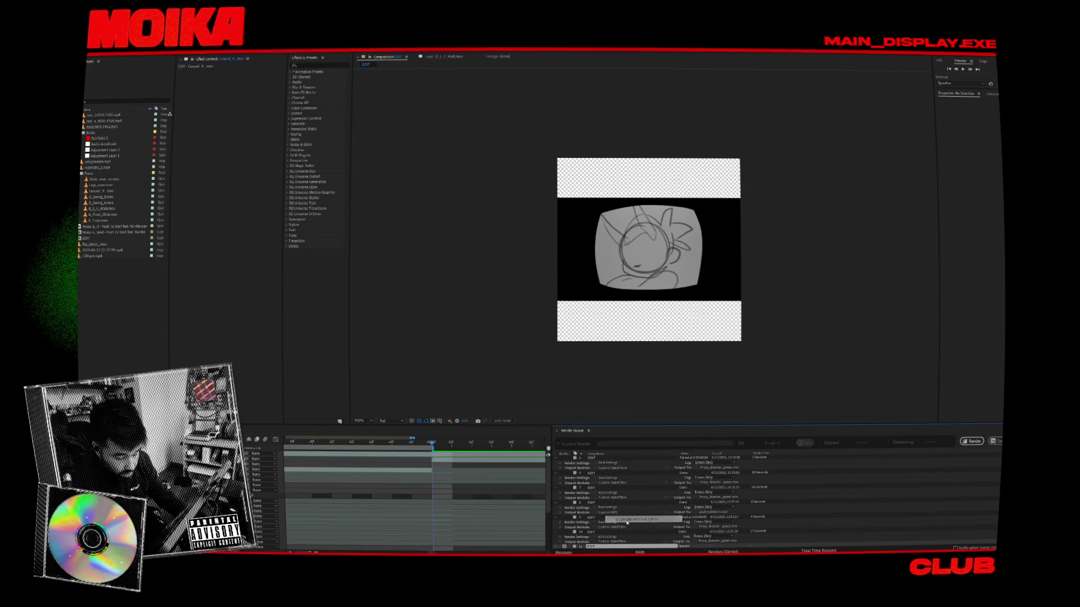
click(973, 442)
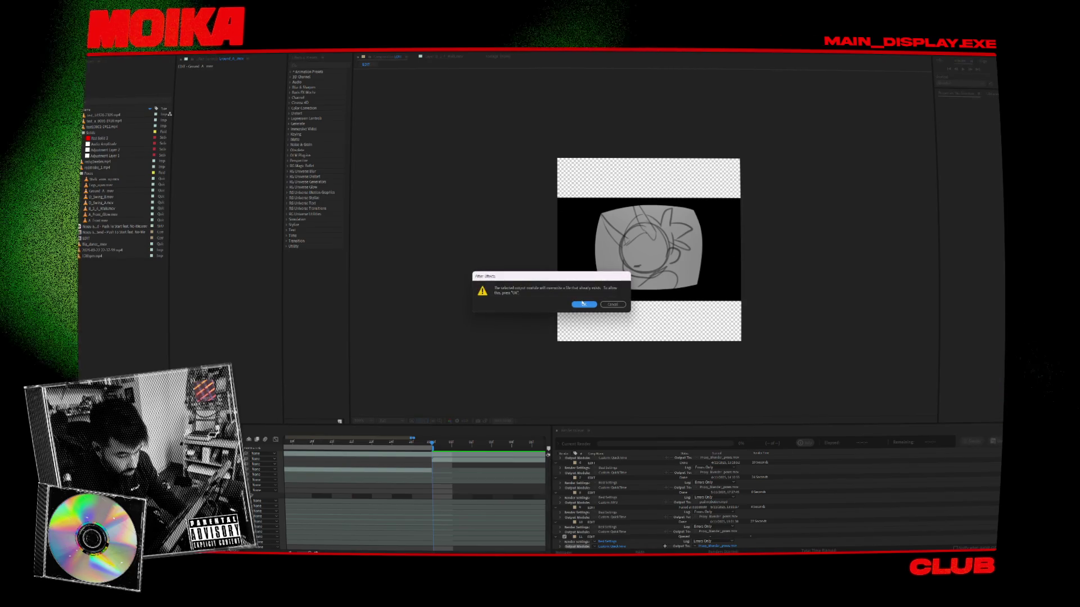
click(583, 305)
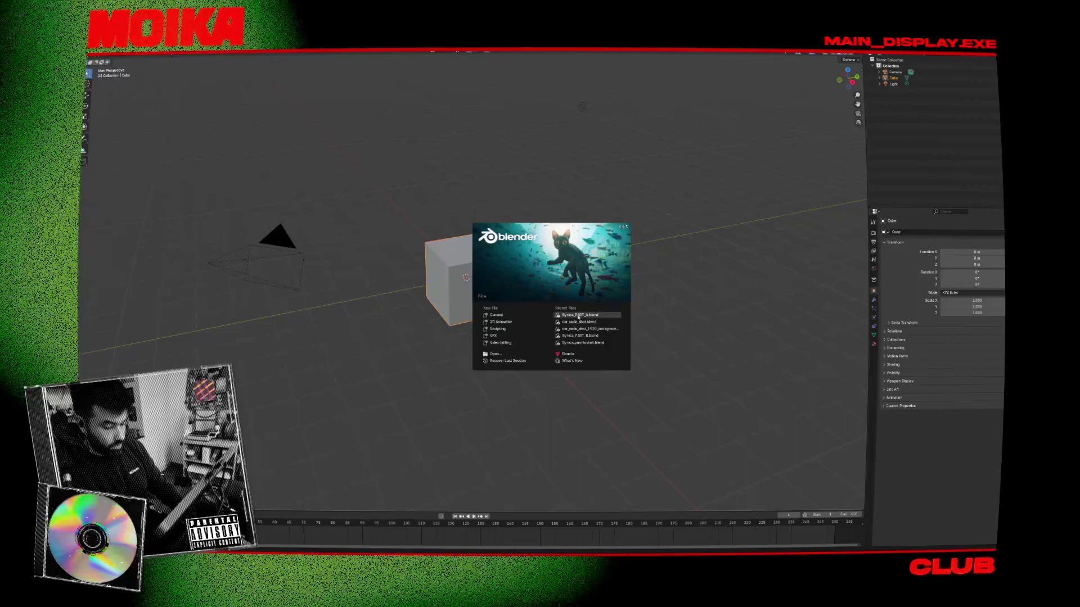
Step: Open Syrinx_PART_A.blend, select the Camera, and play the animation from frame 1076
click(578, 317)
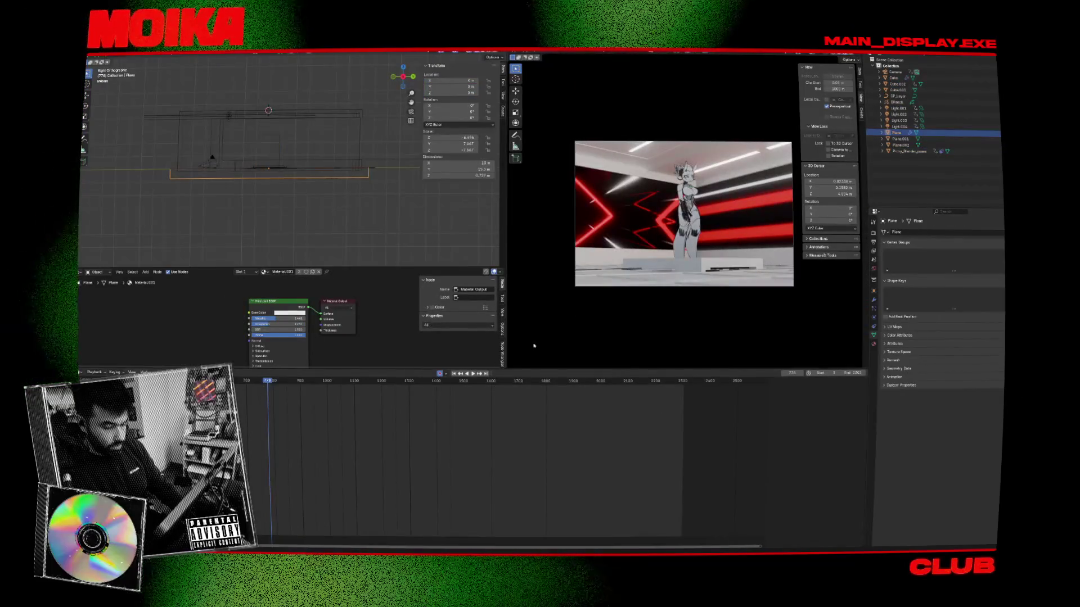
key(space)
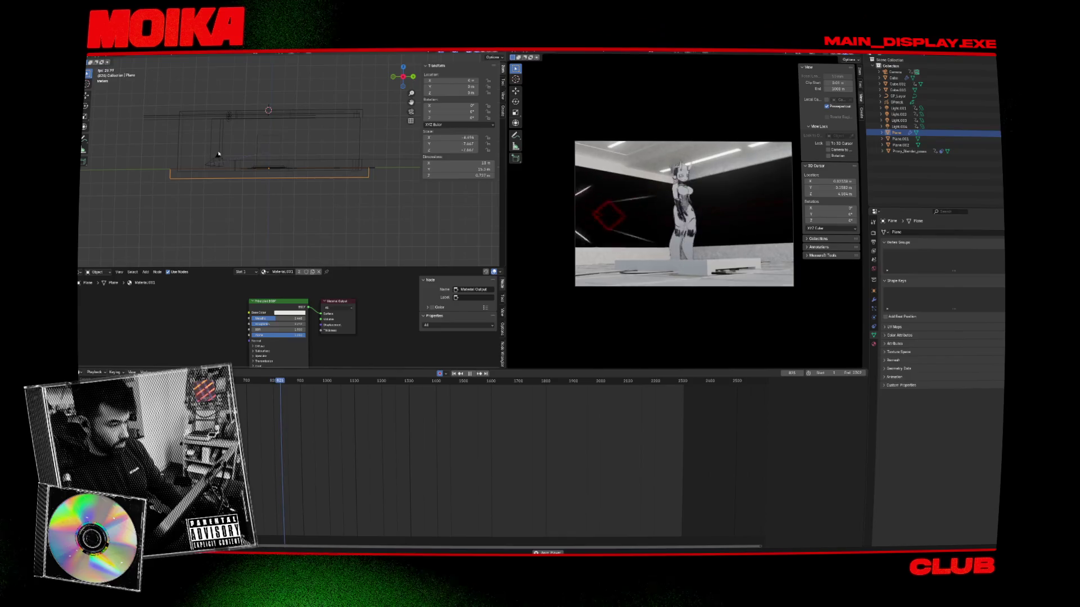
click(219, 159)
key(space)
drag(334, 382, 348, 386)
key(space)
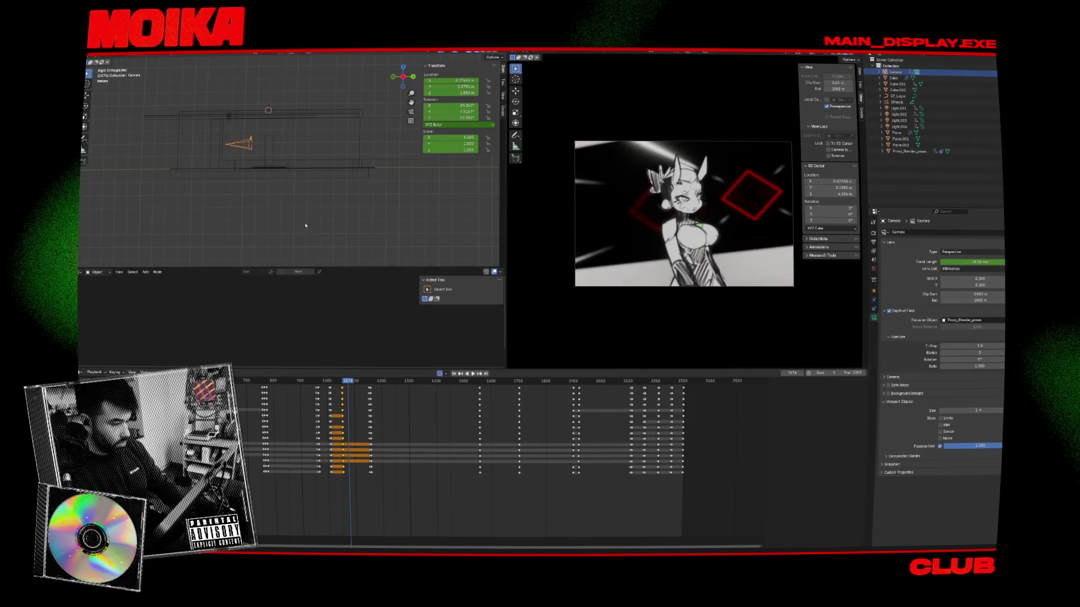
Step: Switch to Top view and replay from frame 1031, stopping at frame 1058
key(KP_7)
key(Down)
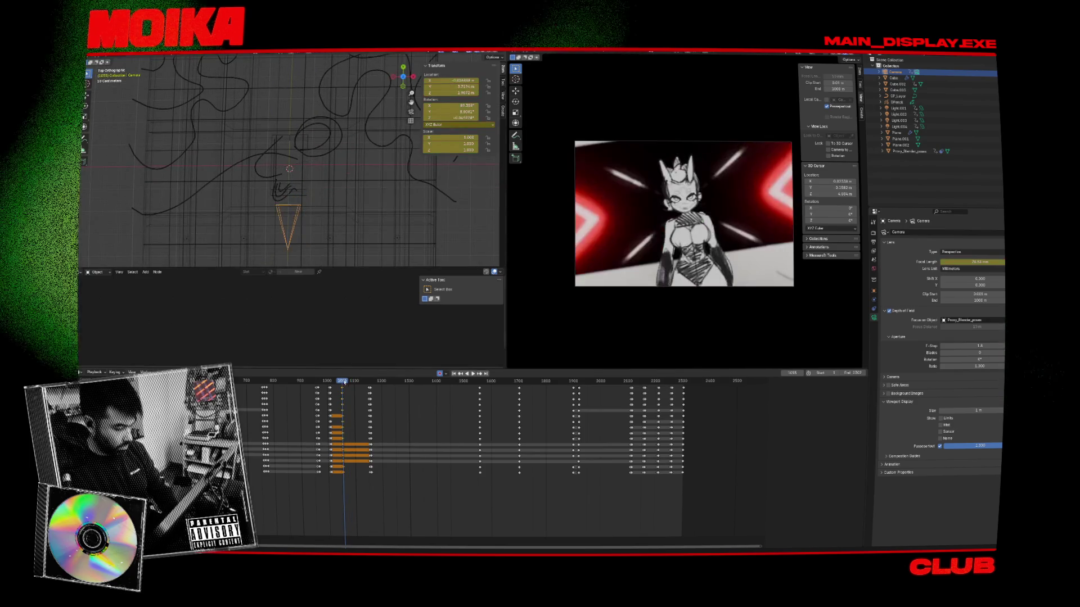
drag(342, 383, 337, 383)
key(space)
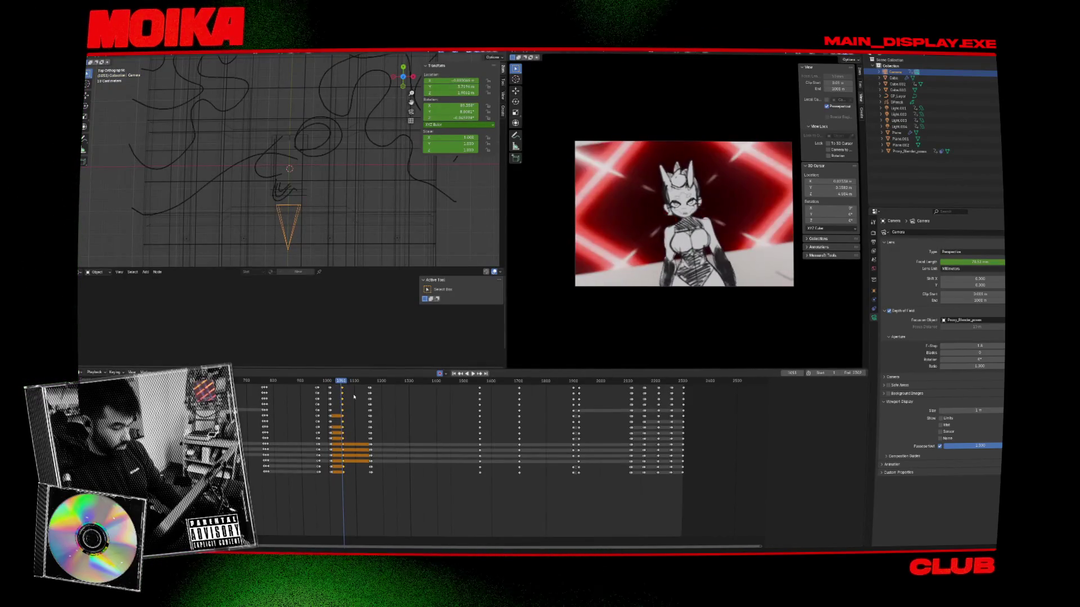
scroll(354, 397, up, 5)
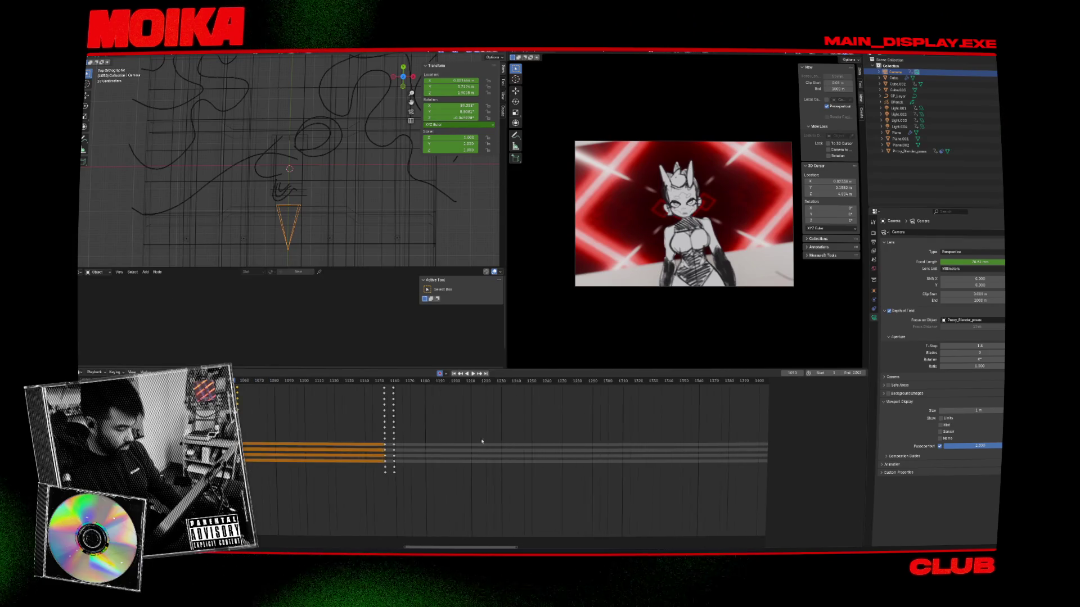
key(space)
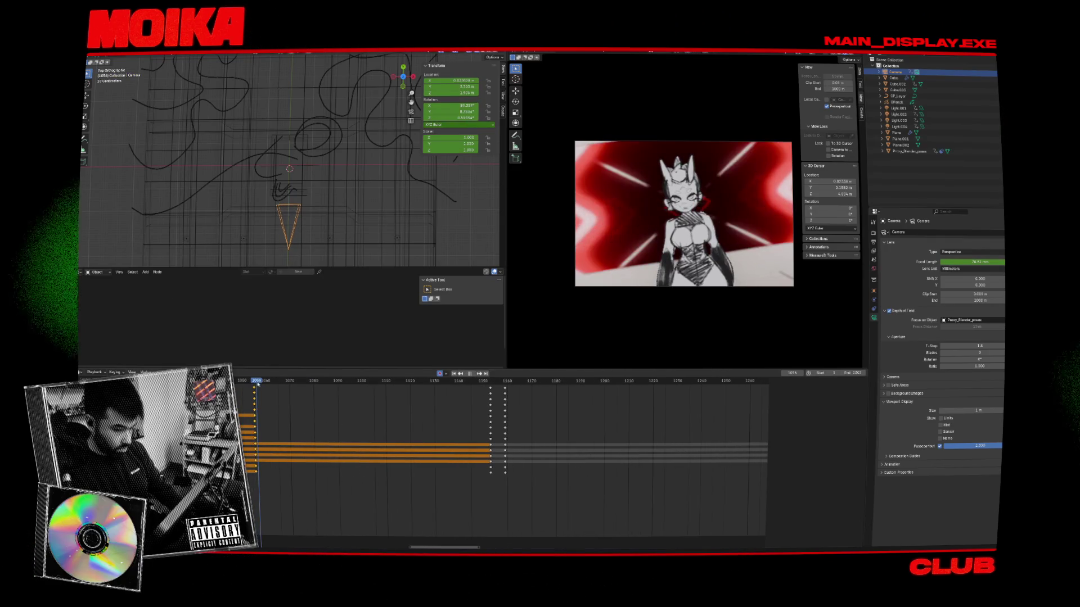
key(space)
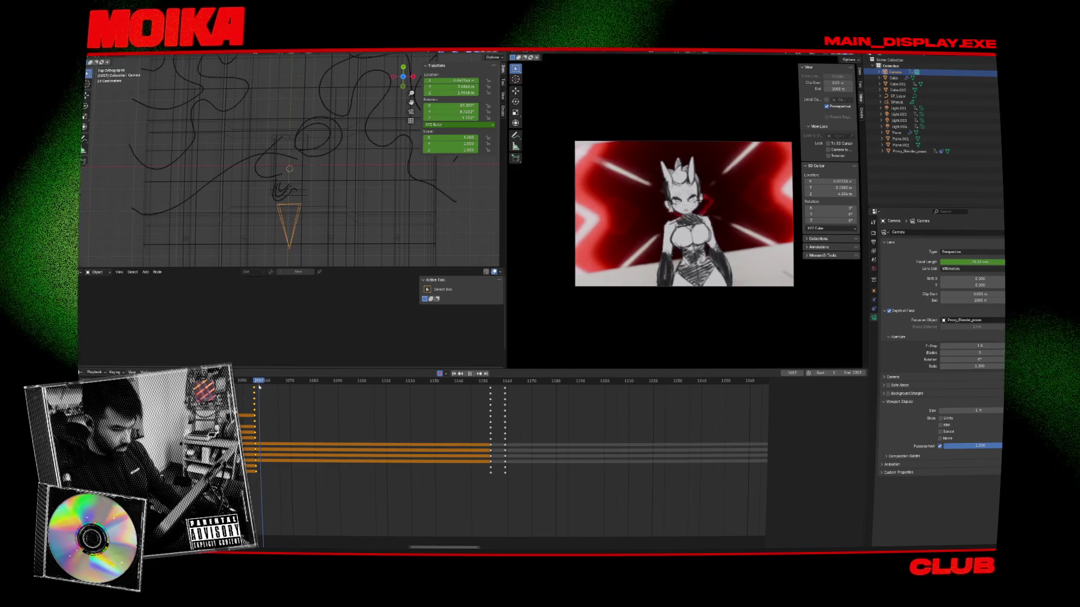
Step: Rotate the camera 30.1° and move it closer to the character at frame 1058
click(322, 221)
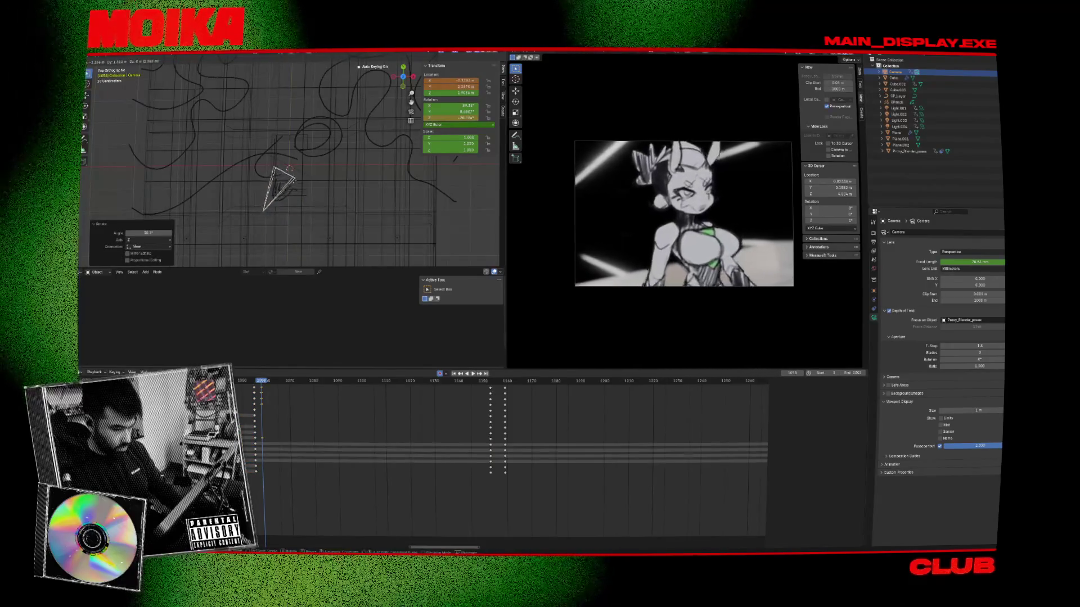
click(297, 178)
key(g)
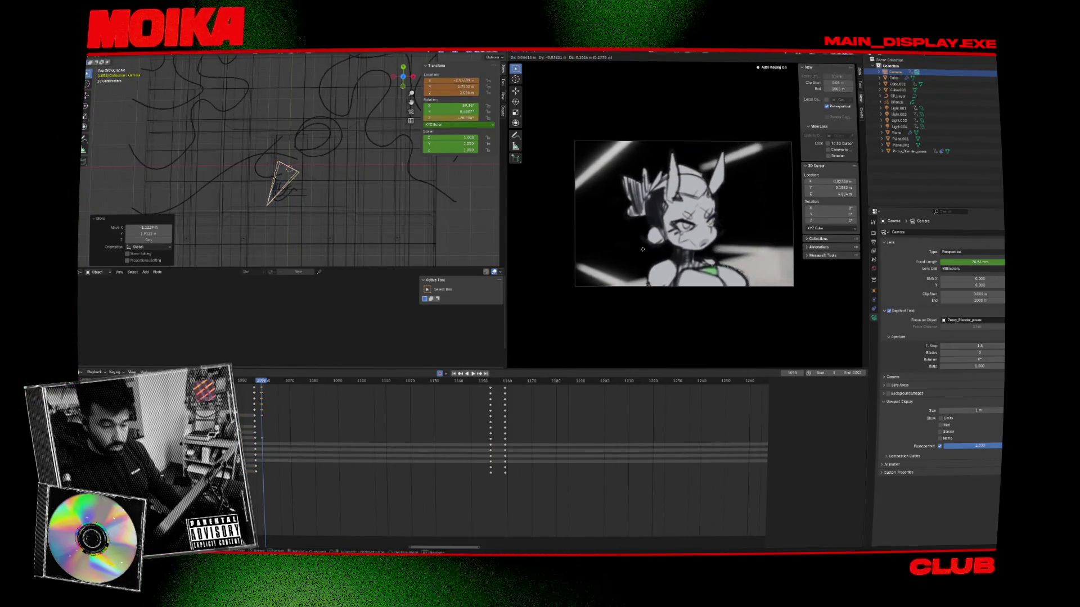
click(651, 247)
click(369, 189)
key(KP_1)
middle_drag(335, 159, 304, 174)
Step: Refine the camera with free rotation and a move in the right view, then scrub to frame 1054
key(r)
click(338, 168)
key(r)
key(r)
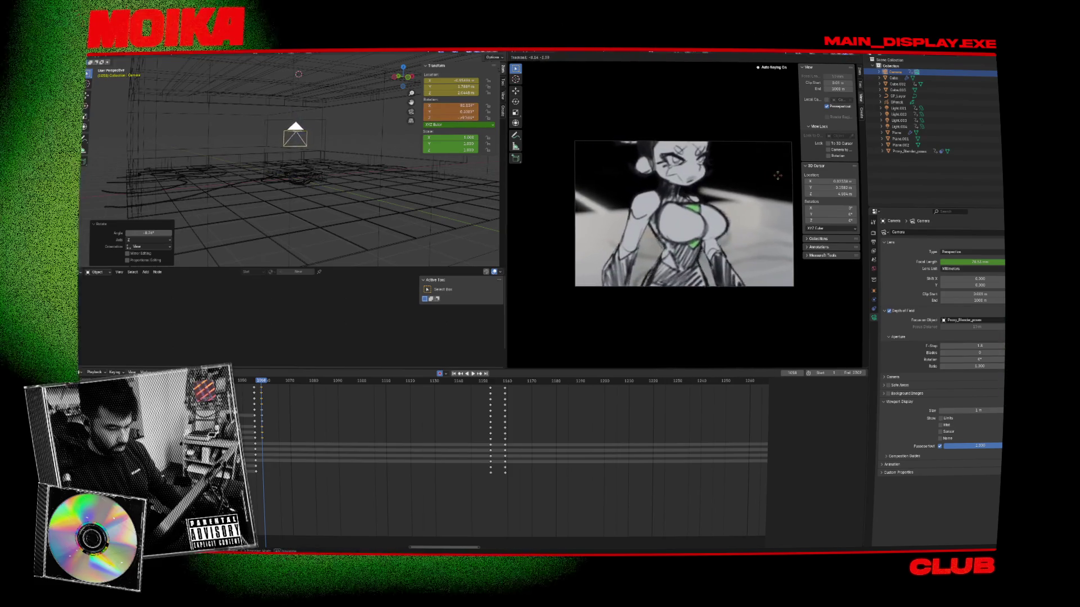
click(370, 158)
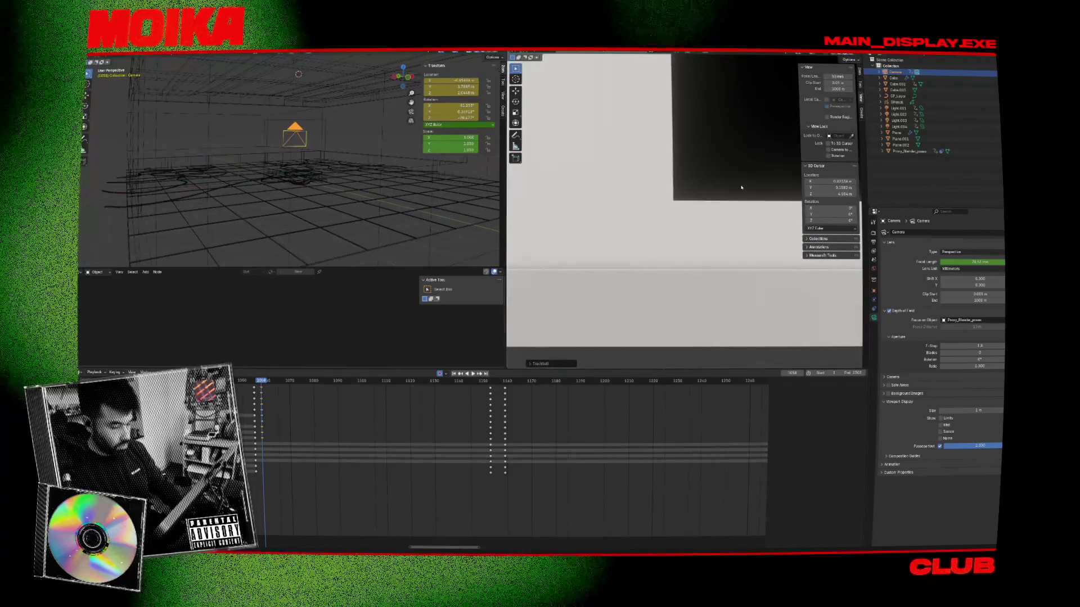
key(KP_3)
key(g)
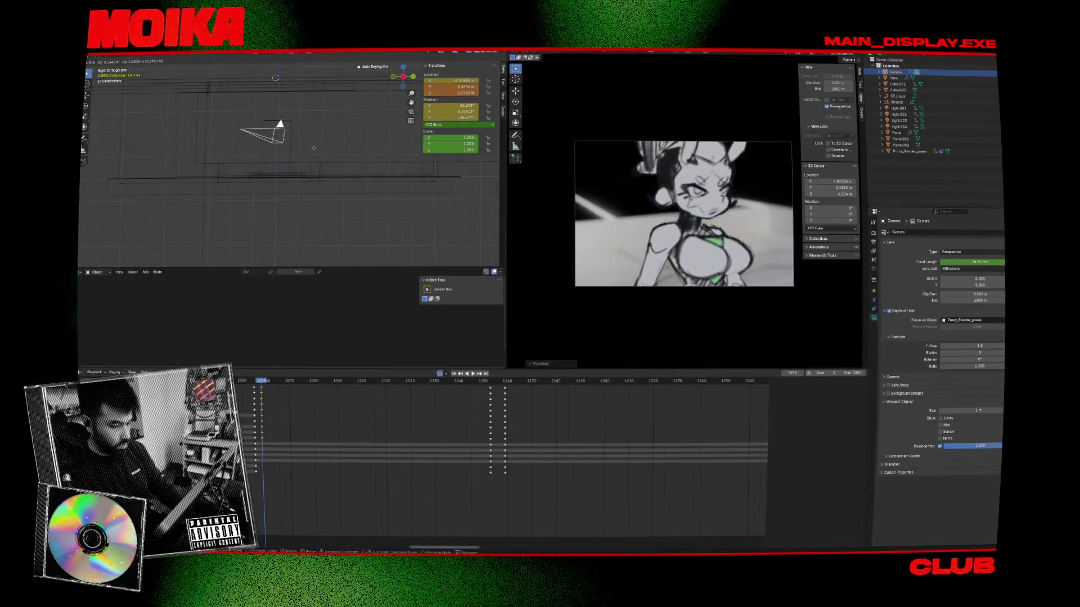
click(312, 147)
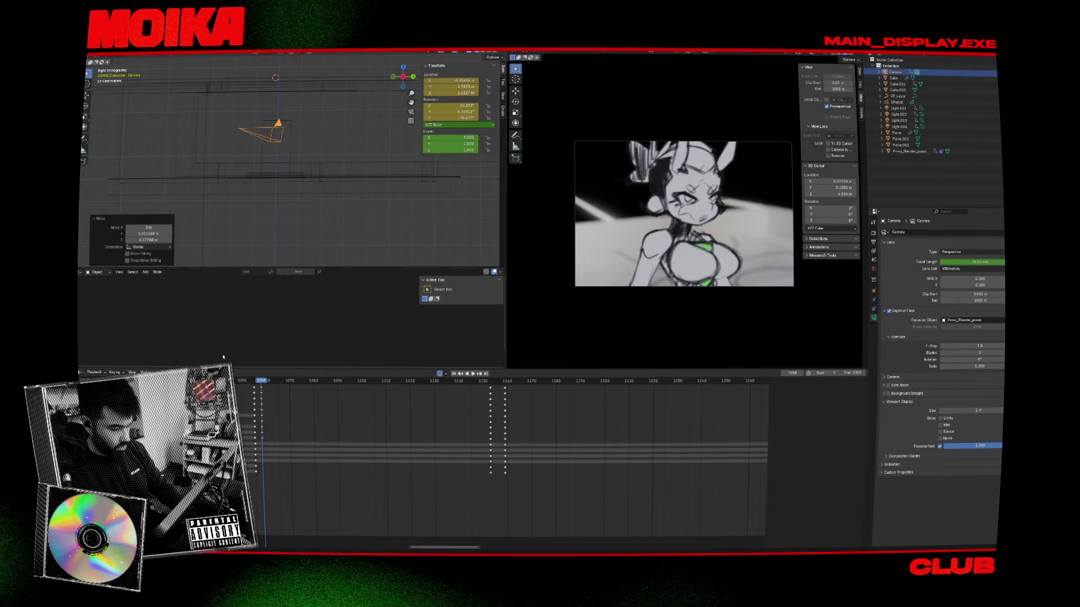
drag(258, 384, 254, 384)
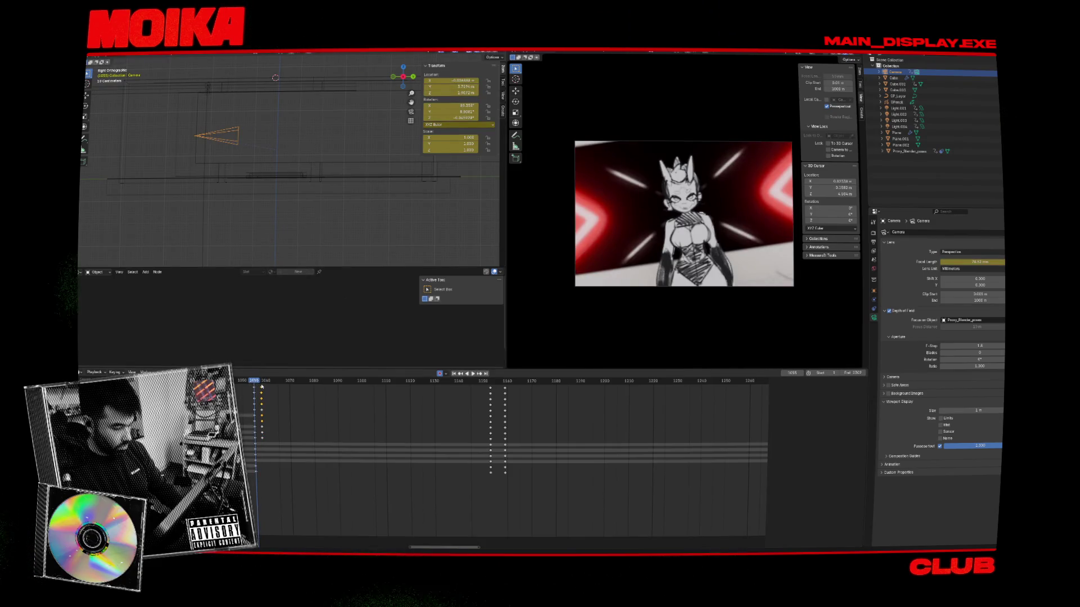
click(253, 382)
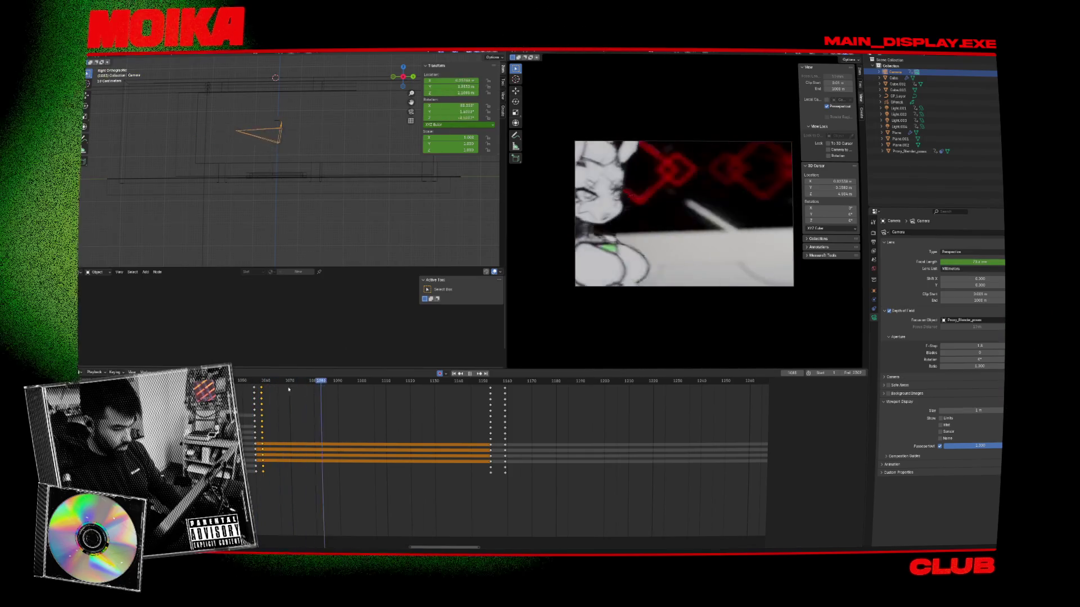
Step: Play the shot and scrub between frames 1153 and 1156 to review the cut
key(space)
click(264, 389)
alt+click(262, 389)
drag(488, 382, 485, 382)
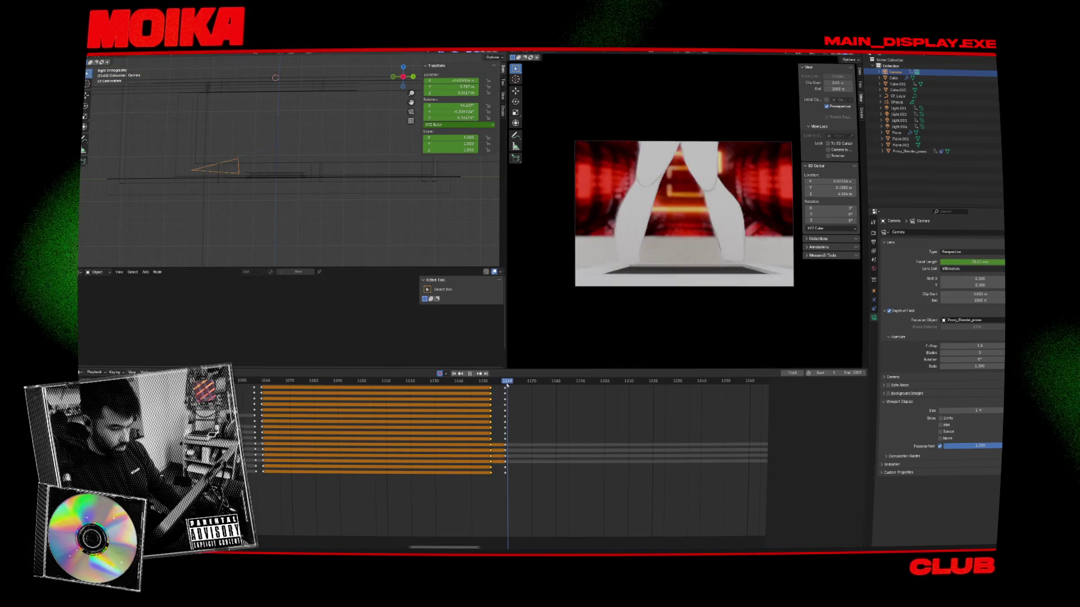
drag(507, 386, 496, 386)
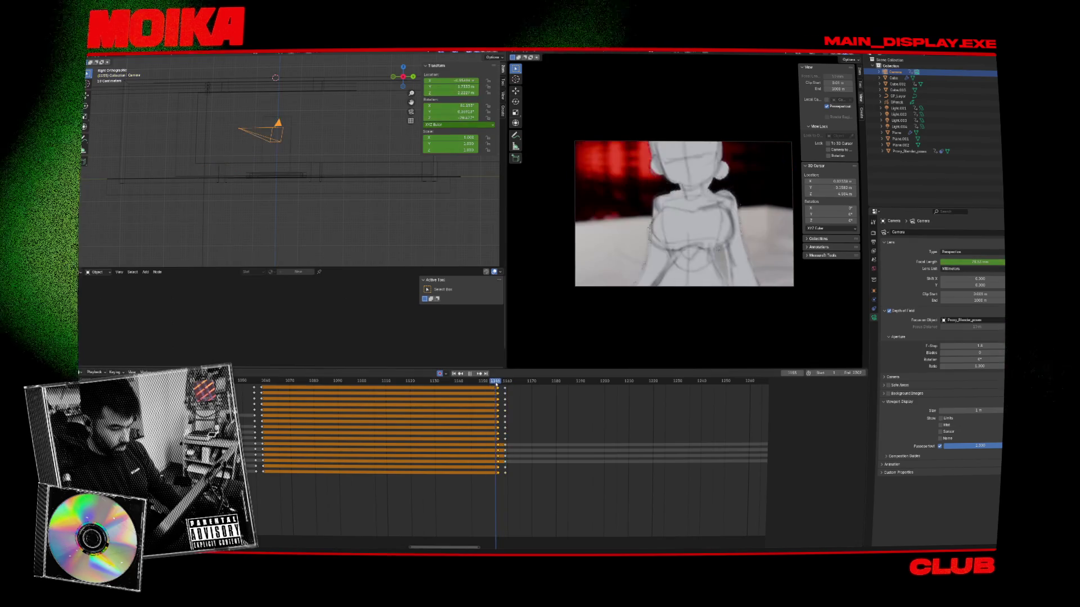
key(Escape)
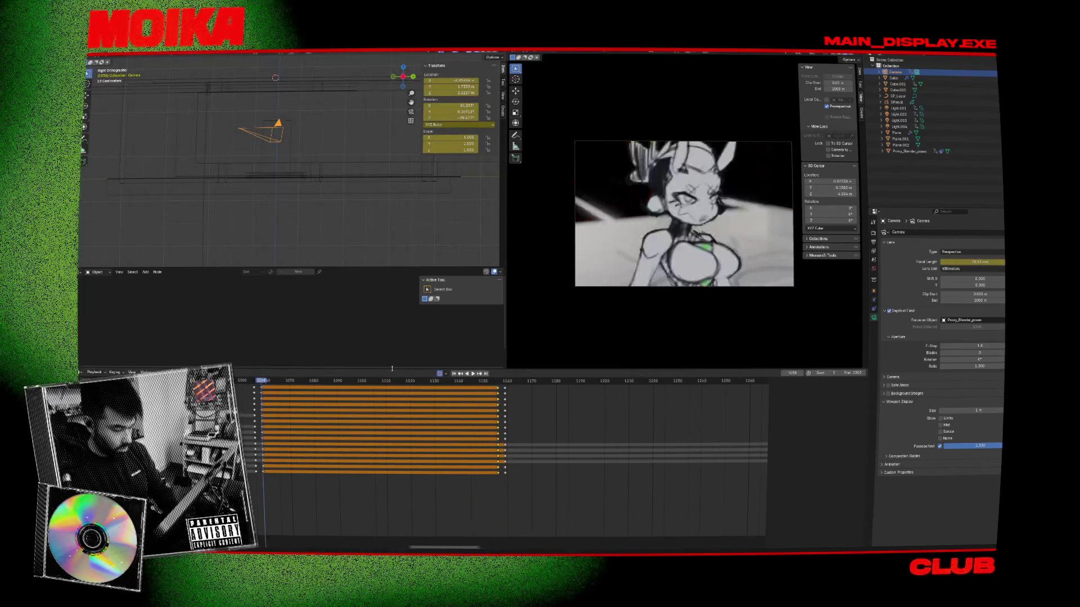
click(498, 380)
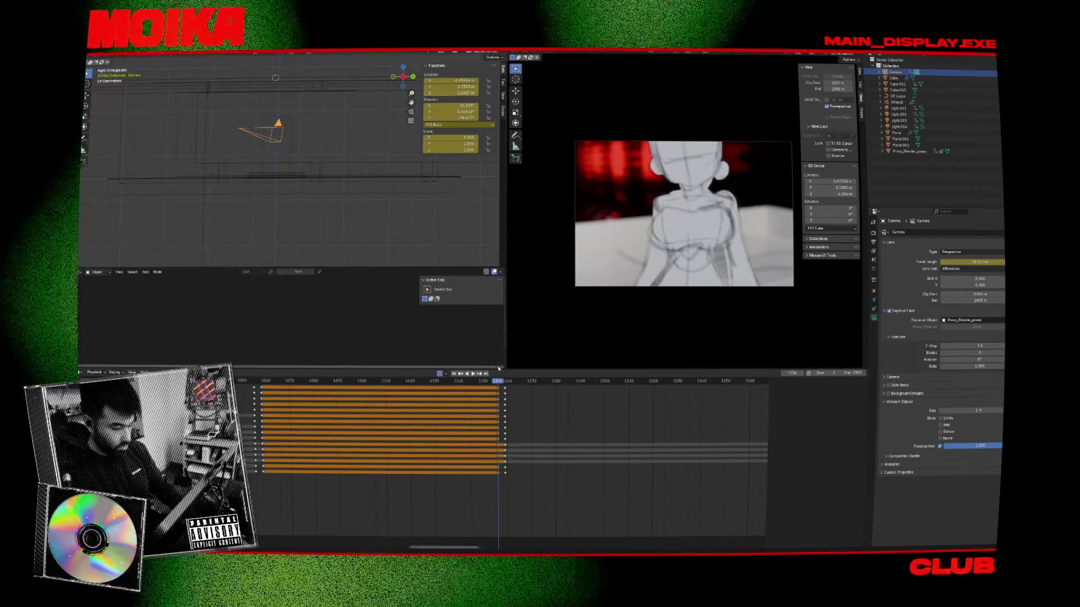
Step: Shift the selected camera keys a few frames earlier, toward frame 1152
key(g)
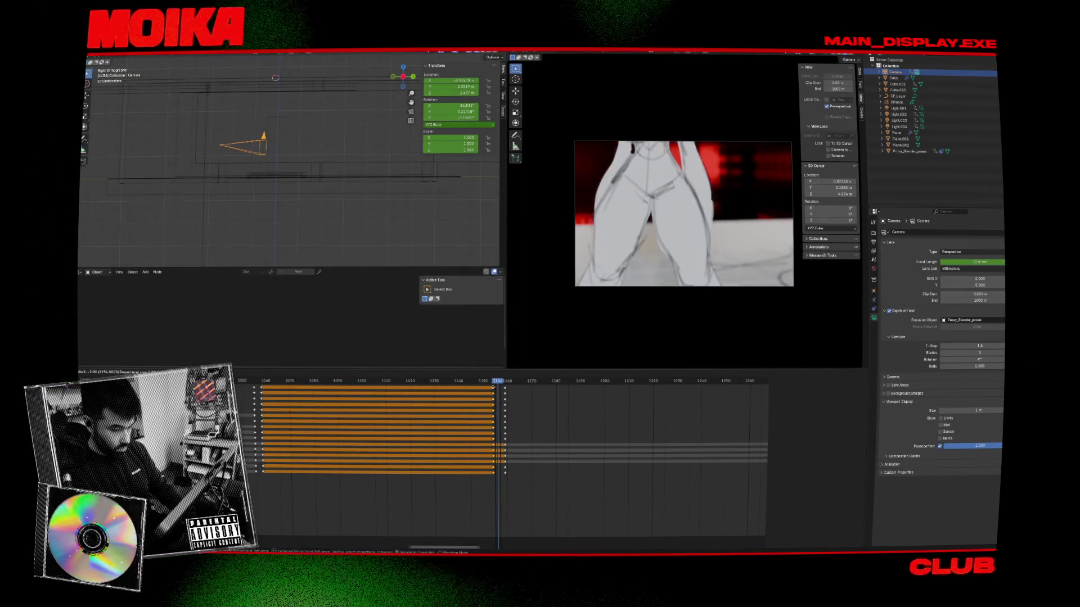
click(491, 387)
click(490, 381)
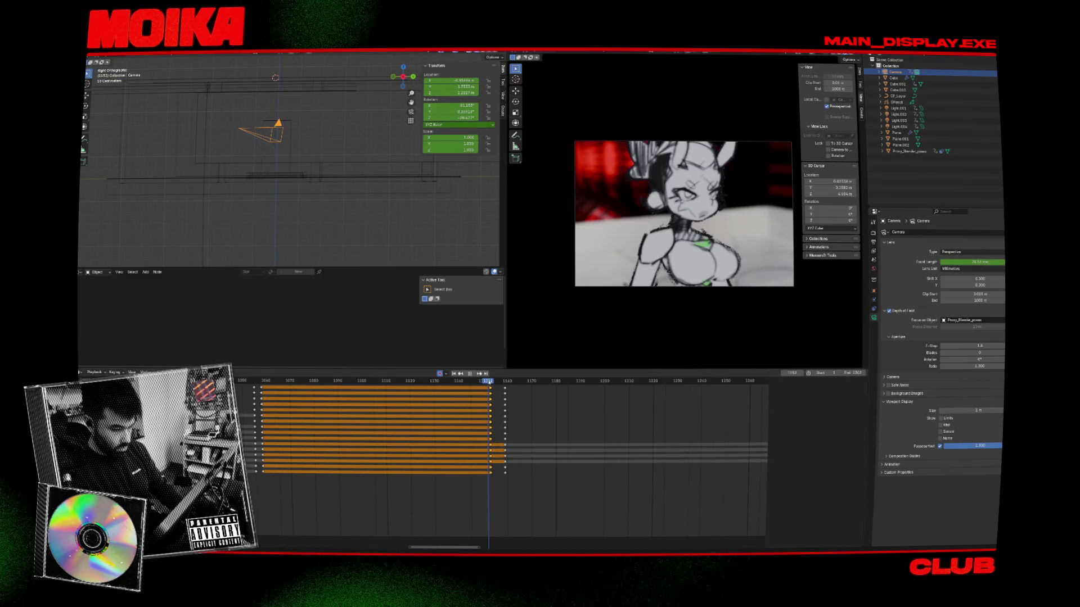
key(g)
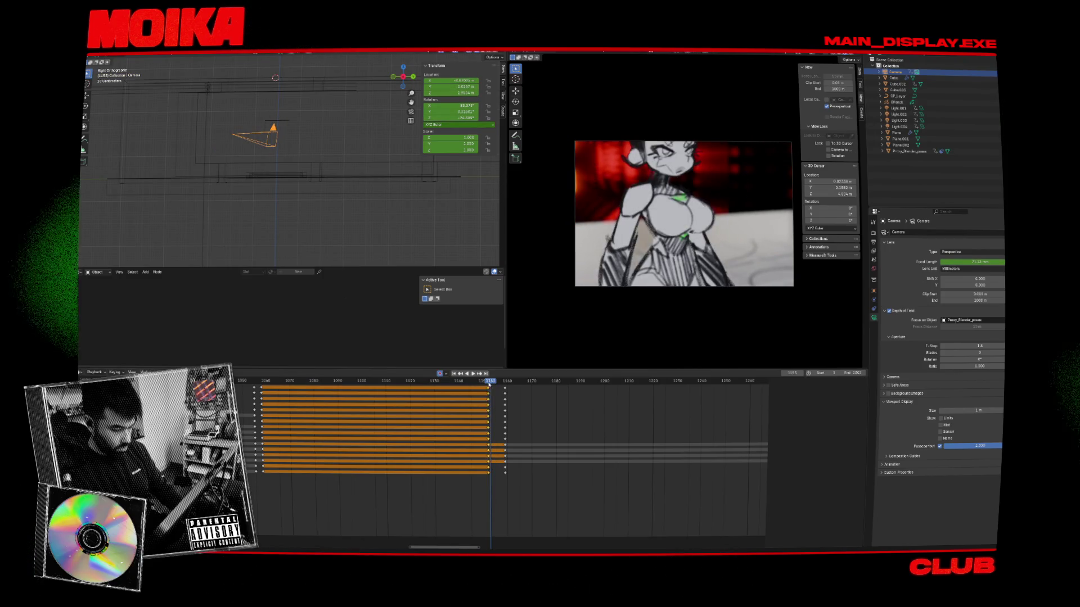
click(489, 390)
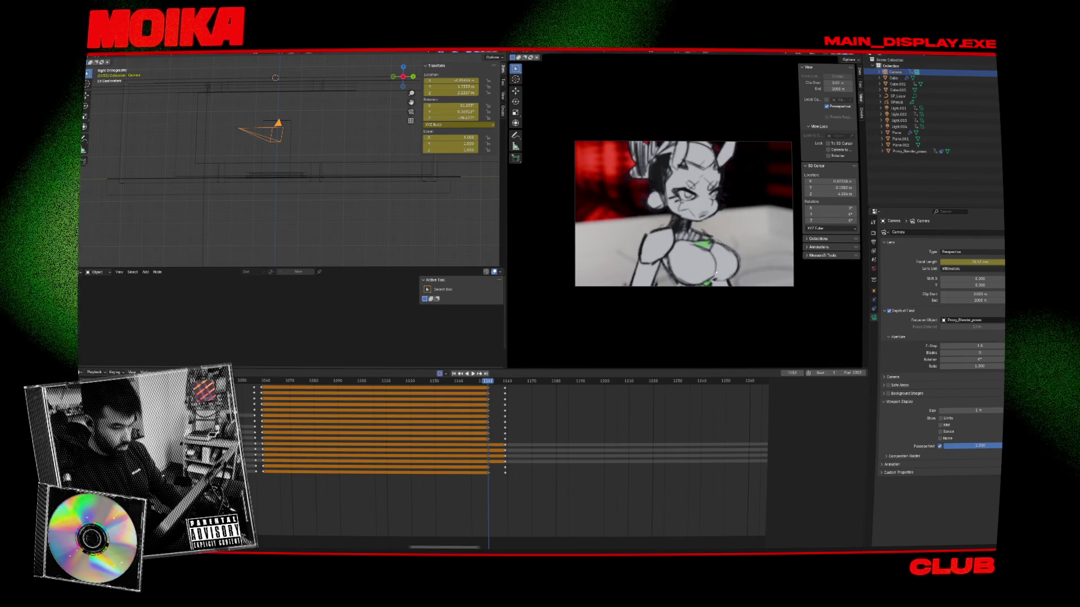
Step: Move and rotate the camera to reframe the character's torso and hips
key(g)
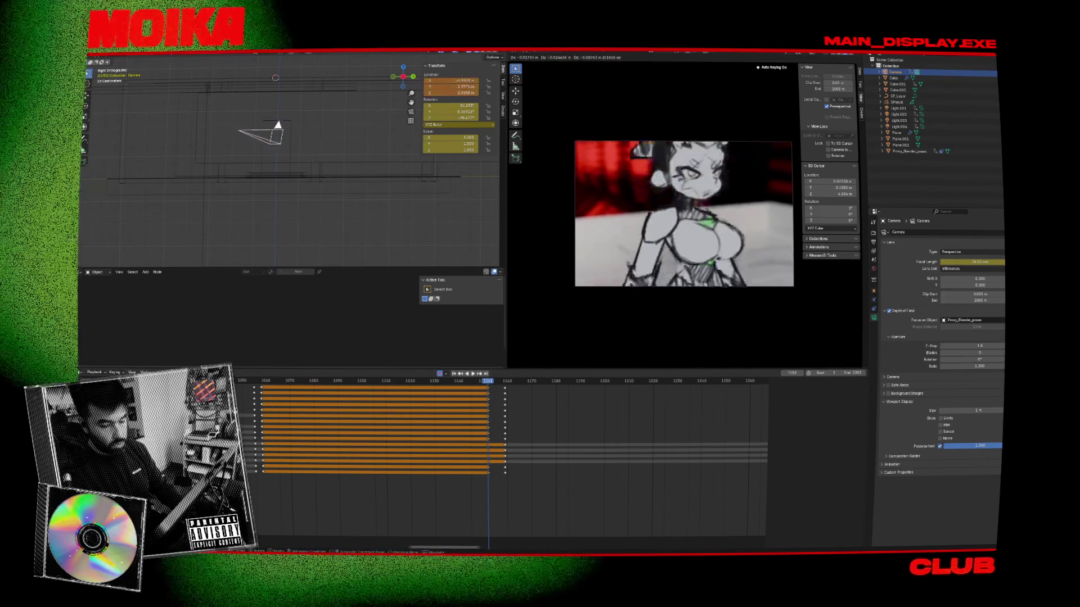
key(Return)
key(r)
key(r)
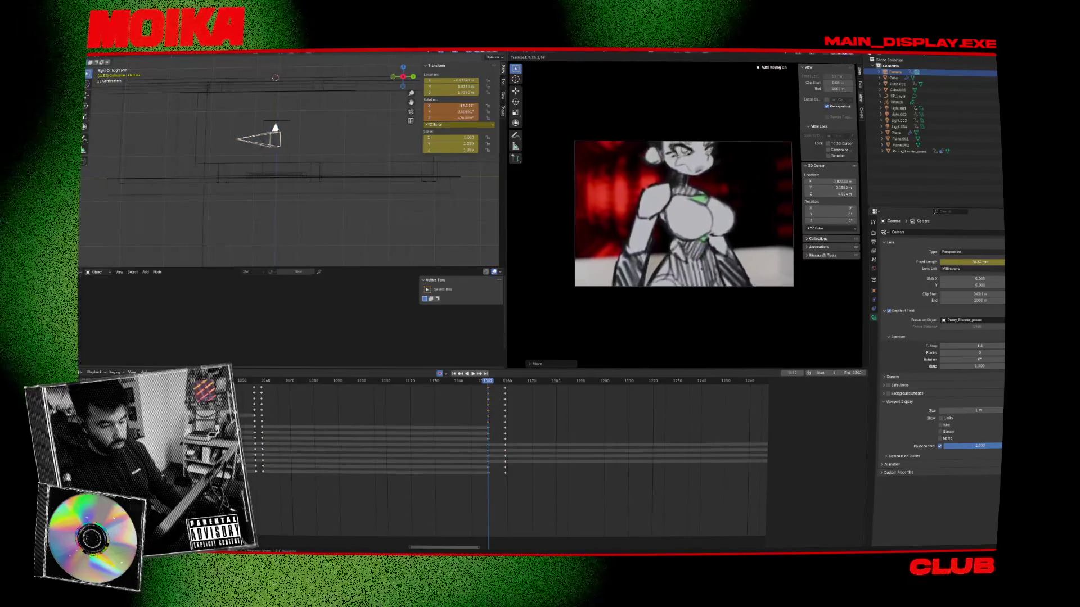
key(Return)
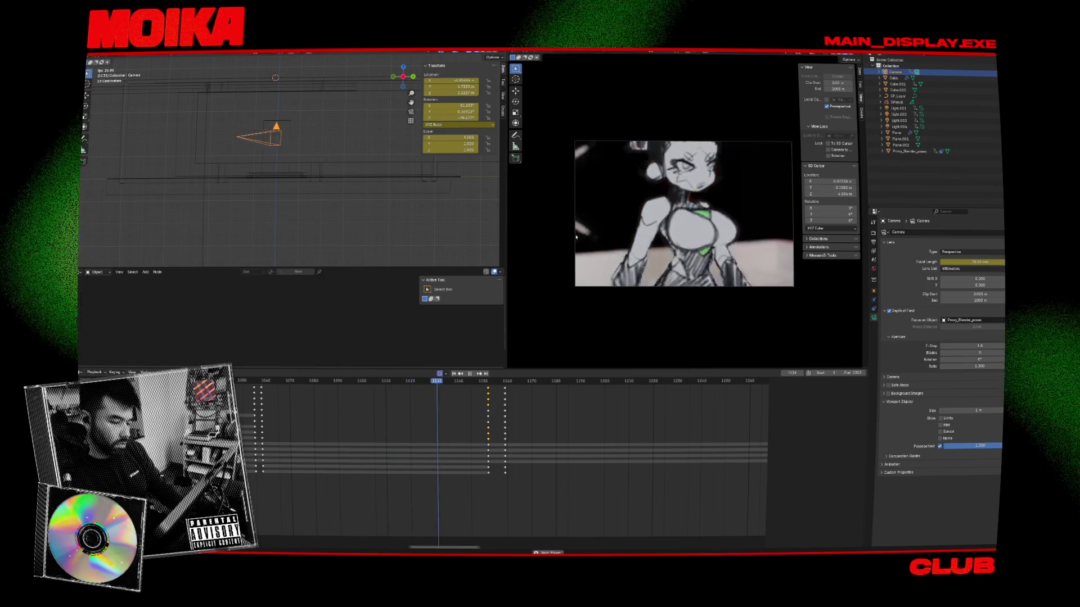
key(space)
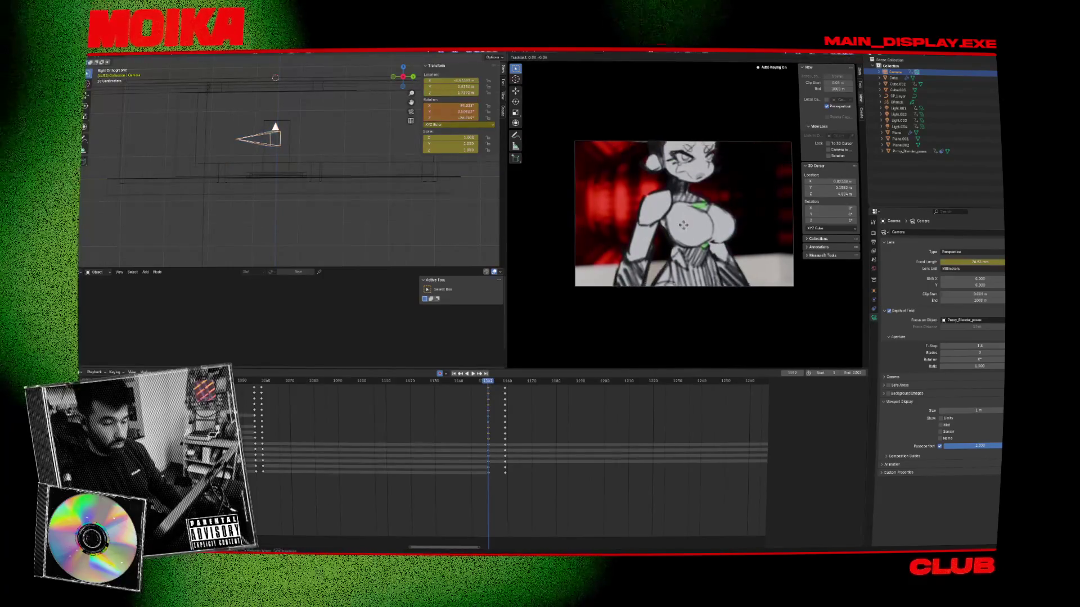
key(r)
key(r)
click(684, 287)
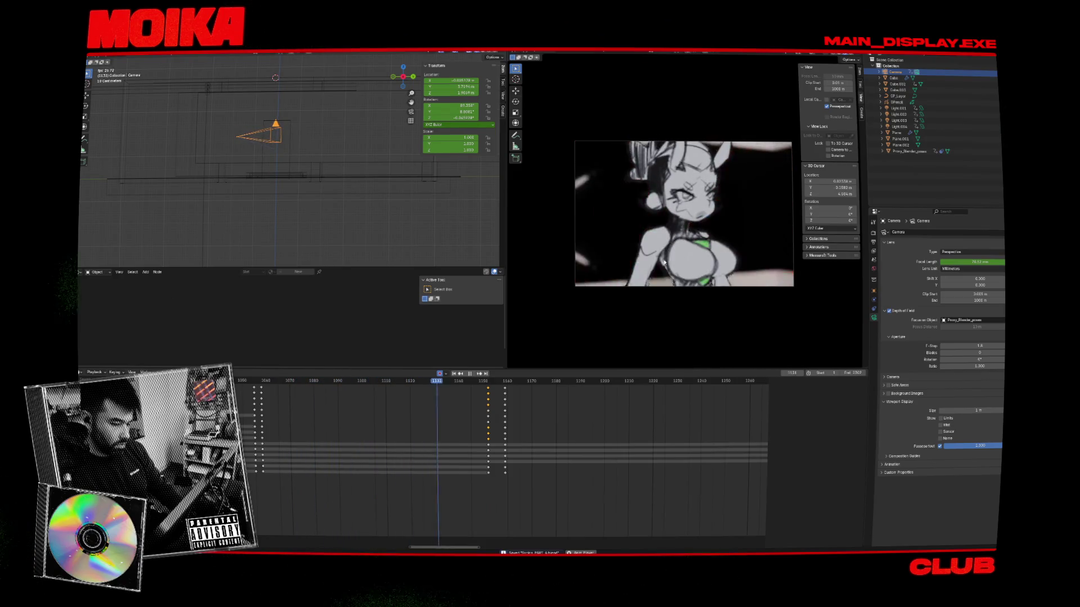
Step: Slide the later camera keys up against the frame-1152 cut and play back to check
key(space)
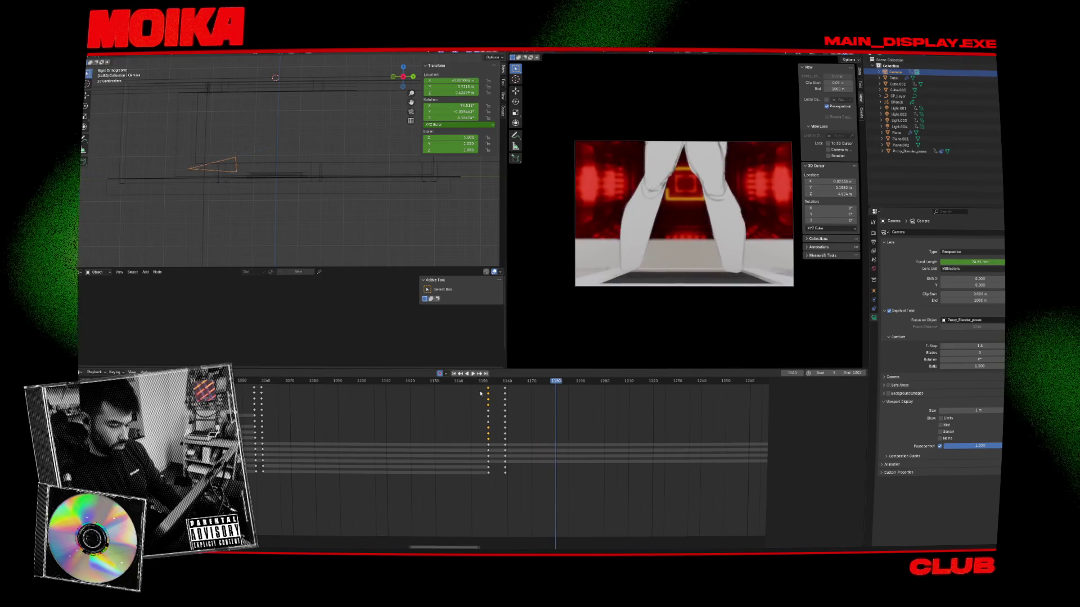
key(Escape)
drag(504, 389, 488, 384)
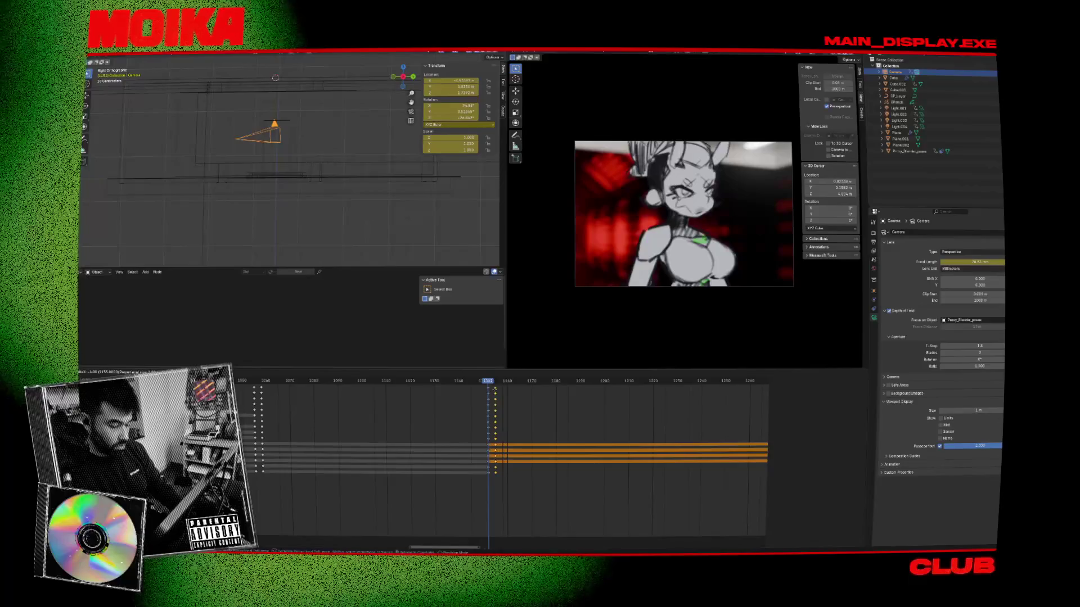
key(space)
key(Escape)
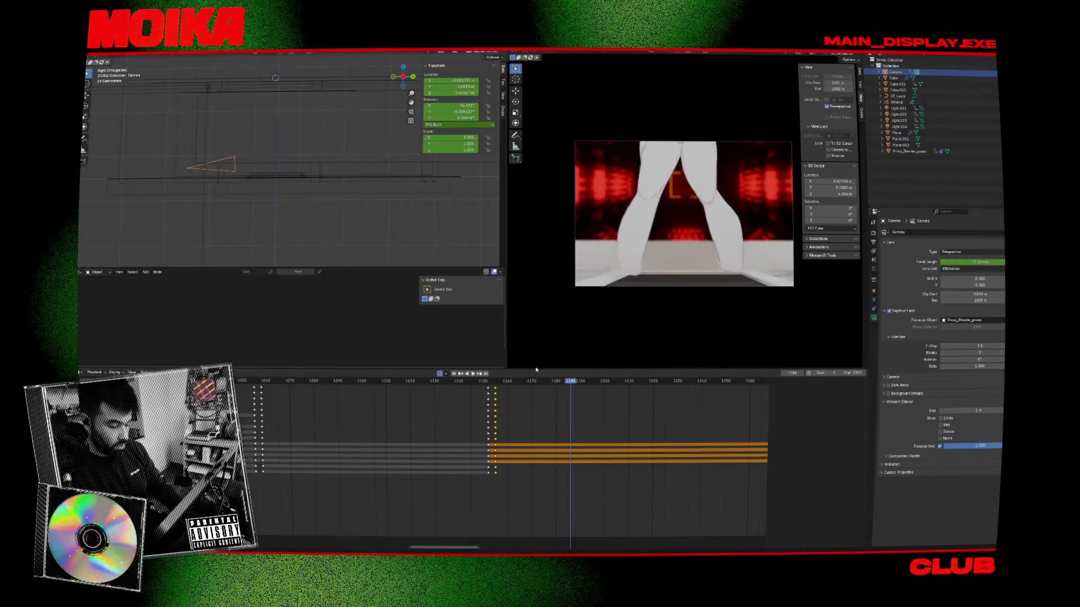
key(Right)
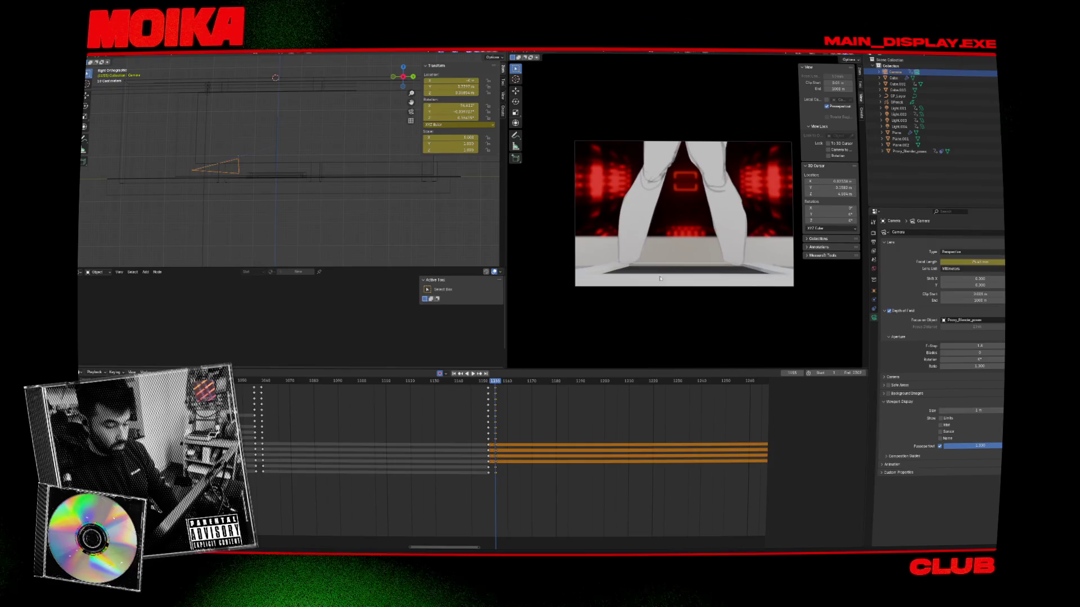
click(669, 286)
key(Left)
key(Left)
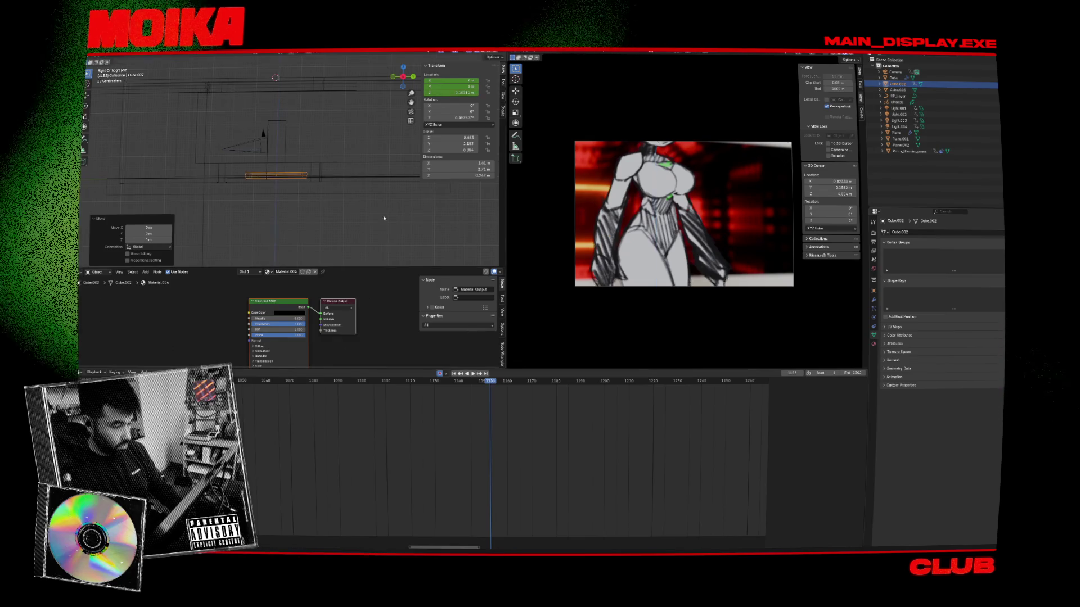
Step: Try pasting keyframes at the current frame, then undo the paste
key(Right)
key(Right)
key(ctrl+v)
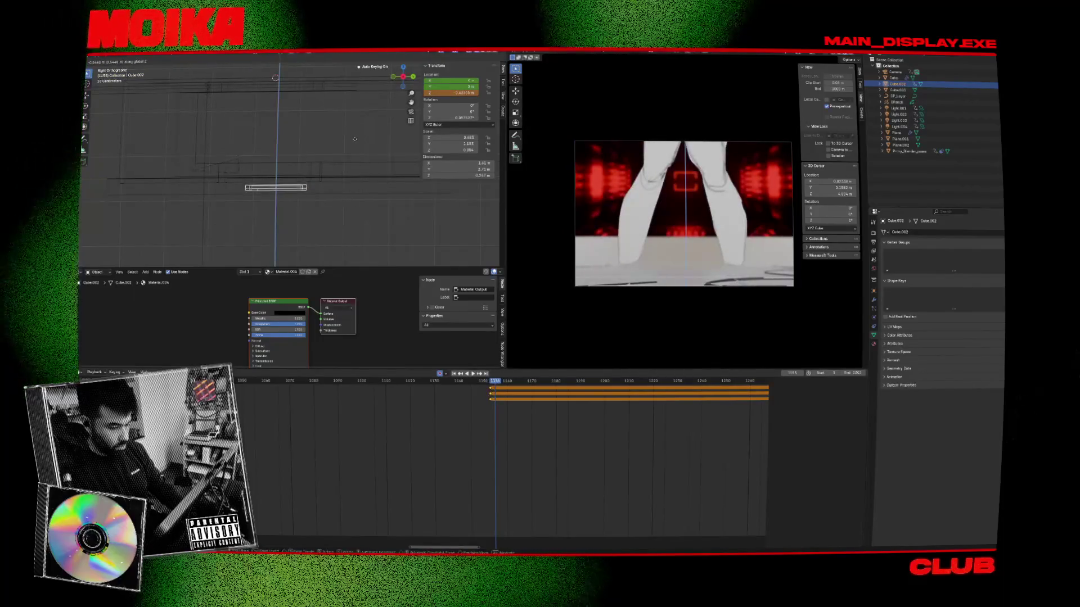
key(ctrl+z)
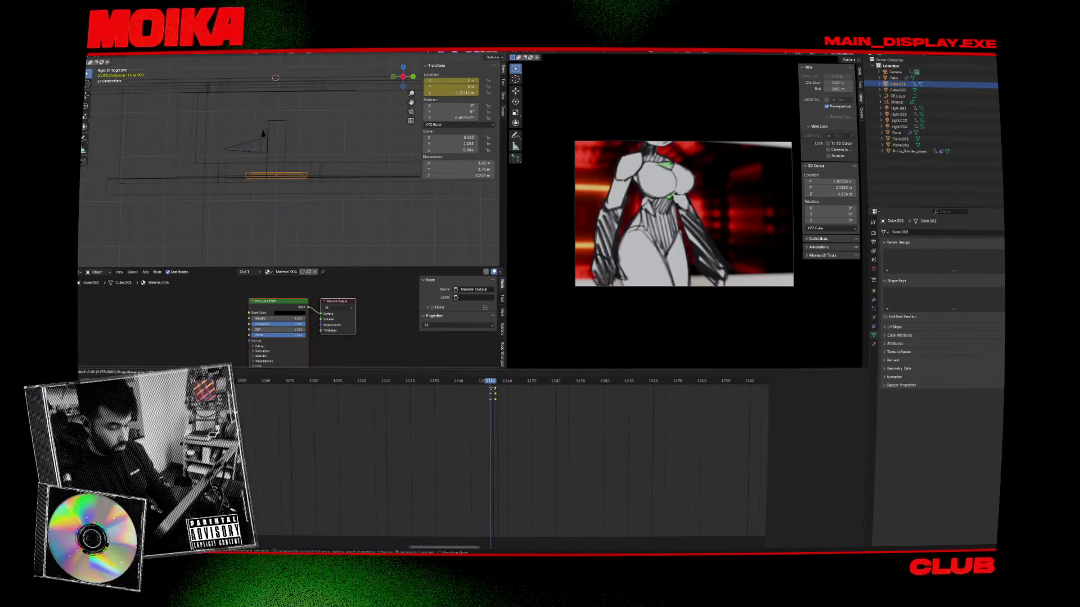
click(491, 384)
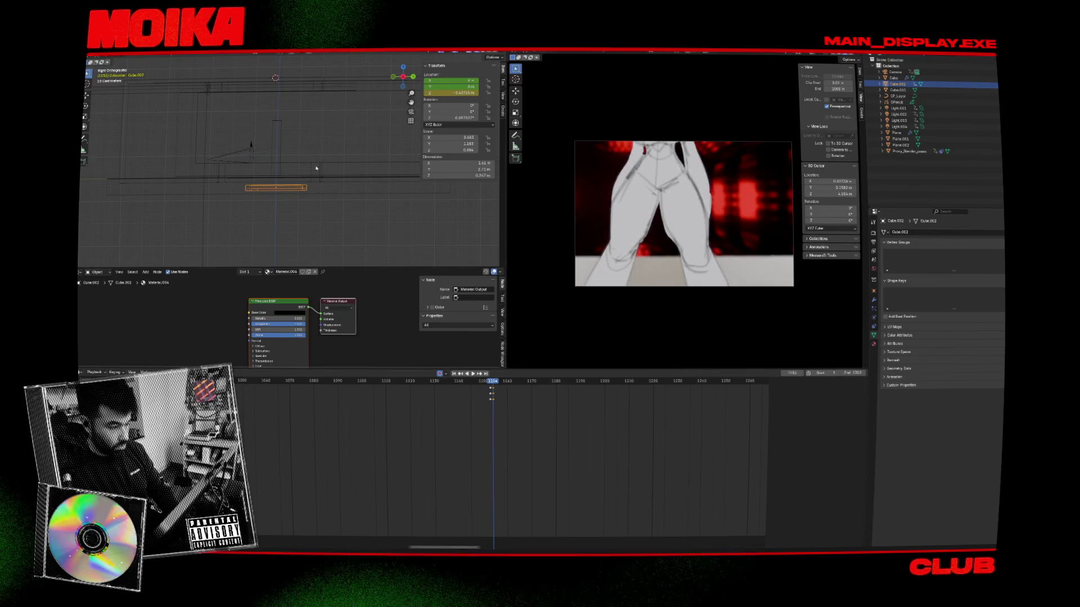
Step: Lower the sketched character plane along Z at frame 1155
click(279, 140)
click(494, 383)
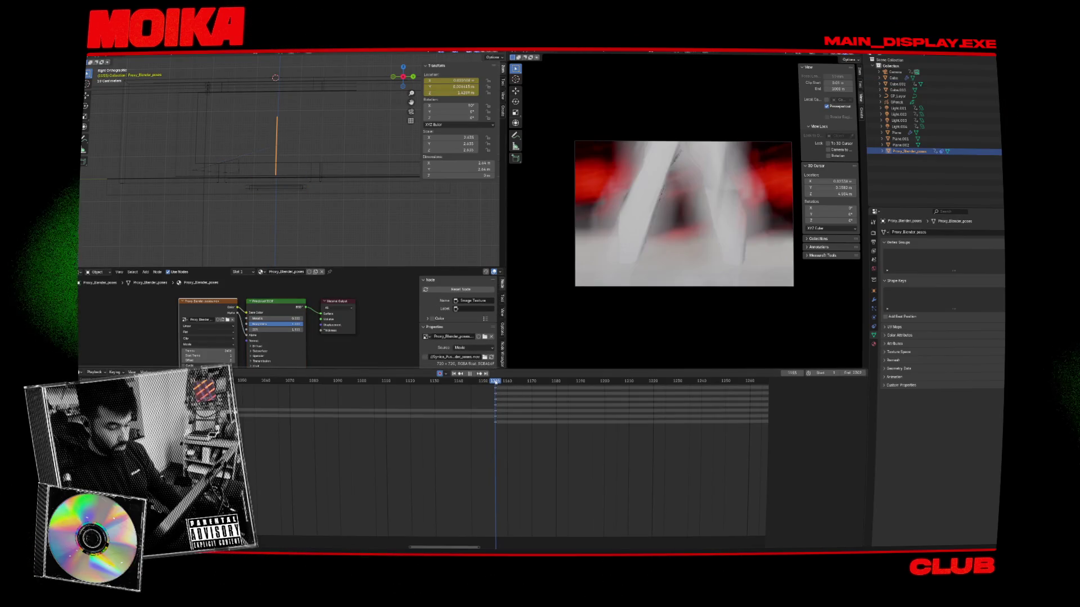
key(g)
key(z)
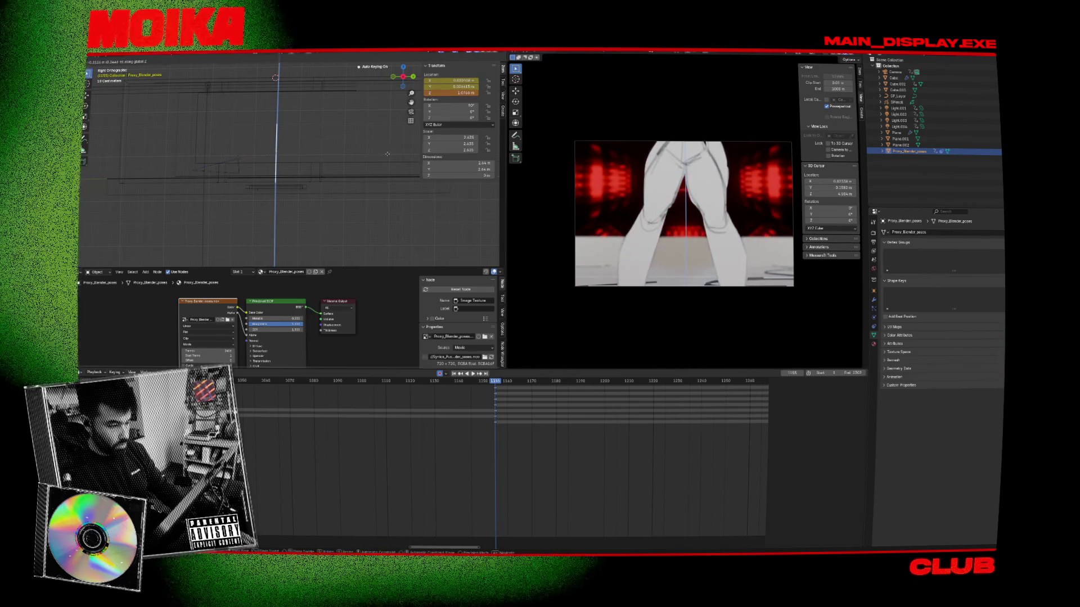
click(386, 155)
Step: Orbit out over the stage and replay the shot from frame 1149, then select the camera
middle_drag(324, 160, 284, 170)
middle_drag(298, 120, 358, 115)
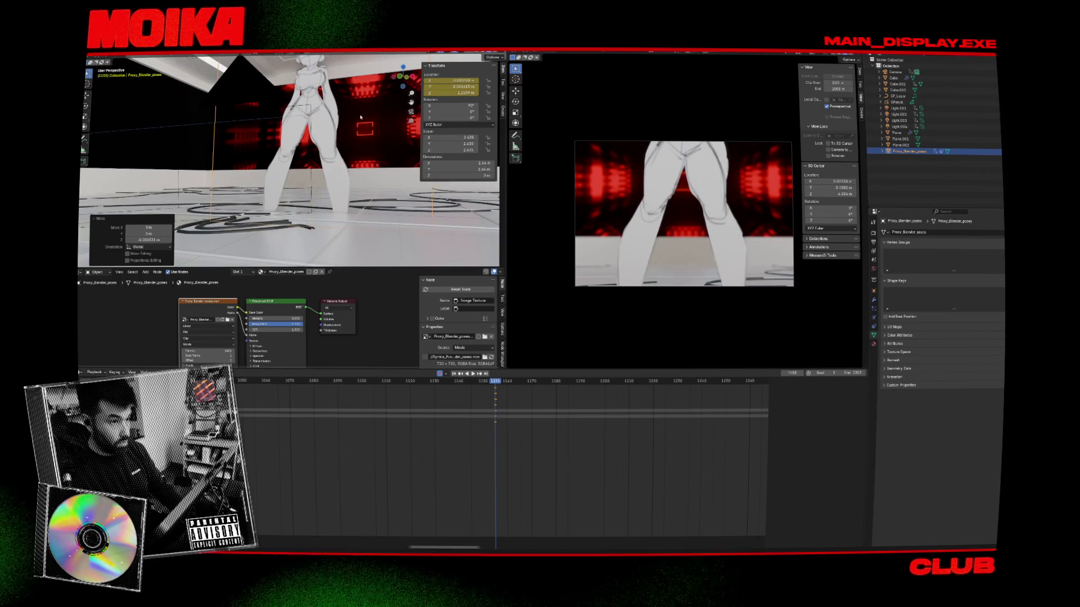
drag(498, 386, 483, 388)
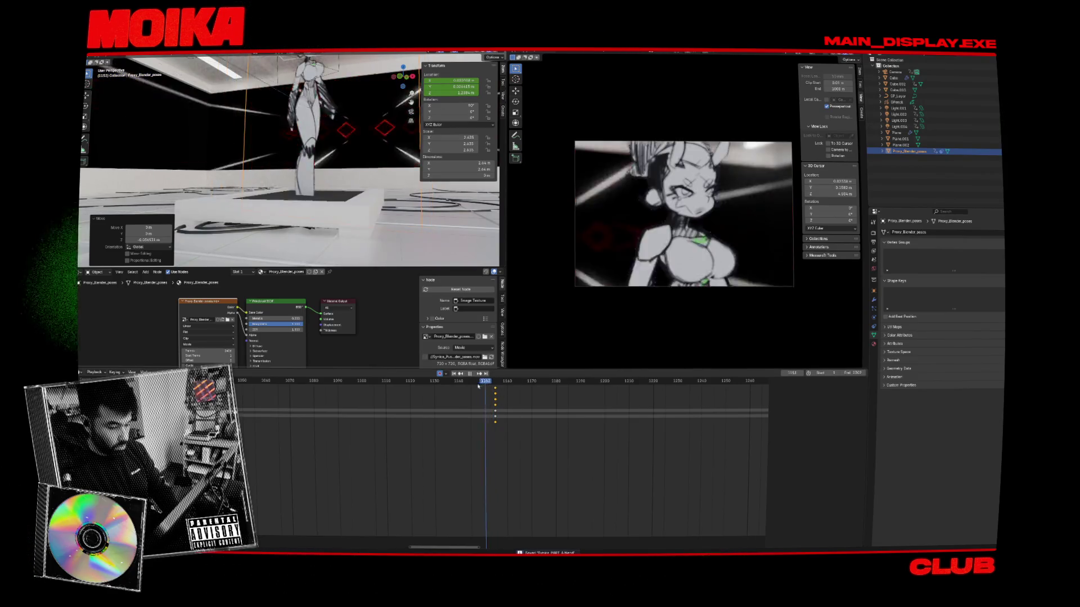
key(space)
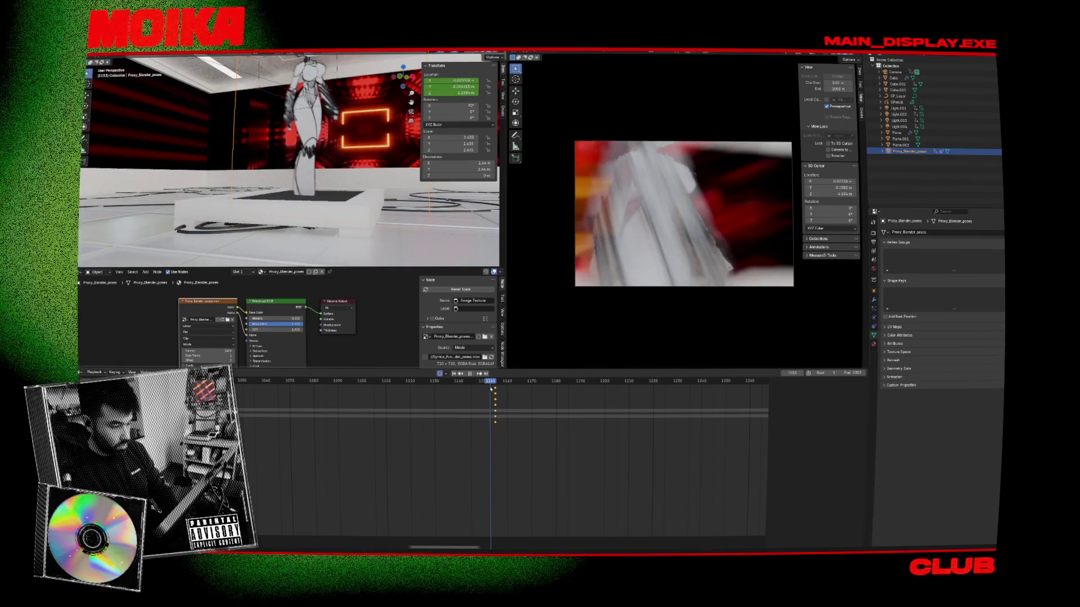
key(a)
key(space)
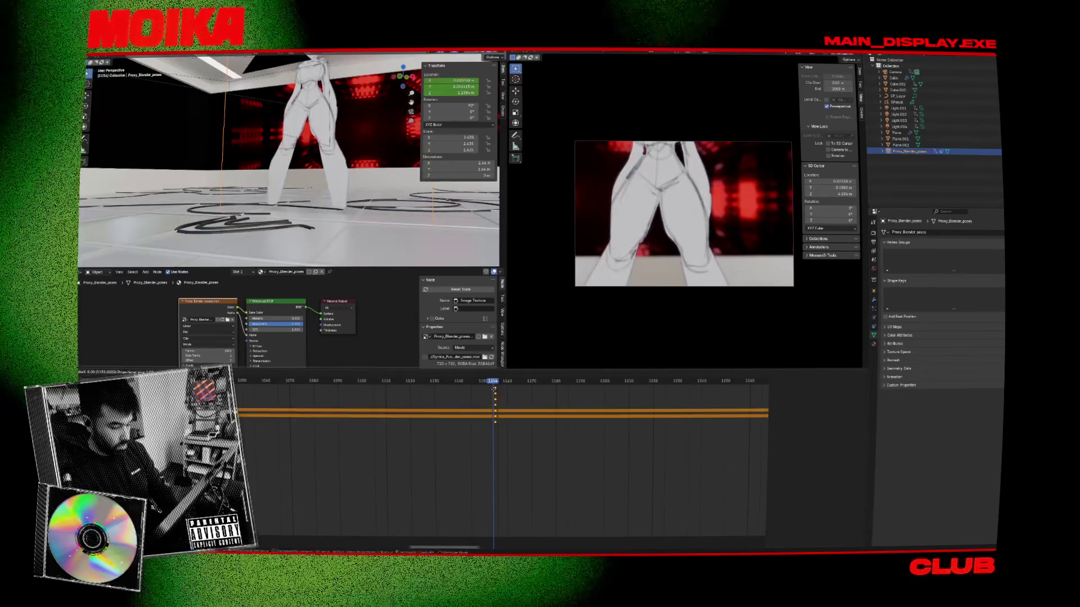
key(space)
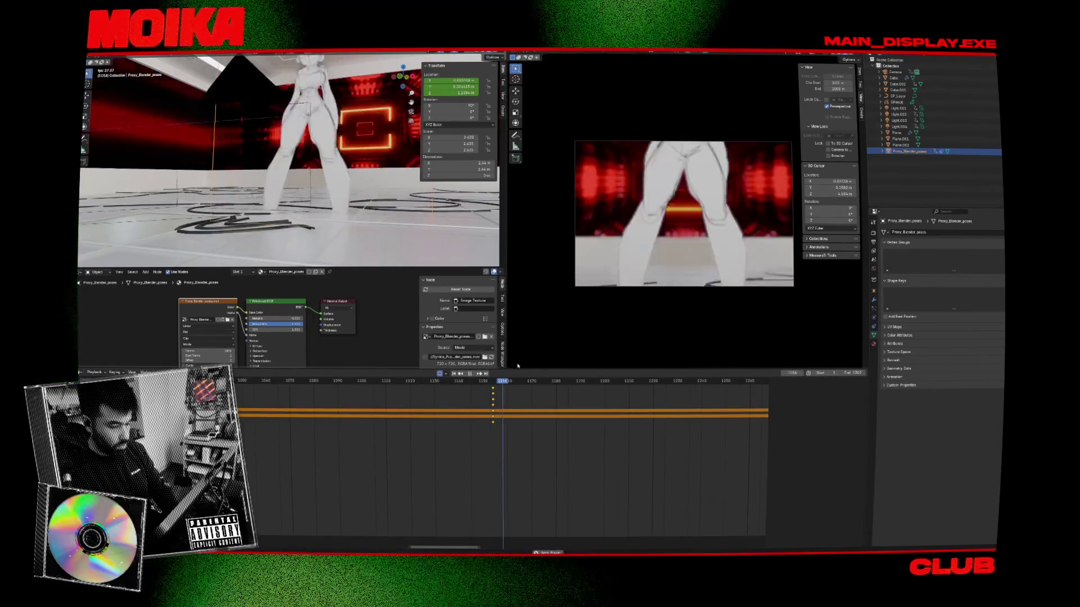
key(Escape)
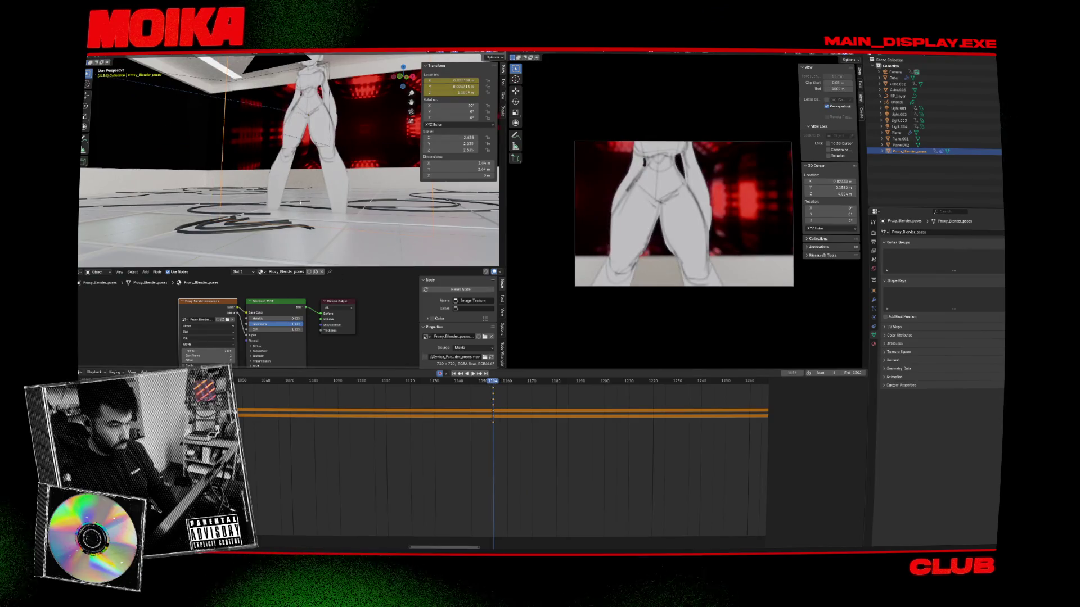
click(275, 65)
key(Left)
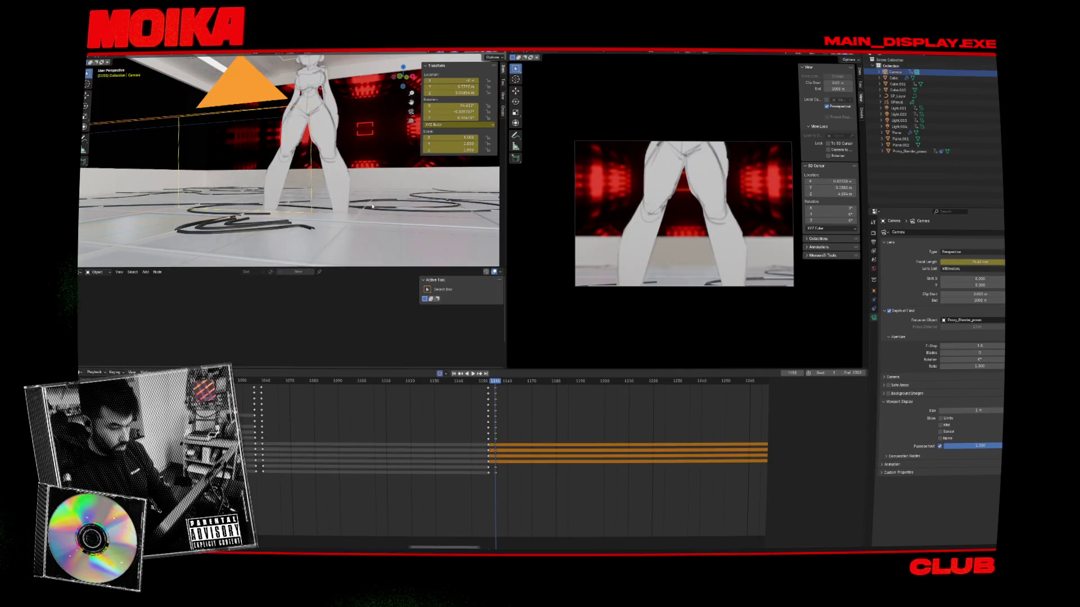
Step: Lower the camera along Z at frame 1155 and play back to check
click(349, 118)
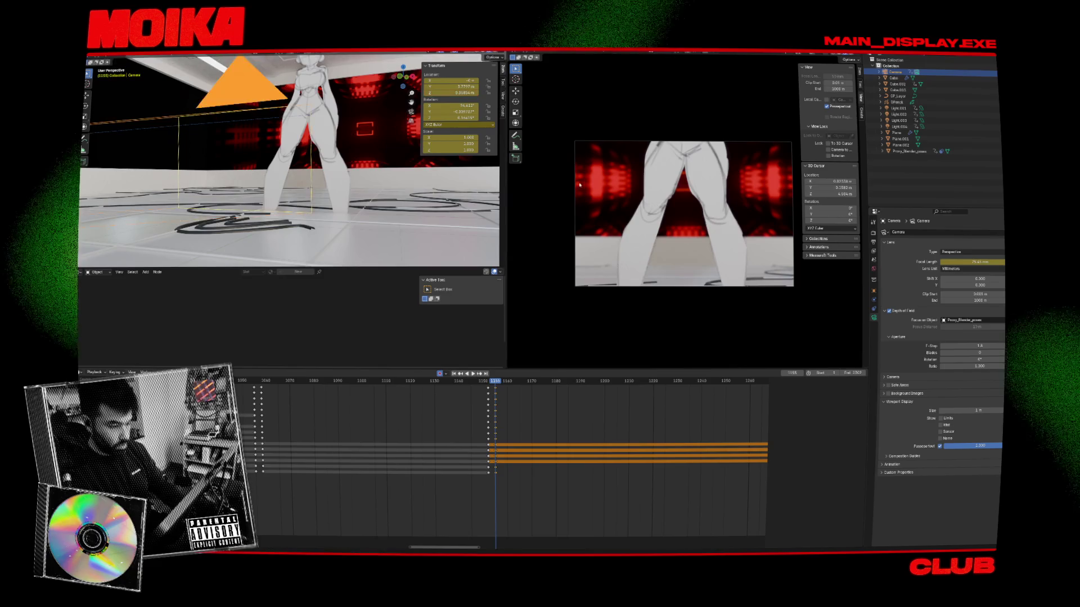
key(z)
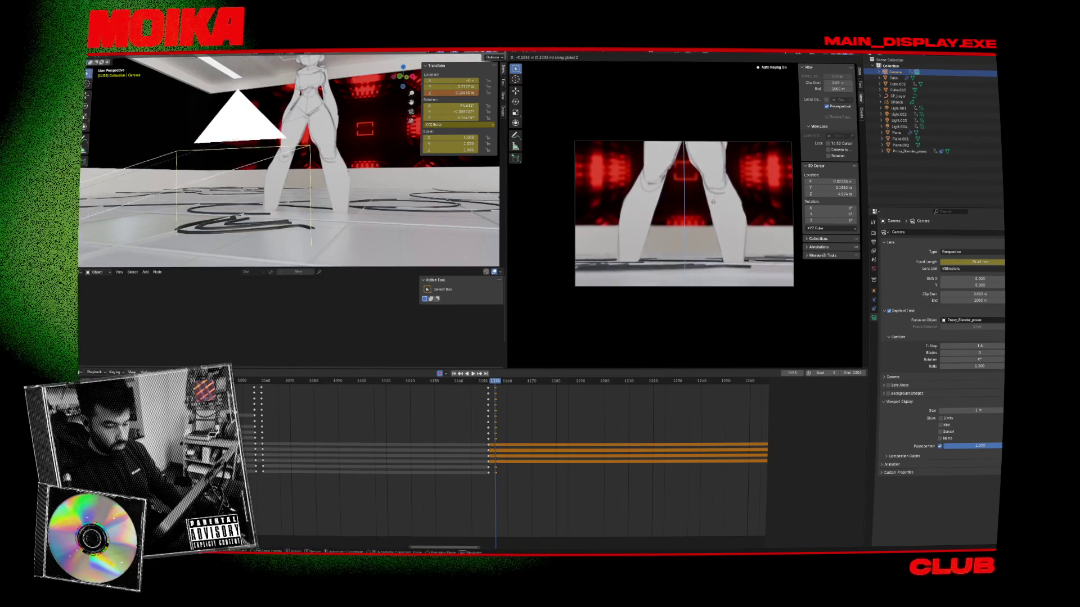
key(Return)
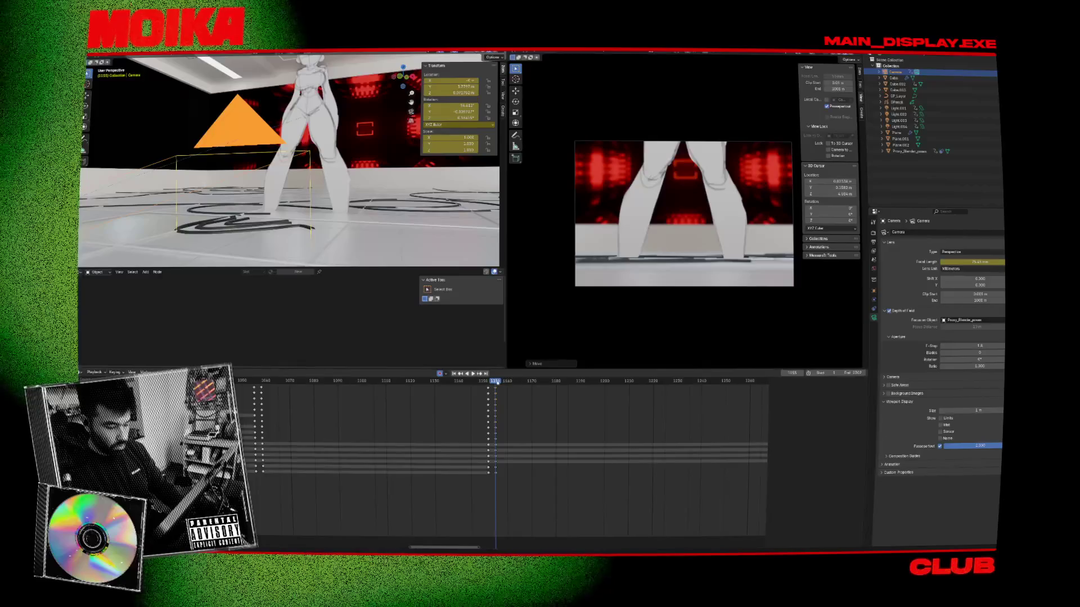
key(space)
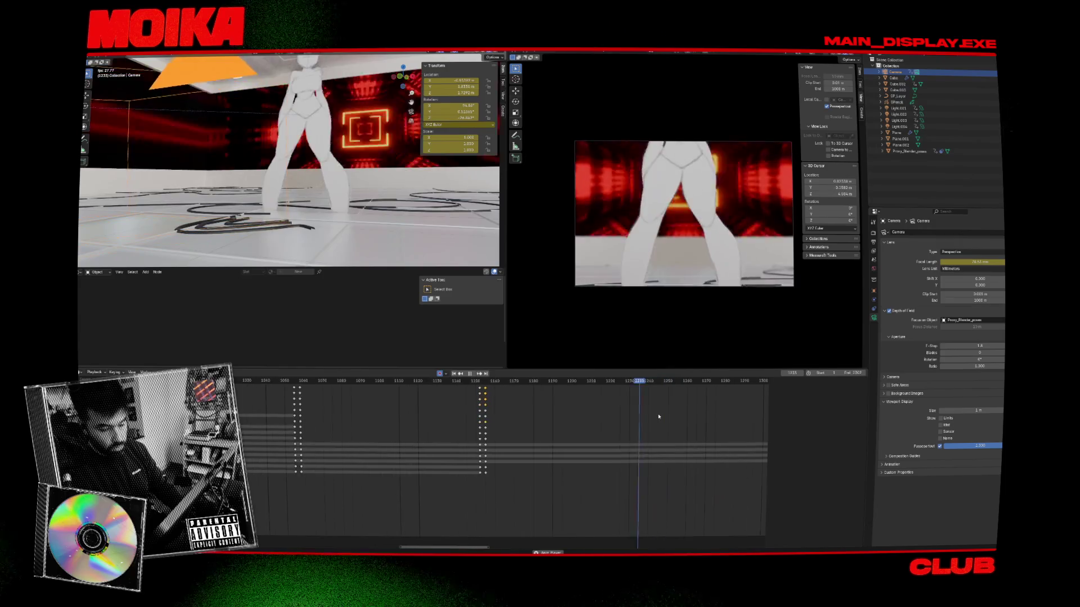
Step: Skip ahead to the later shot at frame 1558 and replay from there
scroll(581, 391, down, 5)
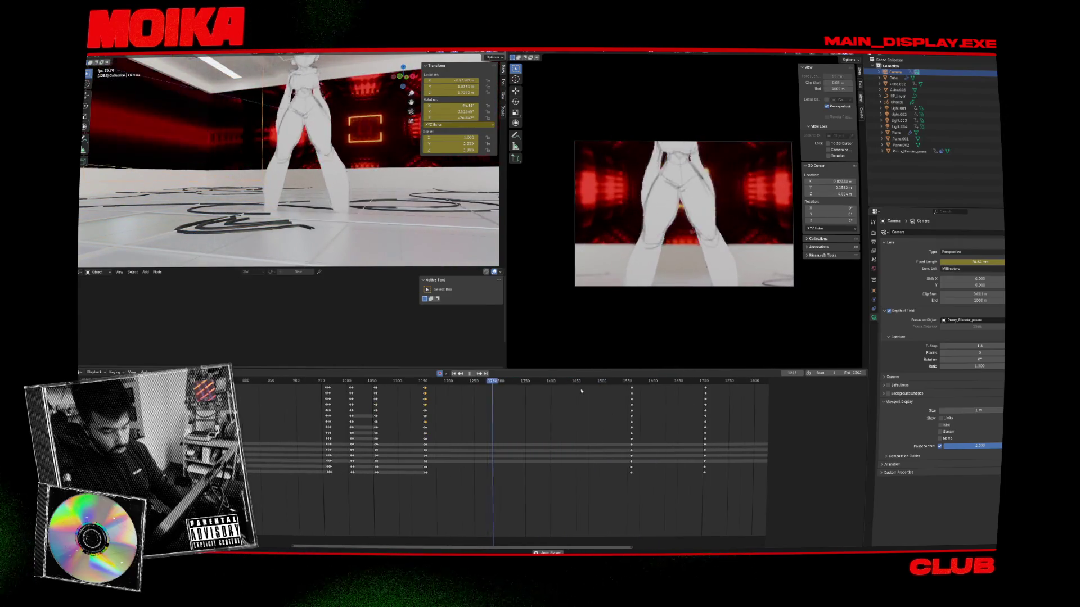
click(607, 382)
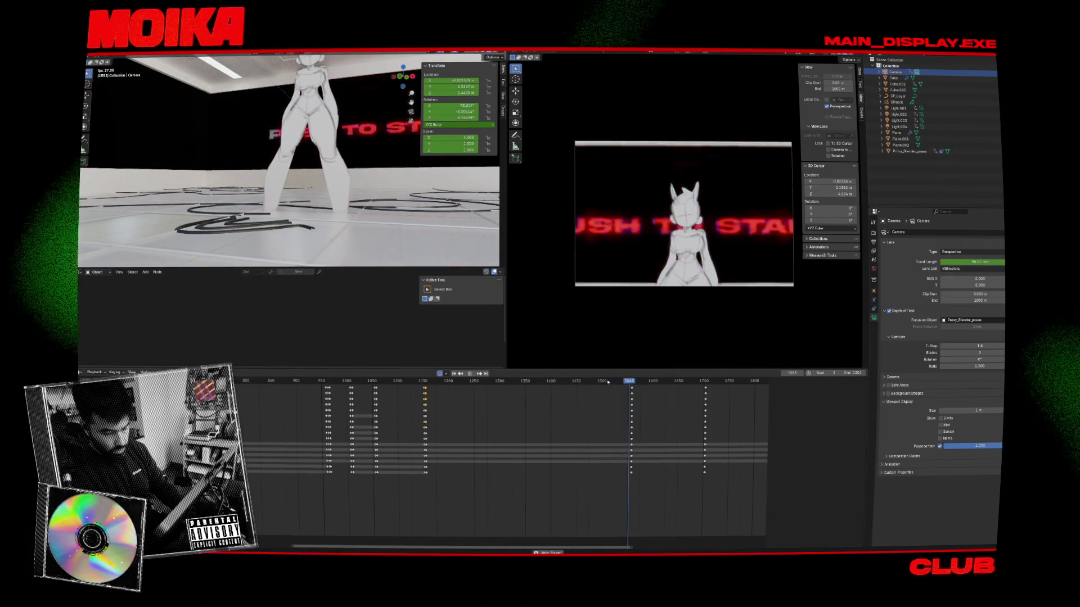
key(space)
key(Left)
key(Left)
key(Left)
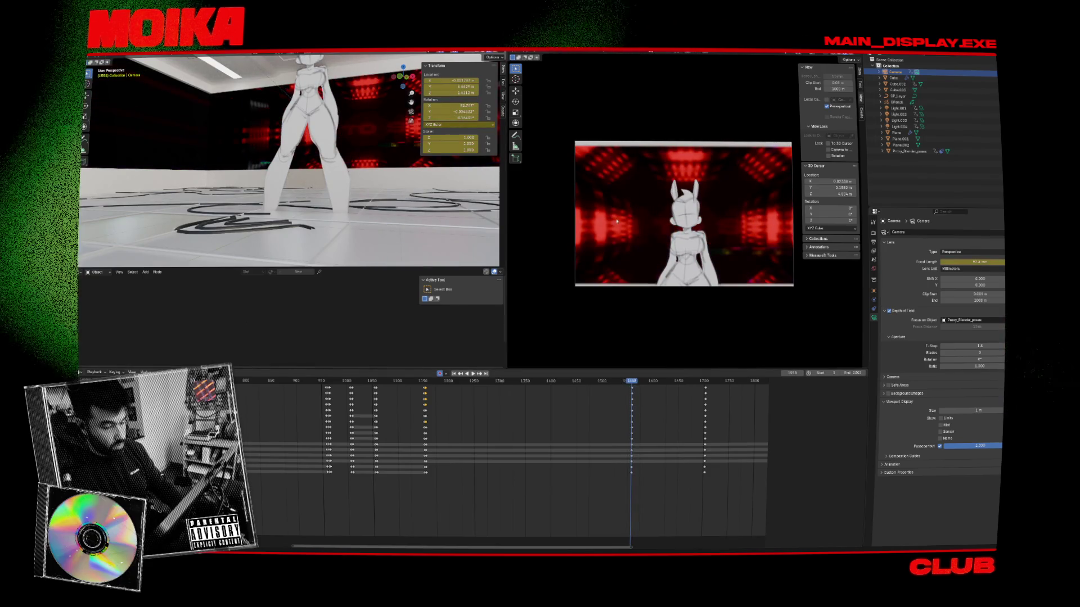
key(g)
mouse_move(668, 228)
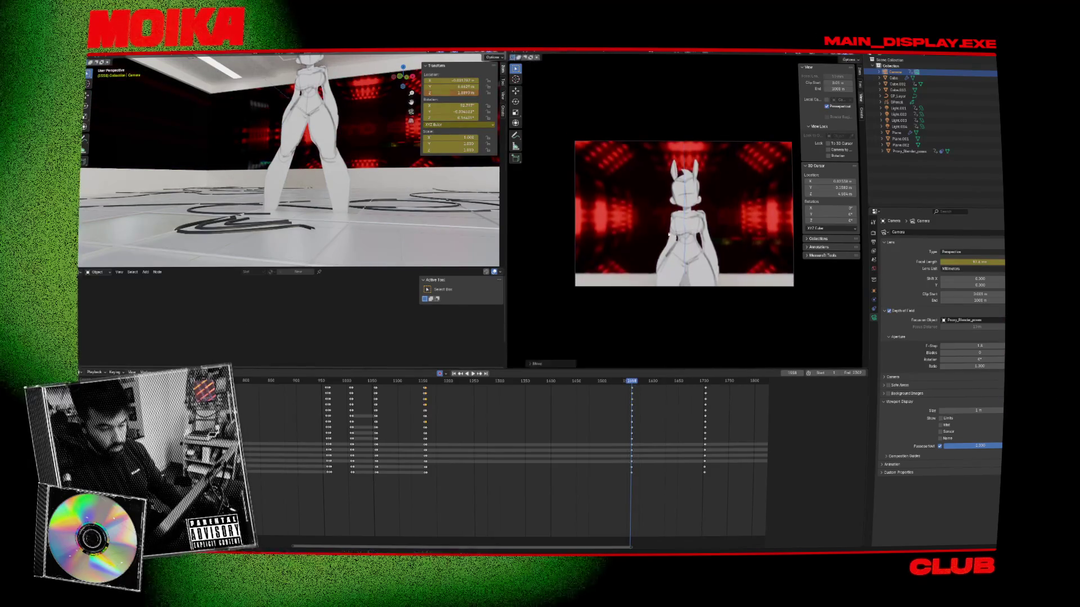
key(space)
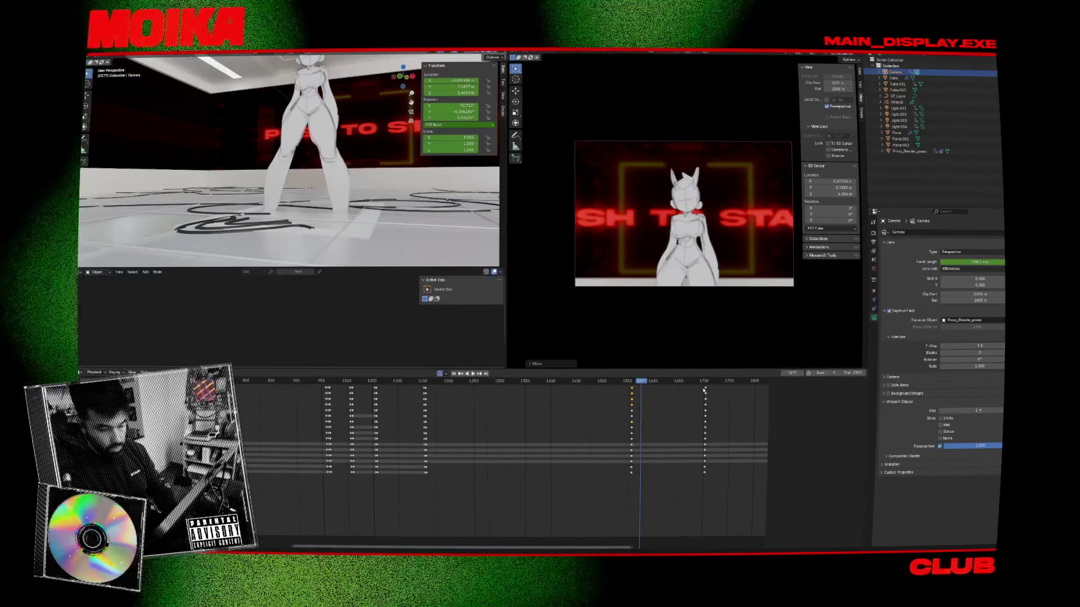
Step: At frame 1703, reduce the focal length to 156.4 mm and keyframe it
click(704, 381)
key(g)
key(z)
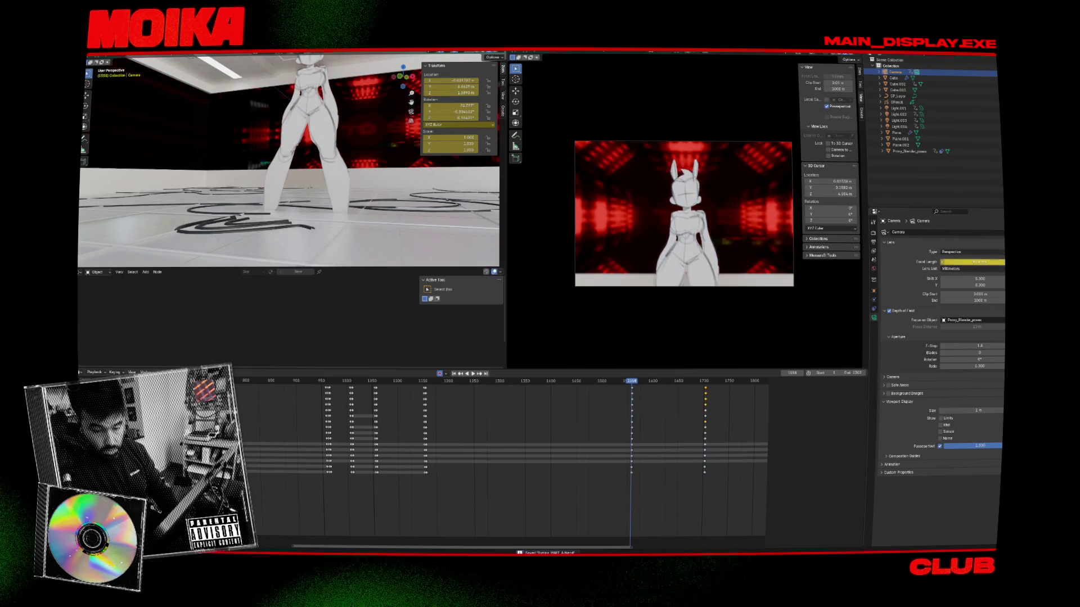
drag(971, 262, 945, 262)
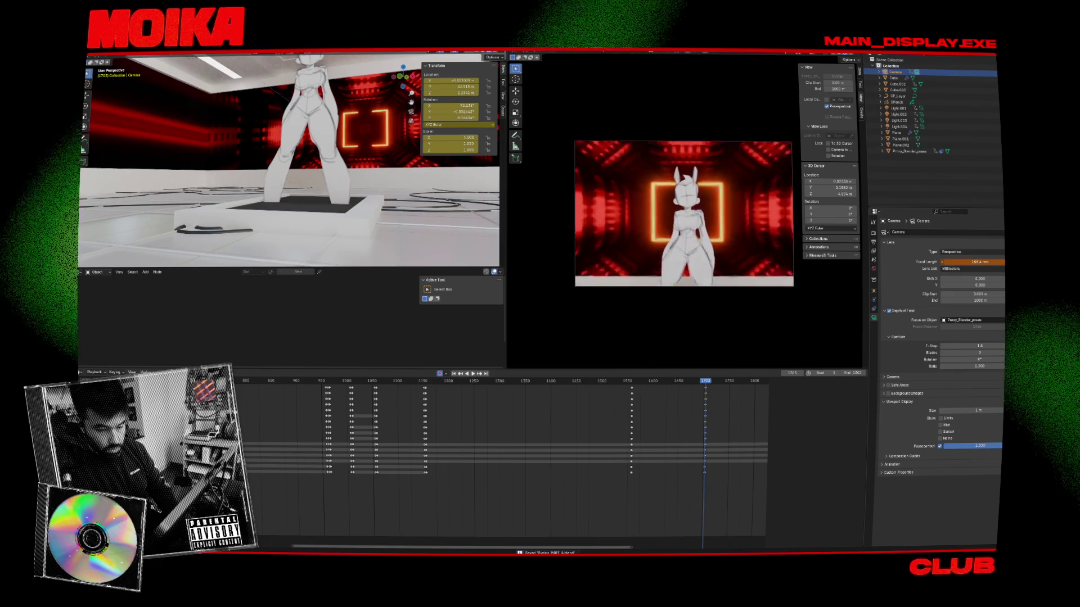
key(i)
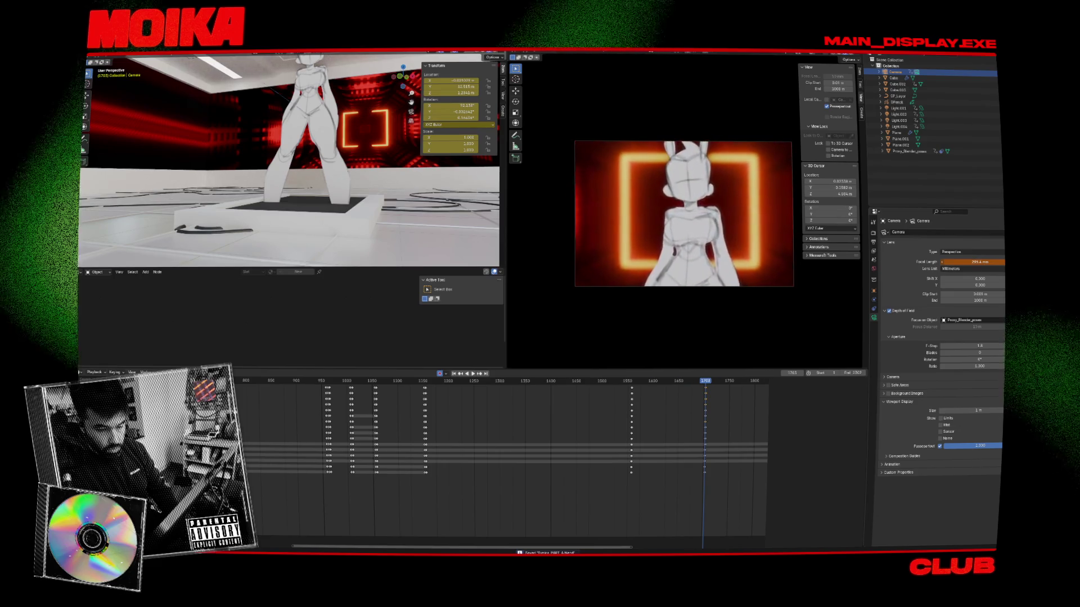
Step: Play back the zoom and resume playback from the frame-1703 keyframe
key(Down)
key(space)
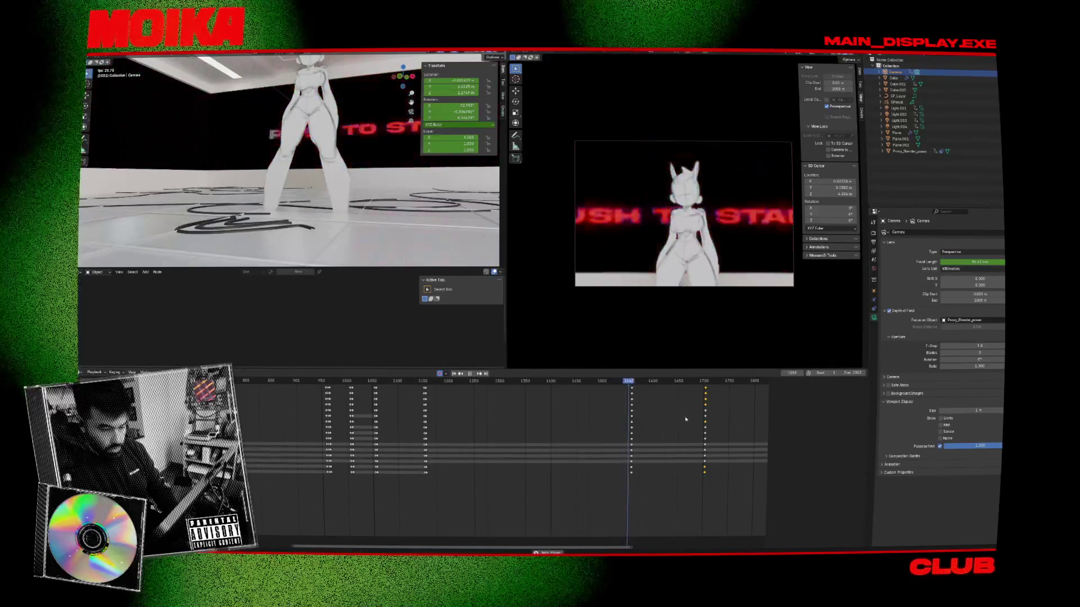
drag(607, 549, 689, 549)
key(space)
key(Up)
key(space)
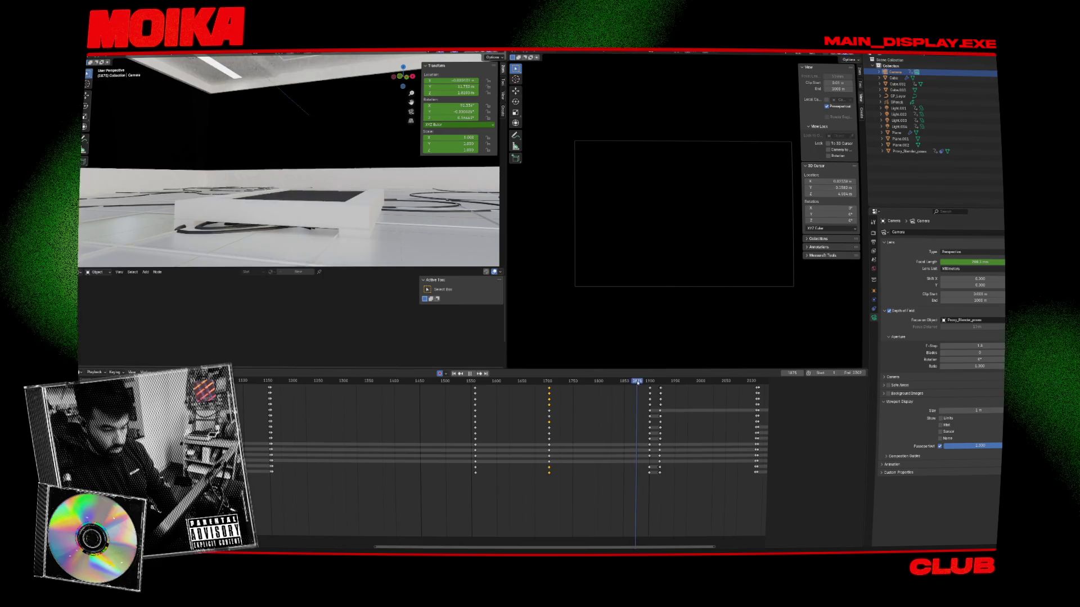
Step: Try moving the frame-1900 camera keys back to frame 1872, then undo
key(space)
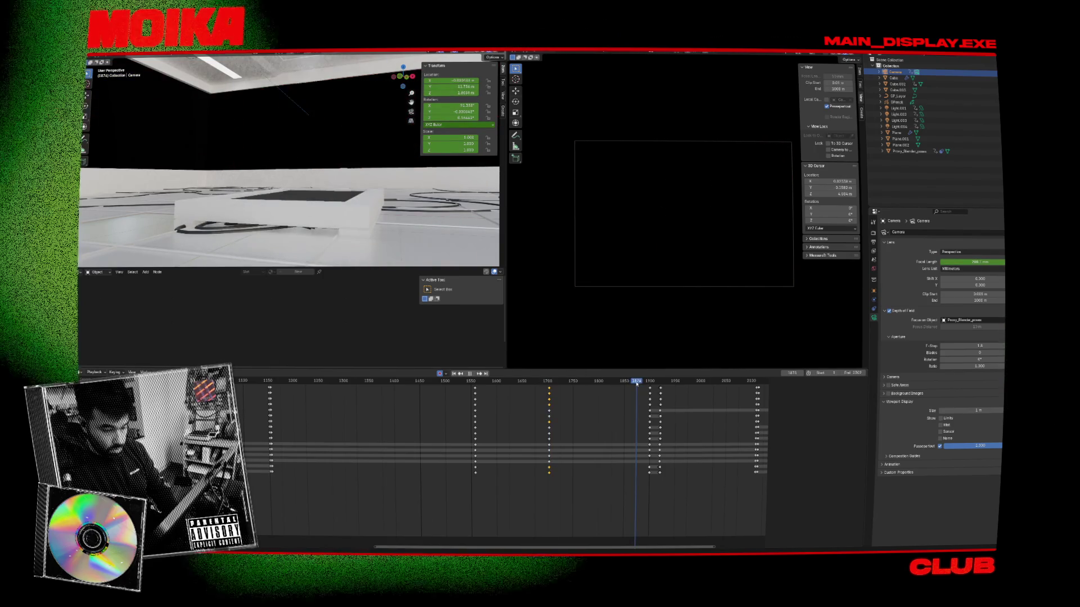
click(635, 382)
drag(650, 389, 634, 389)
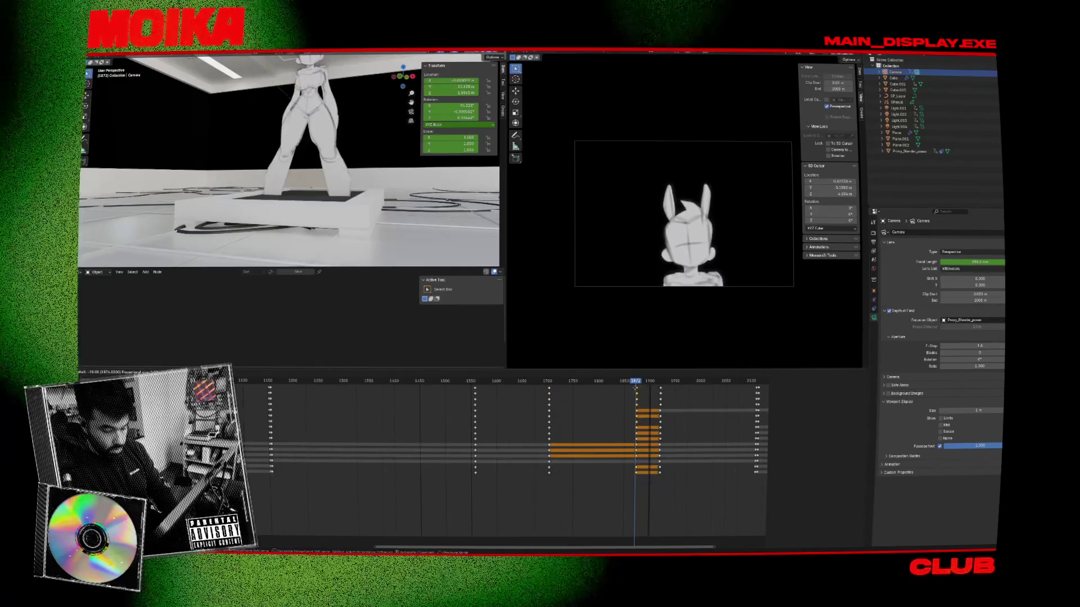
key(g)
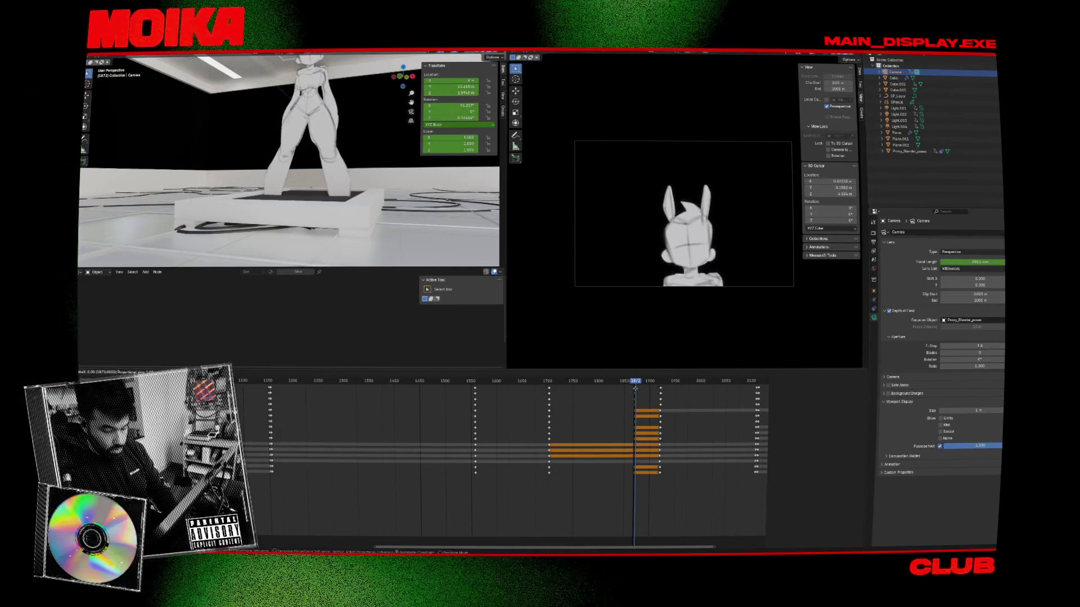
click(636, 389)
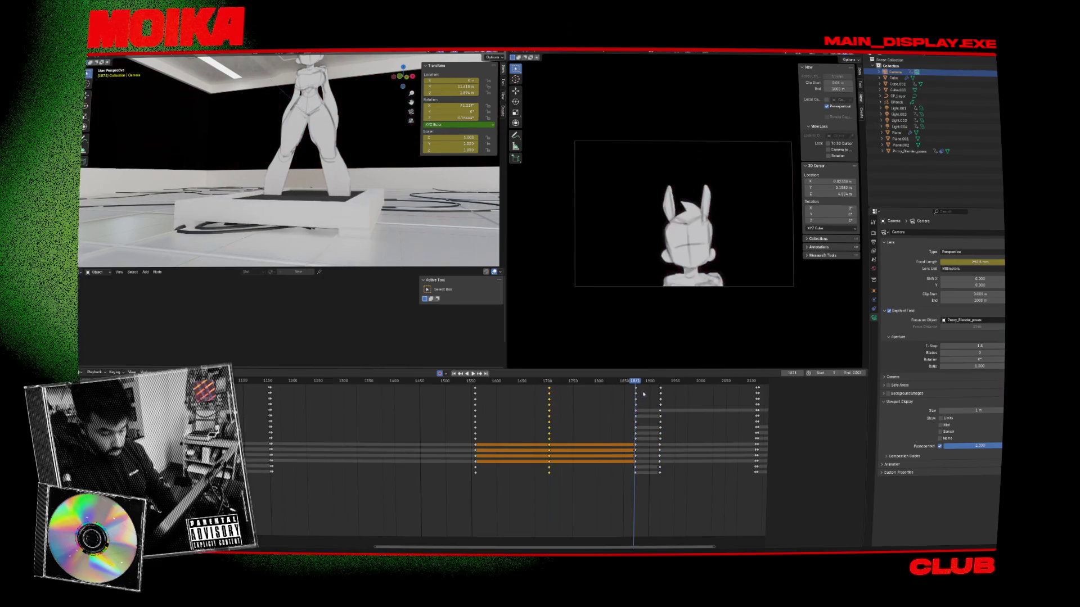
key(ctrl+z)
Step: Delete the two extra sets of camera keyframes around frame 1872
scroll(624, 396, up, 5)
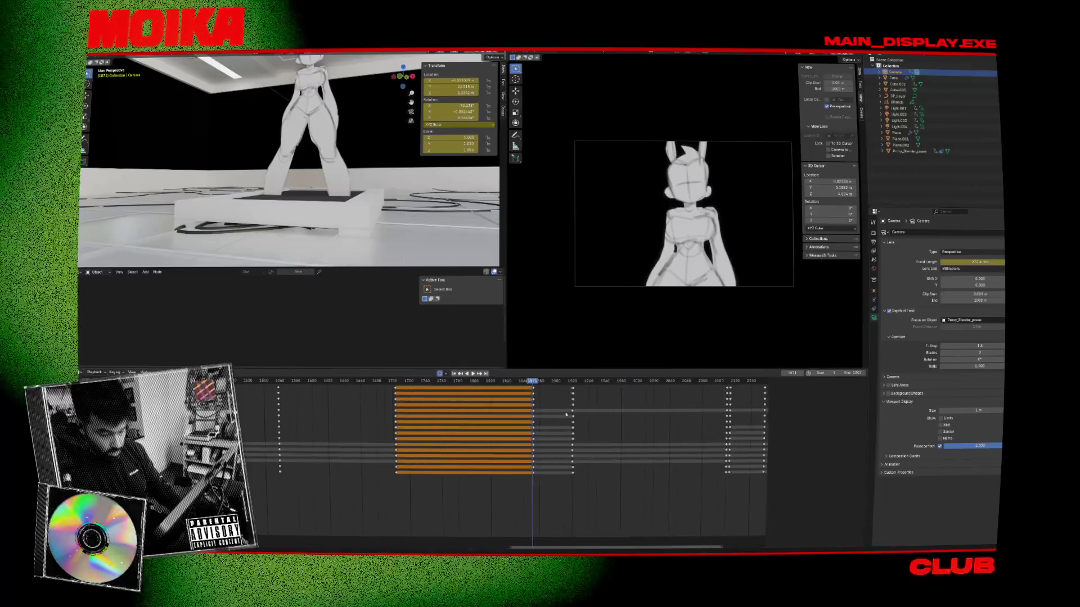
key(Right)
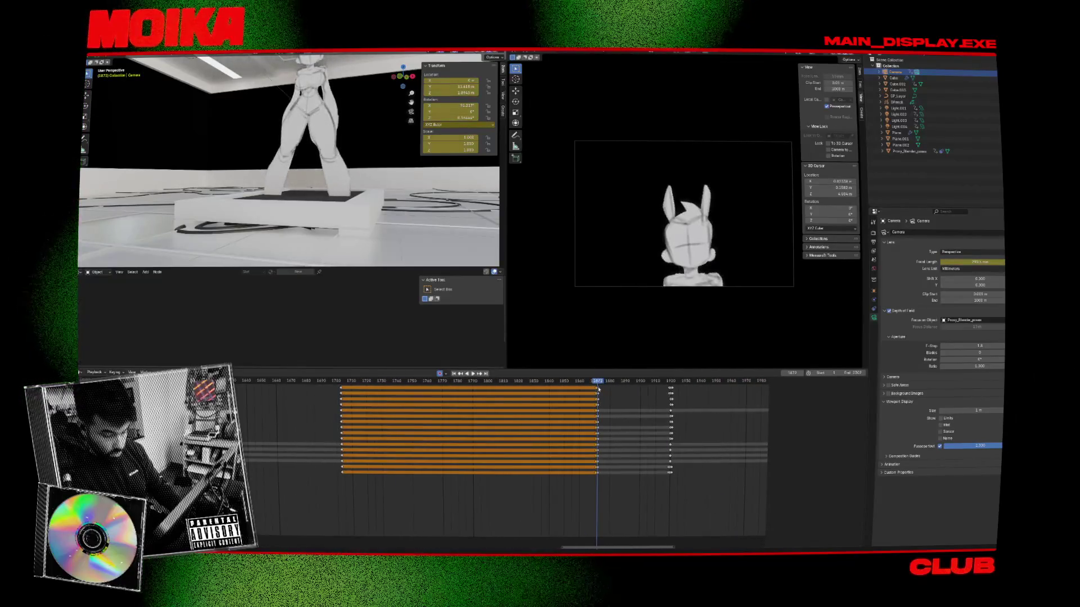
key(x)
click(598, 389)
key(x)
click(597, 387)
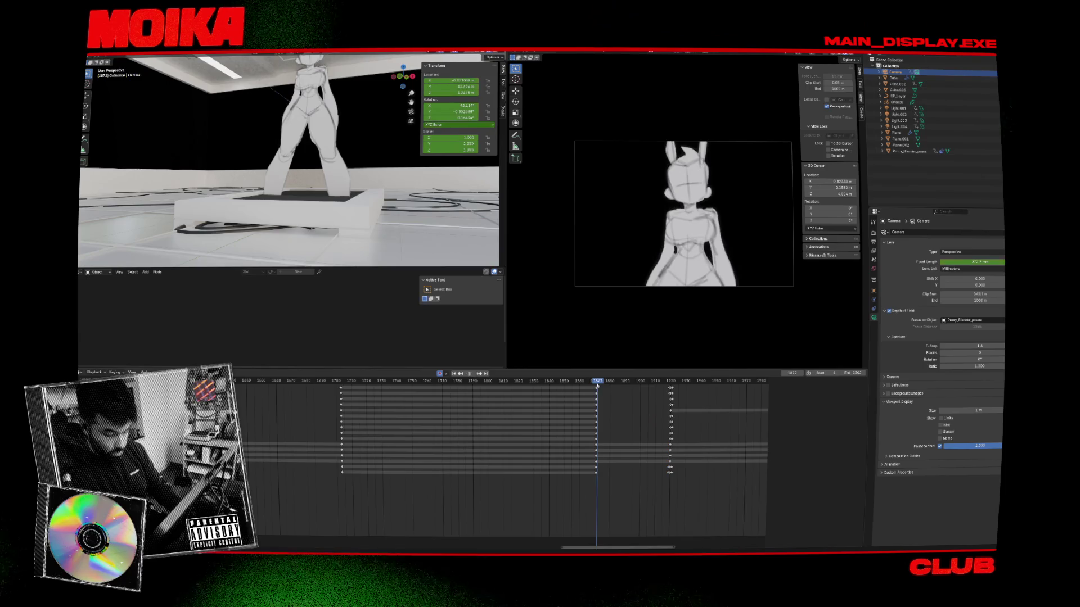
key(Right)
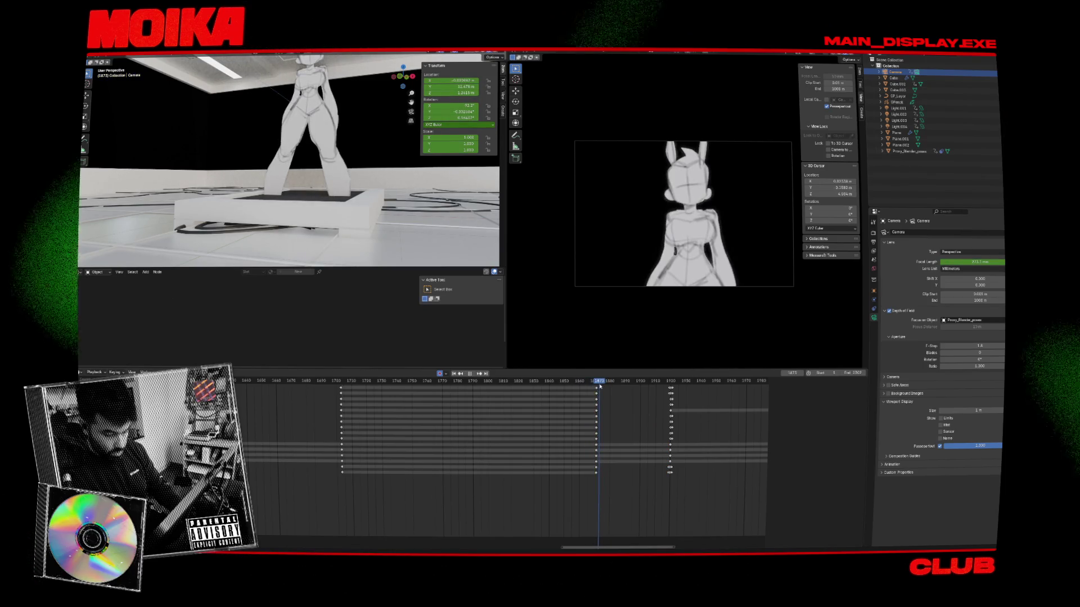
key(a)
key(Right)
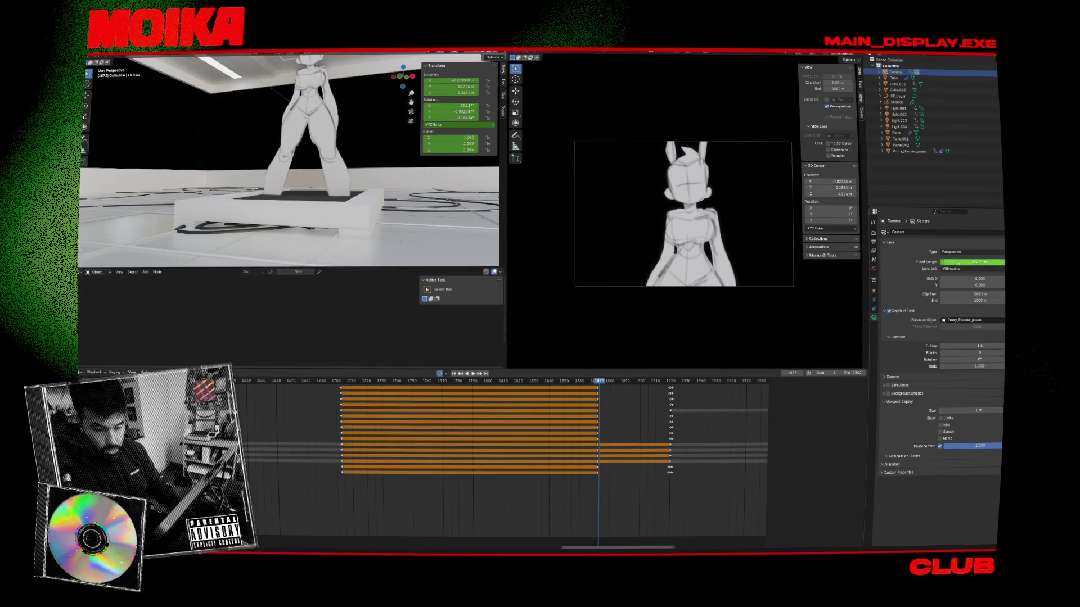
Step: Undo a trial focal-length change and shift all keyframes slightly later
drag(971, 262, 1012, 262)
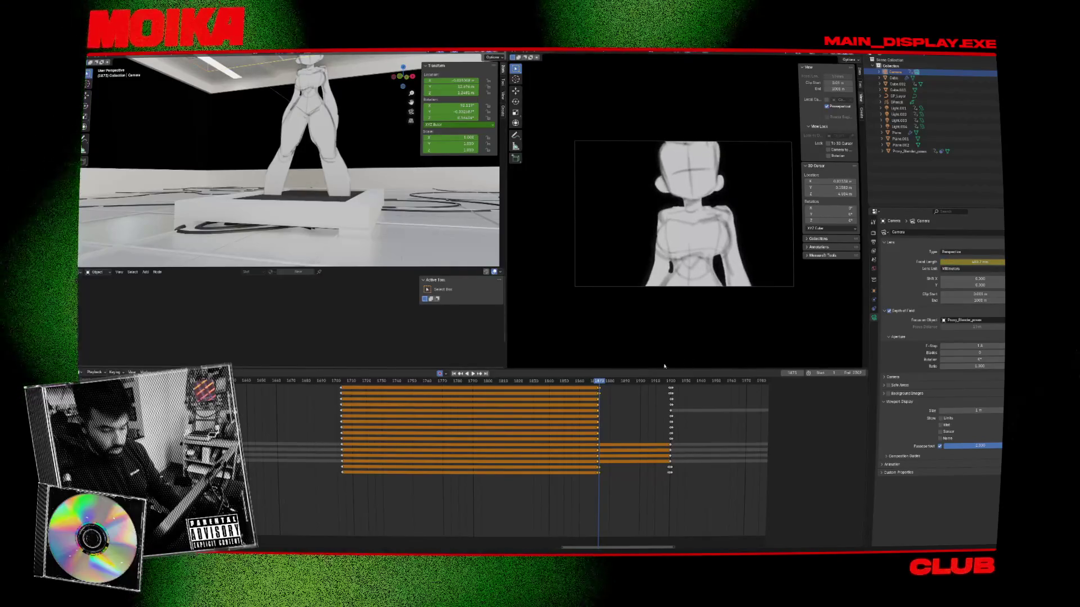
key(ctrl+z)
key(ctrl+z)
key(ctrl+z)
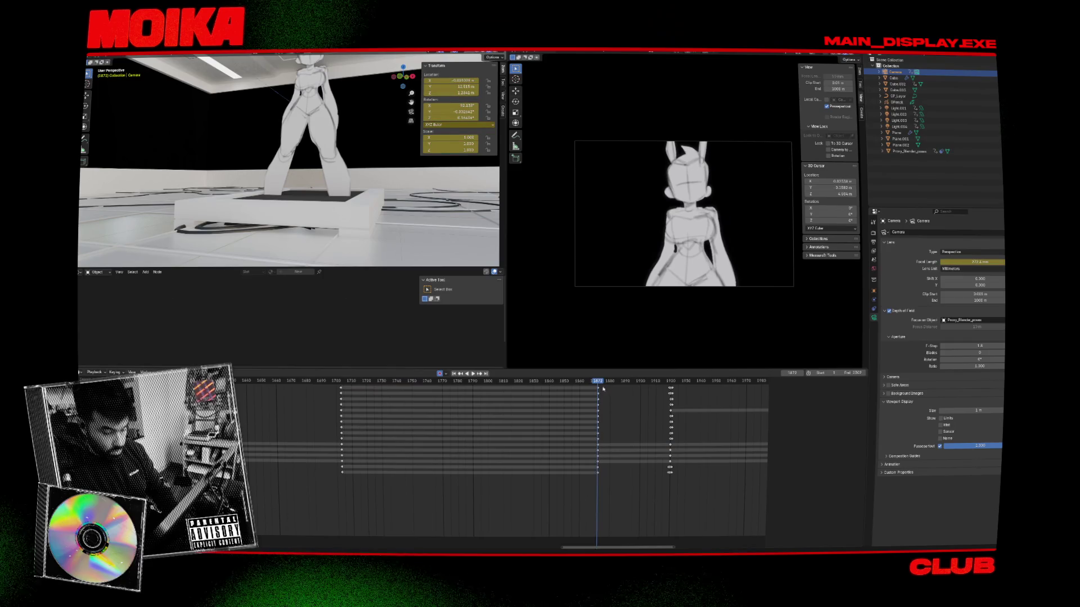
key(a)
key(g)
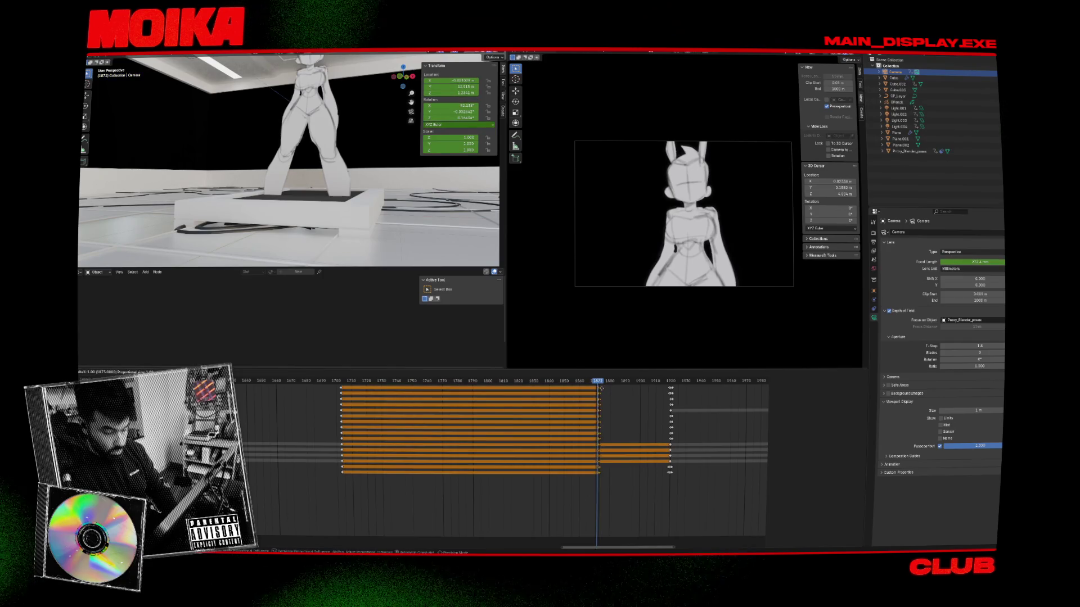
click(605, 389)
Step: Key a 366 mm focal length, lower the camera along Z, and preview the shots
drag(972, 262, 999, 262)
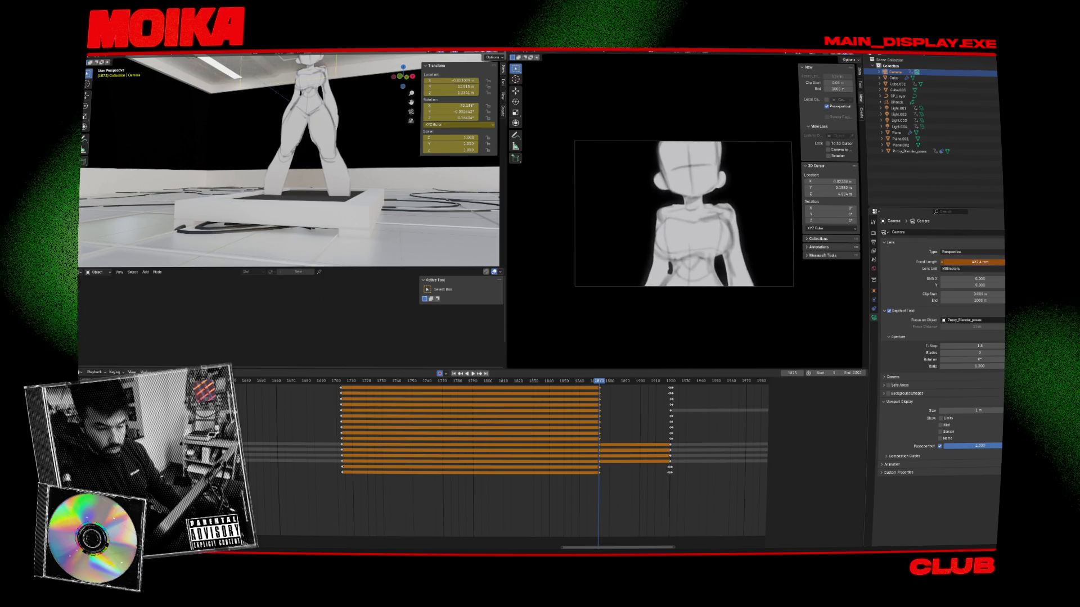
key(i)
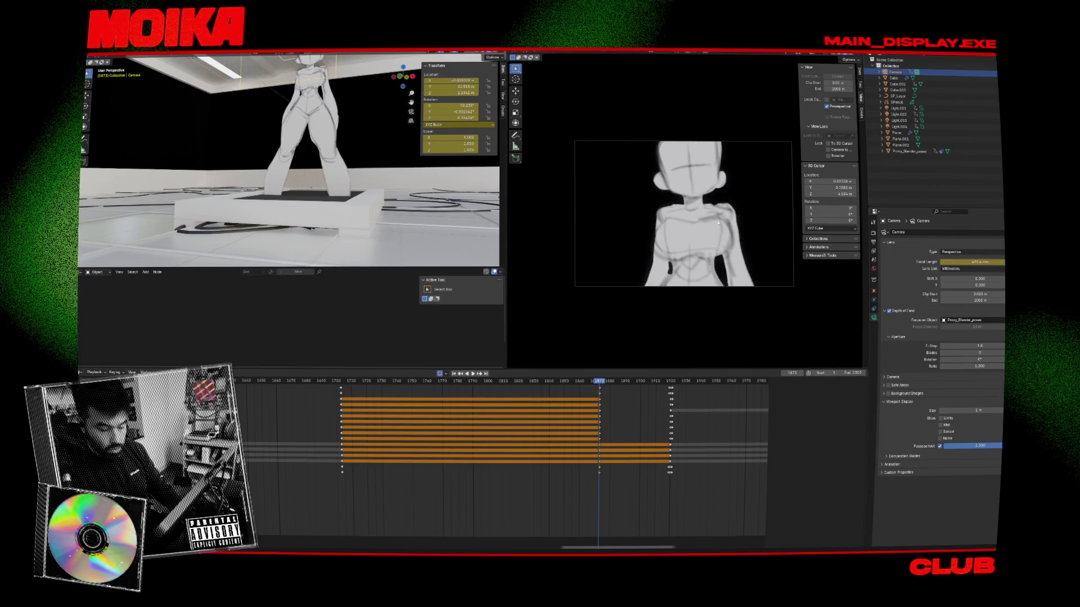
key(g)
key(z)
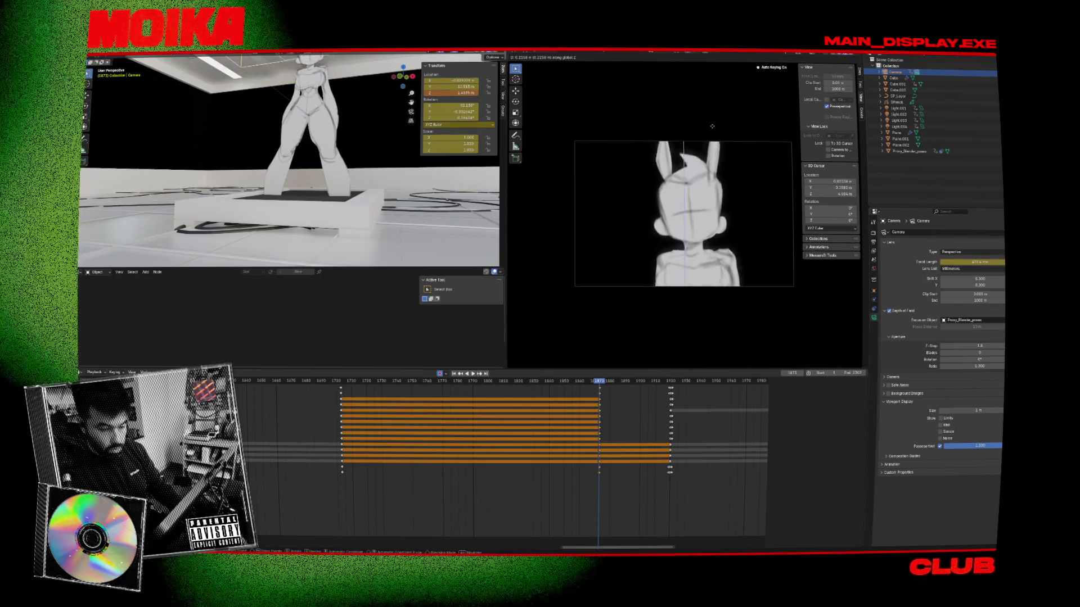
click(712, 127)
key(space)
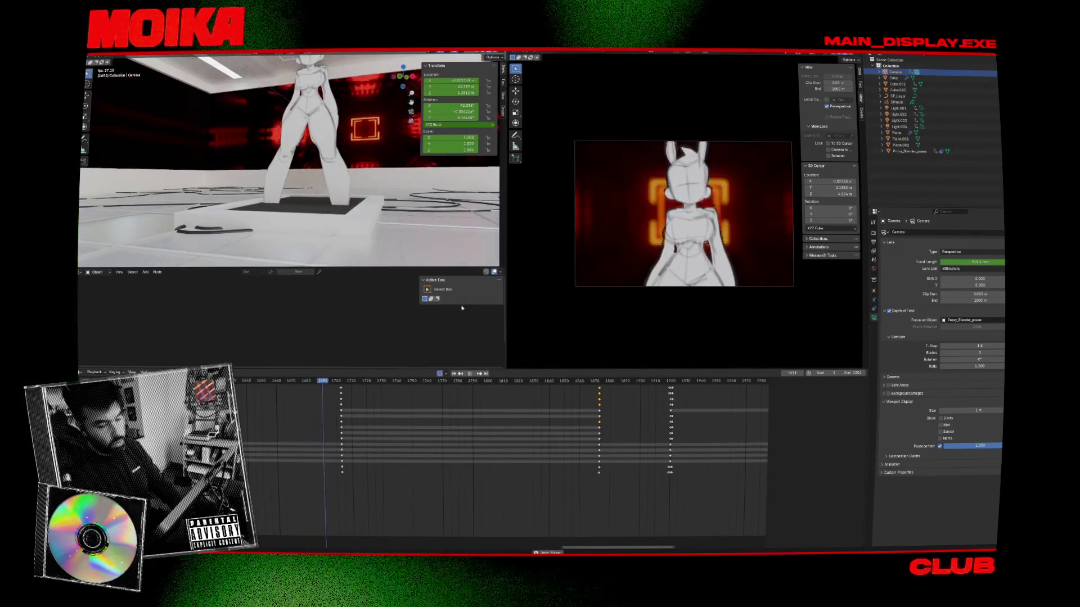
Step: Replay the animation and set the current frame to 1558
key(space)
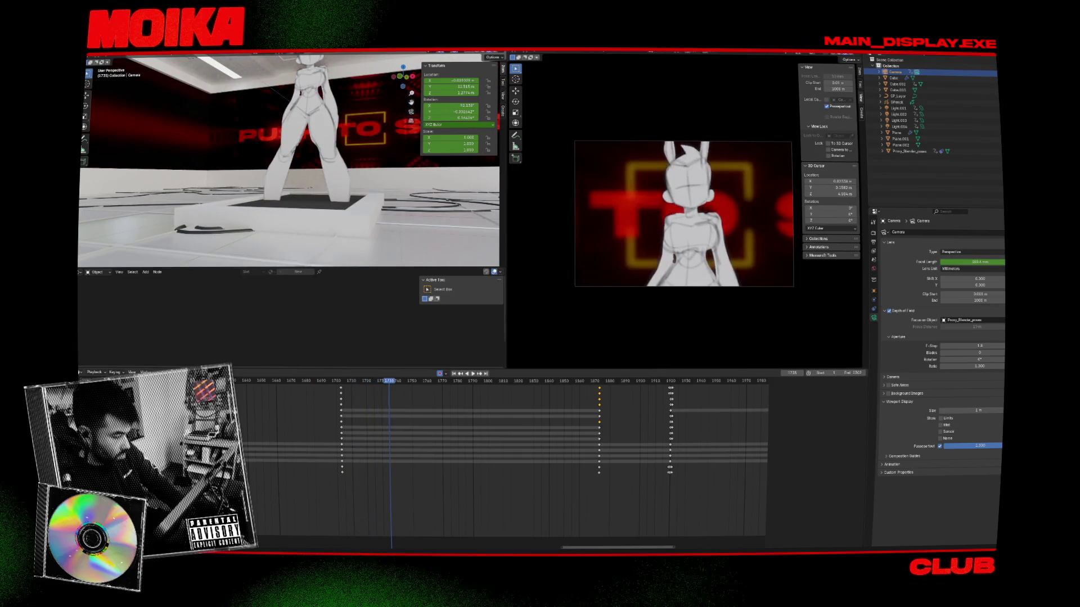
key(space)
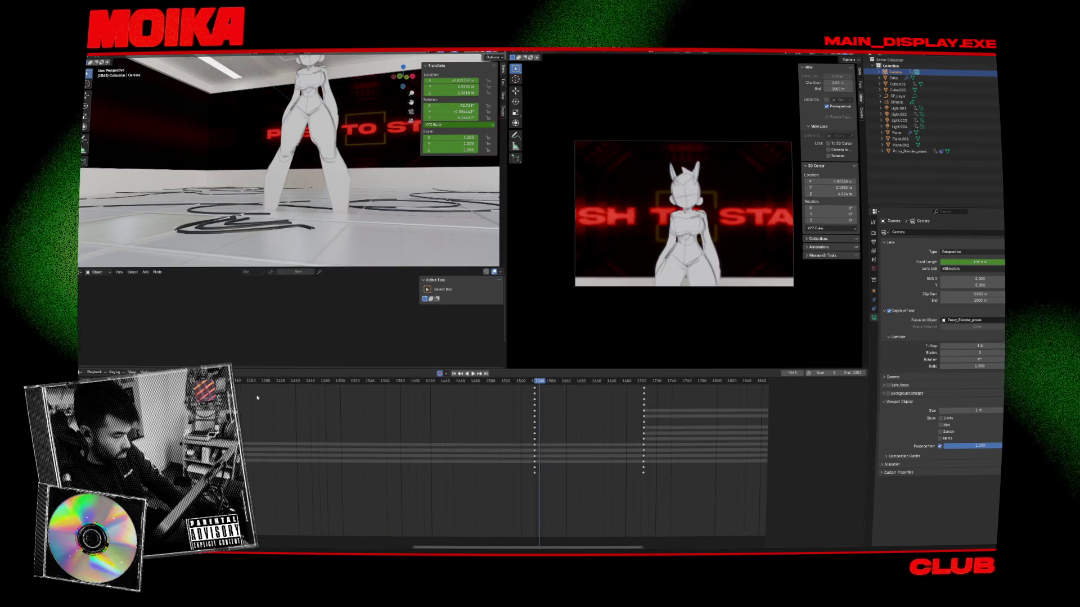
click(523, 381)
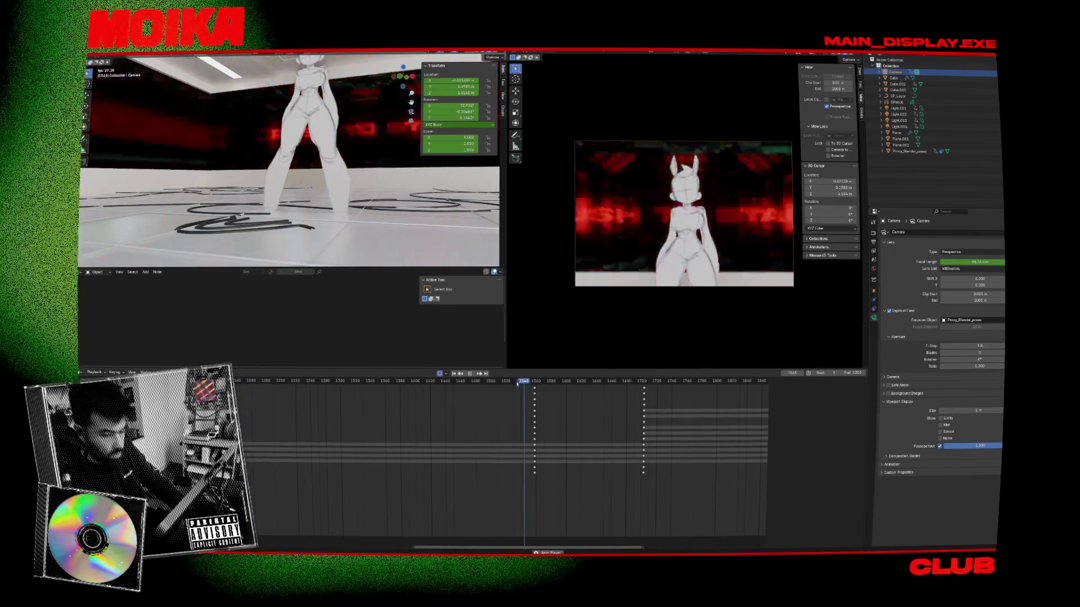
drag(522, 386, 534, 386)
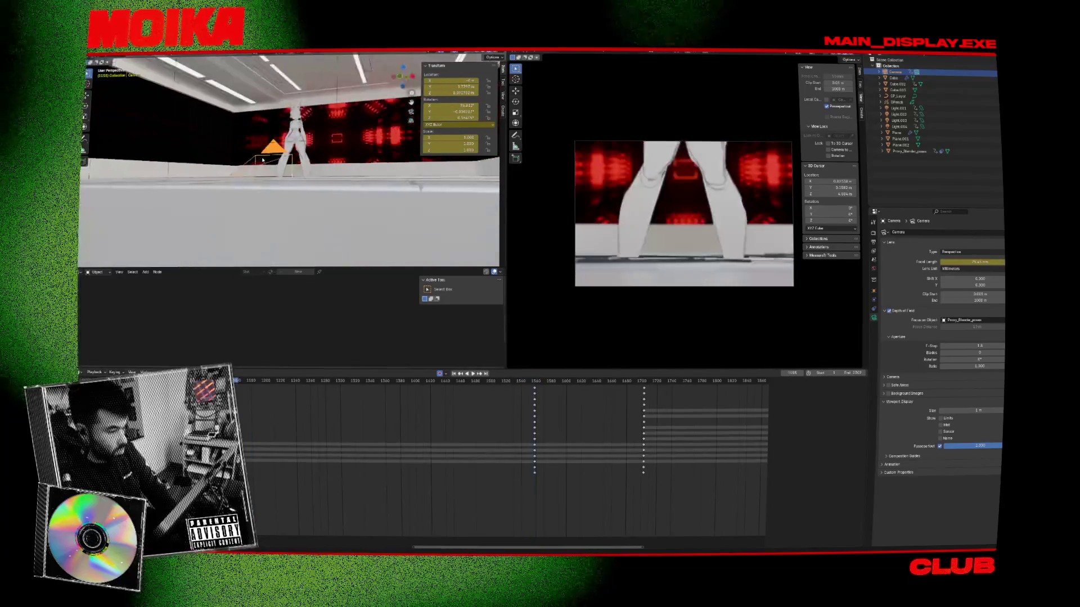
Step: In side orthographic view, move the camera along Y at frame 1558 and play back
key(KP_3)
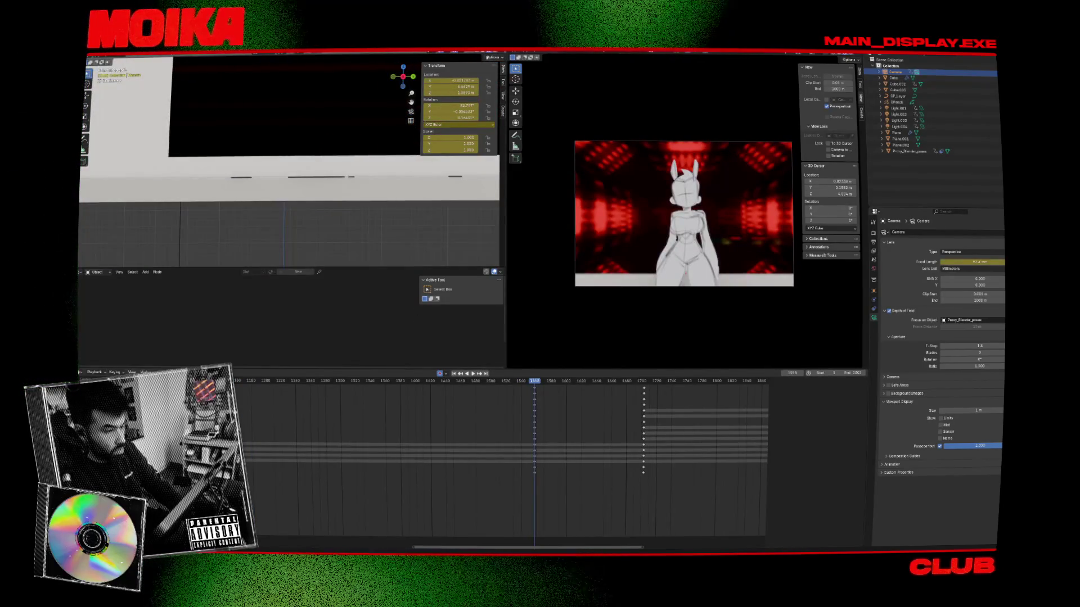
scroll(375, 117, down, 4)
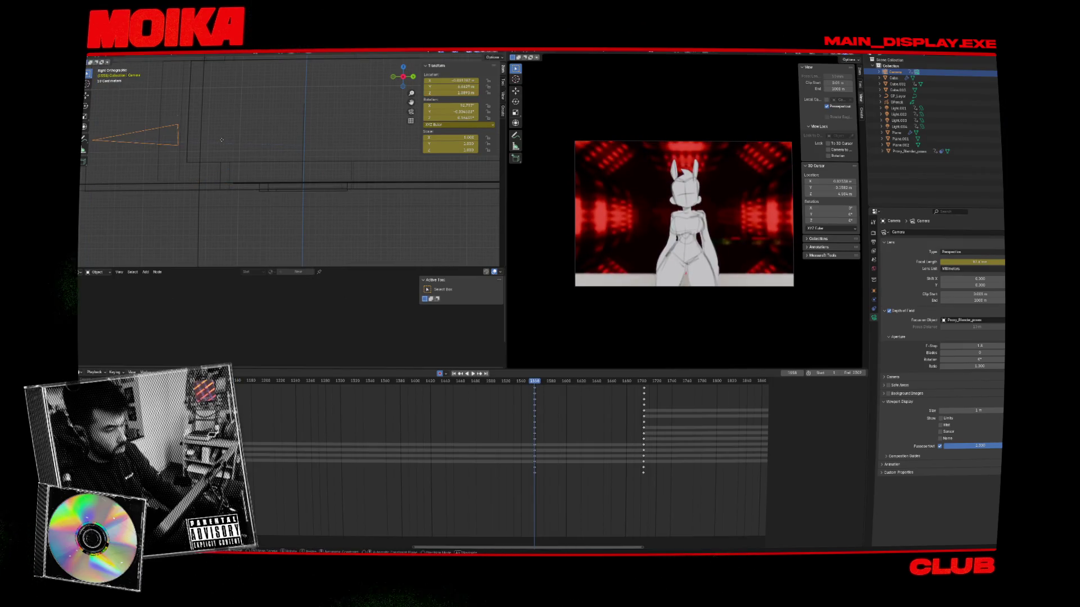
click(308, 141)
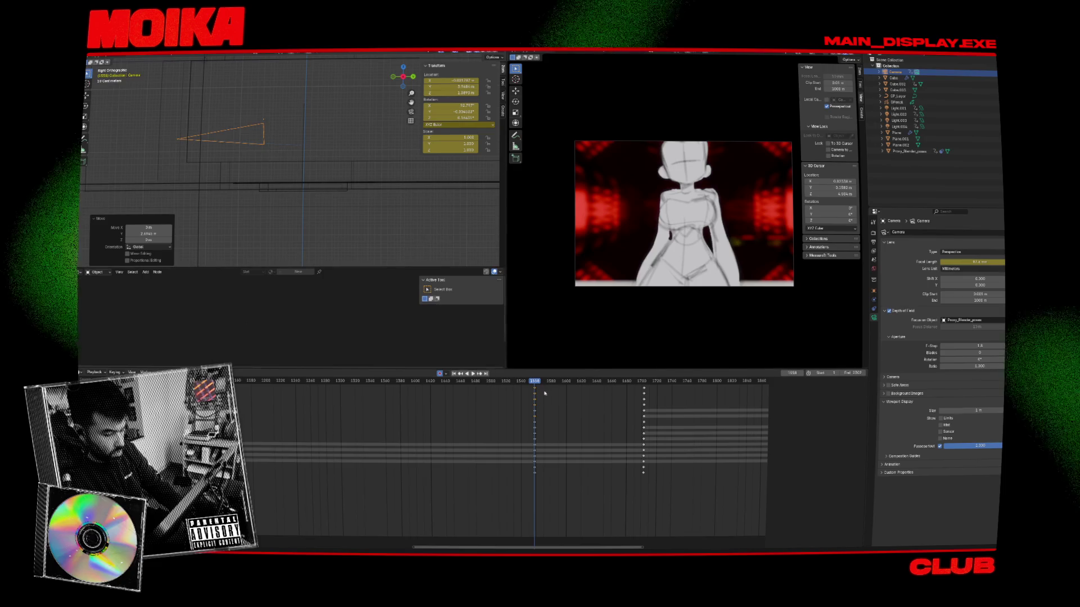
click(481, 380)
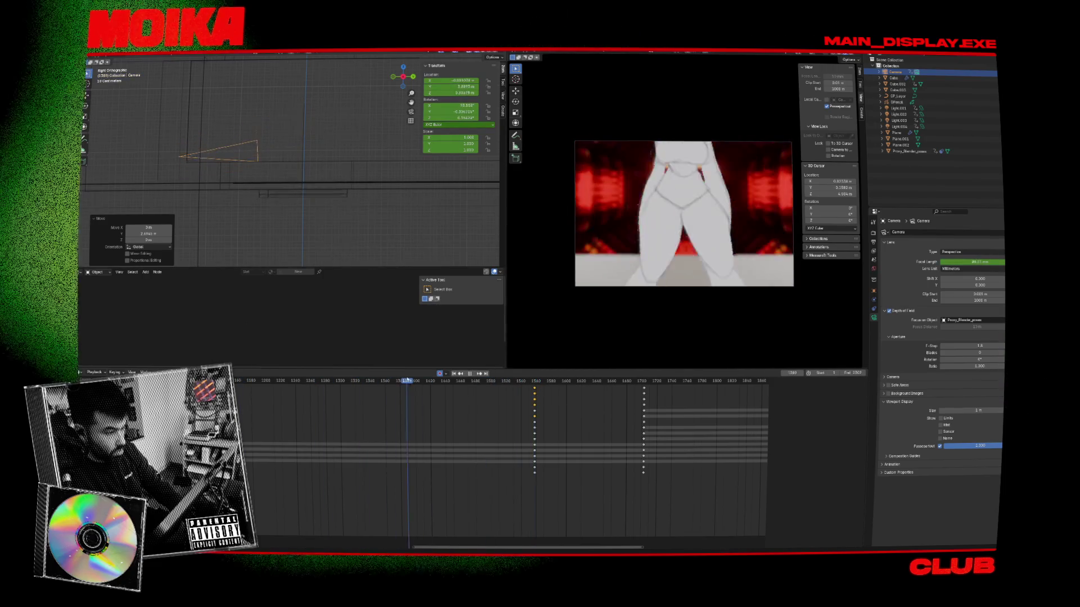
key(Up)
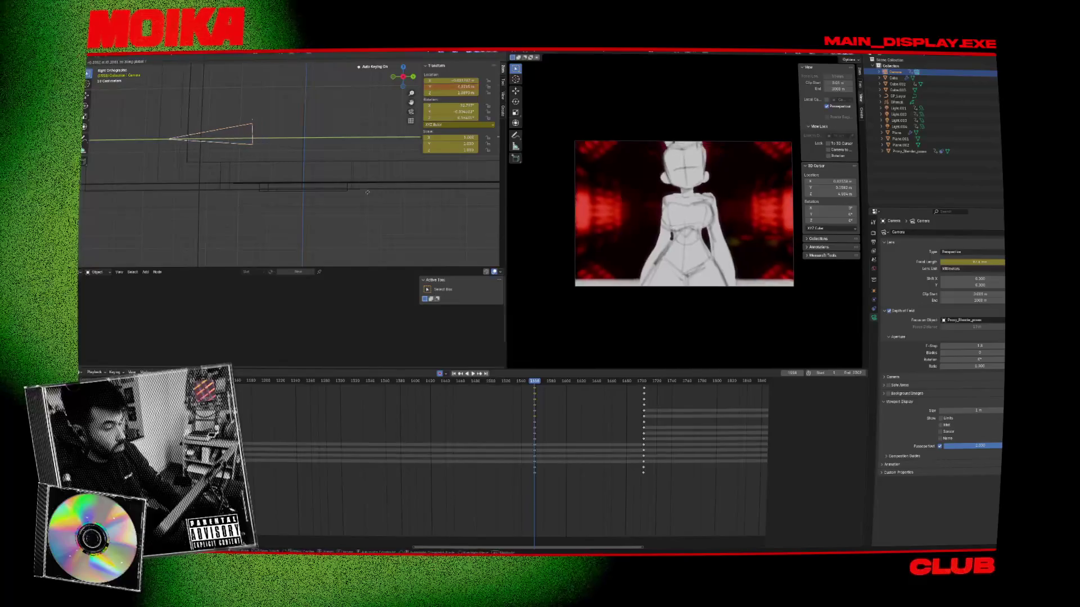
click(349, 196)
key(space)
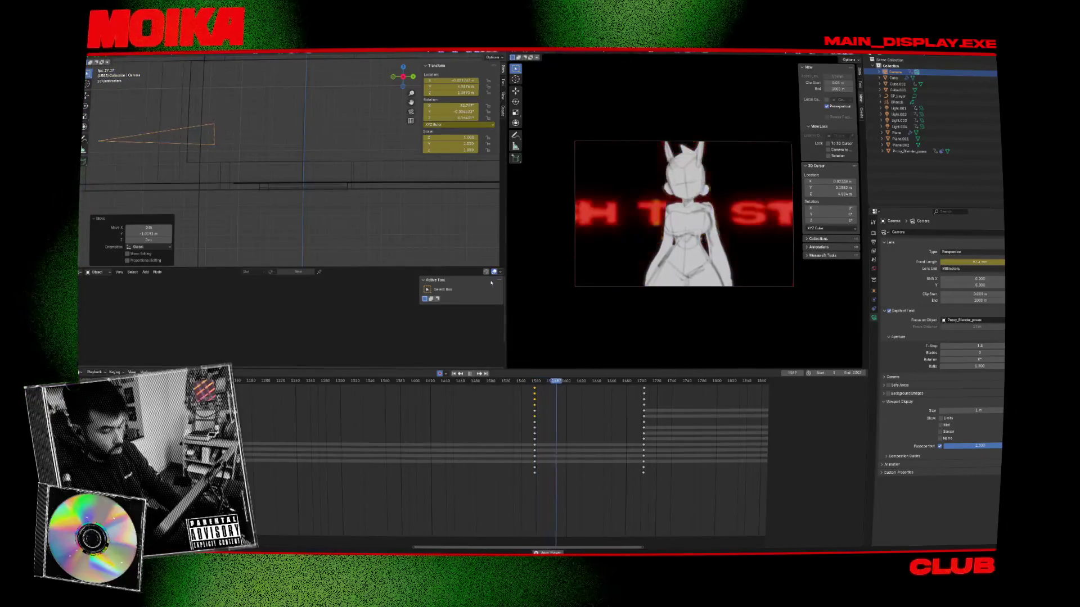
Step: Delete the camera keyframes at frame 1703 and review the shot up to frame 1863
key(Up)
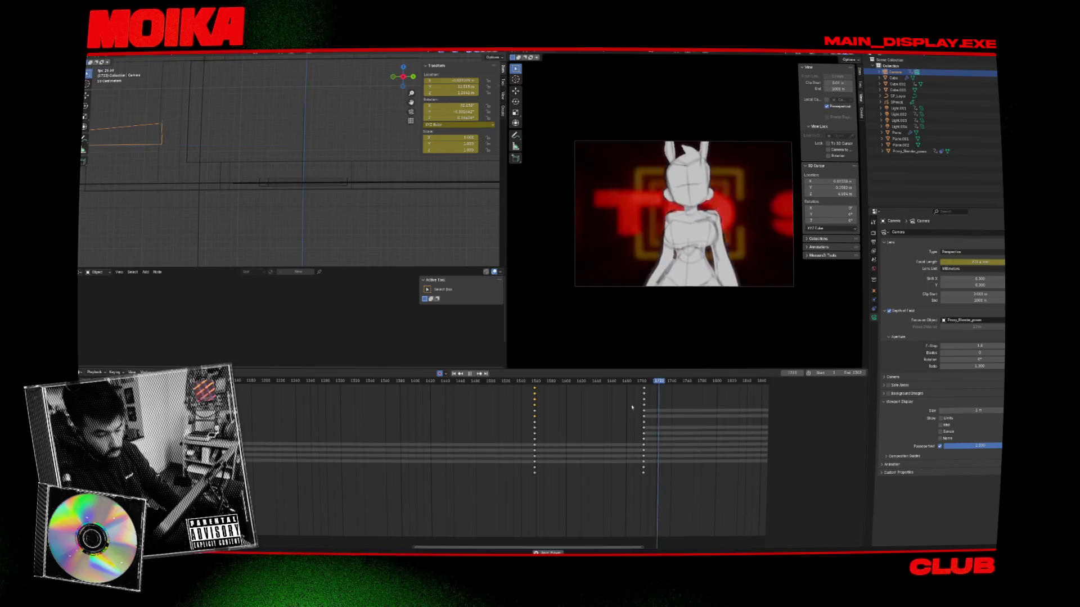
click(643, 388)
key(Delete)
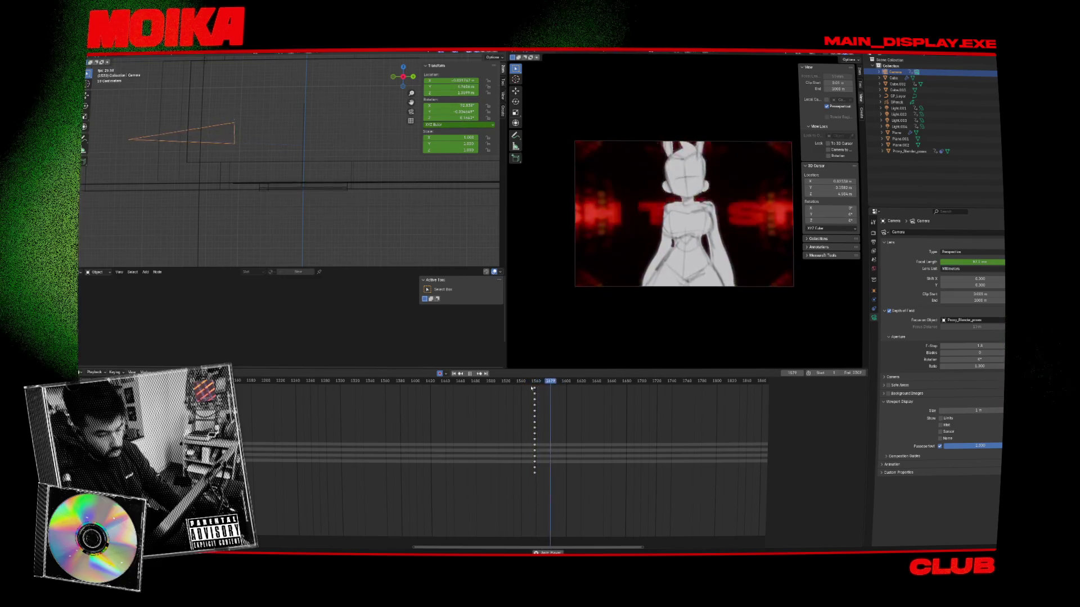
key(Escape)
key(space)
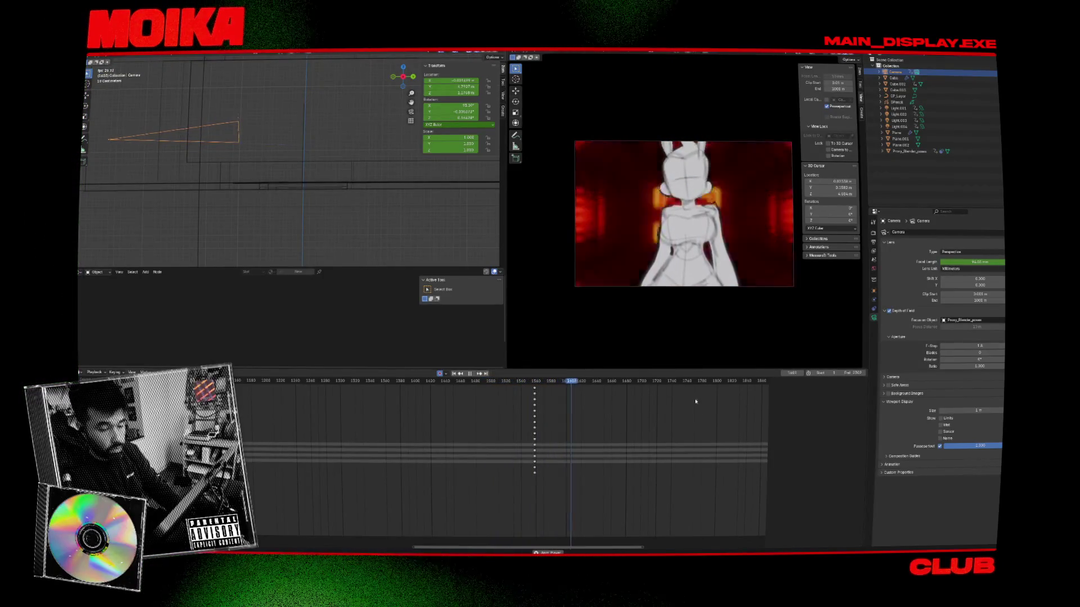
scroll(695, 438, down, 2)
click(635, 382)
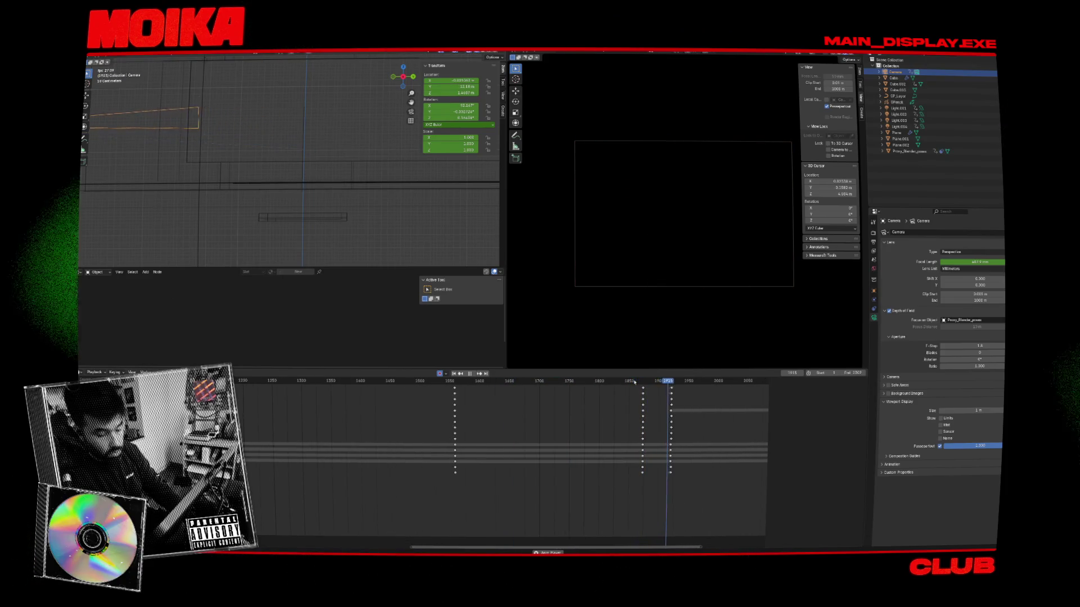
Step: Go to frame 1920 and grab the camera into a new position for the next shot
click(671, 382)
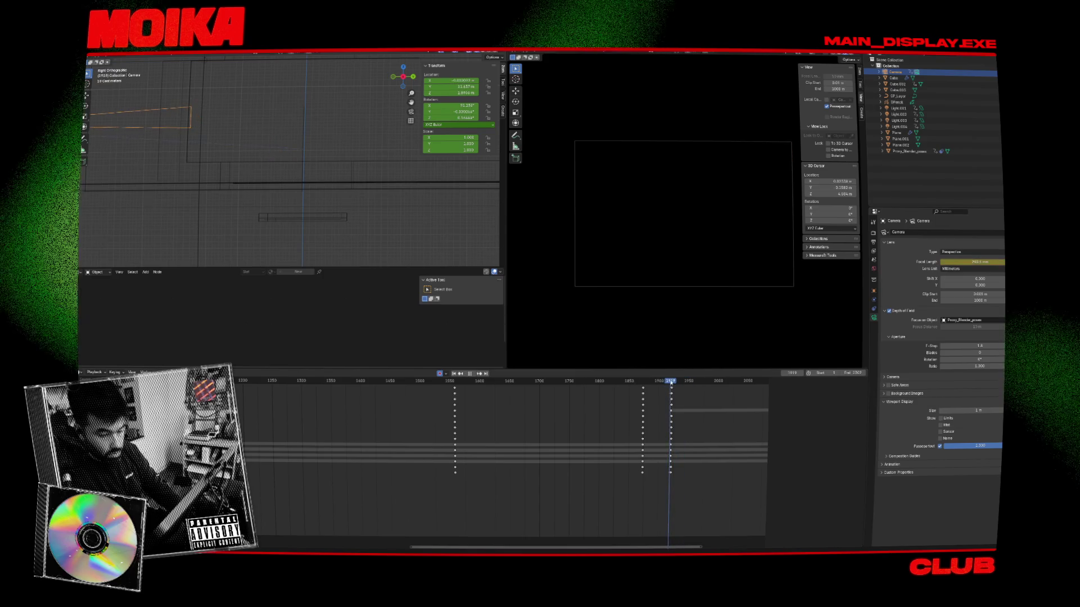
key(space)
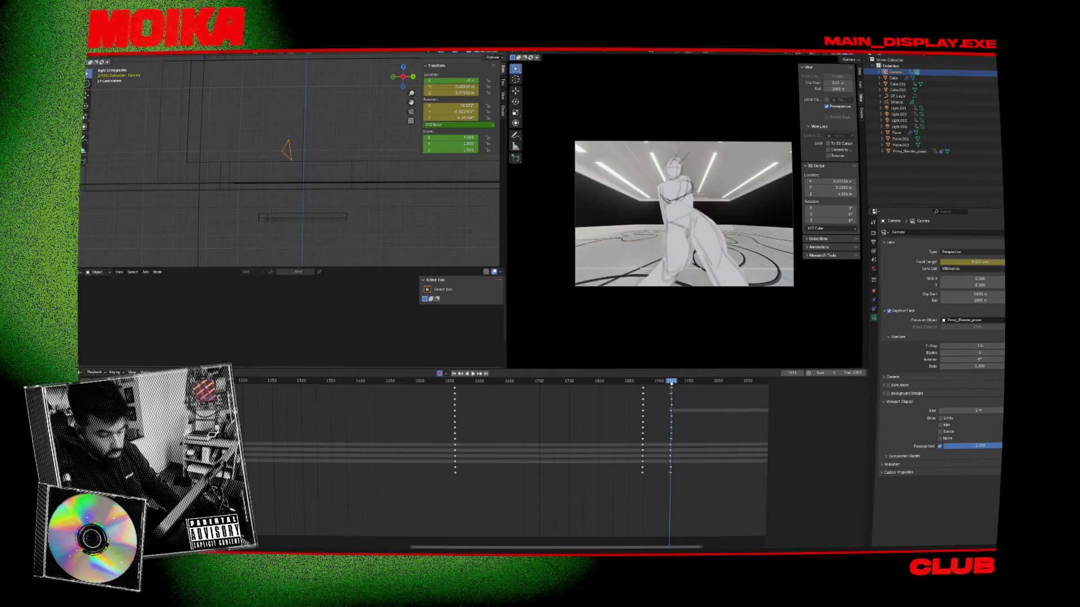
key(shift+ctrl+space)
key(g)
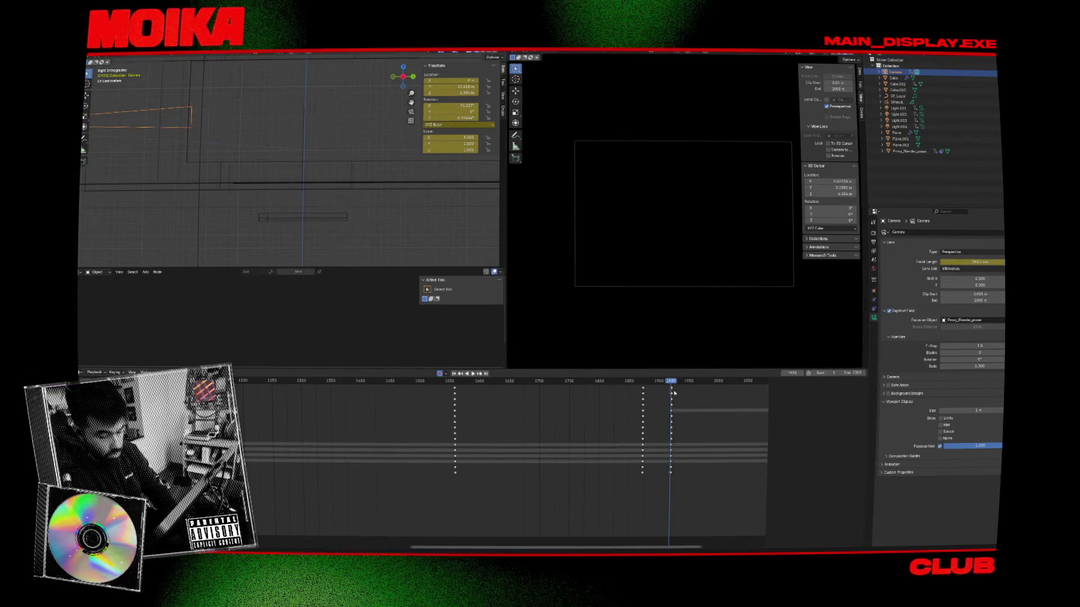
scroll(358, 212, down, 5)
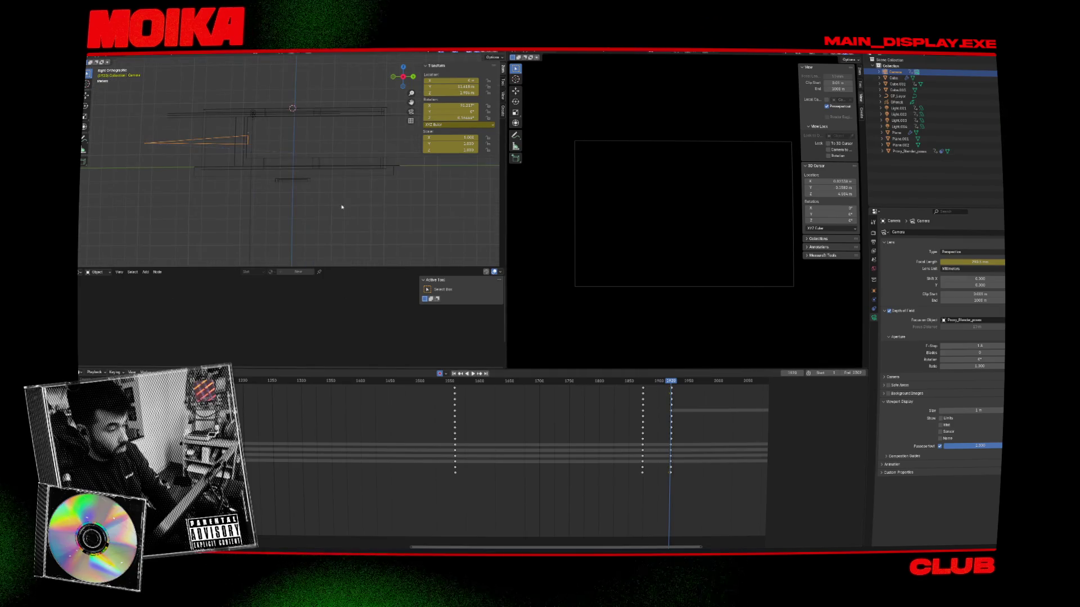
key(g)
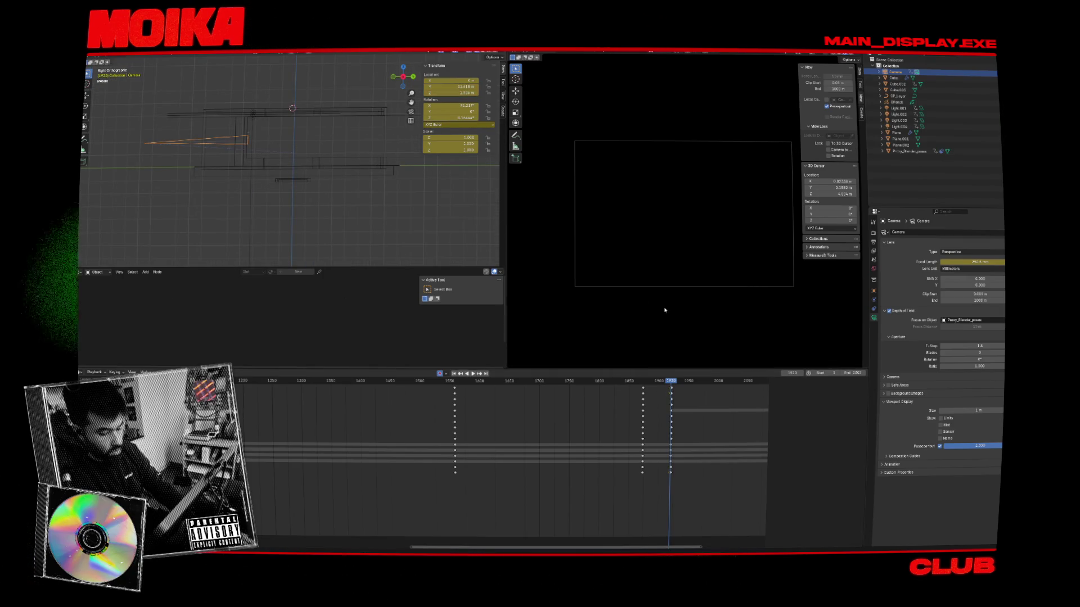
scroll(696, 412, up, 6)
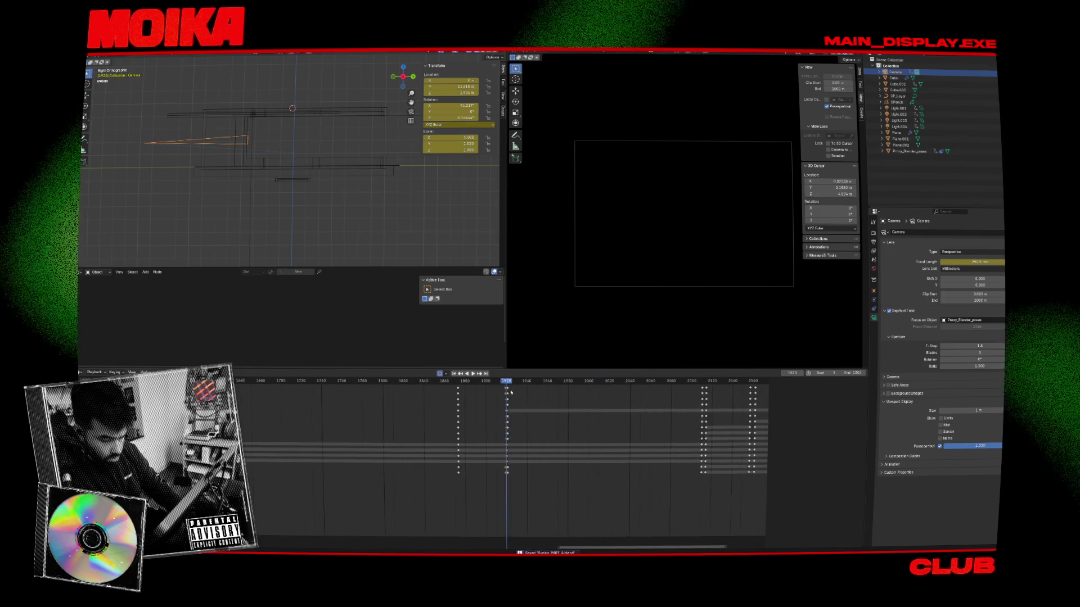
scroll(543, 392, up, 2)
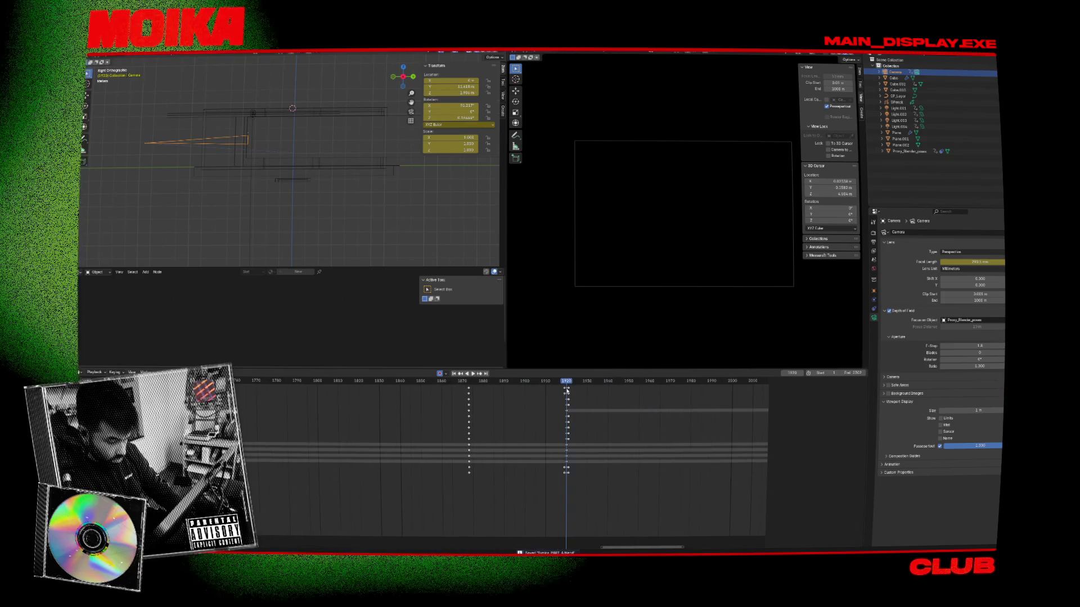
Step: Delete the extra camera keyframe columns and insert new camera keys at frames 1920–1921
drag(464, 475, 571, 387)
key(x)
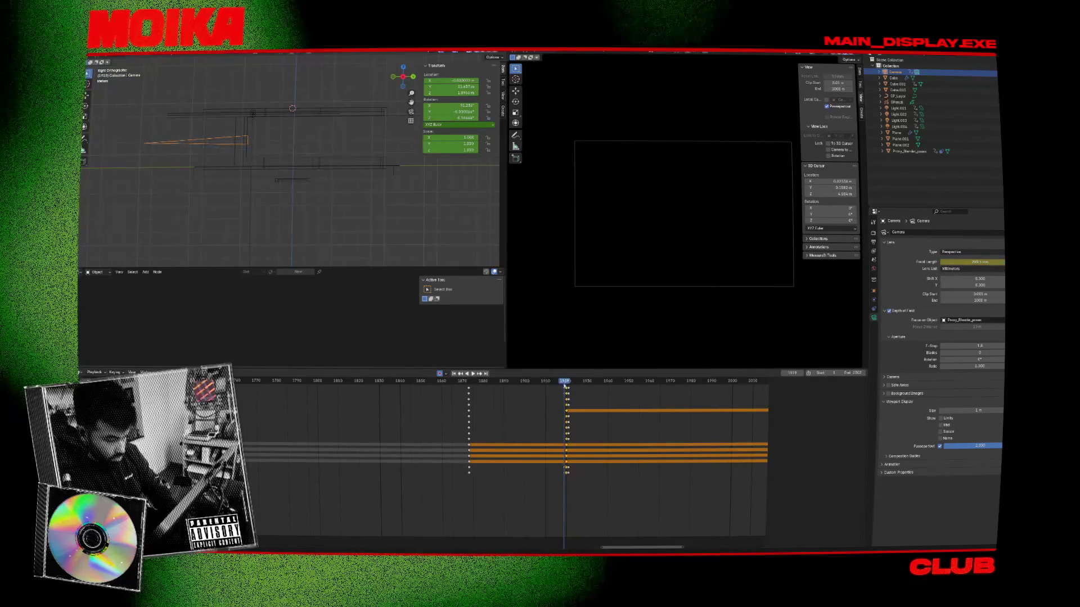
key(i)
click(567, 388)
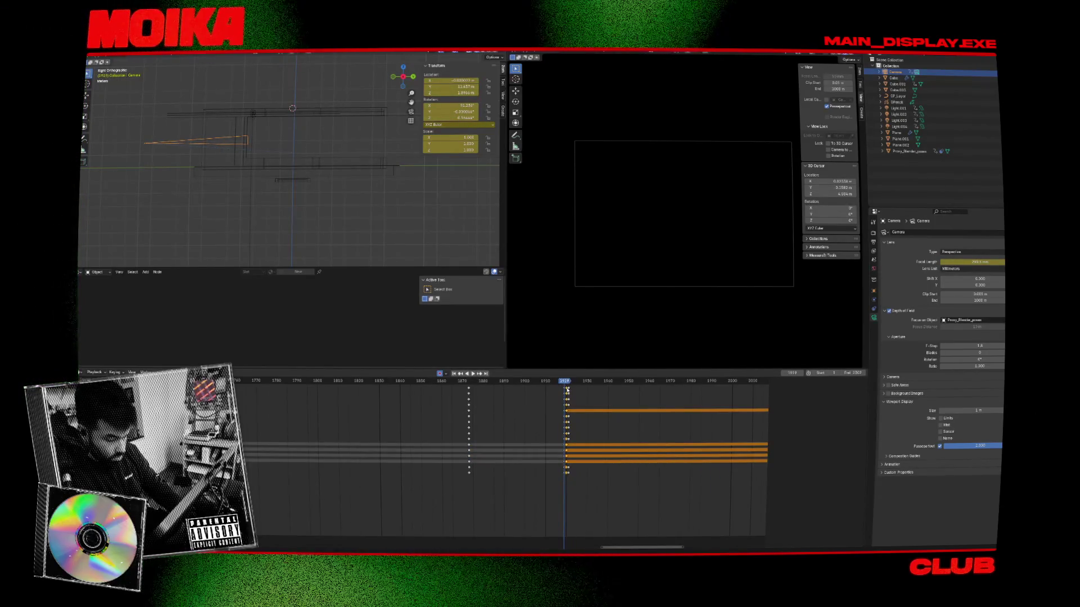
click(569, 388)
click(572, 391)
click(568, 388)
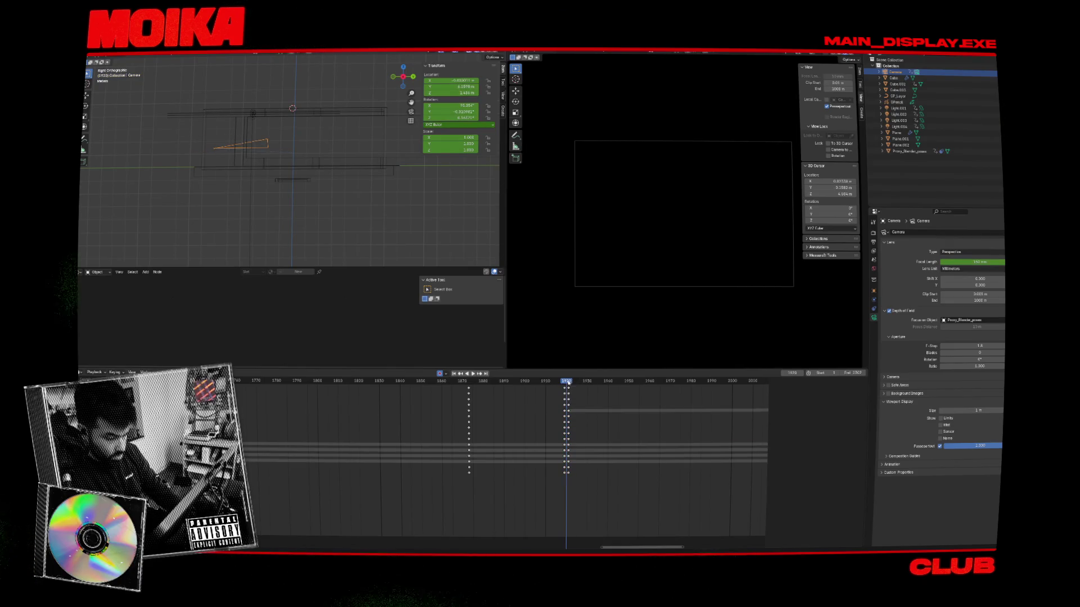
Step: Play back to review the new shot, then select the GP_Layer floor drawing
key(space)
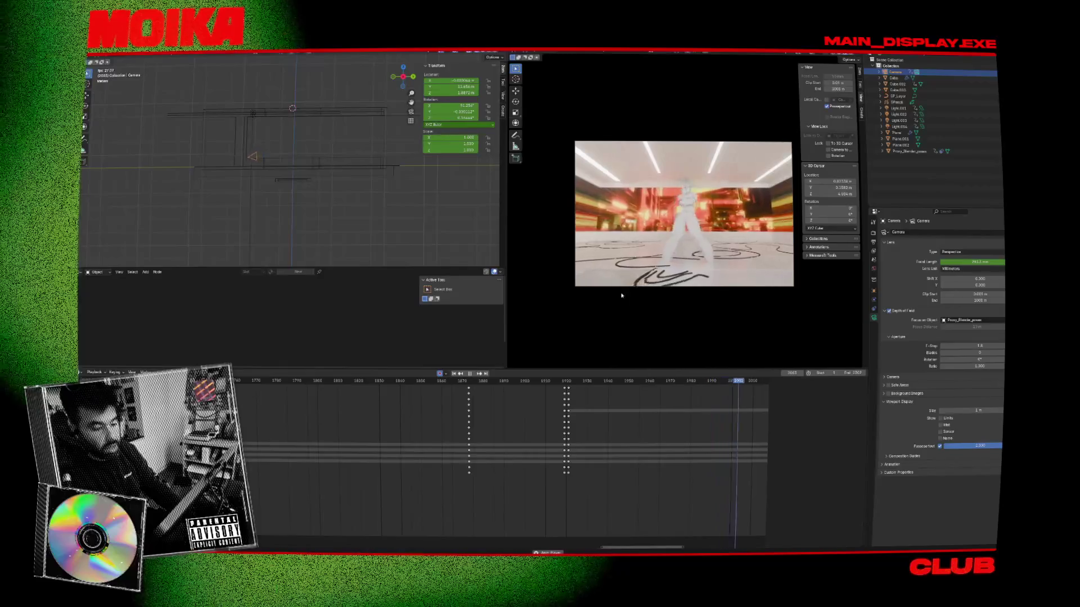
scroll(699, 424, down, 5)
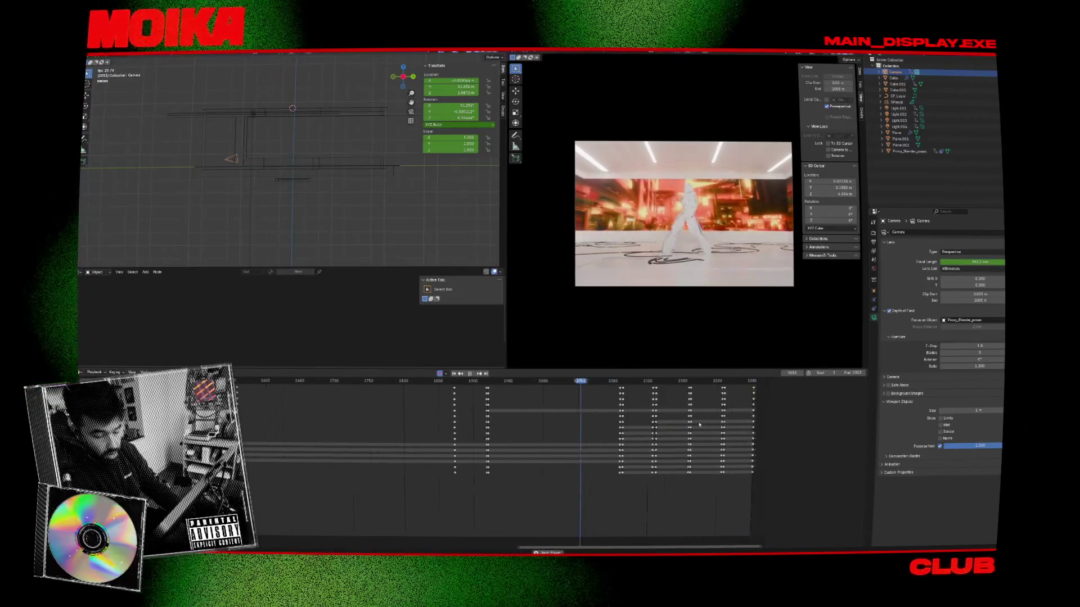
scroll(699, 425, down, 2)
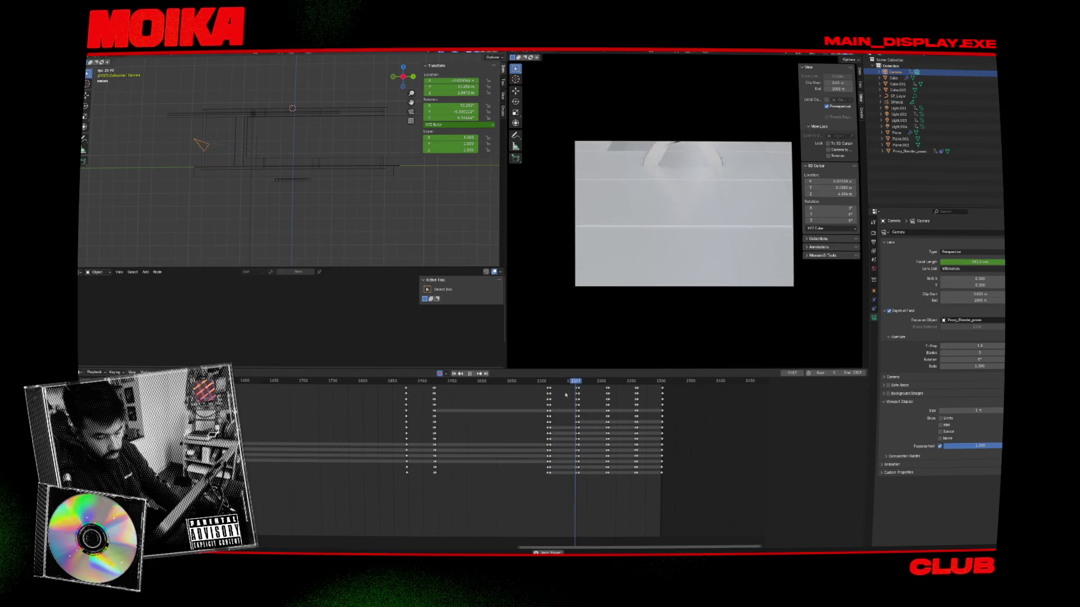
click(550, 384)
click(674, 195)
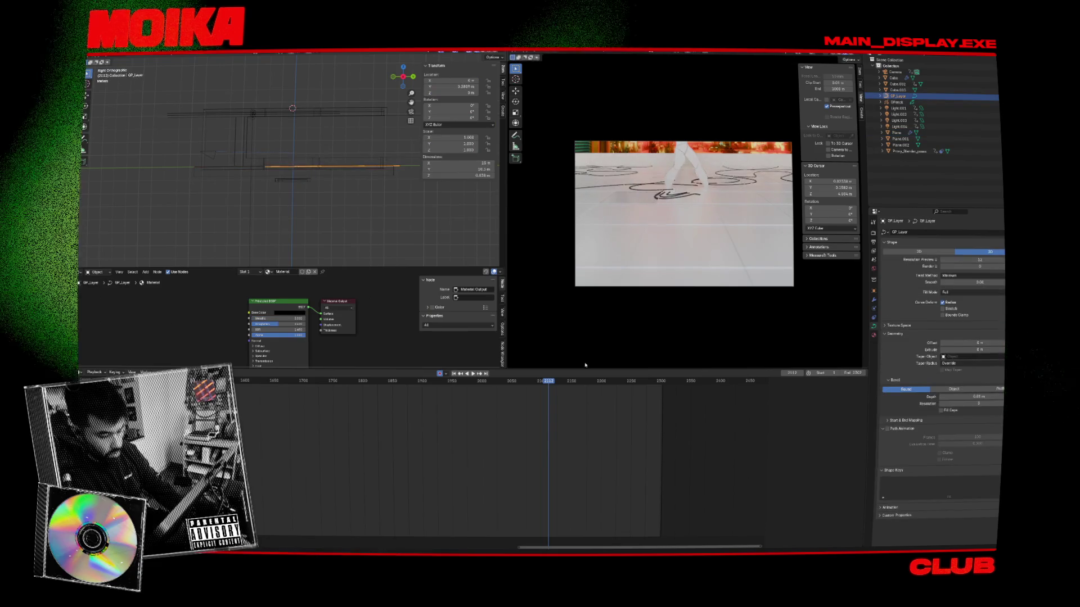
Step: Play from around frame 2003, then scrub back to about frame 1873
key(Up)
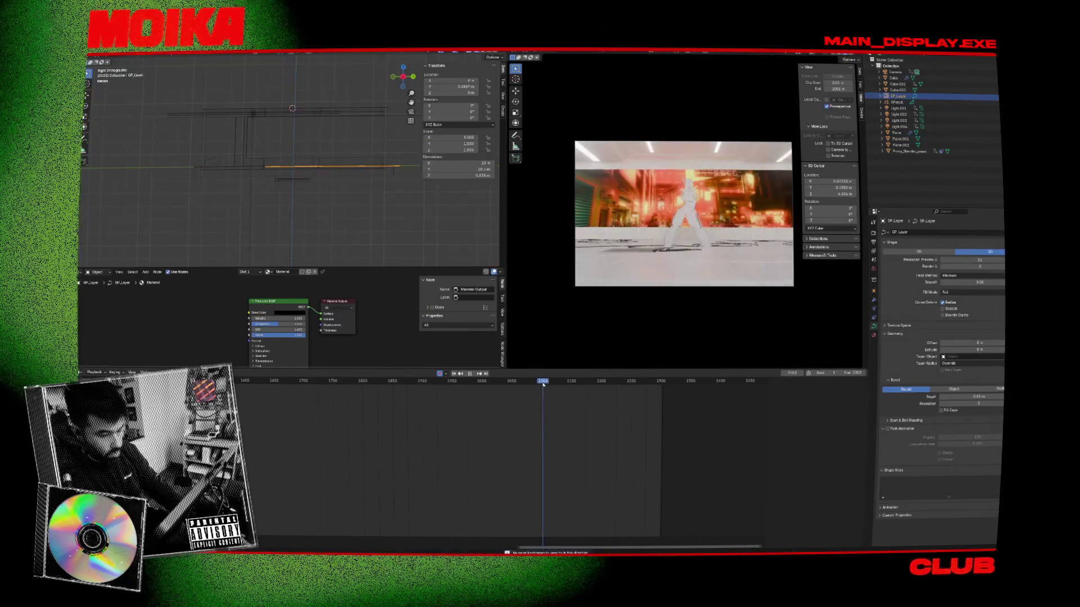
click(479, 382)
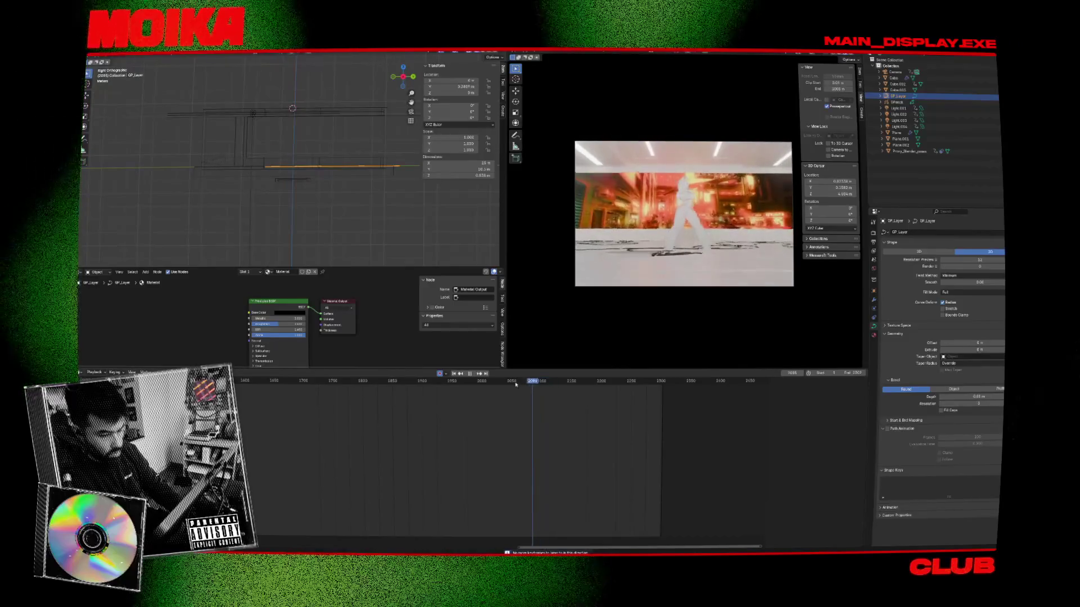
key(space)
drag(437, 385, 407, 383)
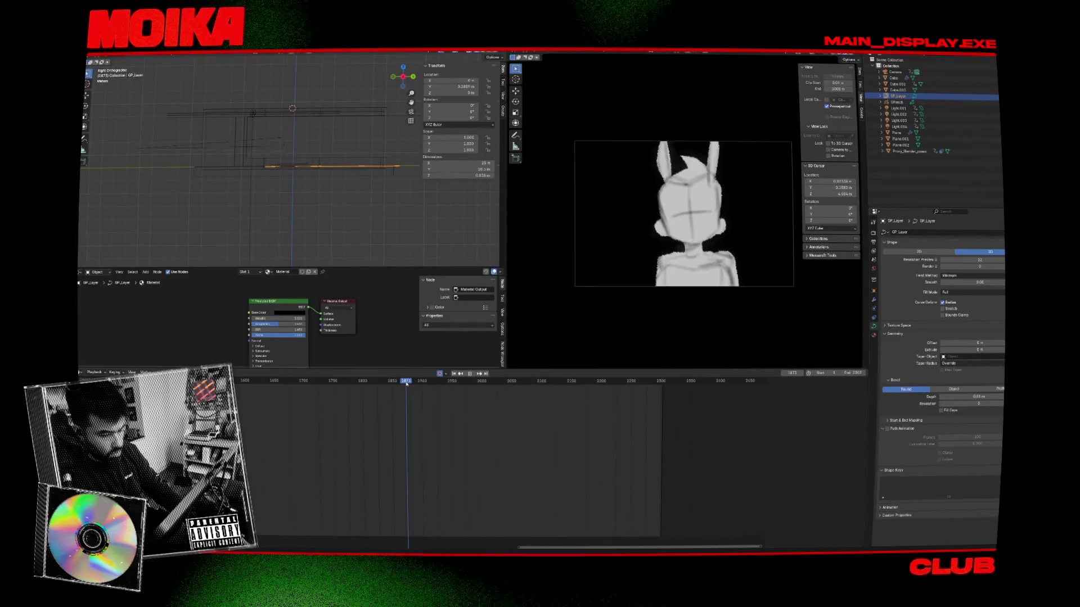
Step: Shift the GP_Layer floor drawing sideways and key its position at frame 1877
key(g)
click(427, 223)
key(Right)
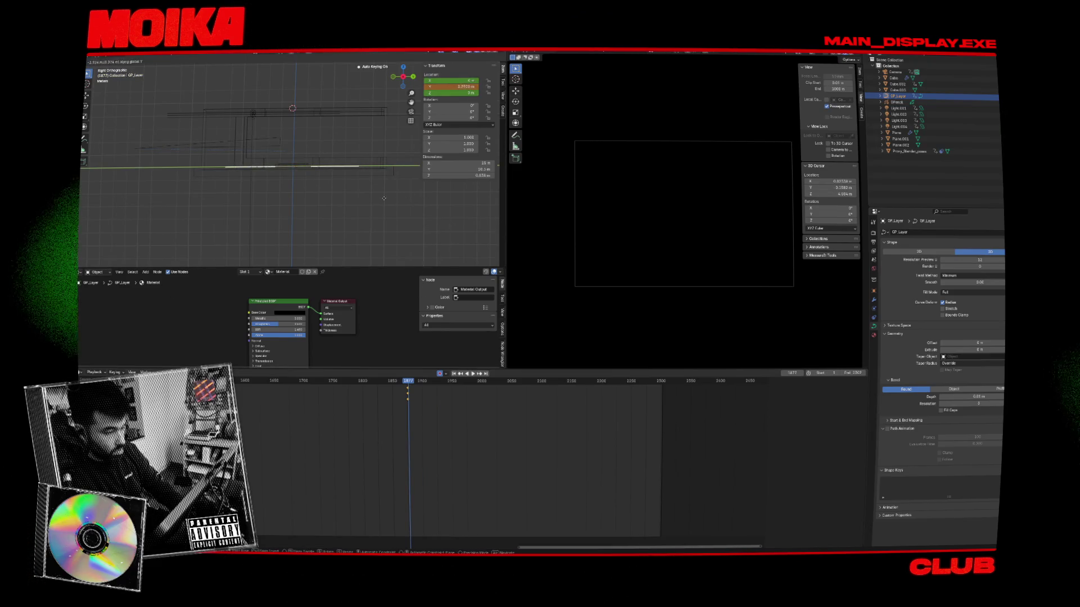
click(365, 198)
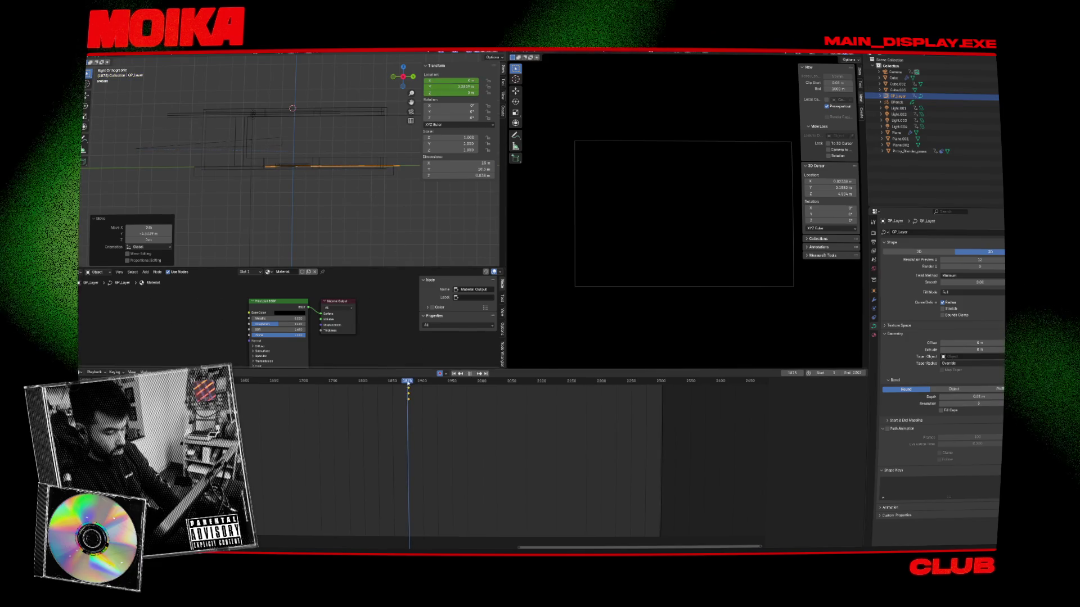
Step: Play back the move and the later shot from frame 2088, then save the file
key(space)
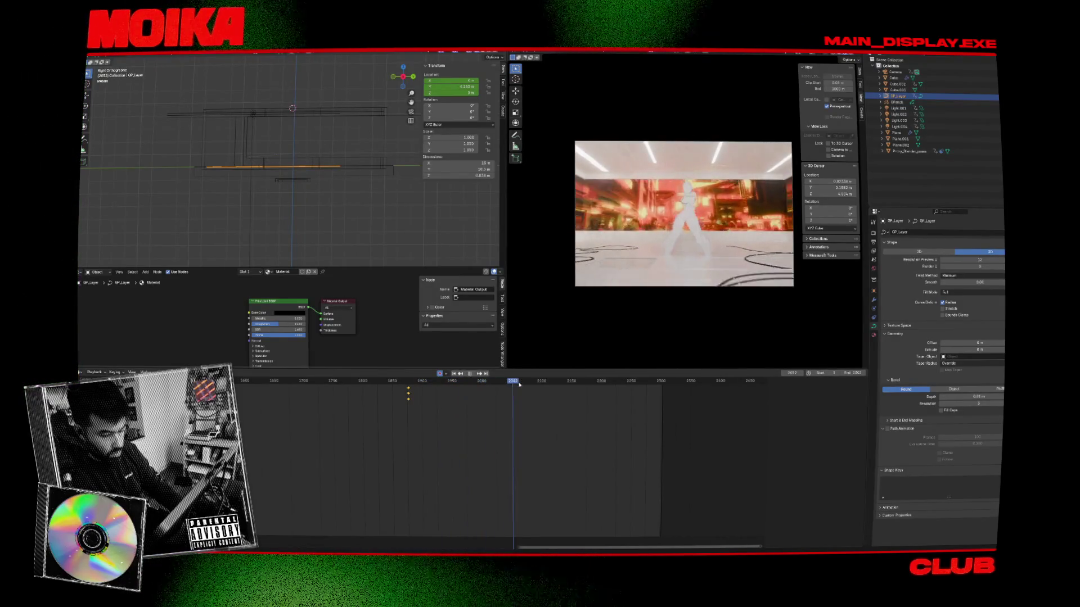
click(536, 381)
drag(537, 388, 542, 388)
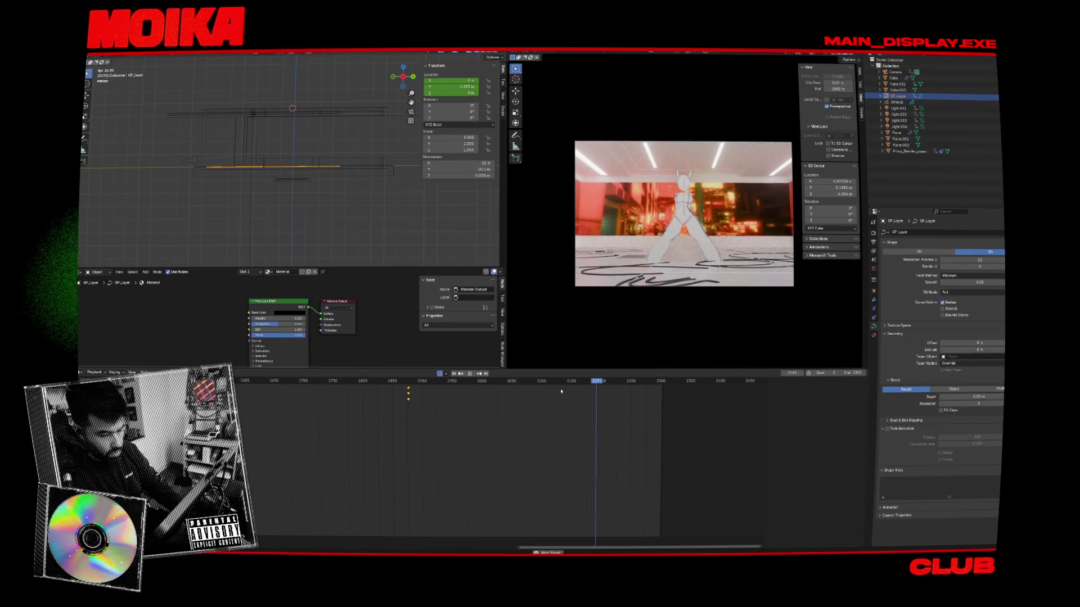
scroll(583, 412, down, 2)
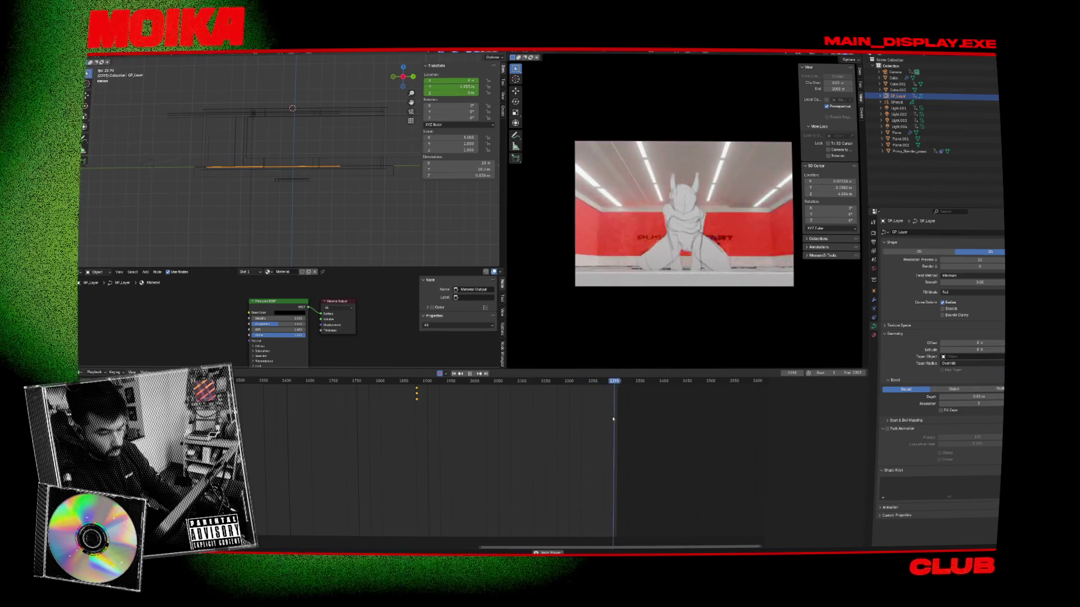
key(space)
key(ctrl+s)
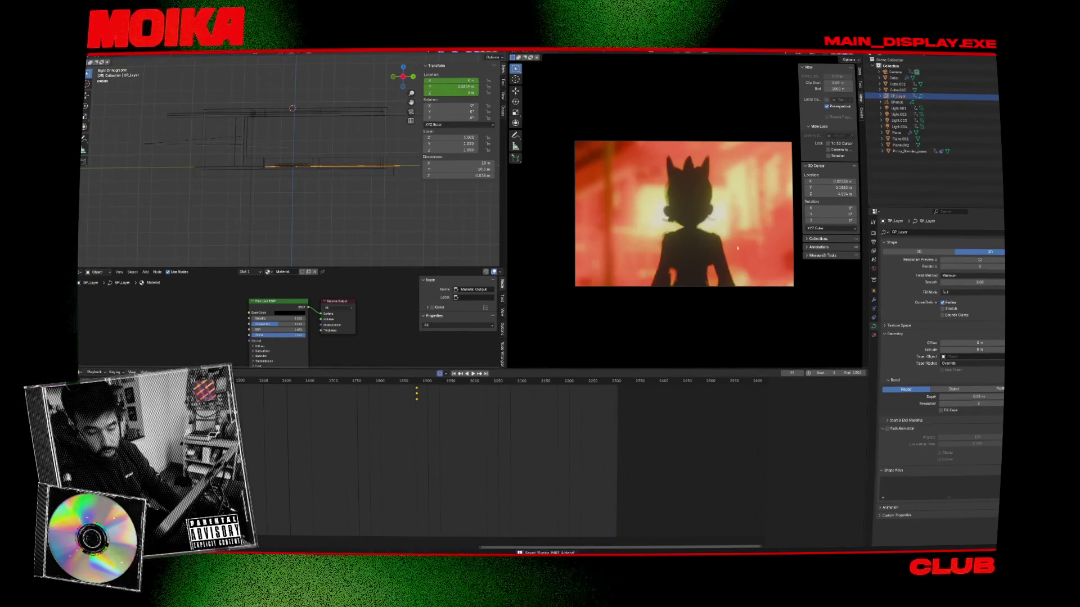
click(874, 236)
Step: Check the H.264 render output settings and save the file
click(874, 241)
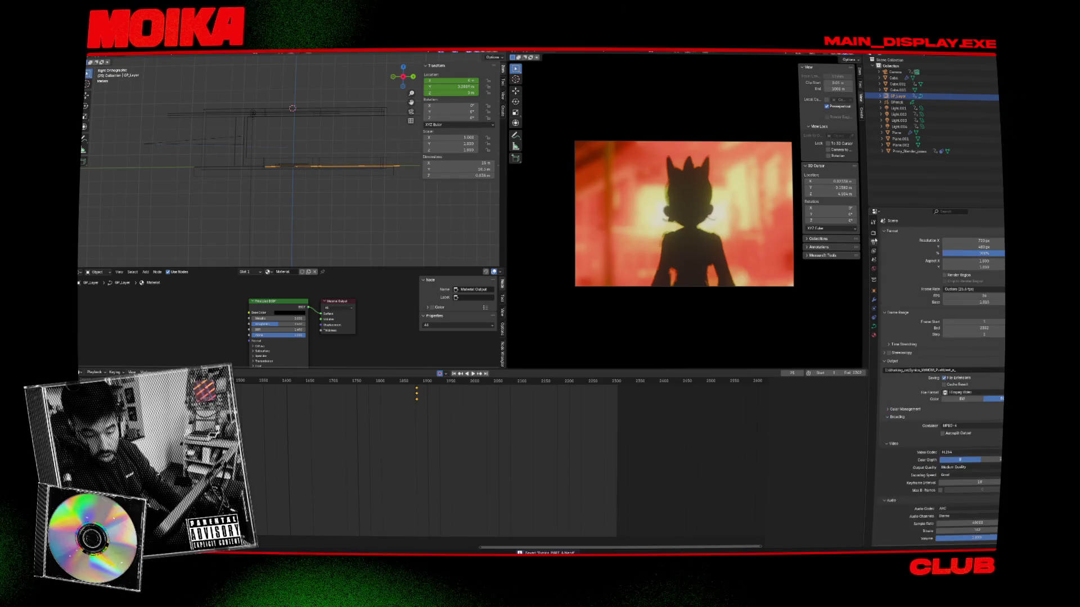
click(567, 52)
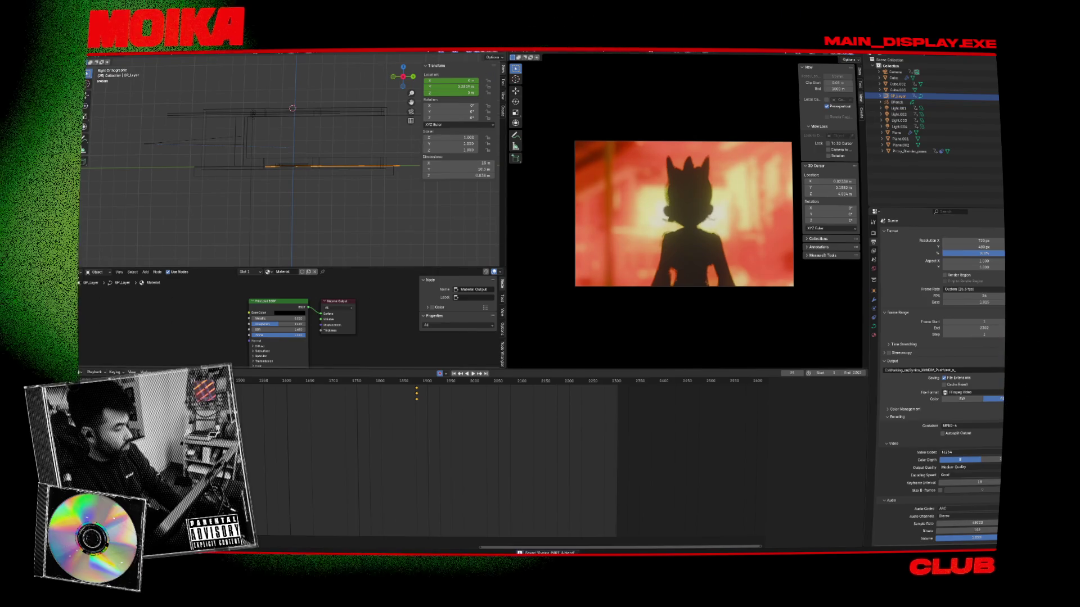
key(ctrl+s)
Step: In the Compositor, insert a Lens Distortion node between Glare and Composite, then save
click(81, 272)
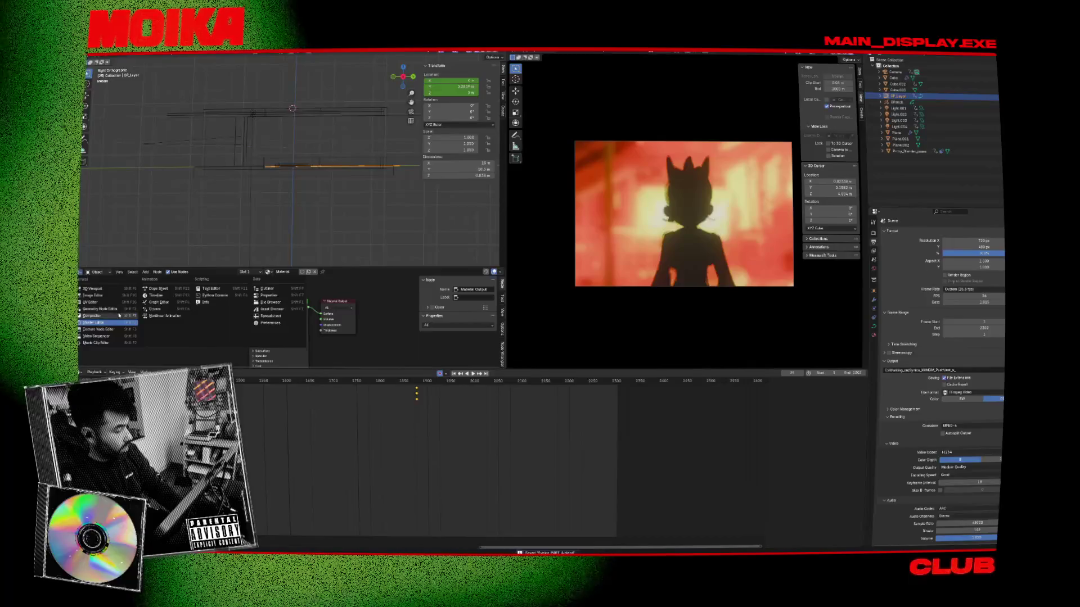
click(91, 316)
key(Home)
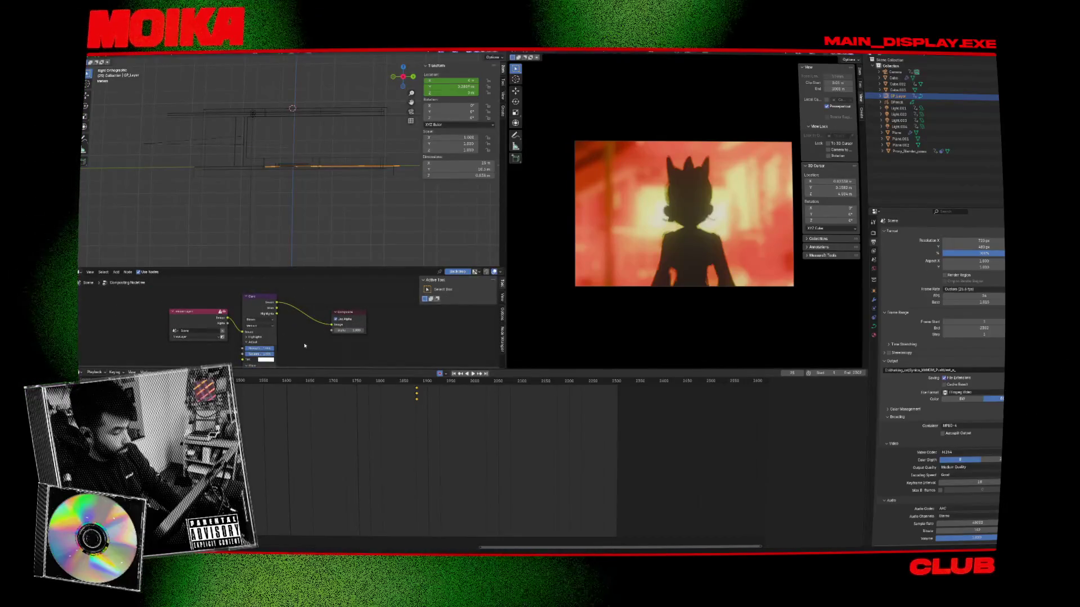
key(shift+a)
text(lens)
key(Return)
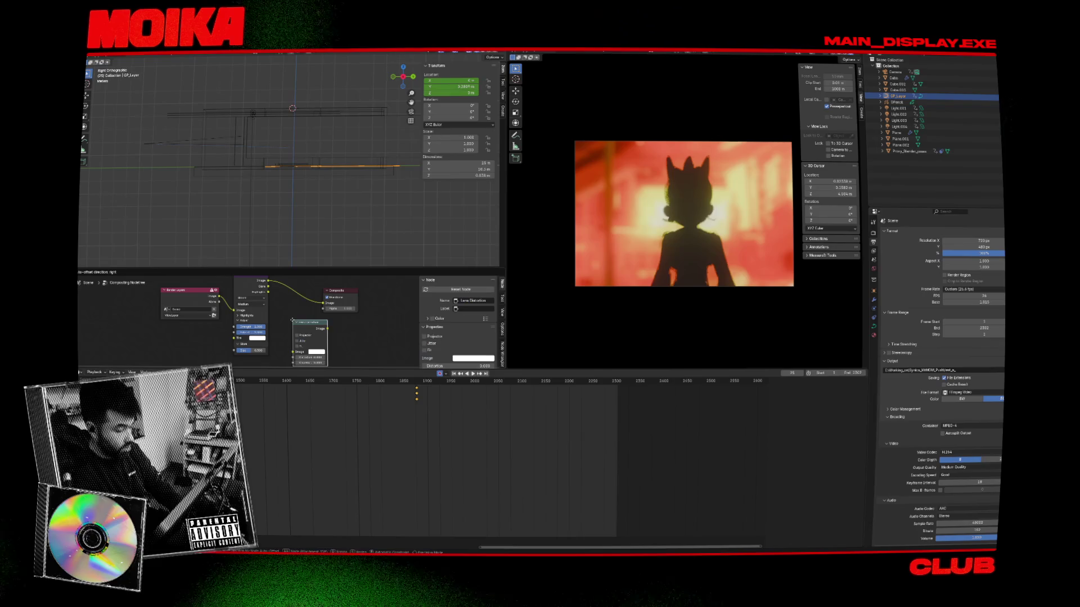
click(282, 288)
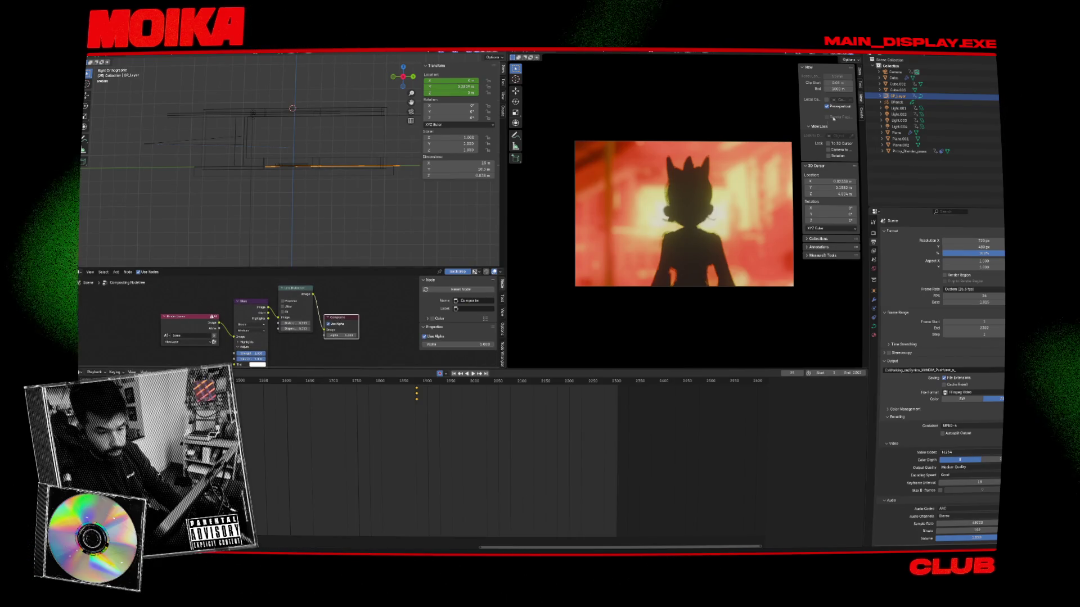
key(ctrl+s)
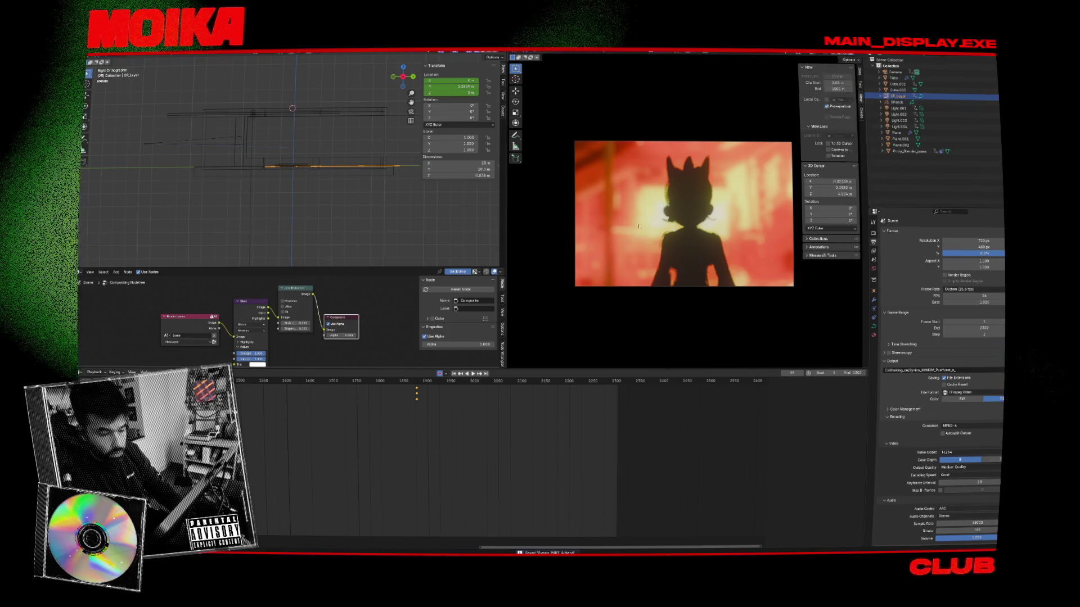
Step: Enable Fit on the Lens Distortion node and play the shot back
click(309, 324)
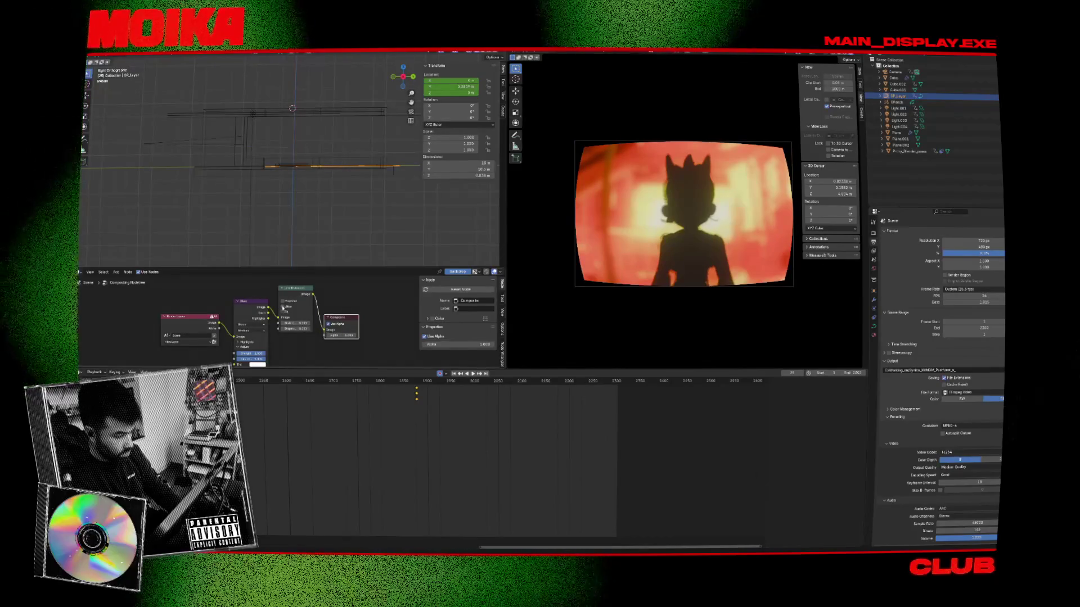
click(284, 312)
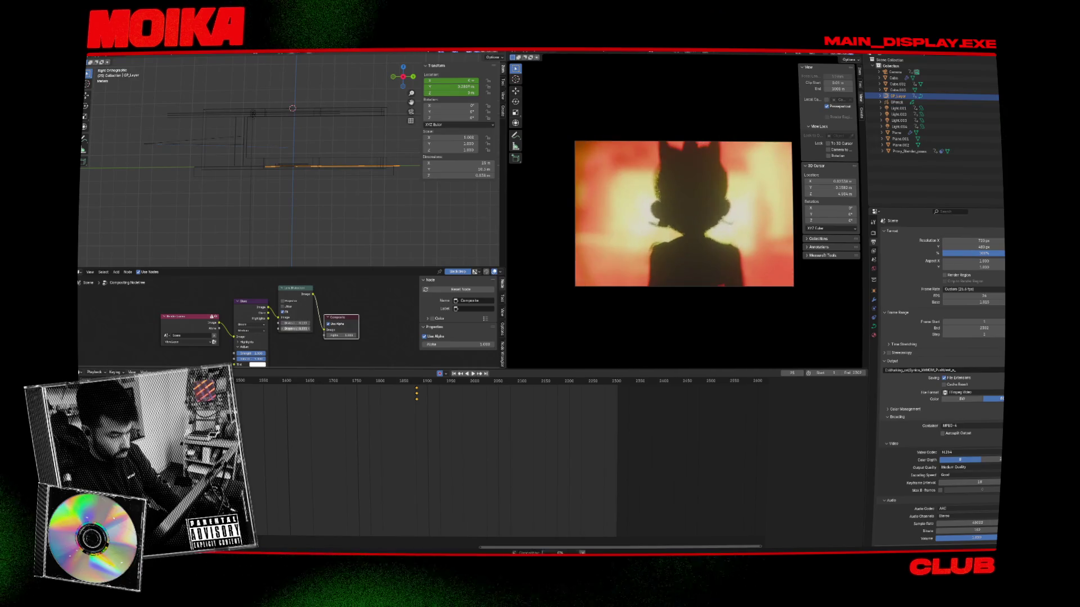
key(space)
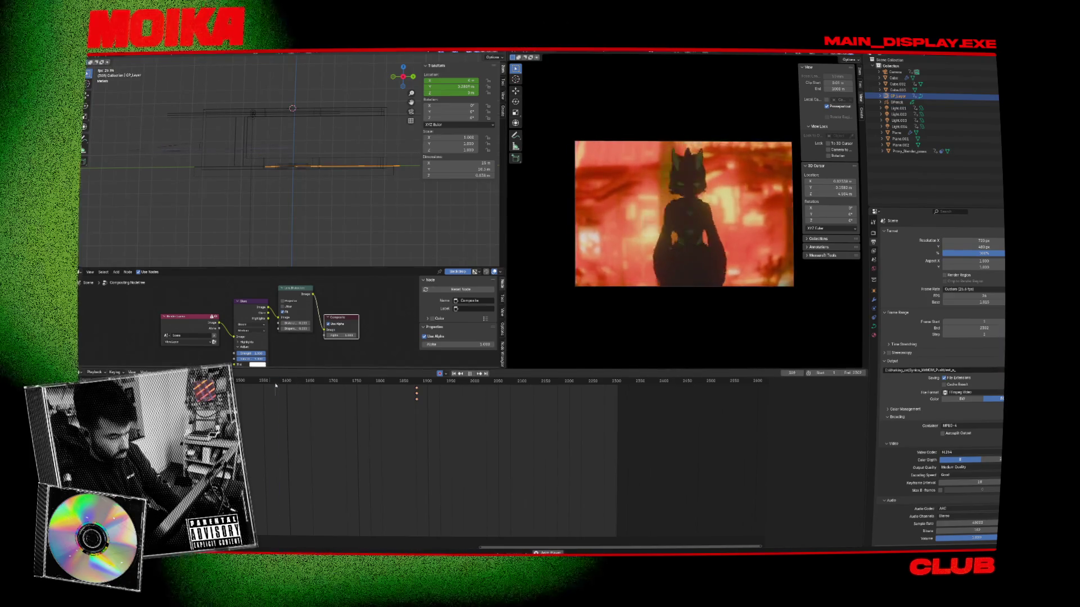
Step: Scrub through the camera animation and stop on frame 996's sketched-character close-up
click(287, 382)
click(405, 383)
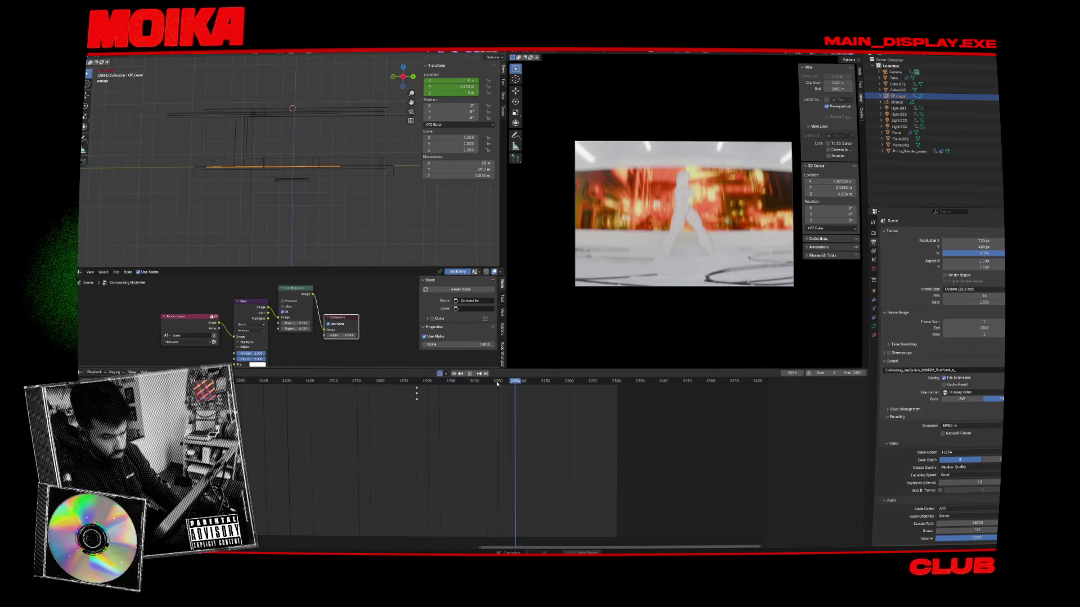
key(space)
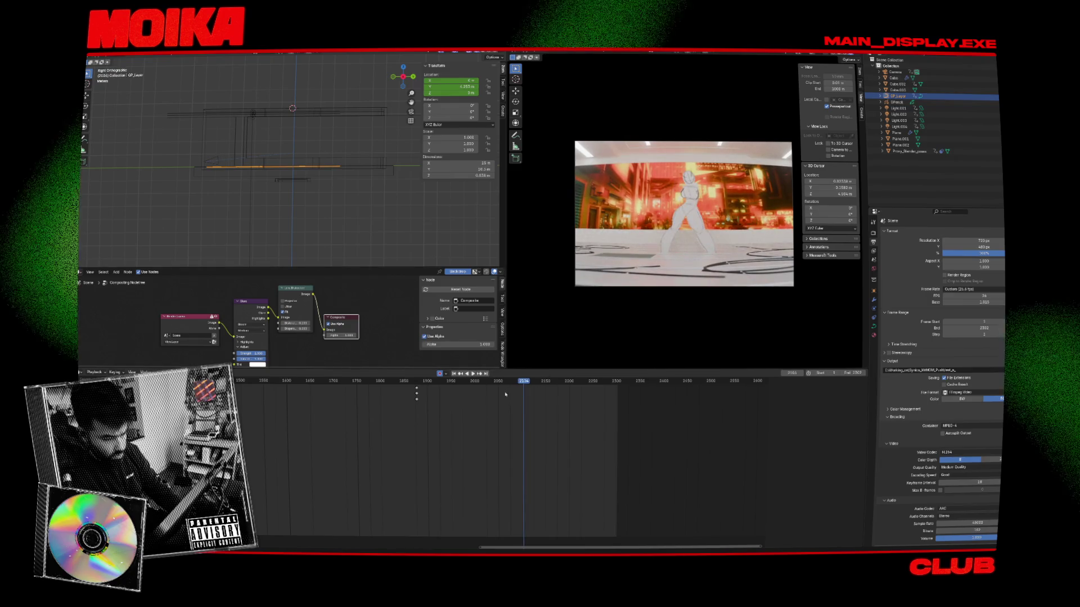
click(497, 393)
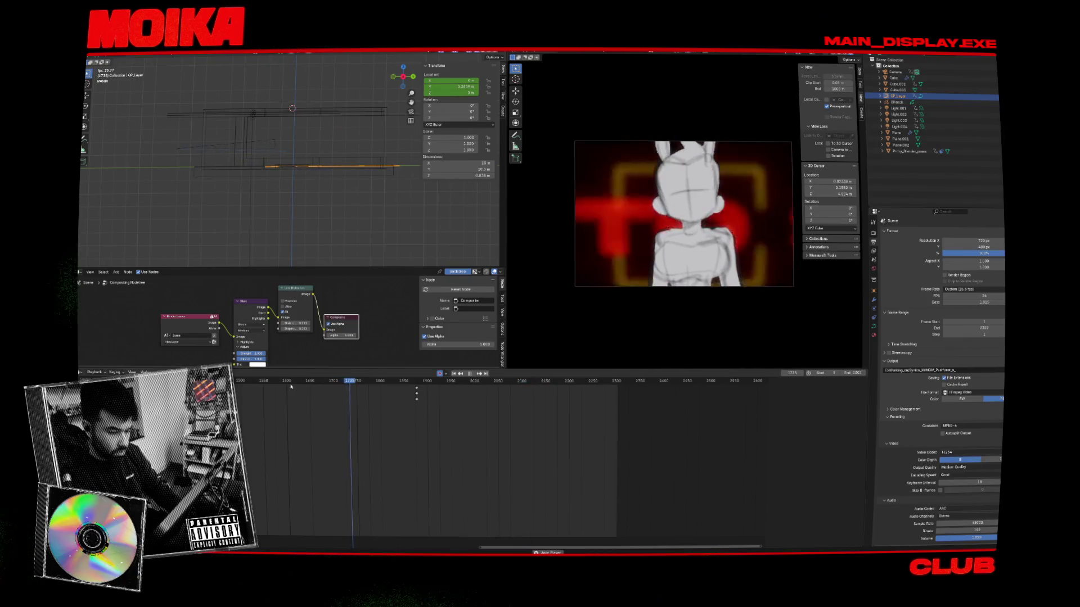
middle_drag(416, 394, 593, 394)
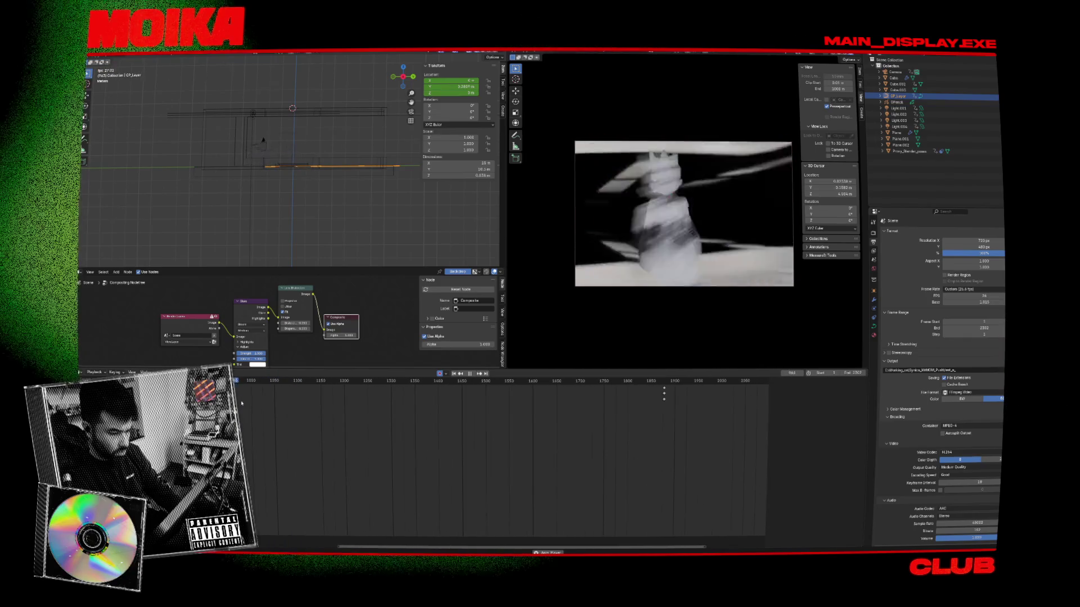
key(space)
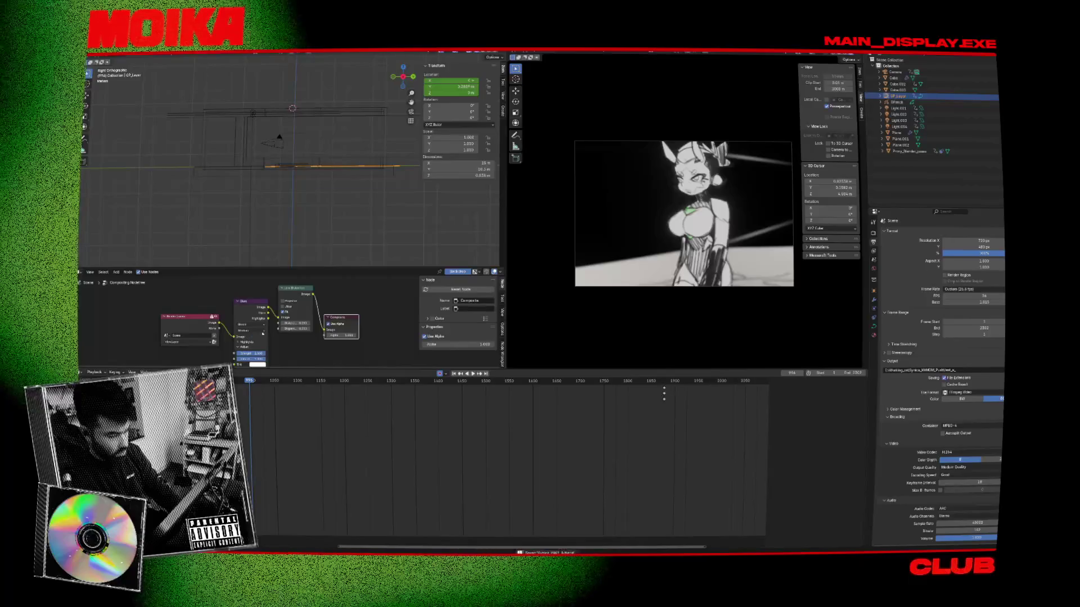
click(565, 56)
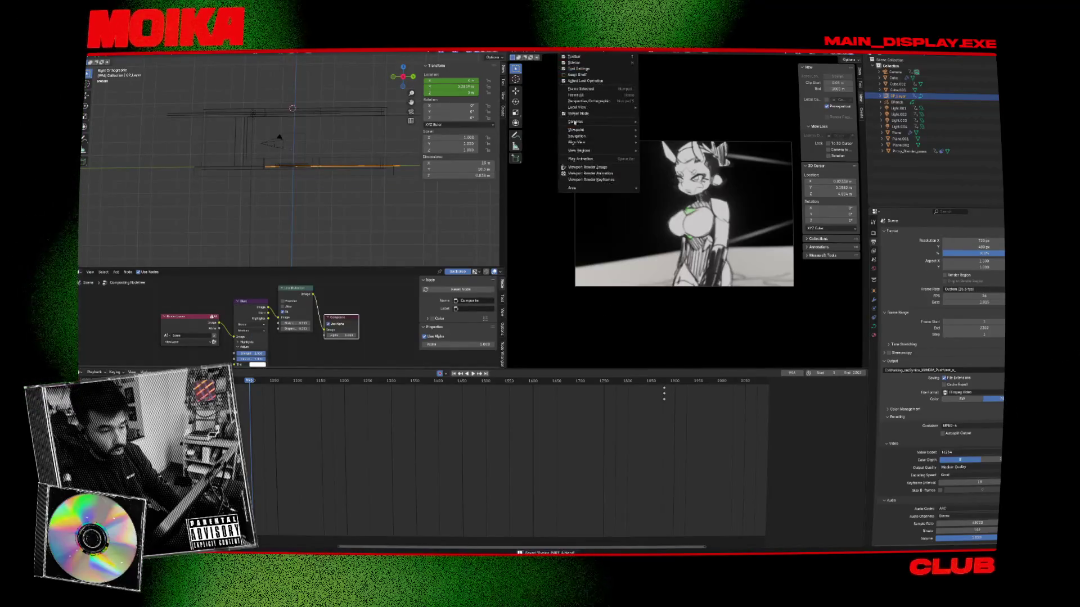
click(601, 173)
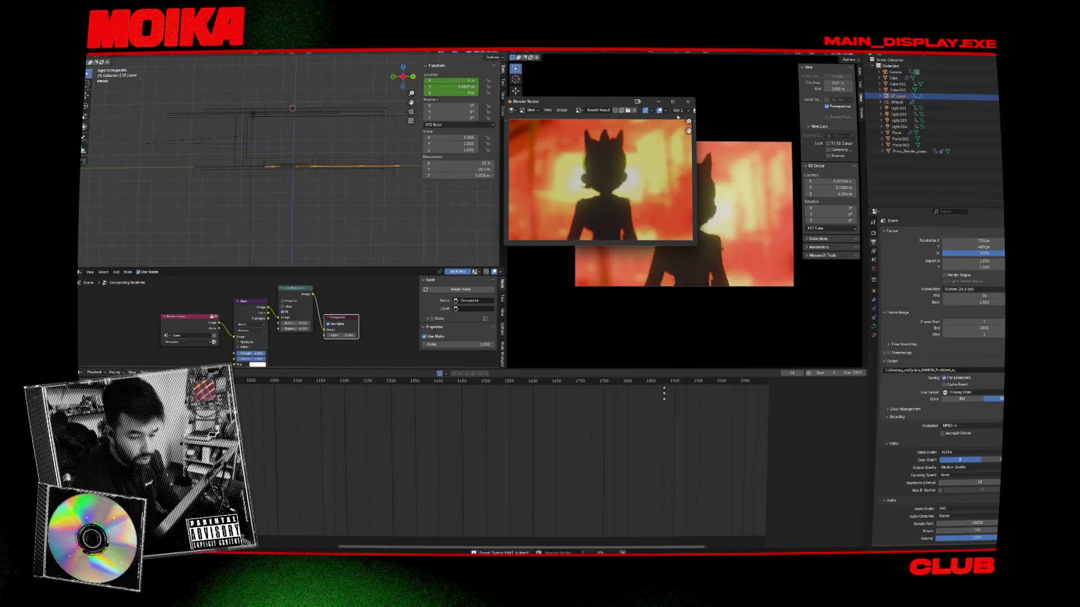
key(Escape)
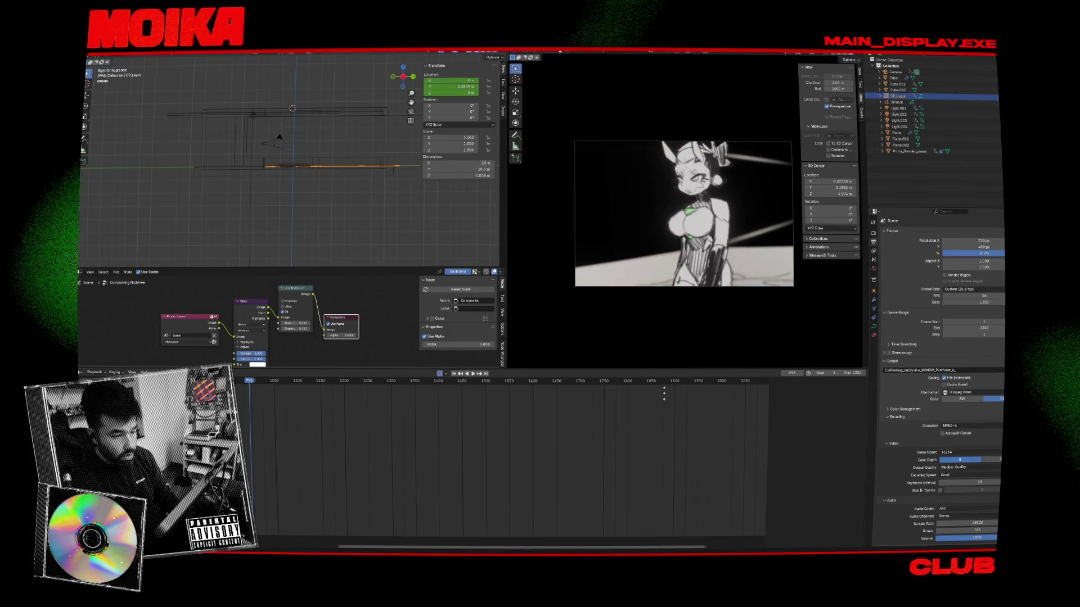
click(565, 57)
click(585, 173)
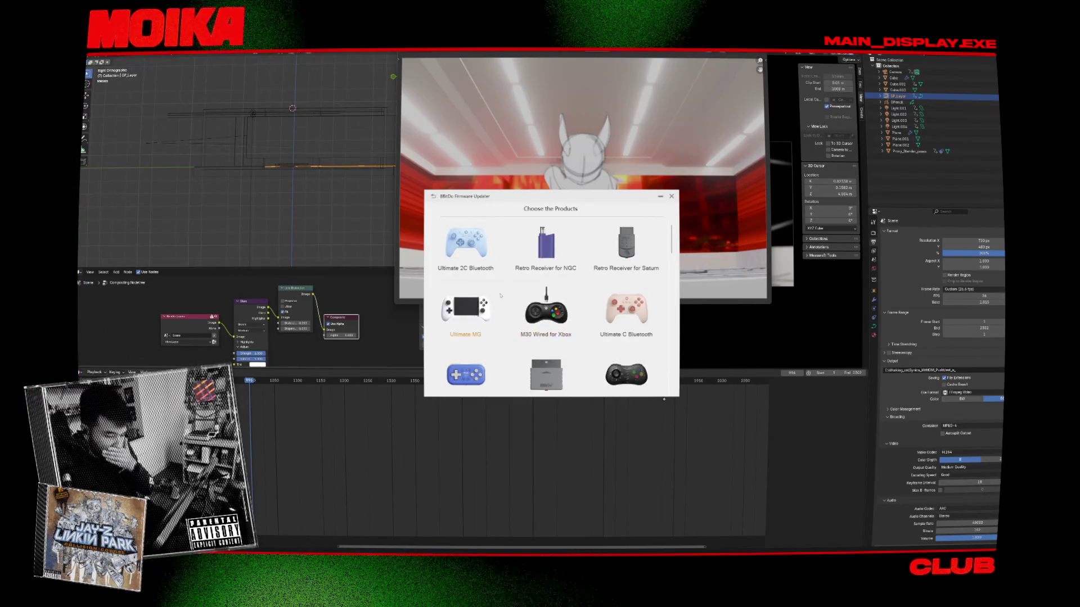
Step: Pick Ultimate C 2.4g from the product grid and dismiss the firmware mismatch error
scroll(502, 293, down, 5)
scroll(503, 294, down, 10)
scroll(502, 267, up, 8)
scroll(555, 279, up, 1)
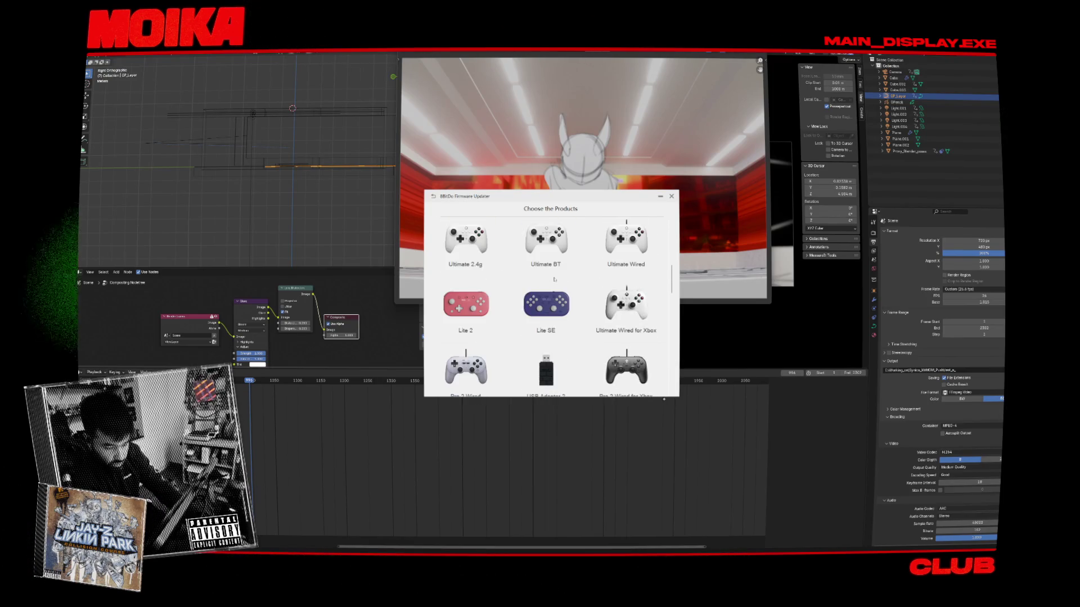
scroll(548, 306, up, 1)
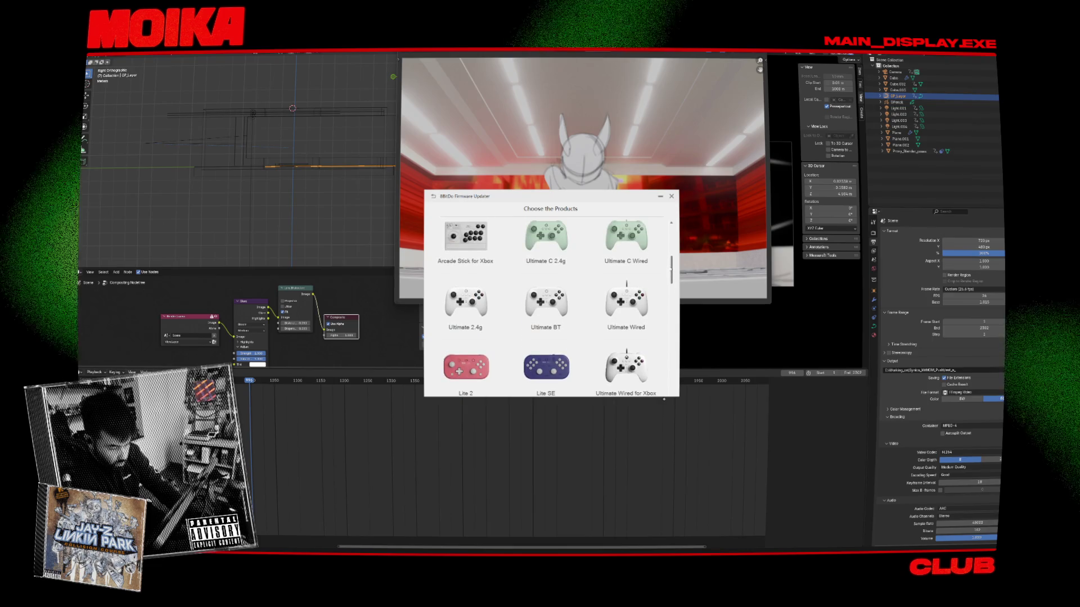
scroll(551, 306, up, 3)
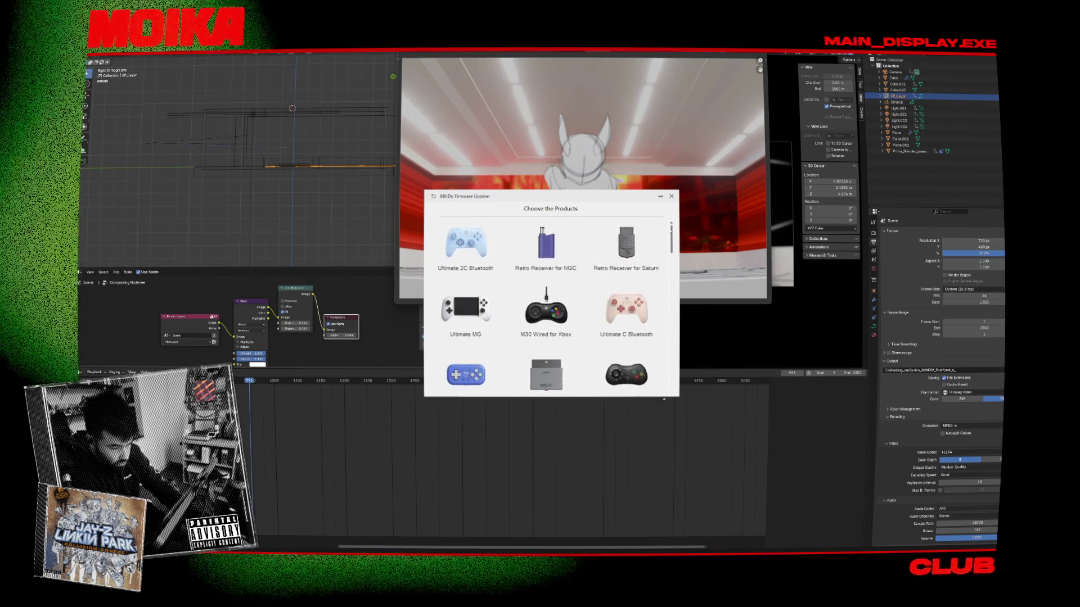
scroll(669, 263, down, 3)
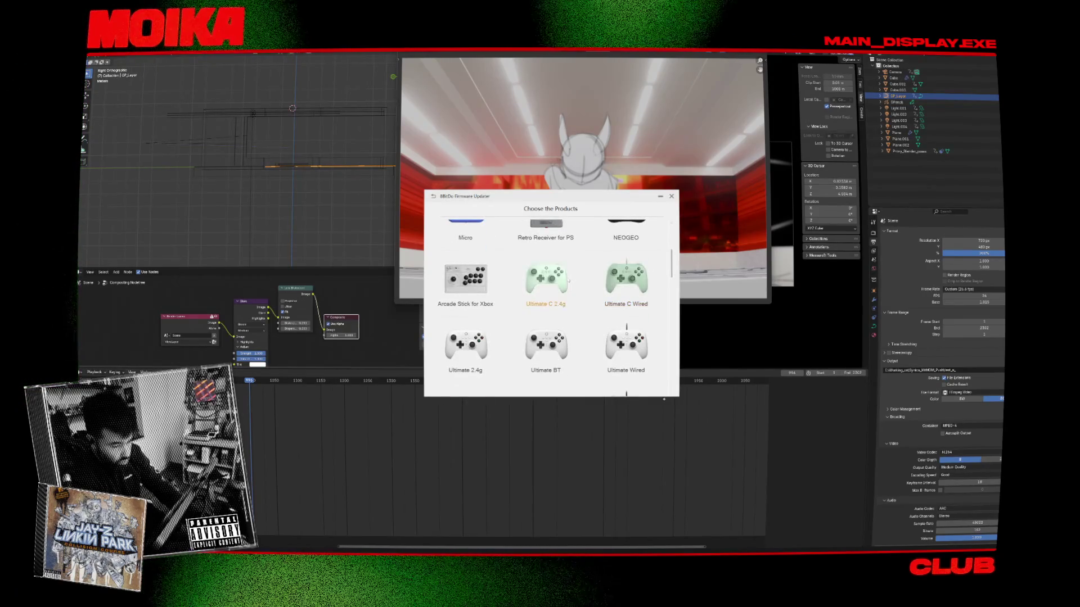
click(568, 279)
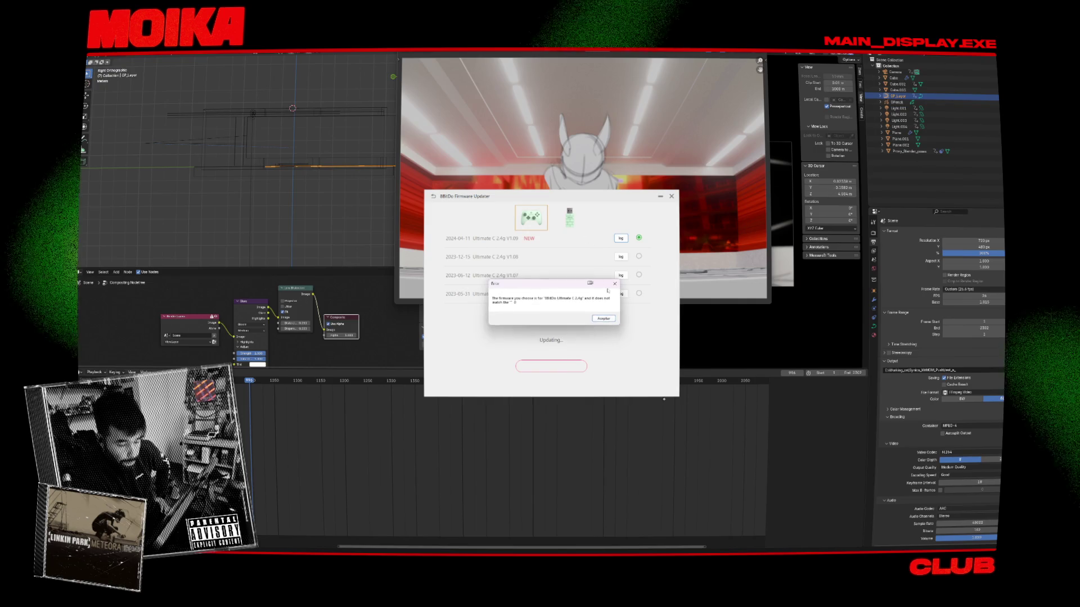
click(604, 319)
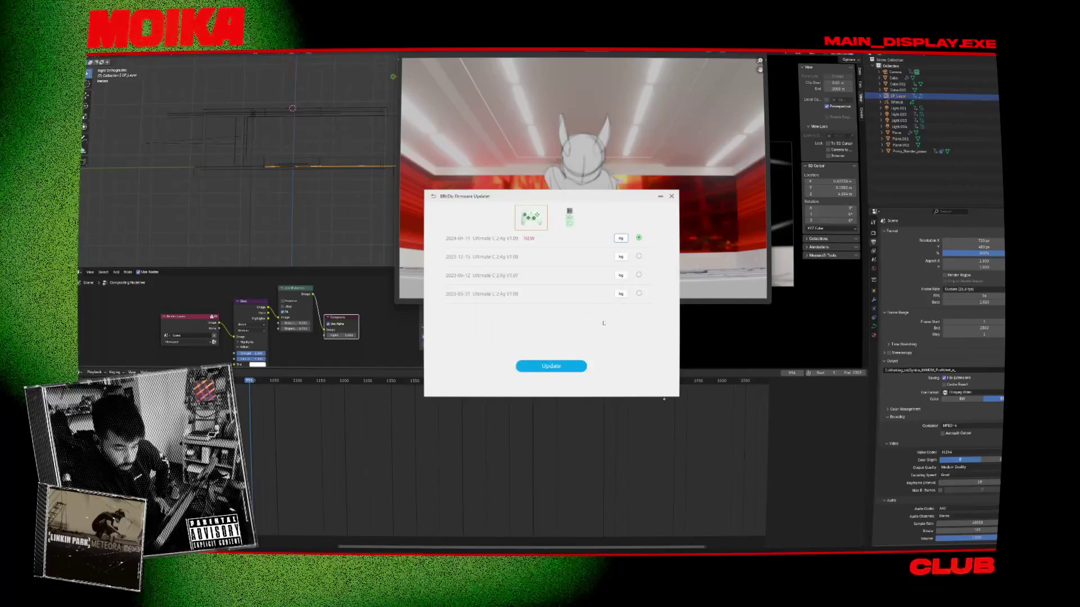
Step: Check the adapter tab, then try updating the controller to V1.08 and dismiss the error
click(569, 218)
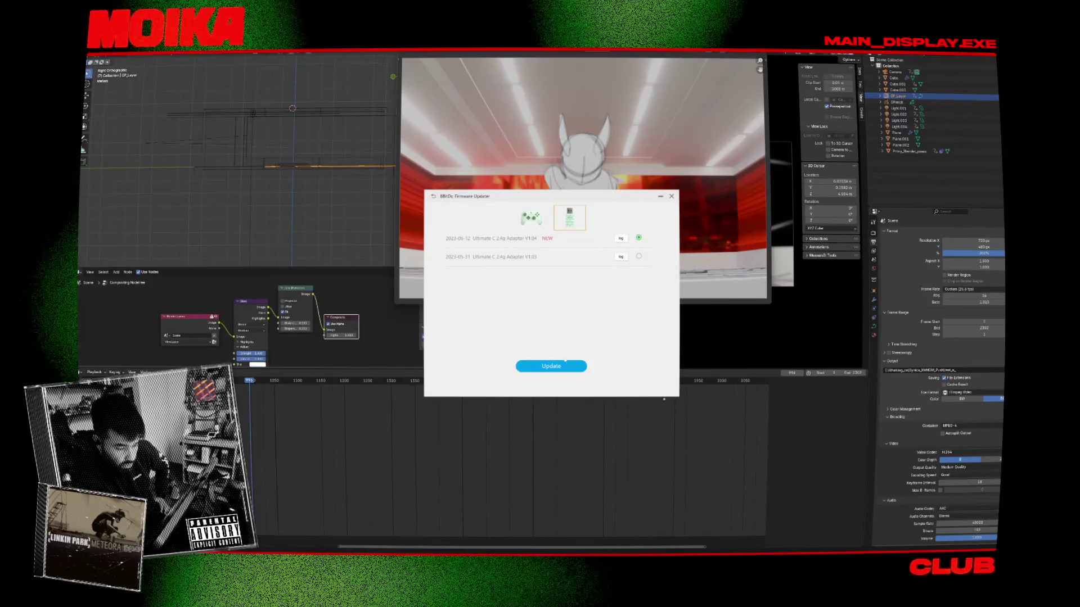
click(530, 218)
click(560, 367)
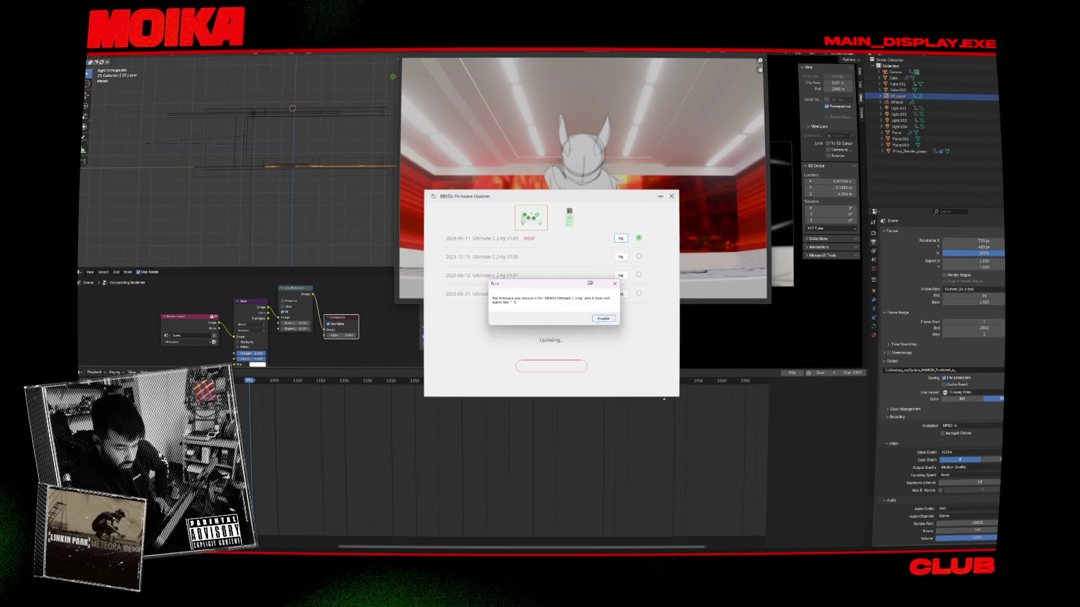
click(601, 319)
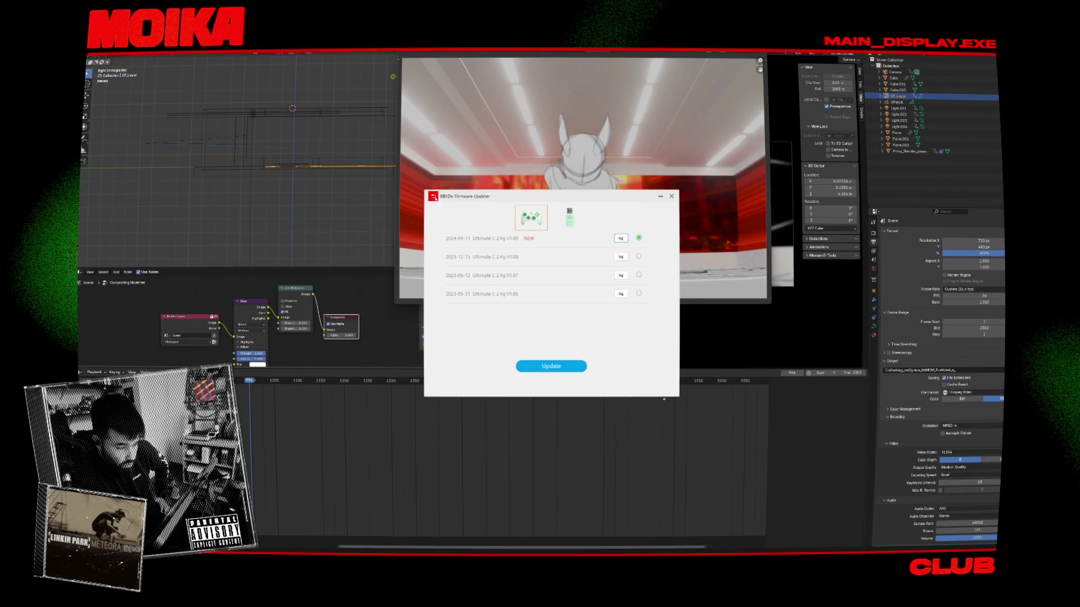
scroll(668, 290, down, 3)
mouse_move(667, 291)
mouse_down()
mouse_move(668, 398)
mouse_move(677, 397)
mouse_move(673, 315)
mouse_move(683, 300)
mouse_up()
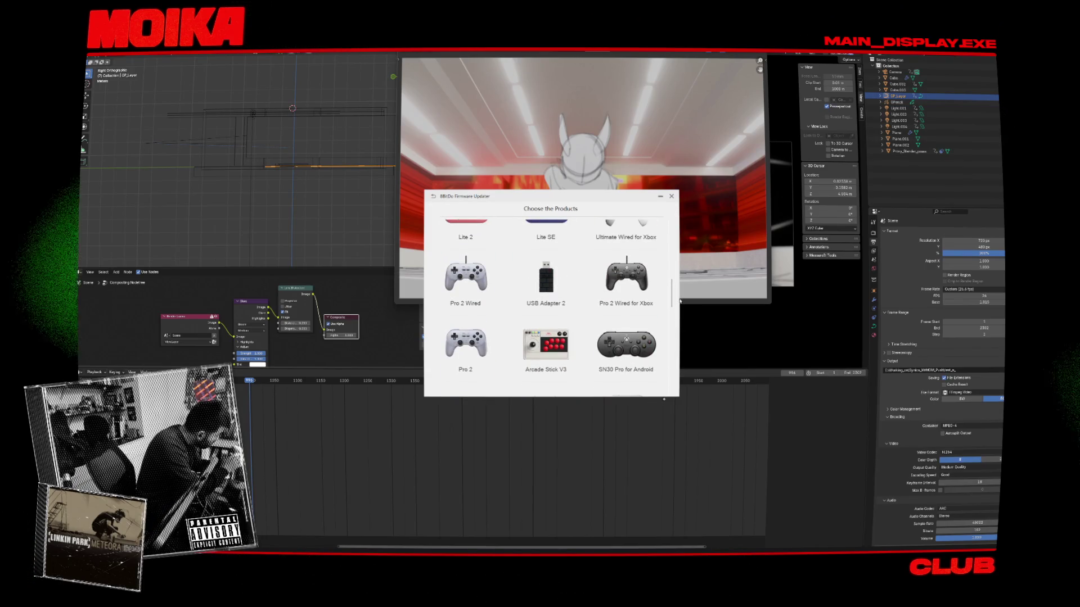
scroll(545, 315, up, 10)
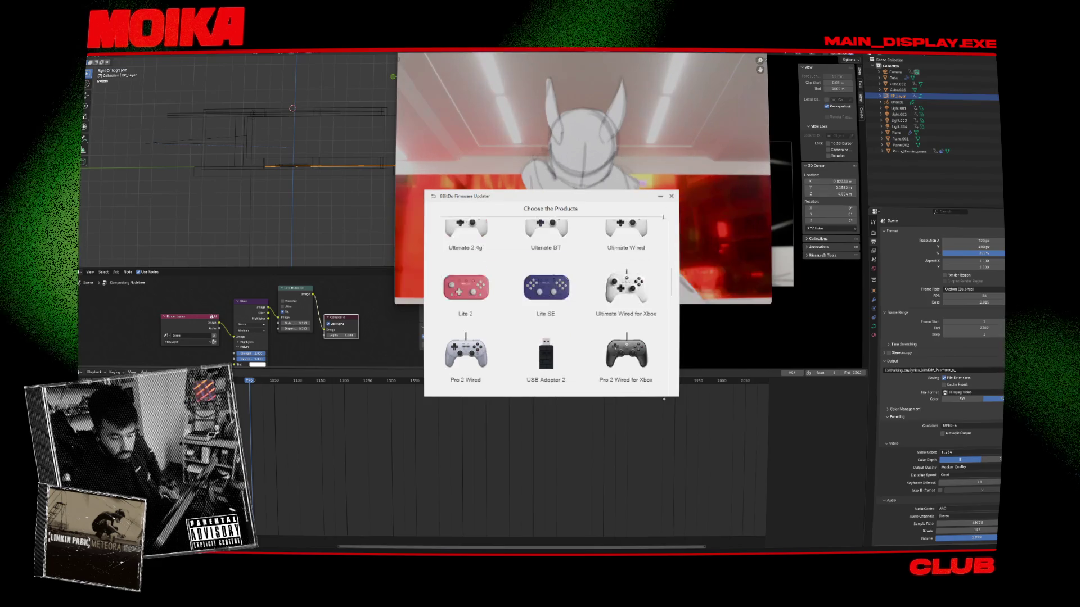
scroll(470, 301, down, 5)
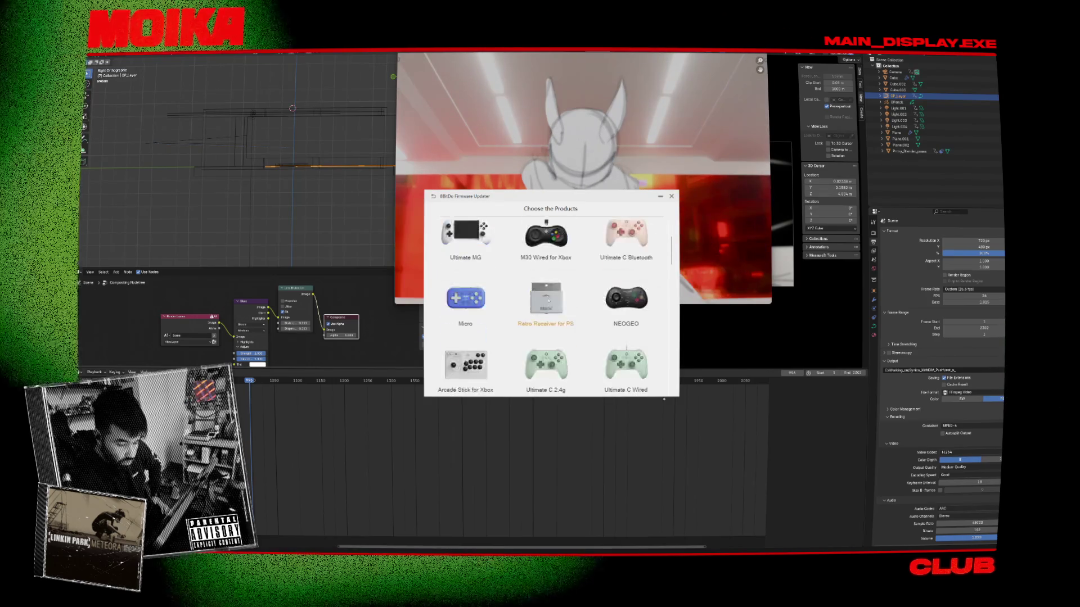
click(556, 304)
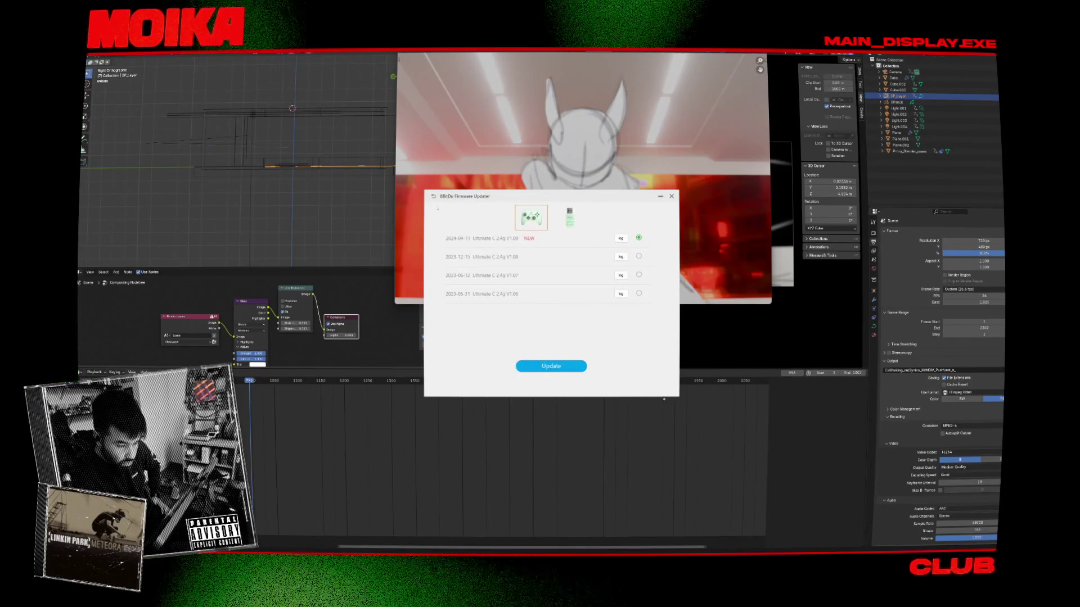
click(433, 196)
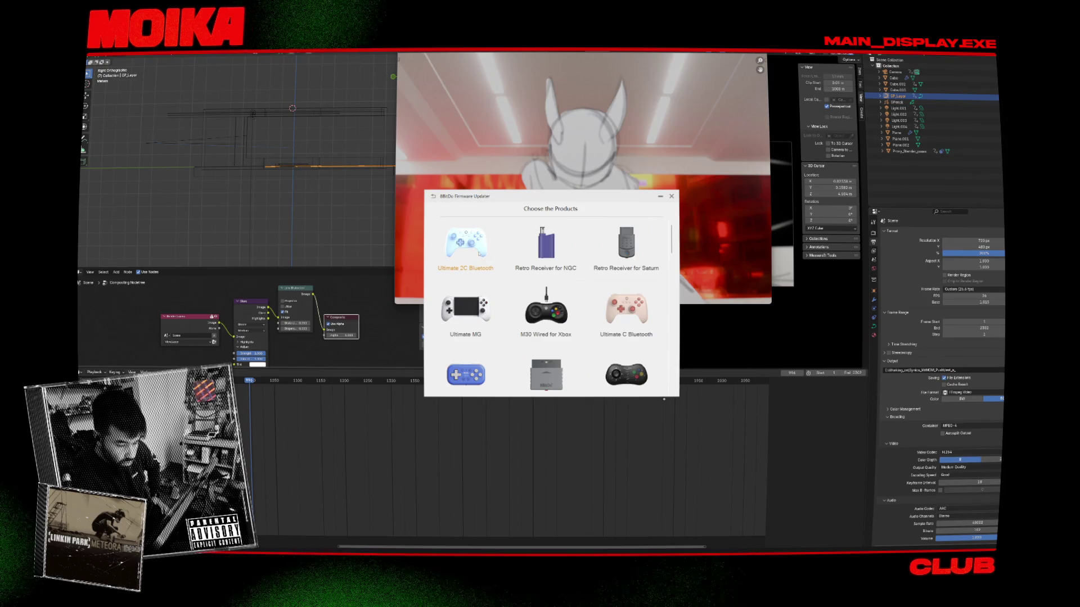
scroll(482, 258, down, 3)
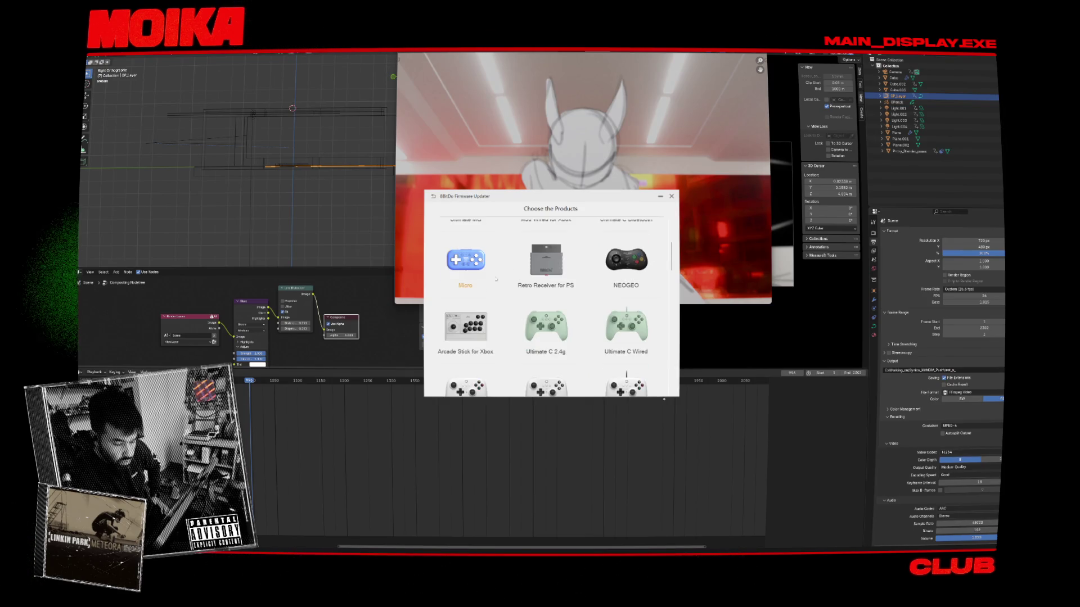
scroll(496, 278, down, 3)
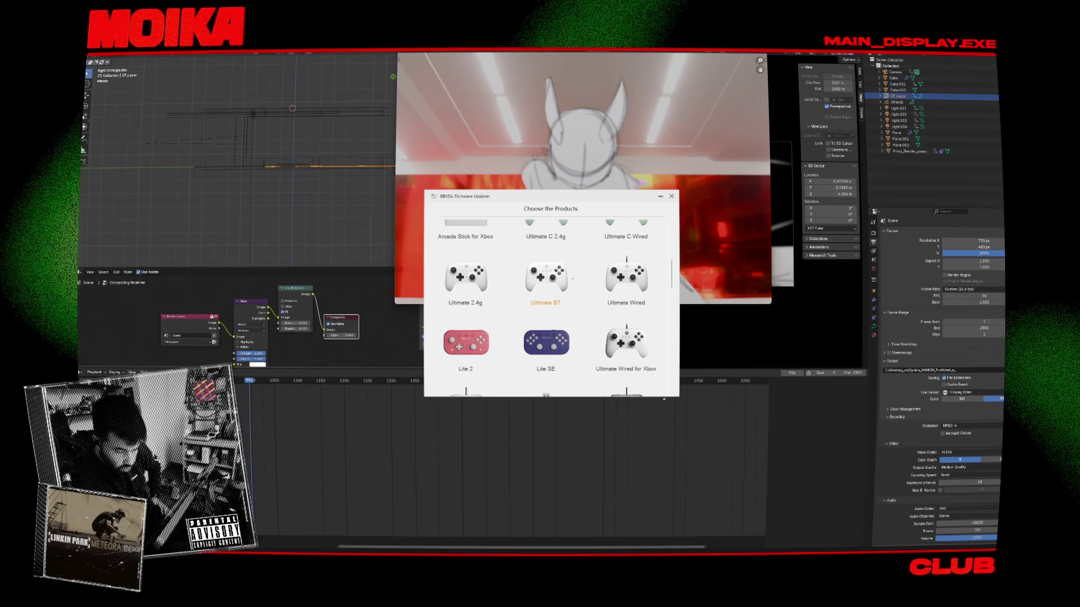
scroll(557, 281, down, 5)
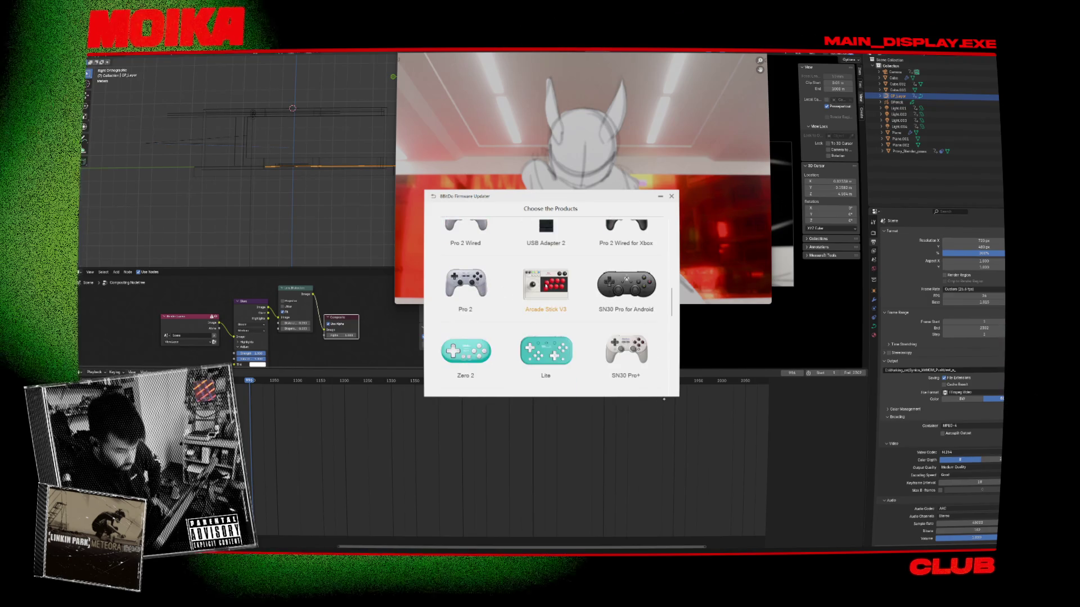
scroll(544, 286, down, 3)
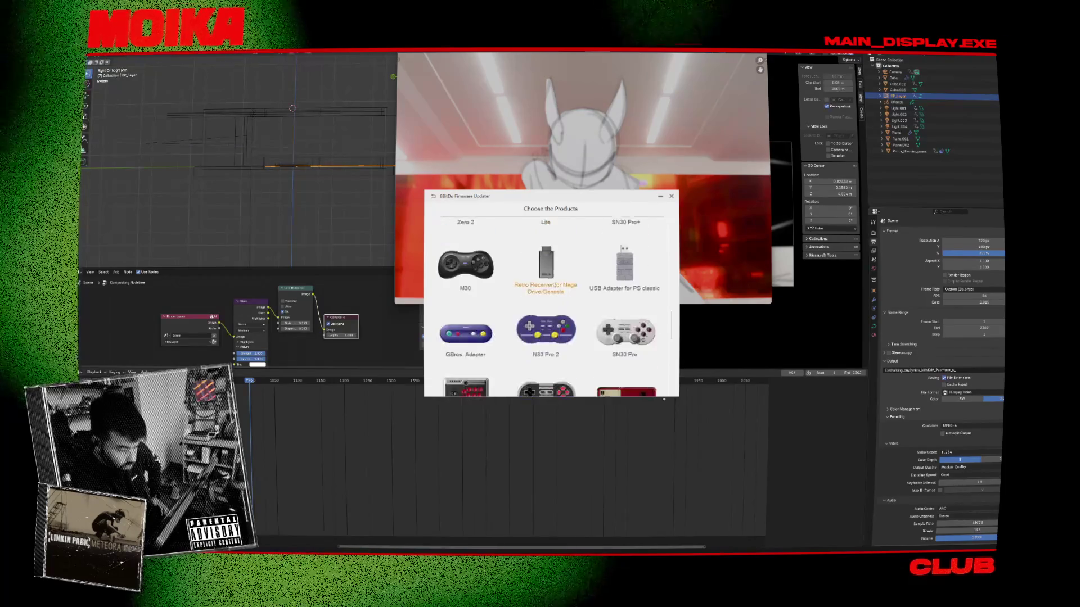
scroll(551, 303, down, 5)
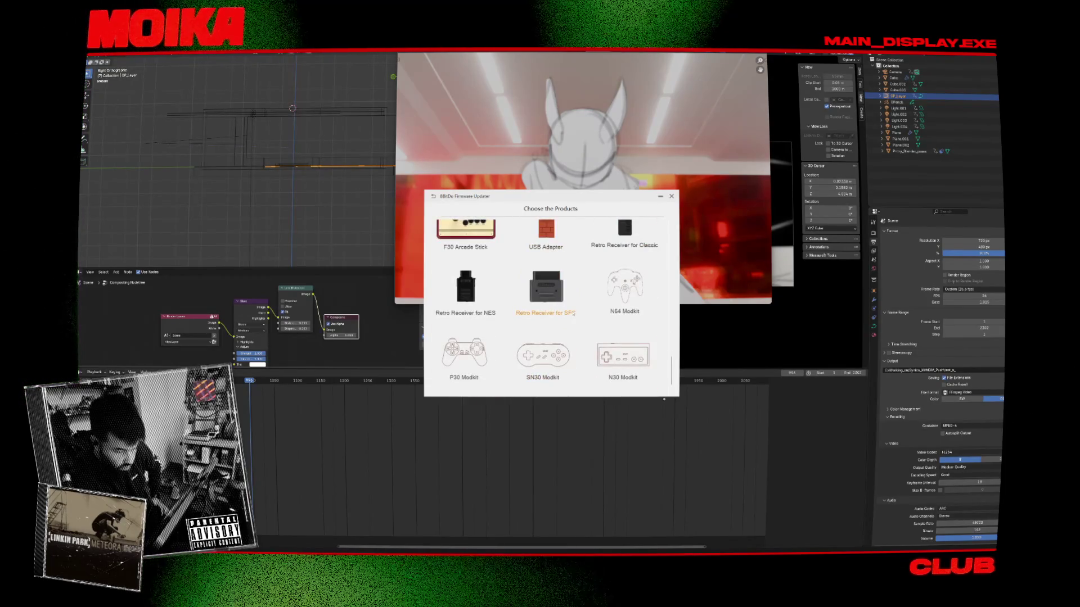
scroll(573, 313, up, 2)
scroll(573, 313, down, 4)
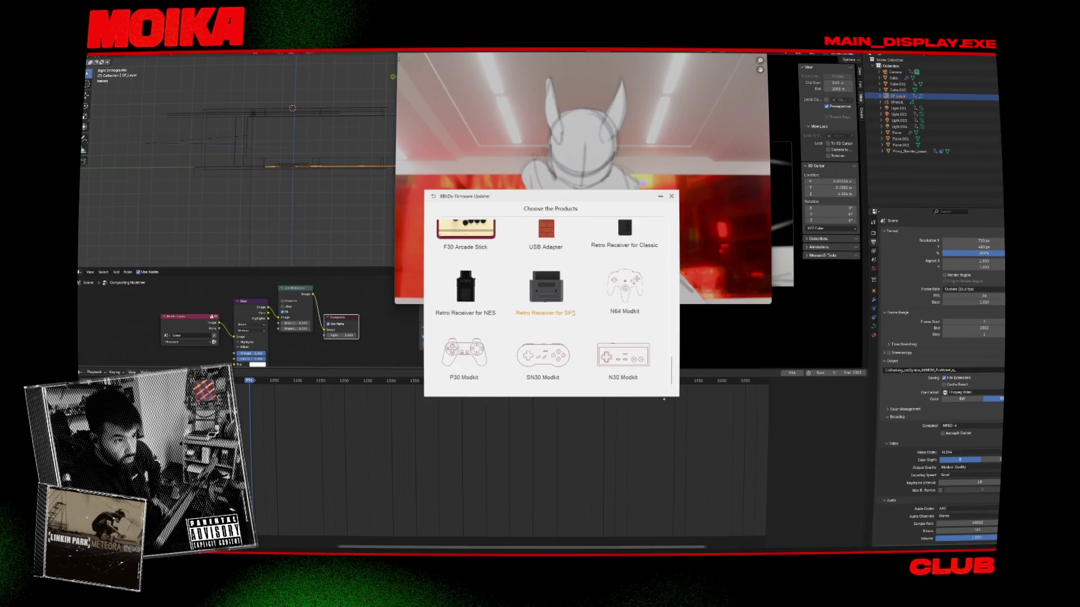
scroll(573, 313, up, 10)
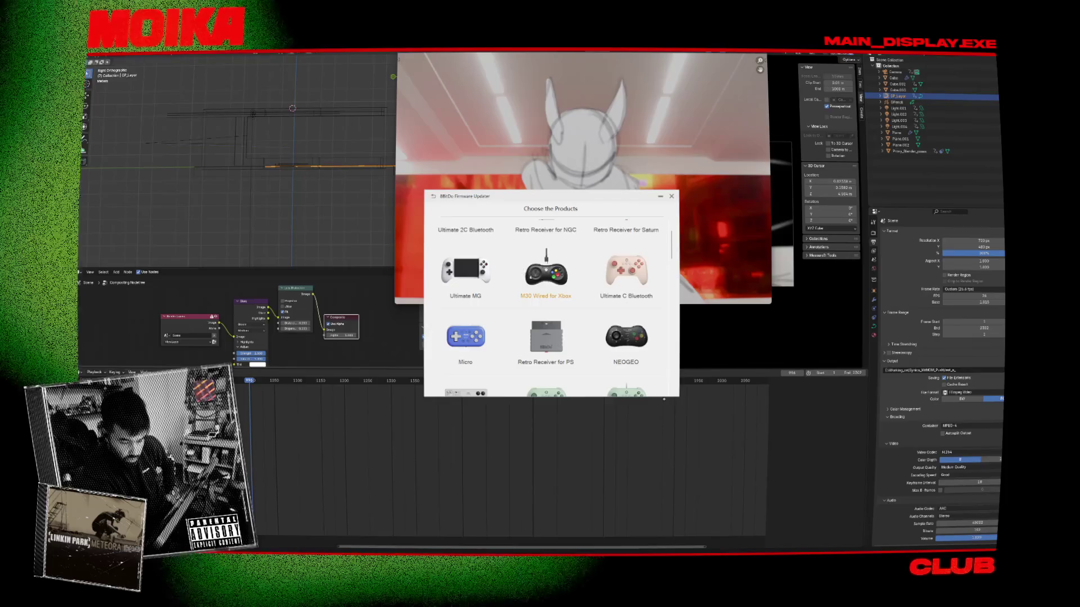
click(626, 308)
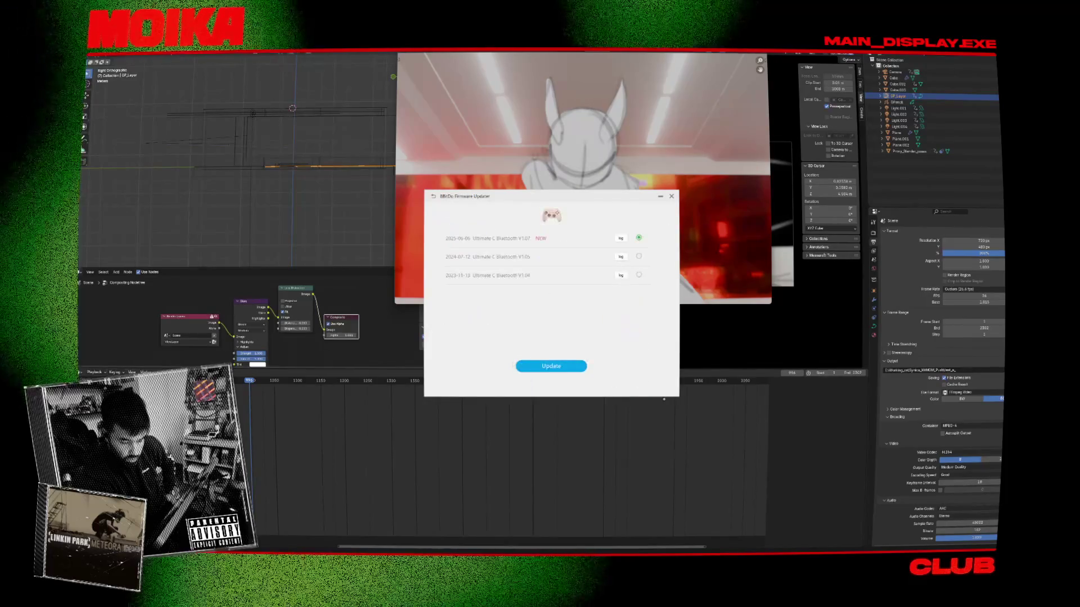
click(551, 366)
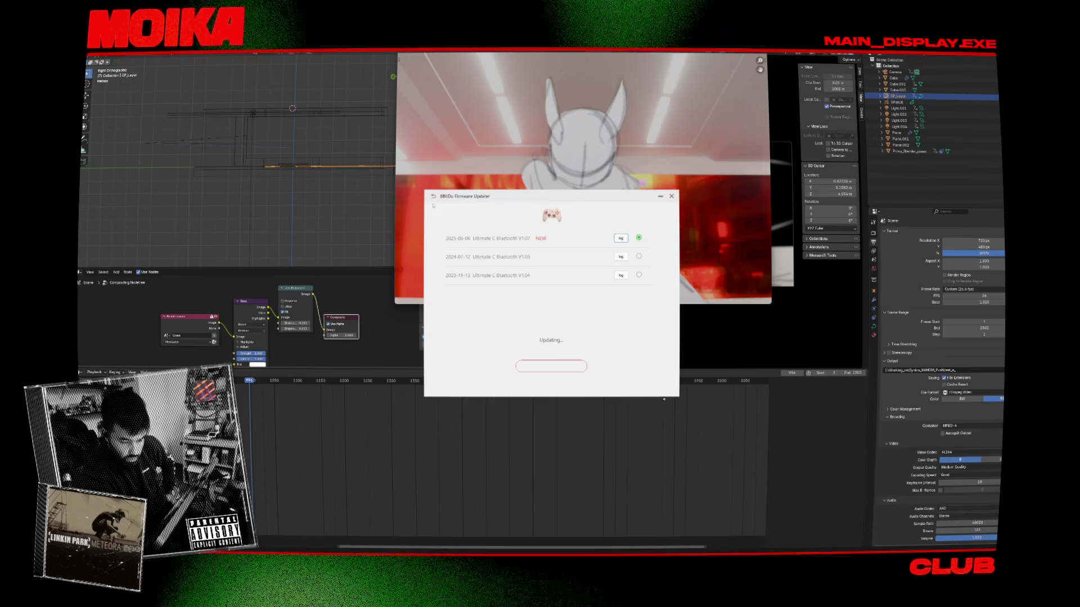
click(599, 318)
click(433, 196)
scroll(454, 272, down, 5)
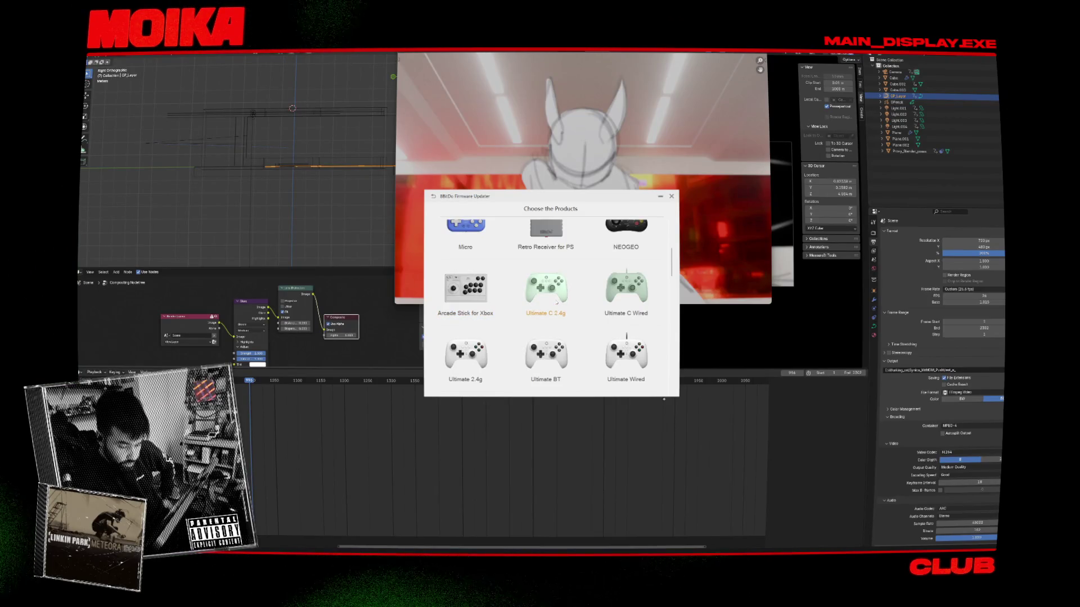
Step: Attempt the Ultimate C 2.4g firmware update, dismiss the mismatch error, and return to the list
click(557, 303)
click(552, 366)
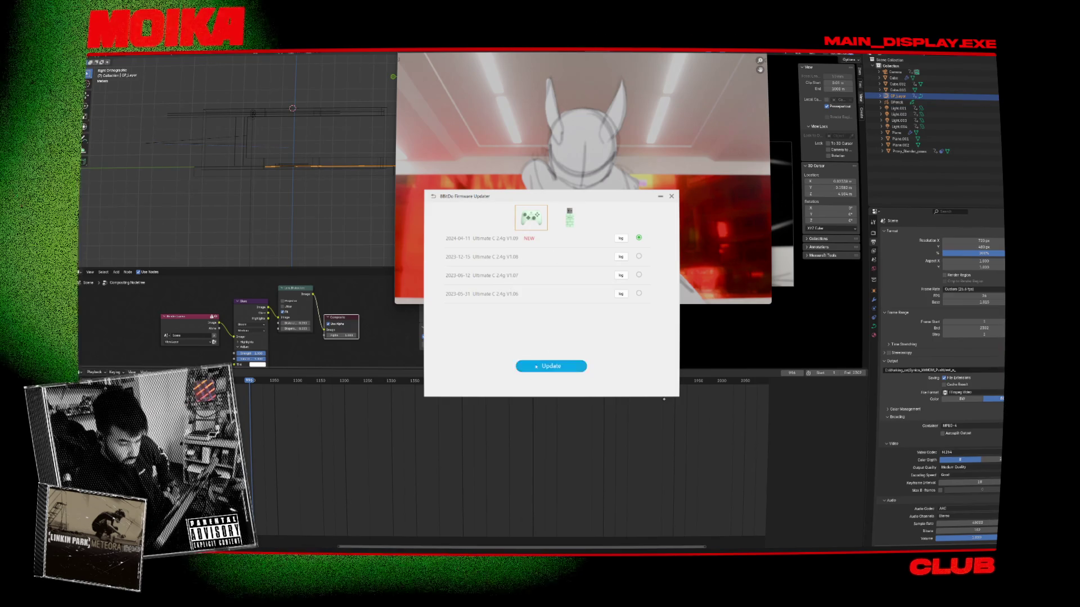
click(536, 367)
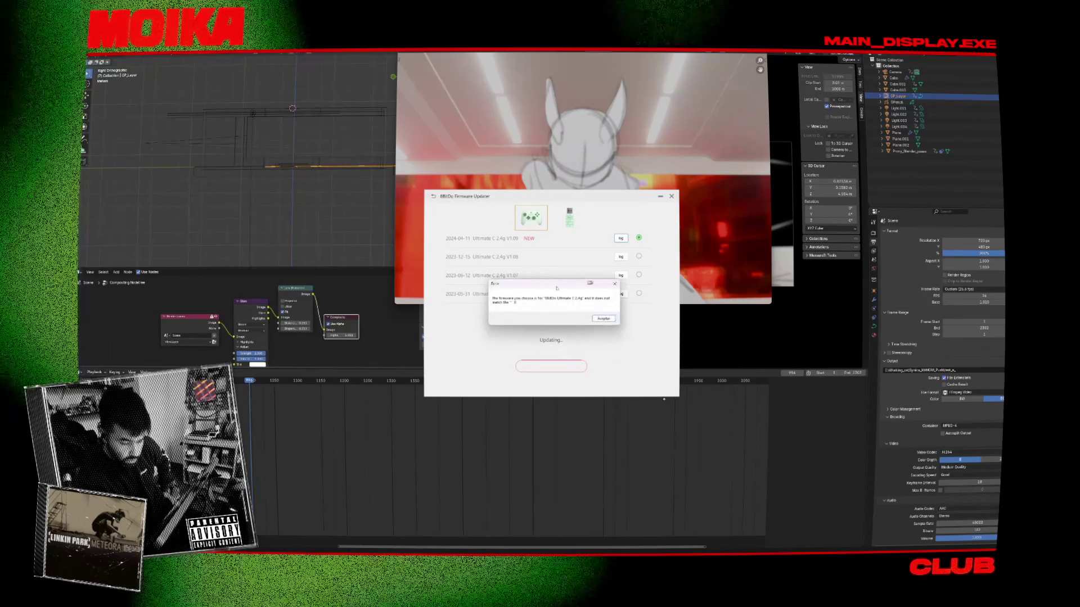
click(603, 318)
click(433, 197)
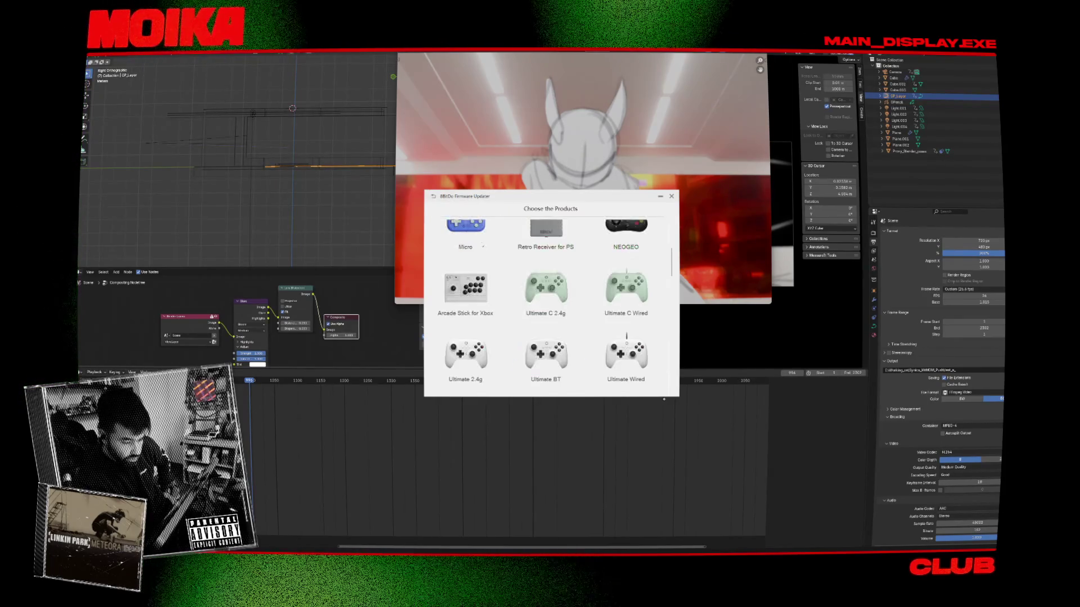
Step: Attempt the Ultimate 2.4g firmware update and dismiss the result message
scroll(572, 298, down, 1)
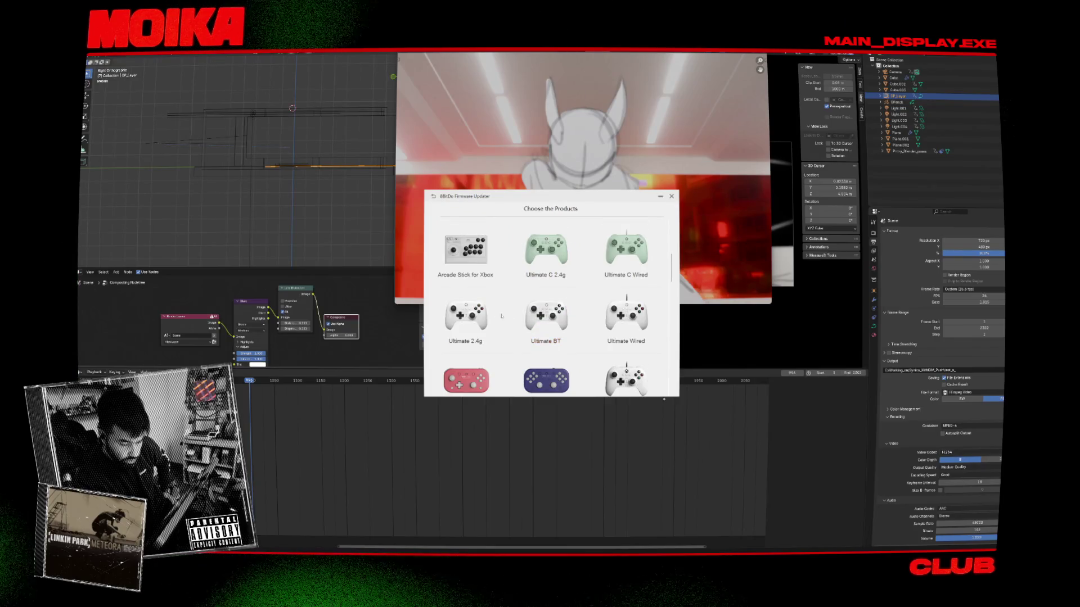
click(473, 317)
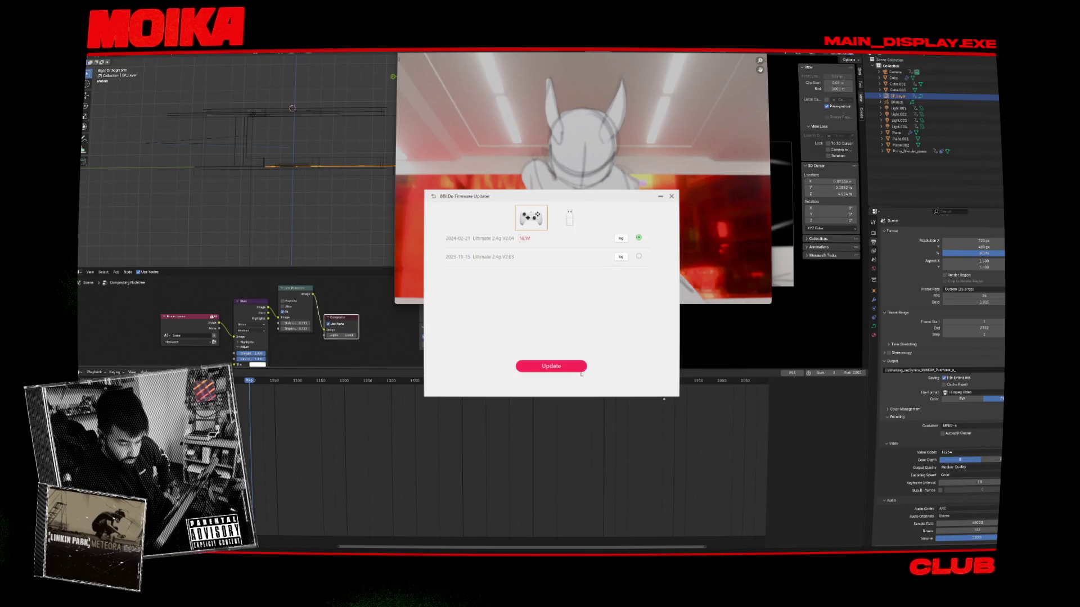
key(Return)
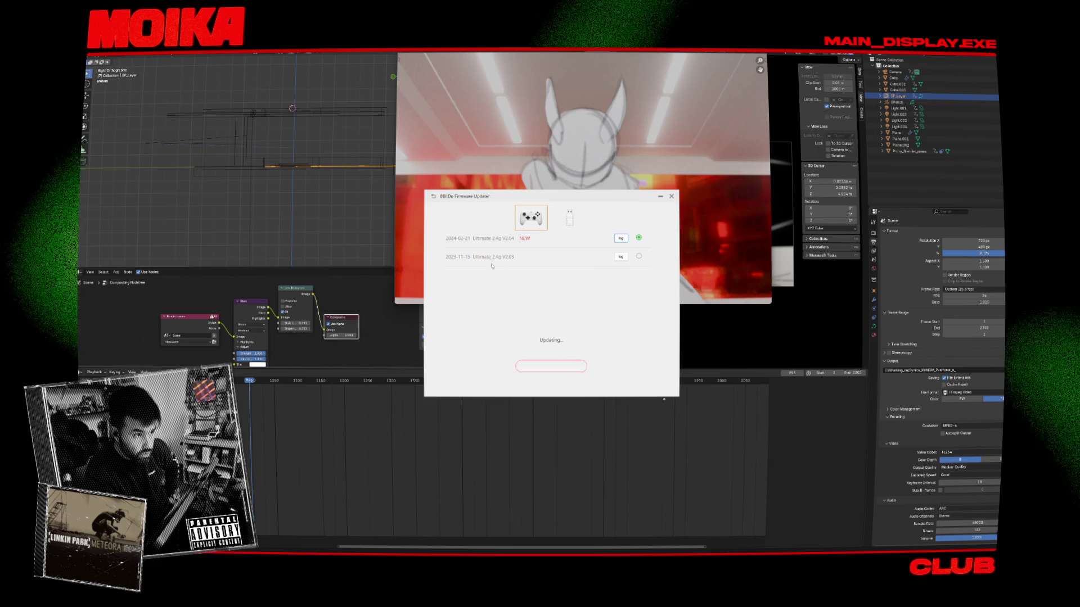
key(Return)
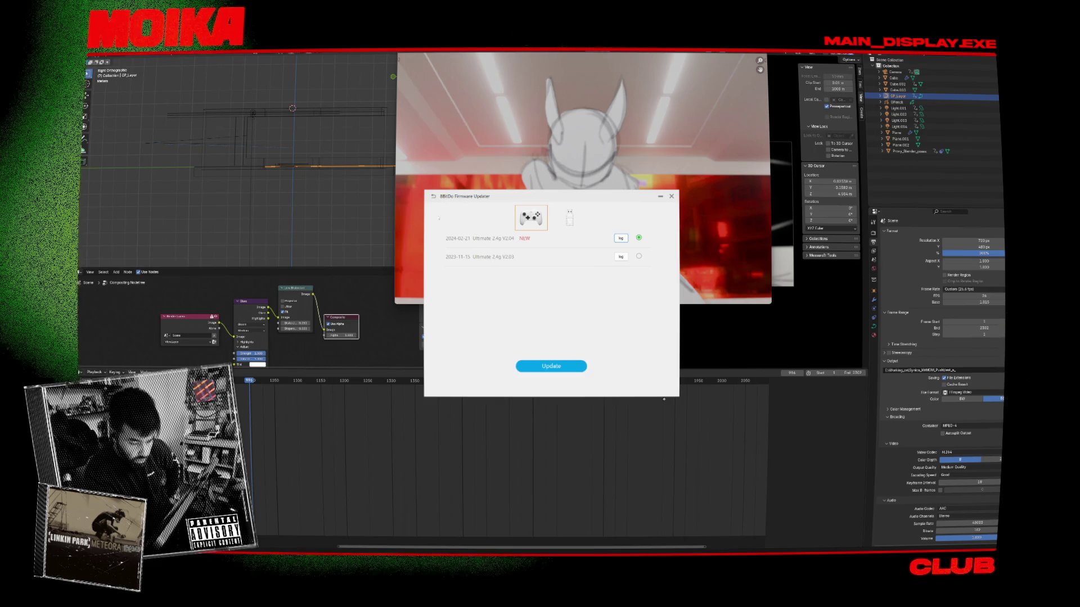
Step: Attempt the Ultimate 2 firmware update, dismiss the error, and close the updater
scroll(546, 323, down, 5)
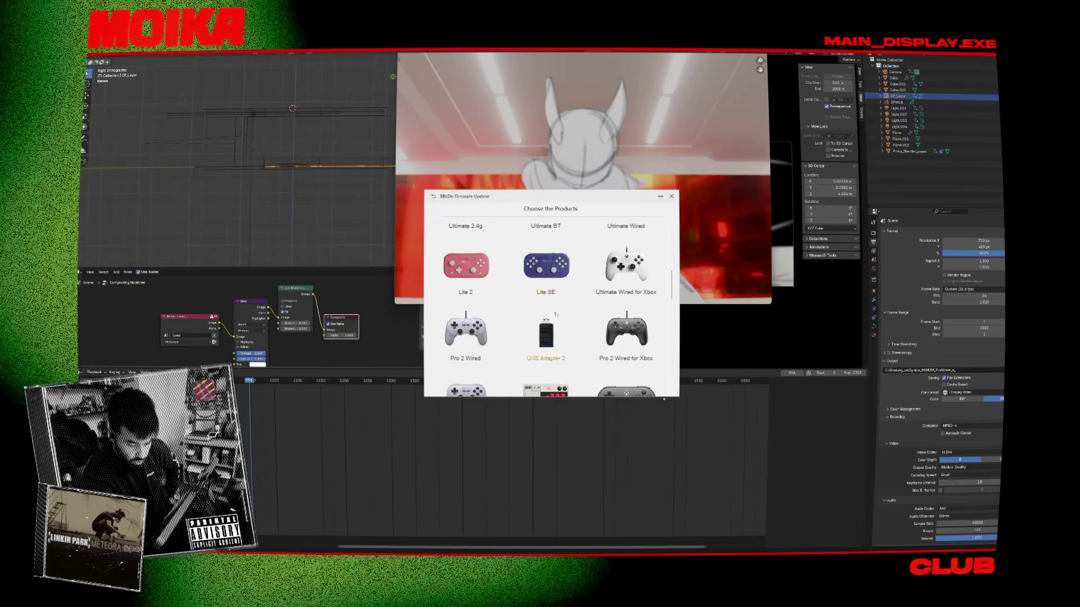
scroll(476, 271, up, 5)
click(476, 271)
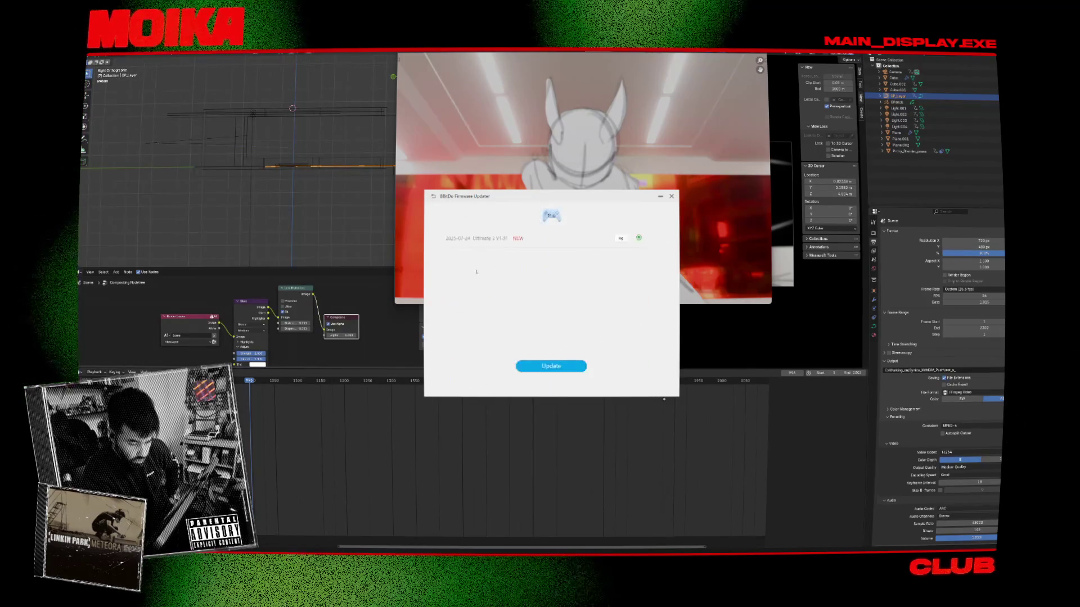
click(541, 365)
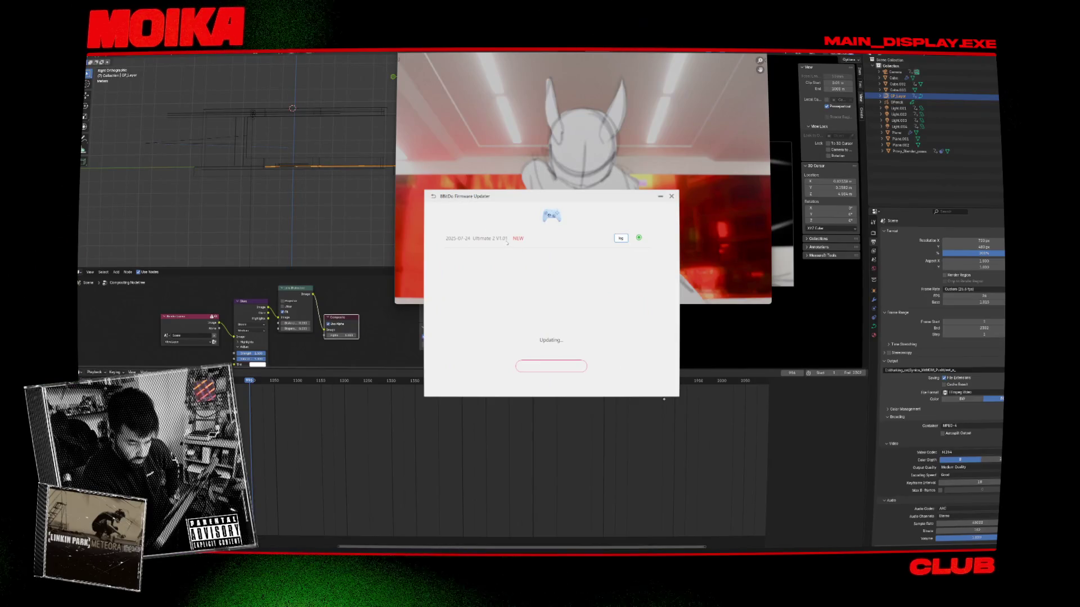
click(600, 319)
click(433, 196)
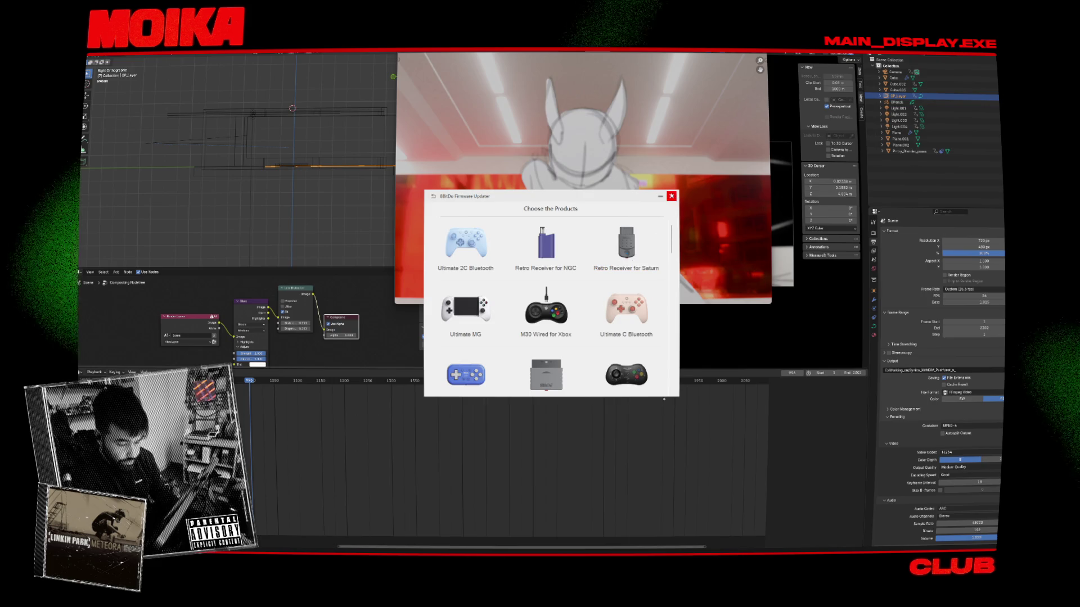
click(672, 196)
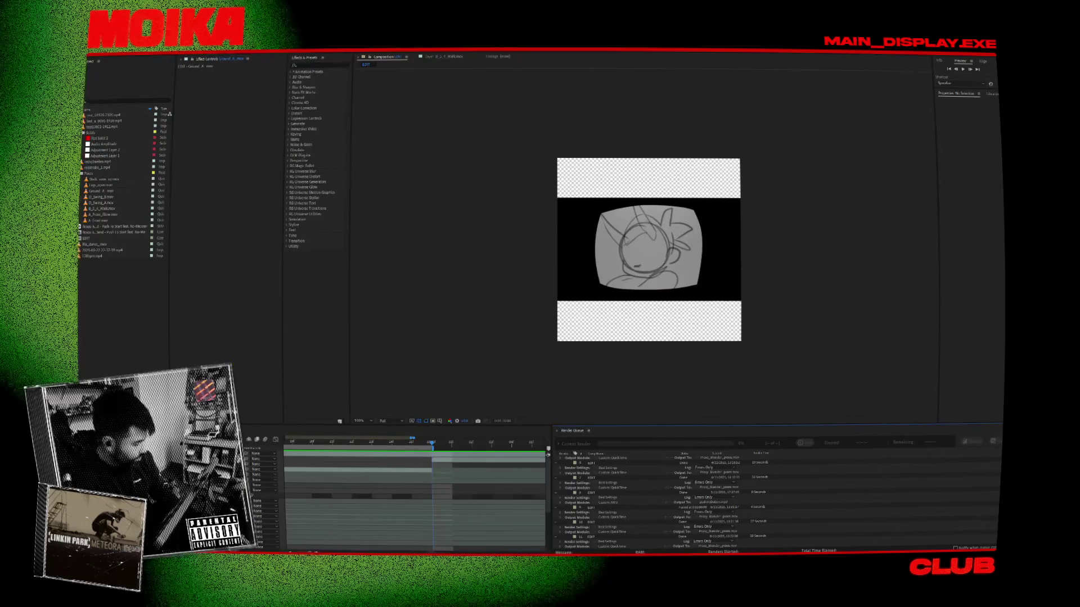
Step: Jump to the composition start and save the After Effects project
key(Home)
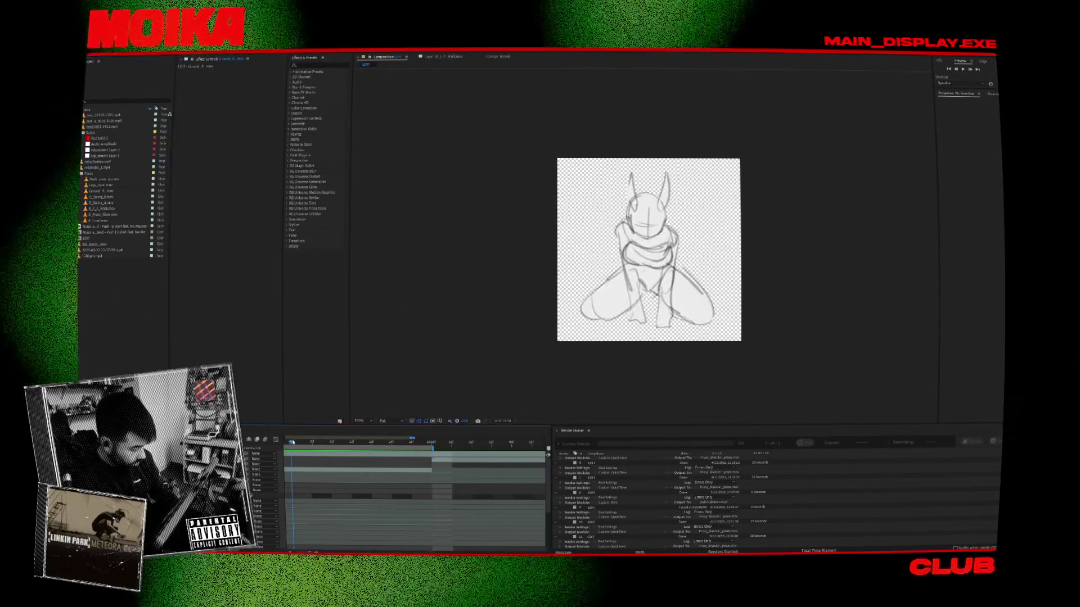
key(ctrl+s)
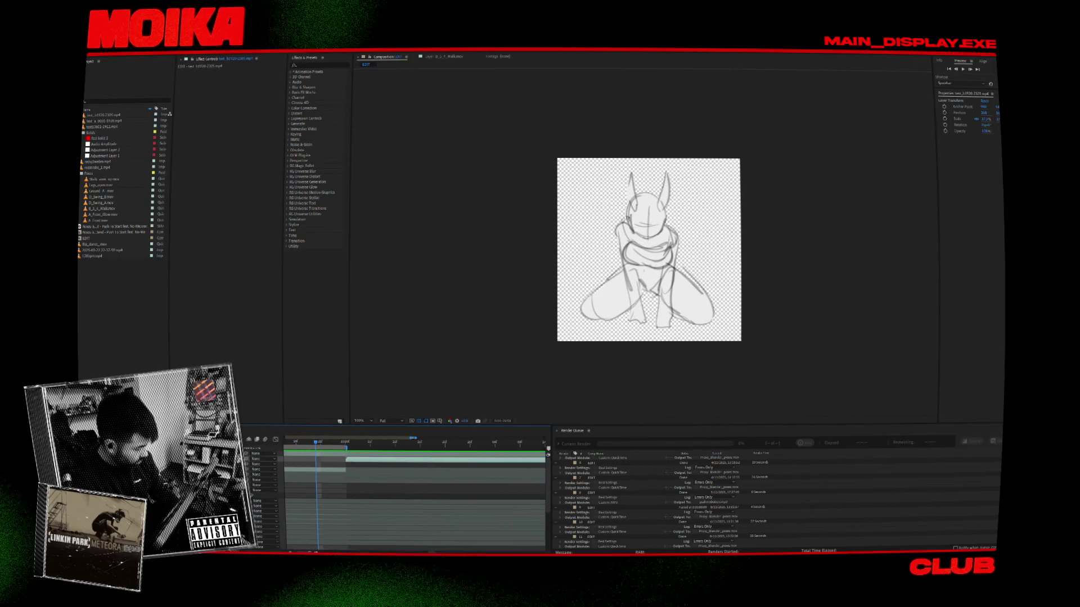
key(ctrl+s)
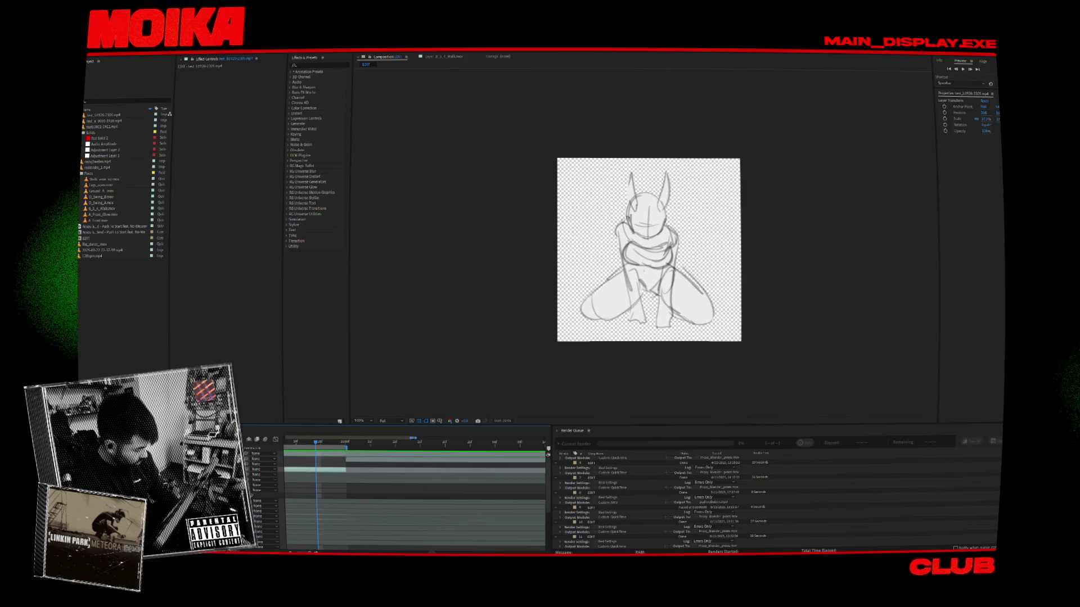
Step: Move the test_a_0001-1920.mp4 layer up one row and play the composition
click(326, 469)
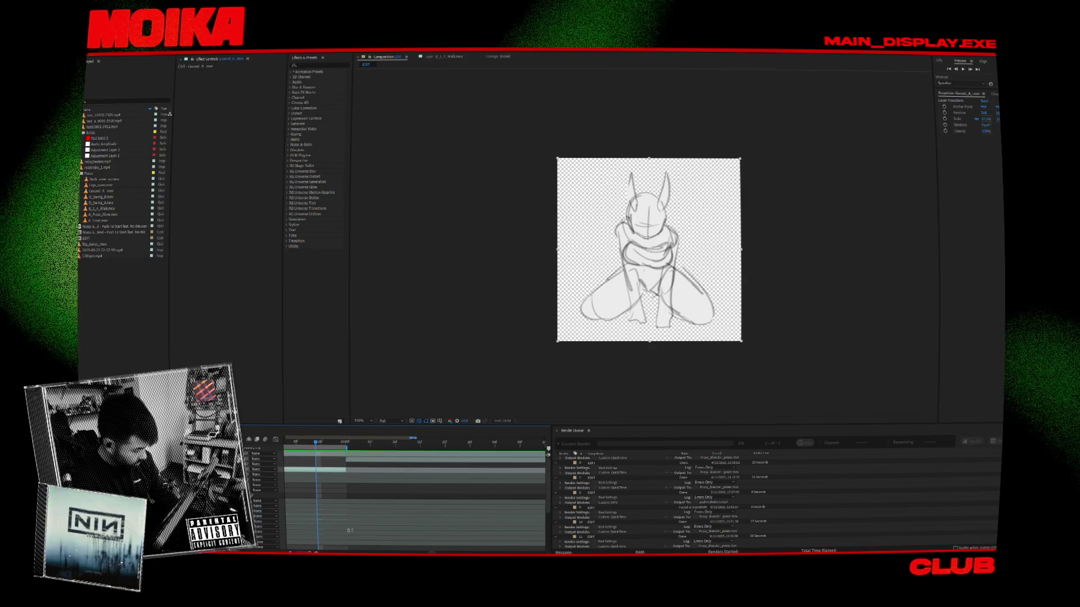
shift+scroll(414, 489, down, 3)
alt+scroll(355, 477, down, 5)
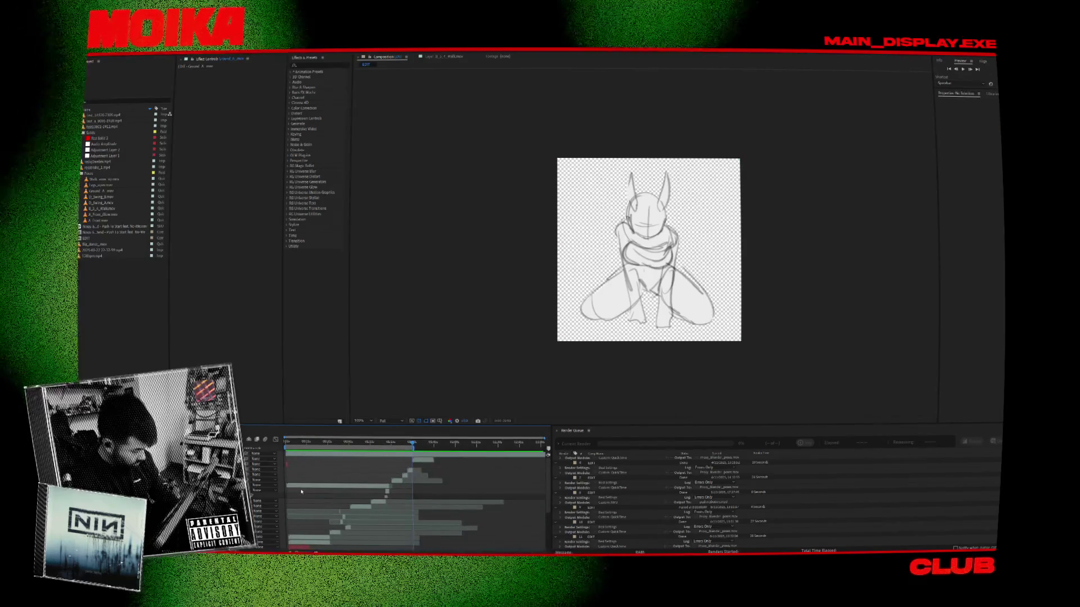
click(284, 485)
drag(286, 485, 307, 465)
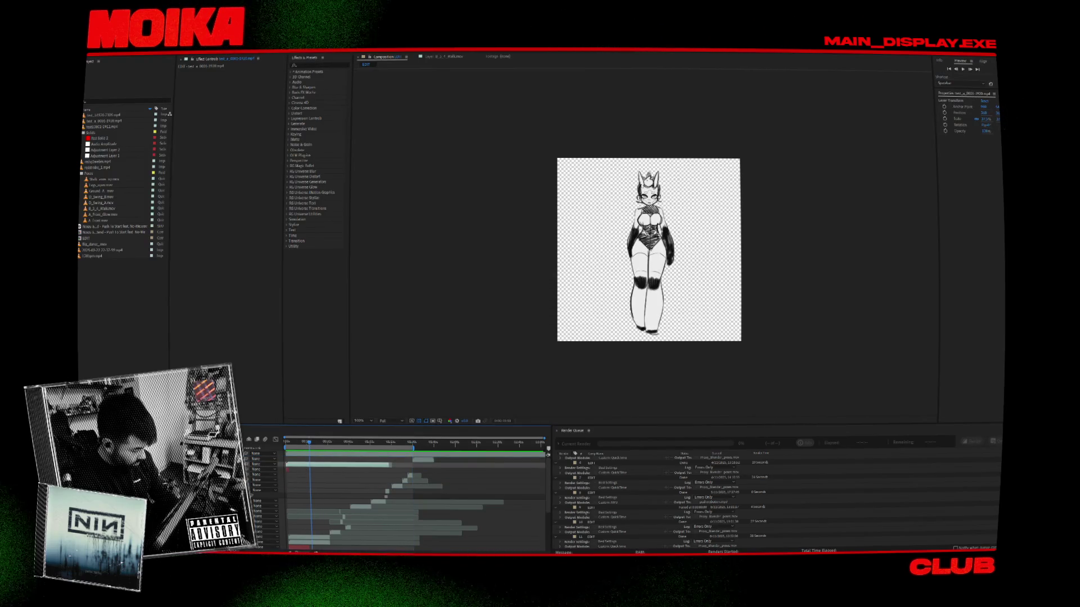
right_click(144, 464)
click(379, 443)
key(space)
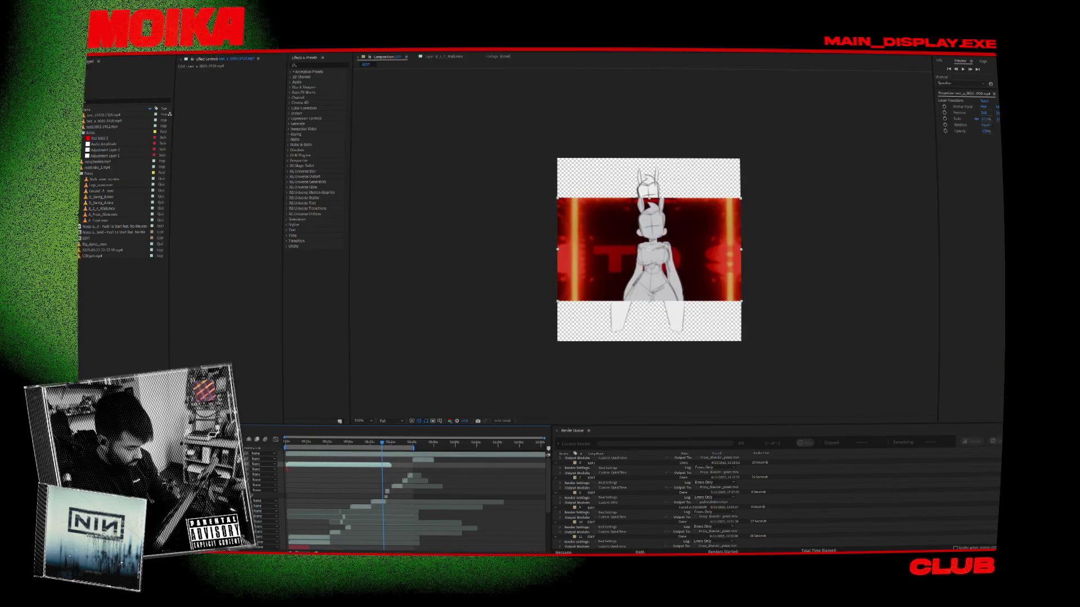
Step: Import test_a_0001-2302.mp4 from the parent folder into the project
double_click(117, 336)
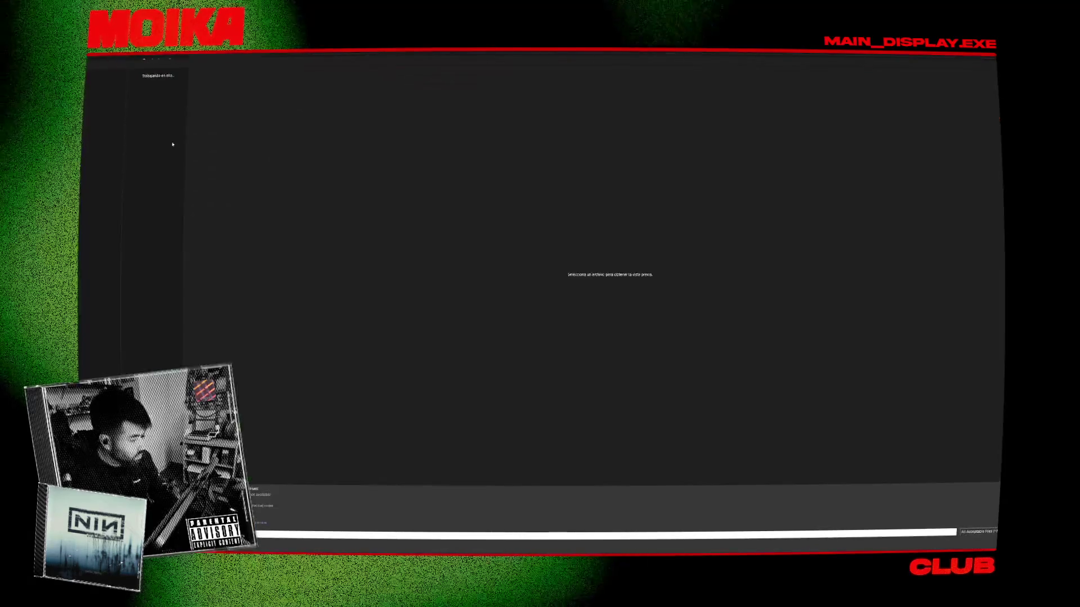
click(265, 55)
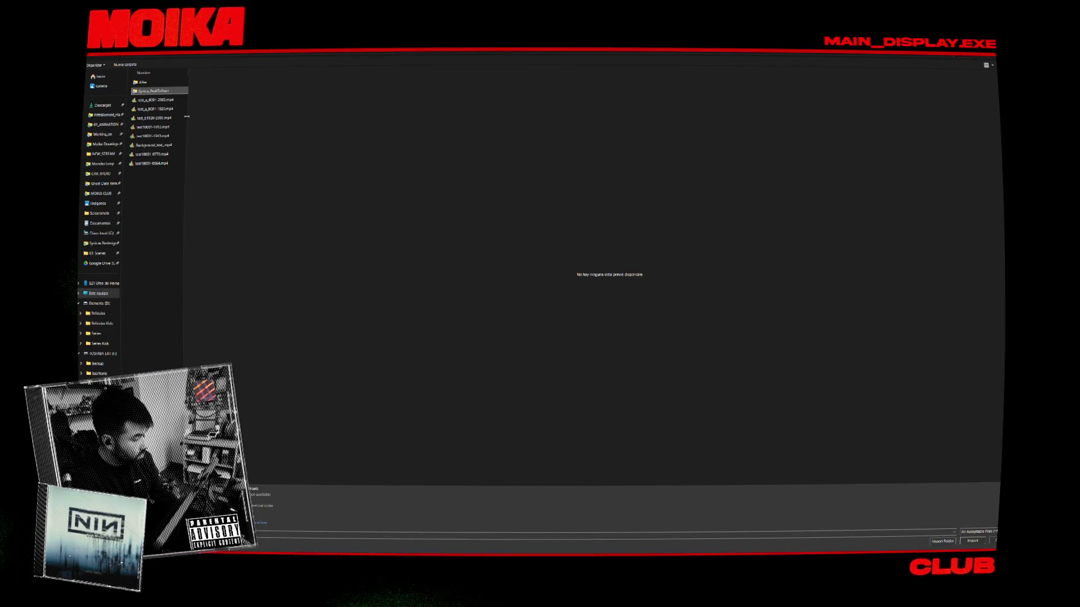
drag(187, 117, 352, 120)
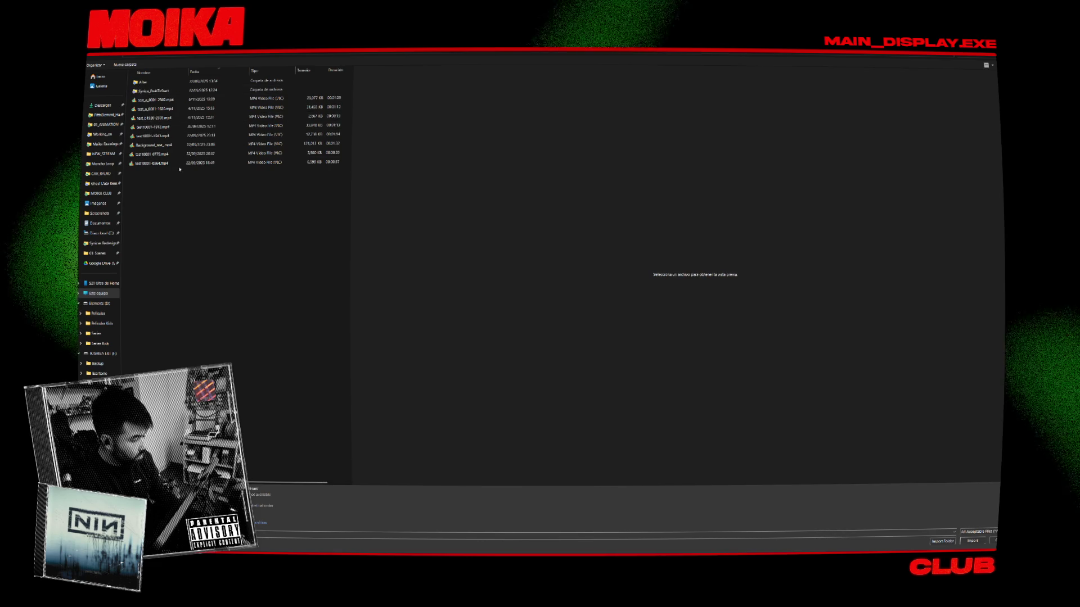
click(199, 100)
double_click(199, 100)
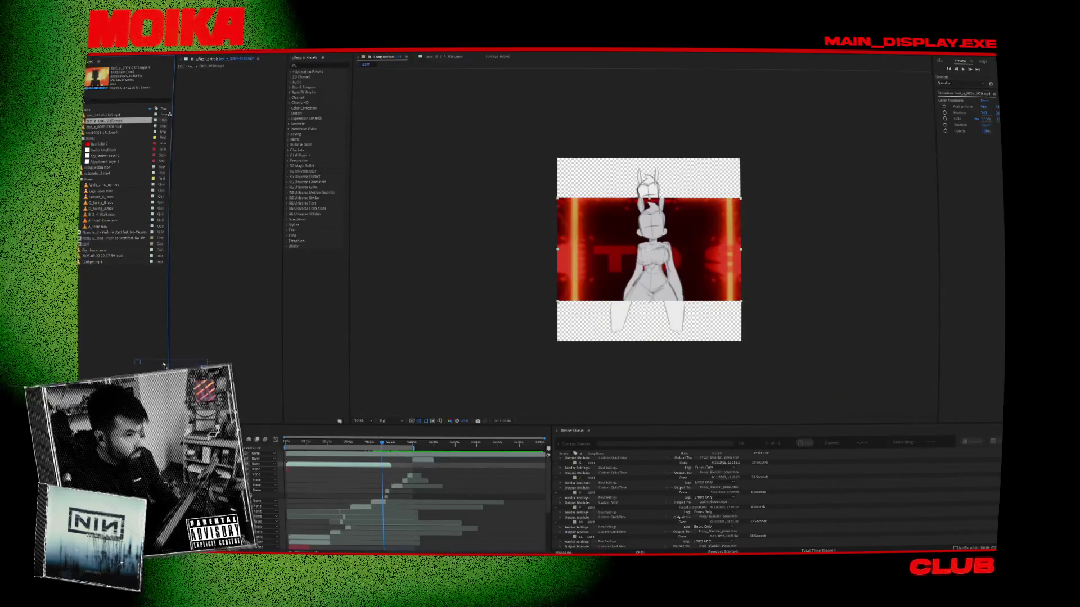
Step: Add the imported clip to the composition and fit the layer to the composition width
key(ctrl+slash)
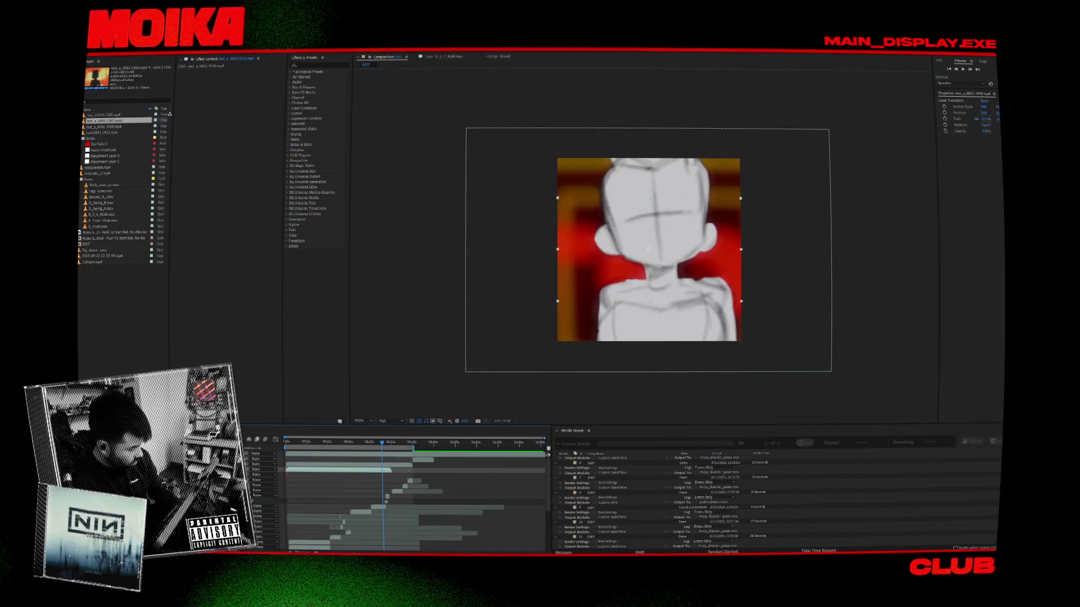
key(ctrl+z)
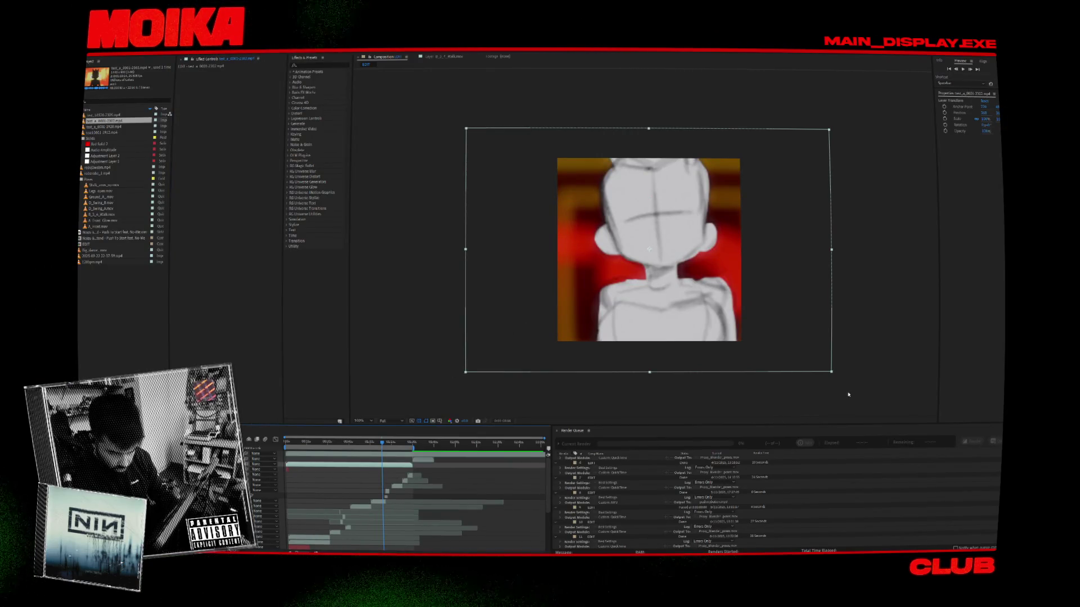
shift+drag(830, 373, 779, 337)
right_click(736, 292)
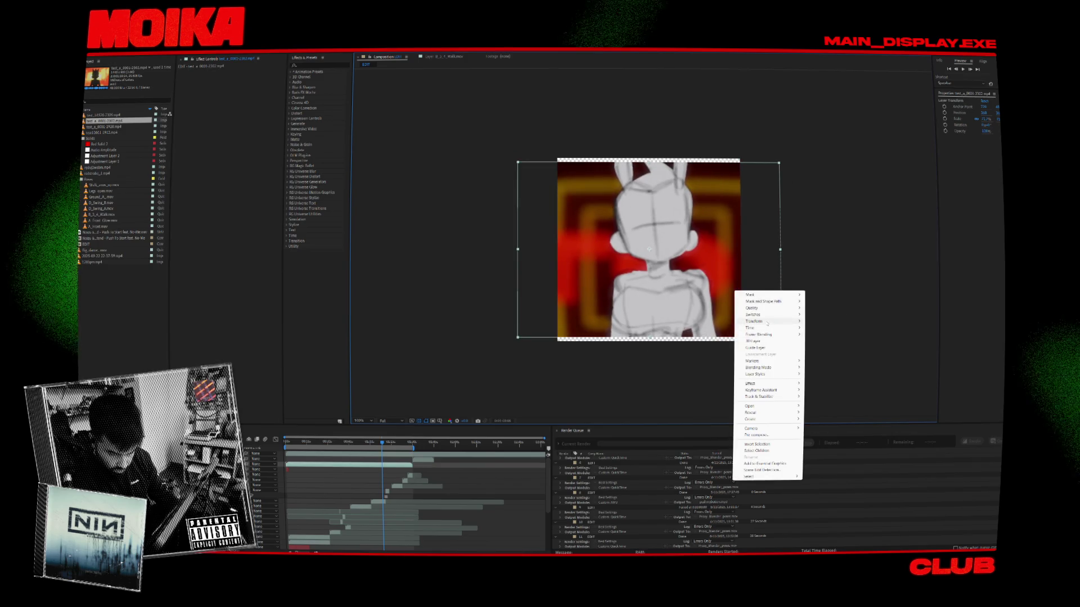
mouse_move(756, 321)
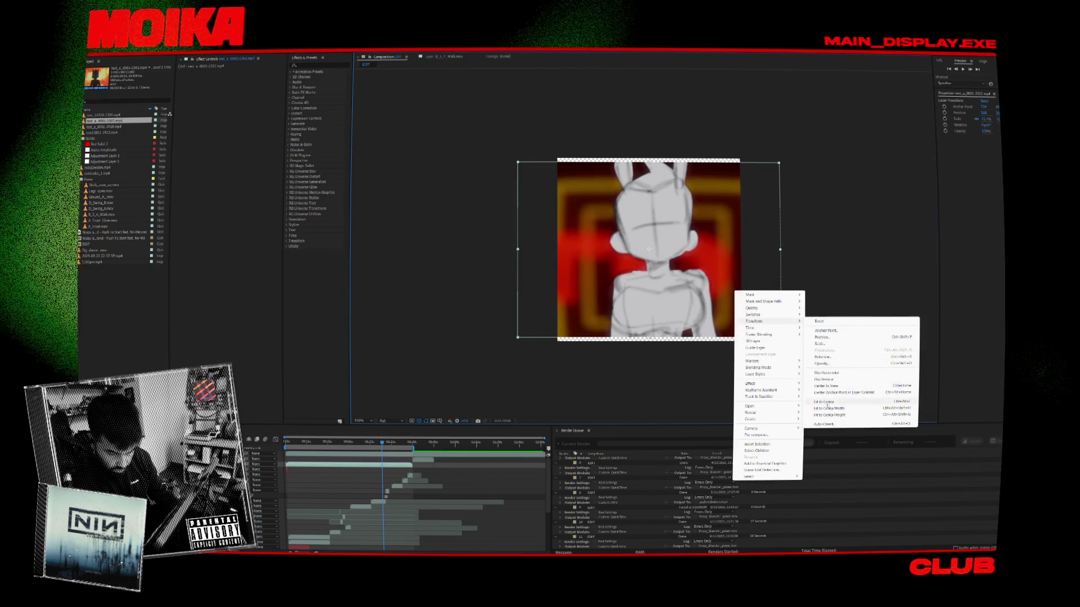
click(830, 408)
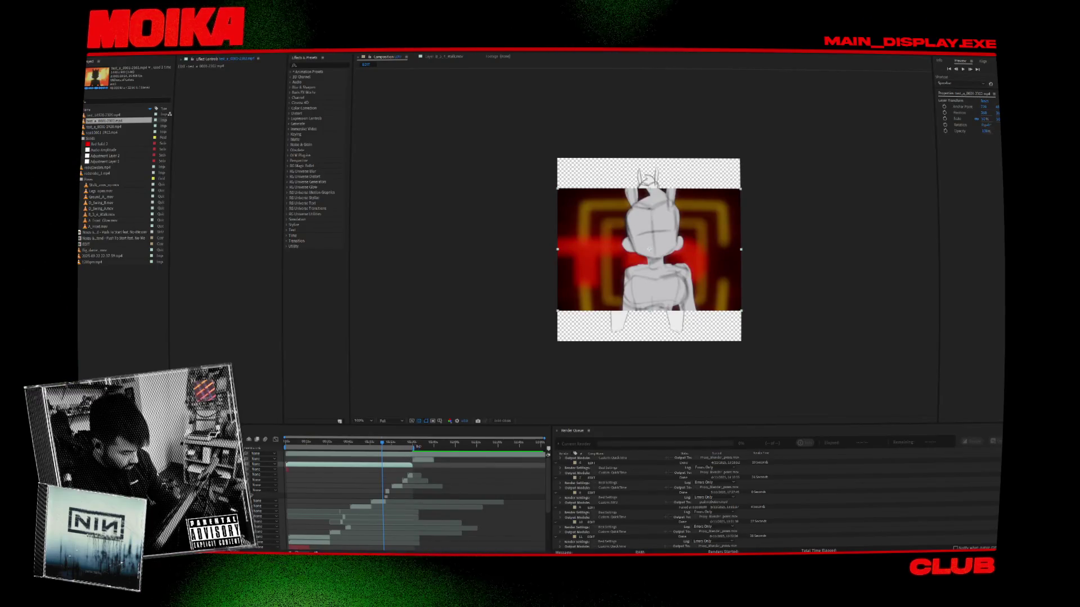
Step: Scrub through the grey room, sketch-on-black, ceiling-light and red-background frames
click(411, 443)
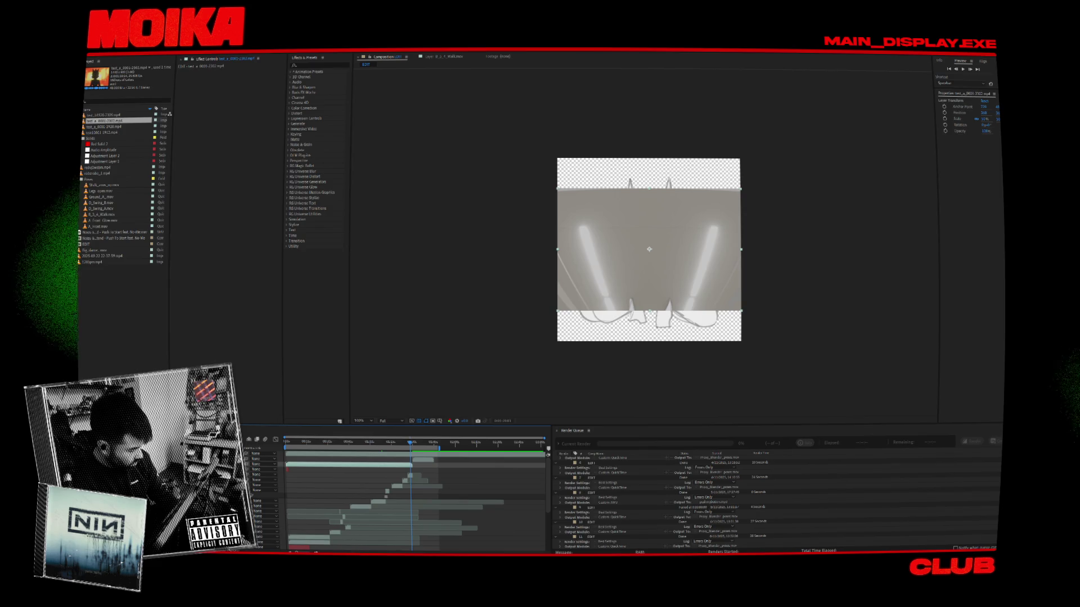
scroll(413, 494, down, 1)
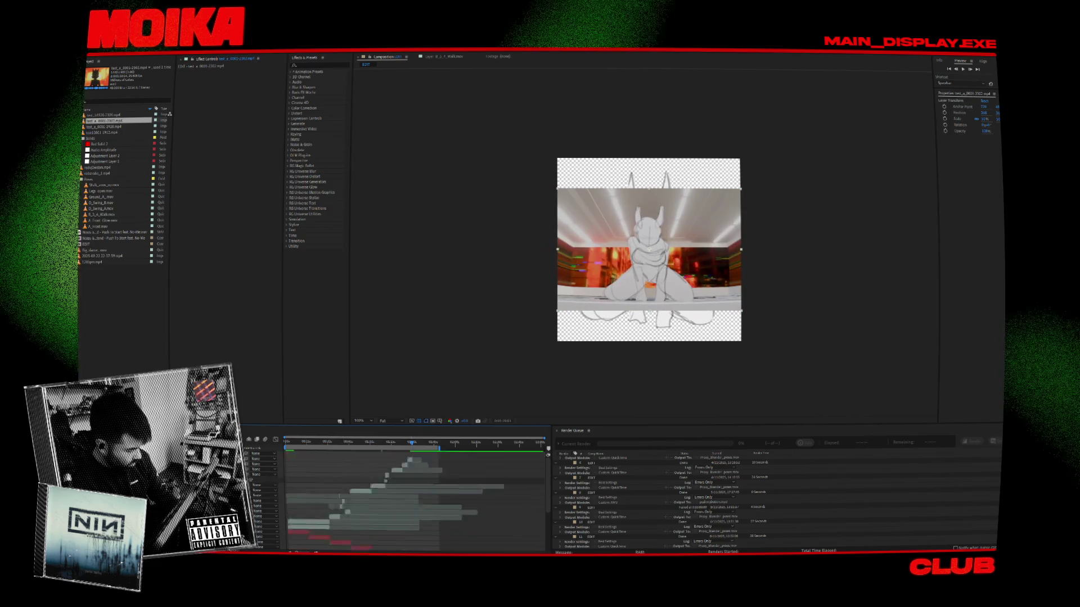
scroll(414, 495, down, 3)
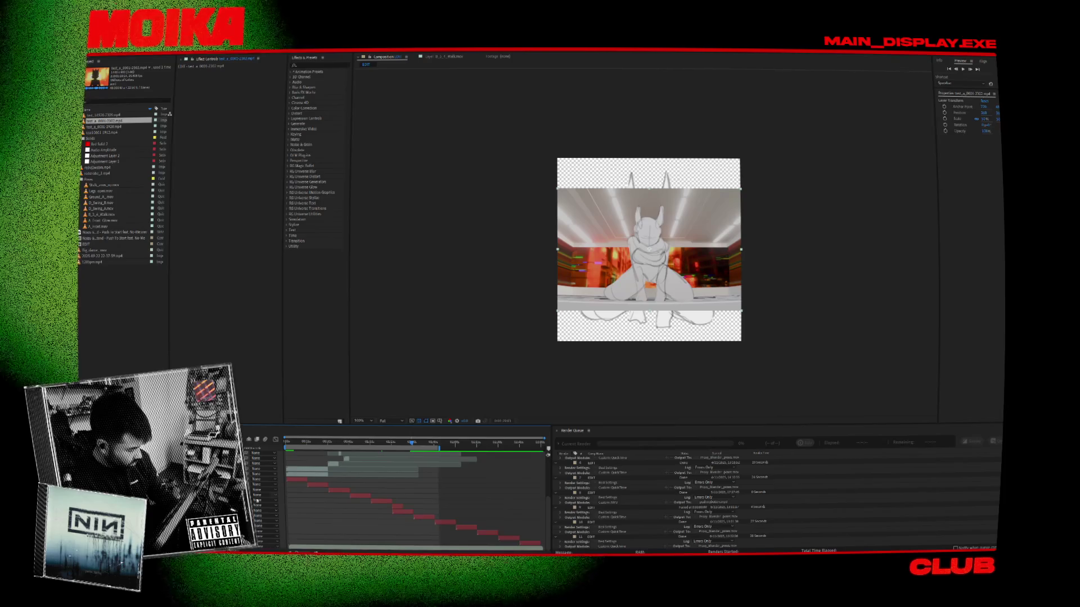
scroll(411, 494, down, 3)
click(412, 443)
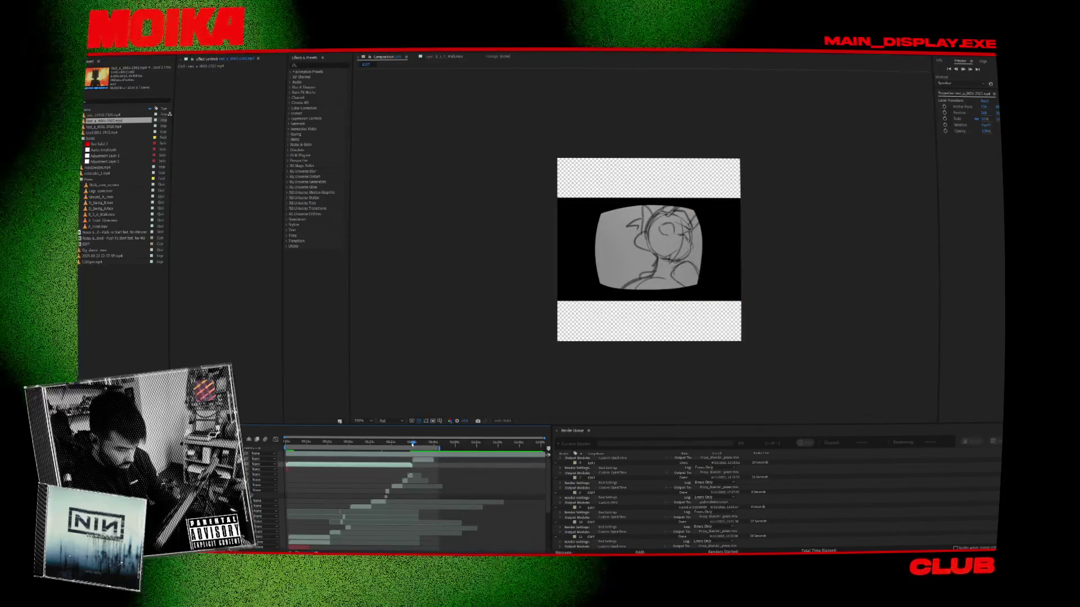
drag(413, 443, 409, 443)
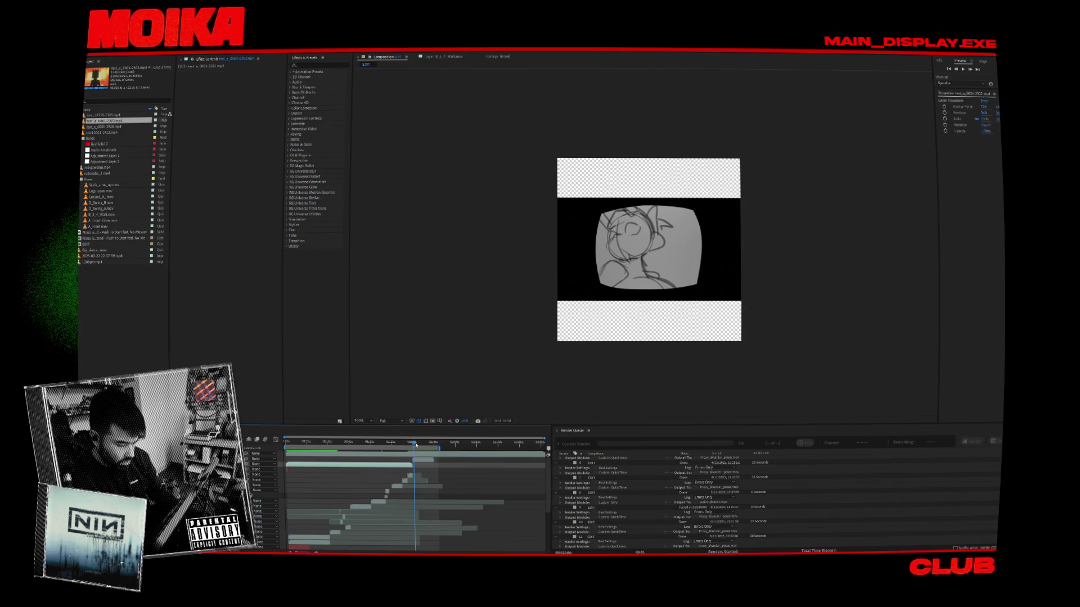
mouse_move(417, 445)
mouse_down()
mouse_move(417, 458)
mouse_move(412, 445)
mouse_up()
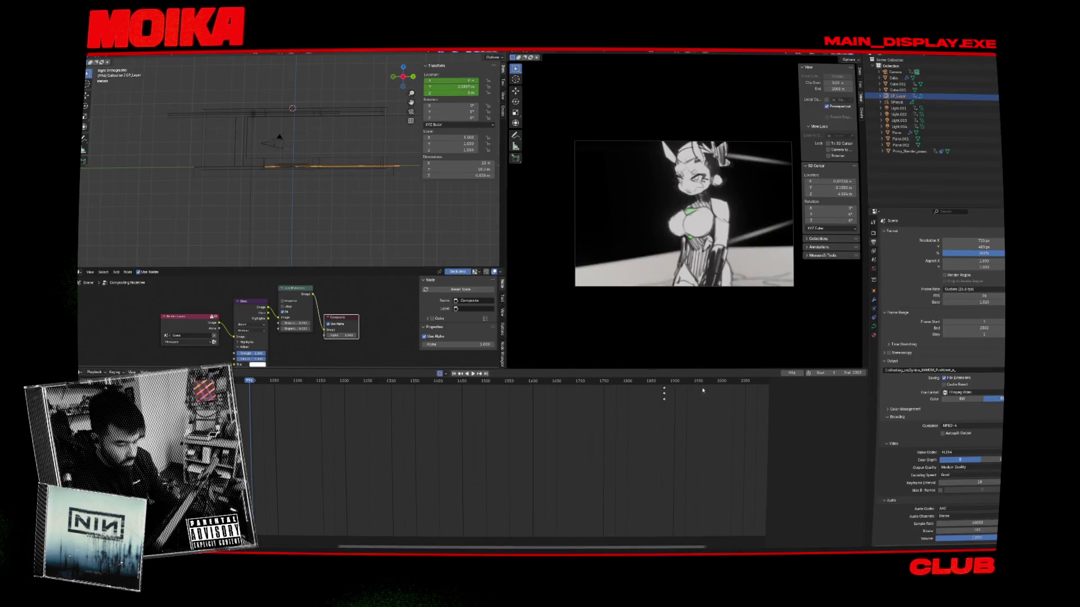
Step: Scrub forward, stop playback at frame 2111, and land on frame 2217
mouse_move(699, 388)
mouse_down()
mouse_move(668, 388)
mouse_move(739, 389)
mouse_up()
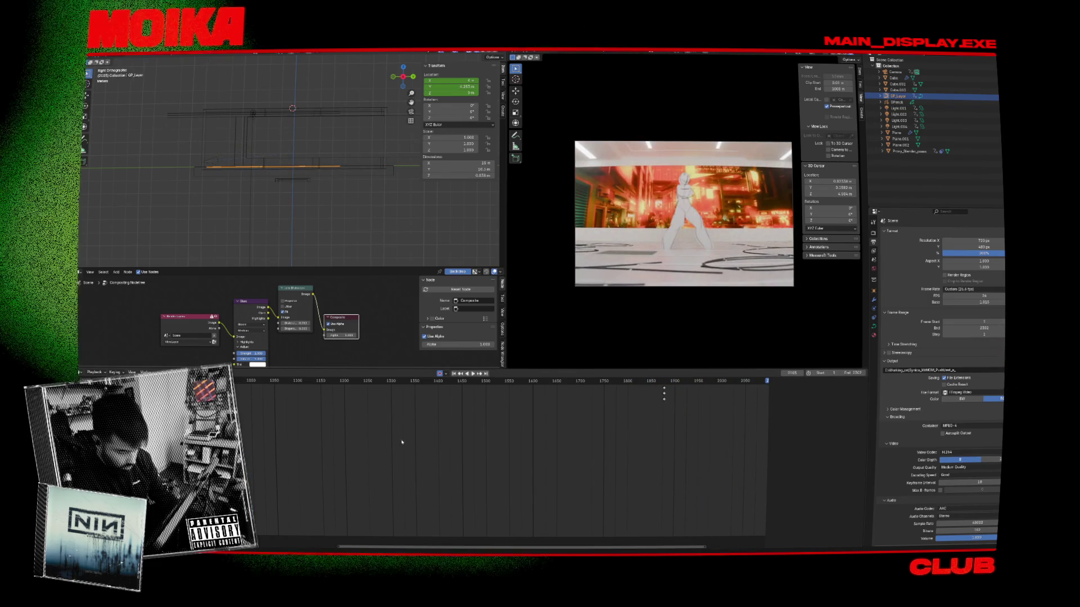
key(space)
scroll(438, 473, down, 4)
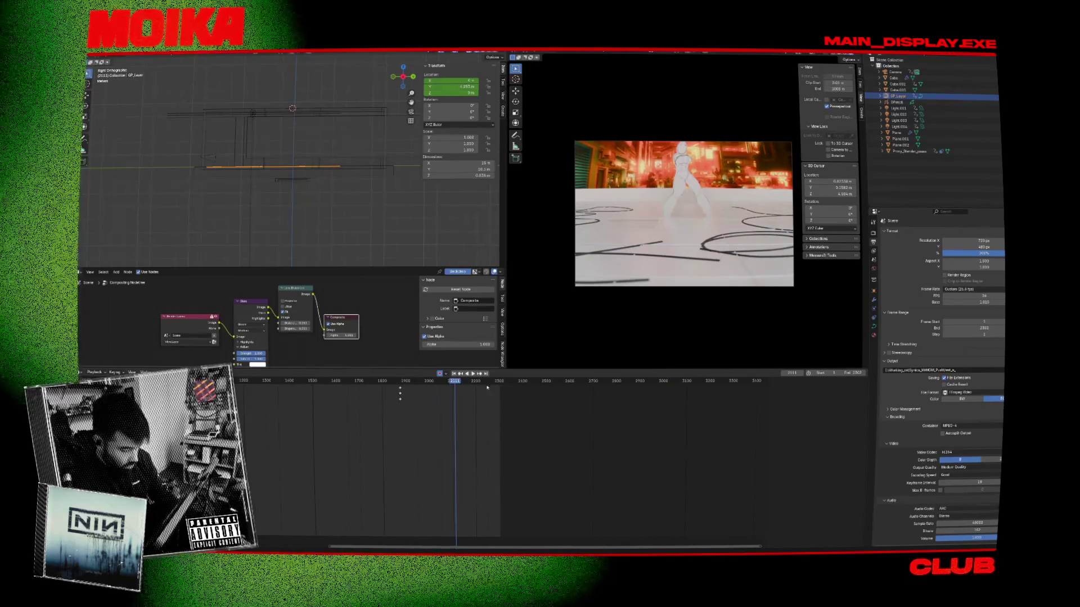
click(480, 382)
Step: Switch to Rendered shading and select ceiling lights Light.003, Light.001 and Light.004
mouse_move(299, 151)
middle_down()
mouse_move(315, 148)
mouse_move(298, 148)
middle_up()
click(298, 148)
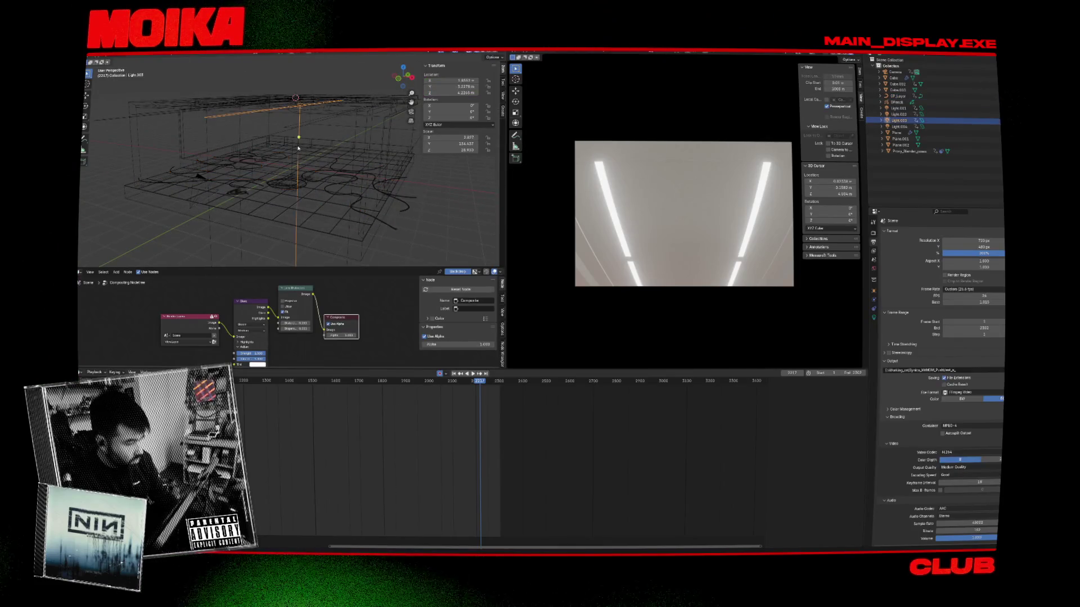
click(495, 53)
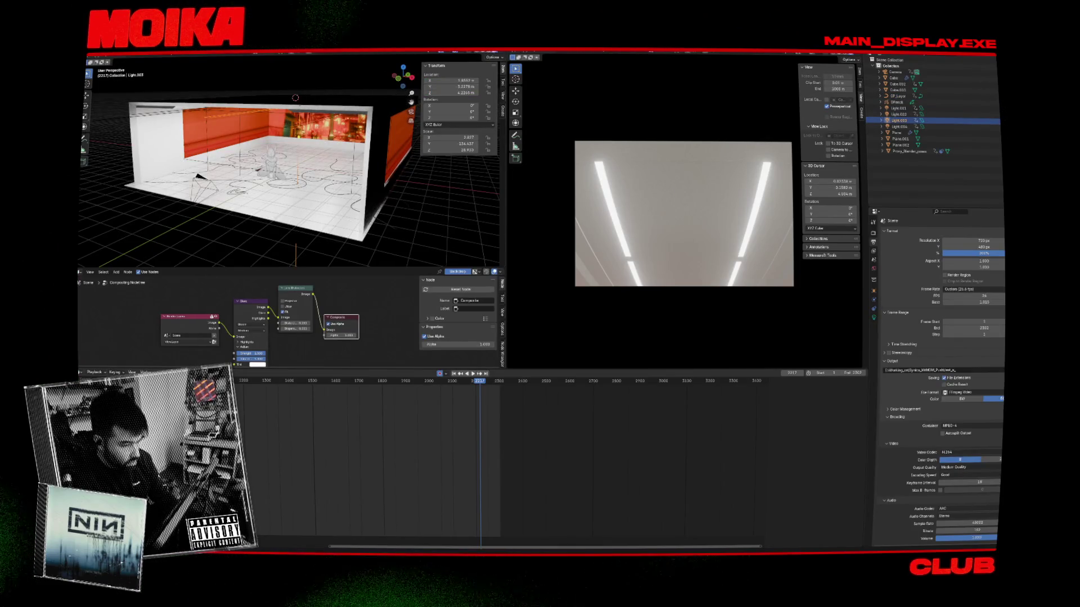
middle_drag(381, 117, 260, 160)
click(898, 108)
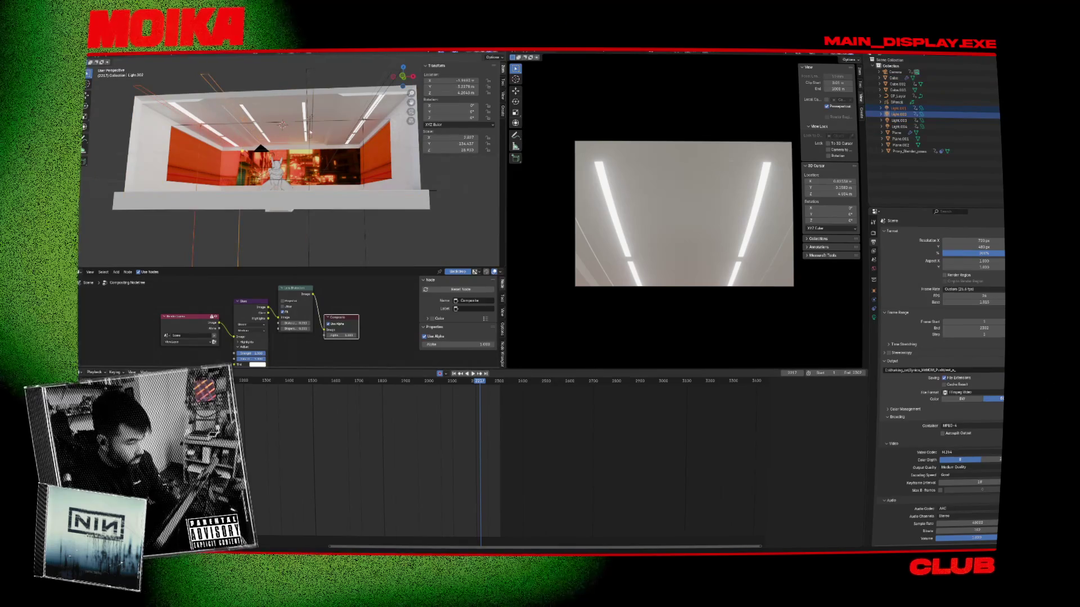
ctrl+click(899, 126)
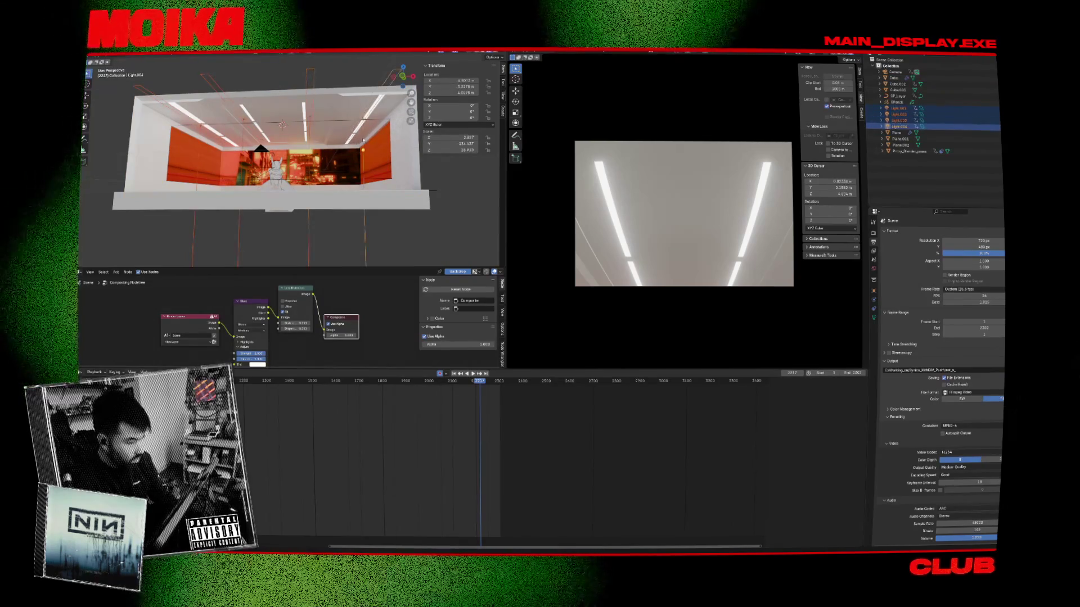
Step: Try repositioning Light.004 from front and right views, then undo the move
middle_drag(326, 151, 345, 167)
key(KP_1)
key(g)
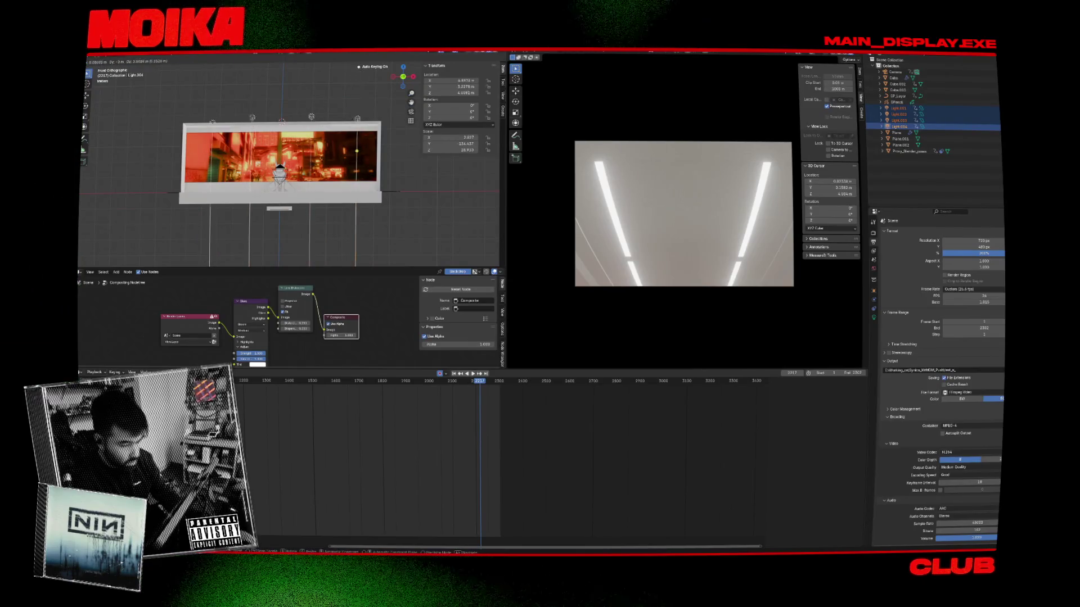
click(314, 167)
key(KP_3)
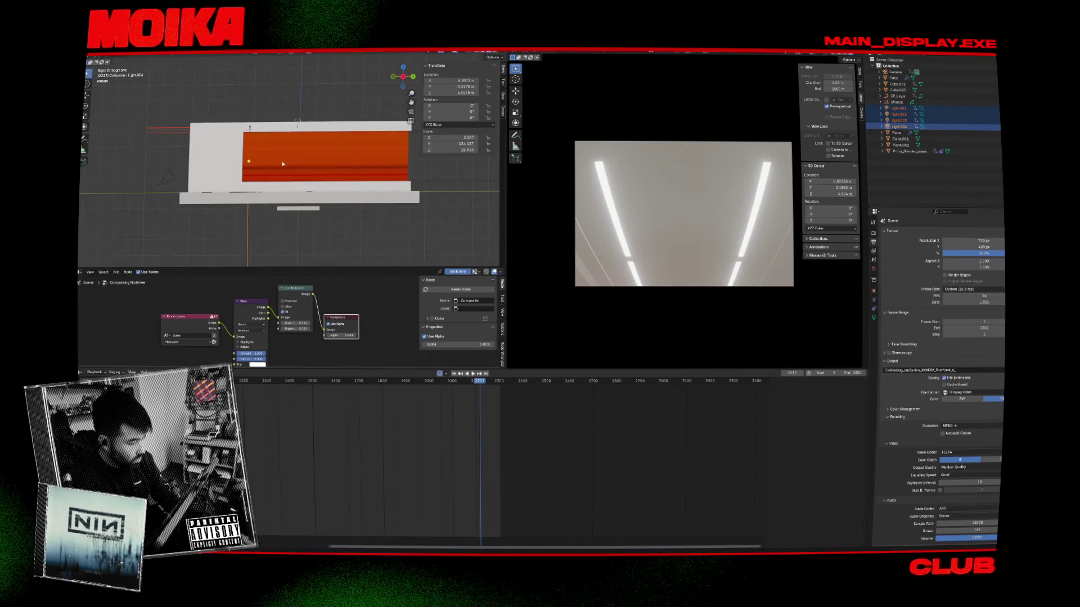
scroll(285, 187, down, 2)
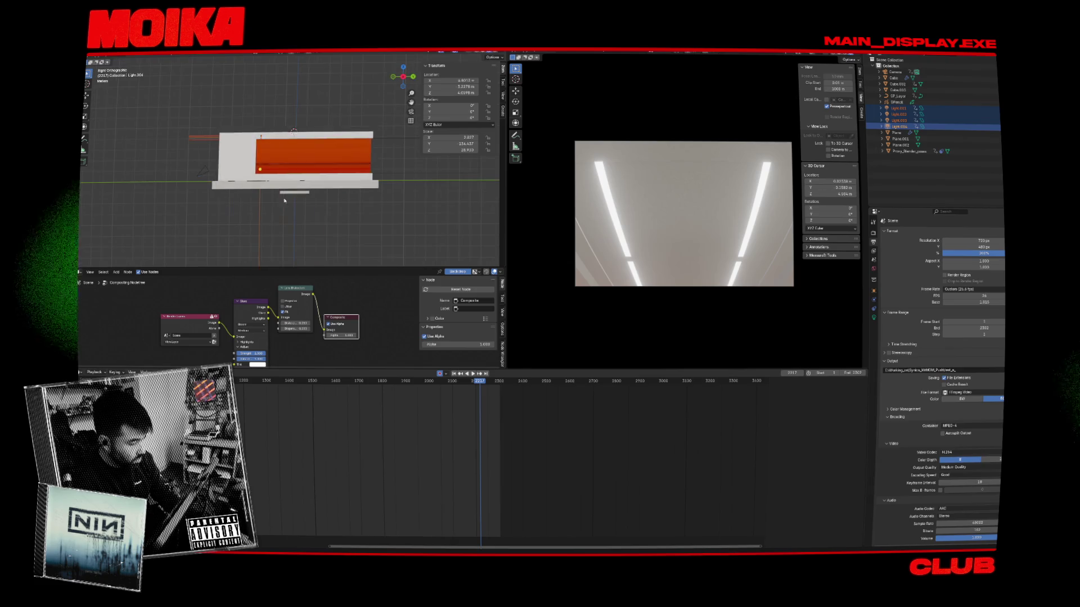
key(g)
click(356, 163)
middle_drag(356, 163, 304, 133)
key(ctrl+z)
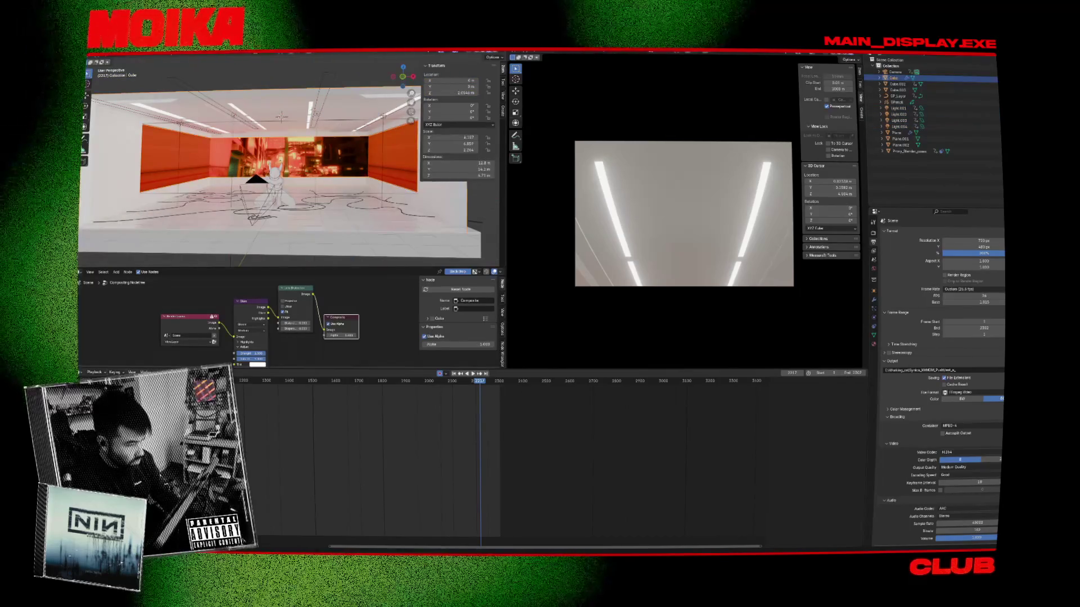
Step: Select the stage Cube and inspect its material's Emission settings
click(348, 133)
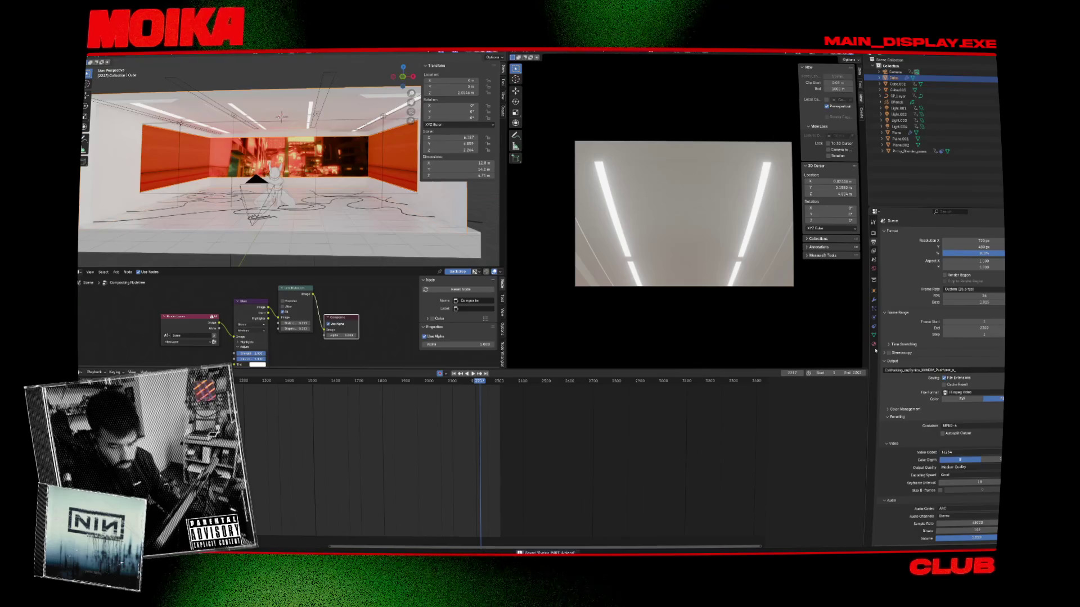
click(874, 345)
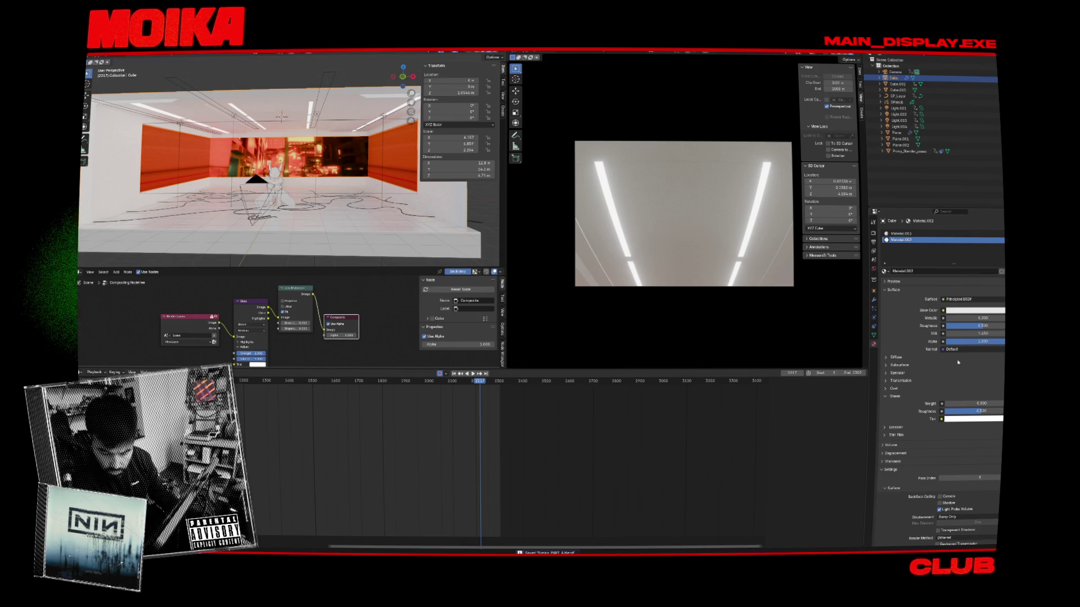
click(894, 427)
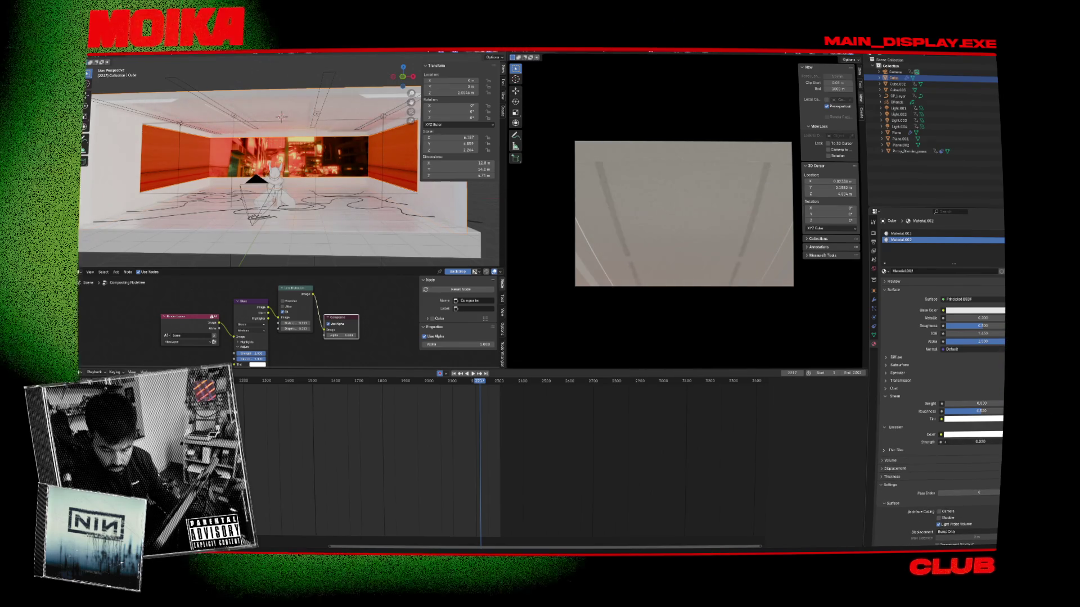
Step: Select ceiling lights Light.003 and Light.001, try moving them along Z, then undo the move
click(329, 80)
shift+click(392, 127)
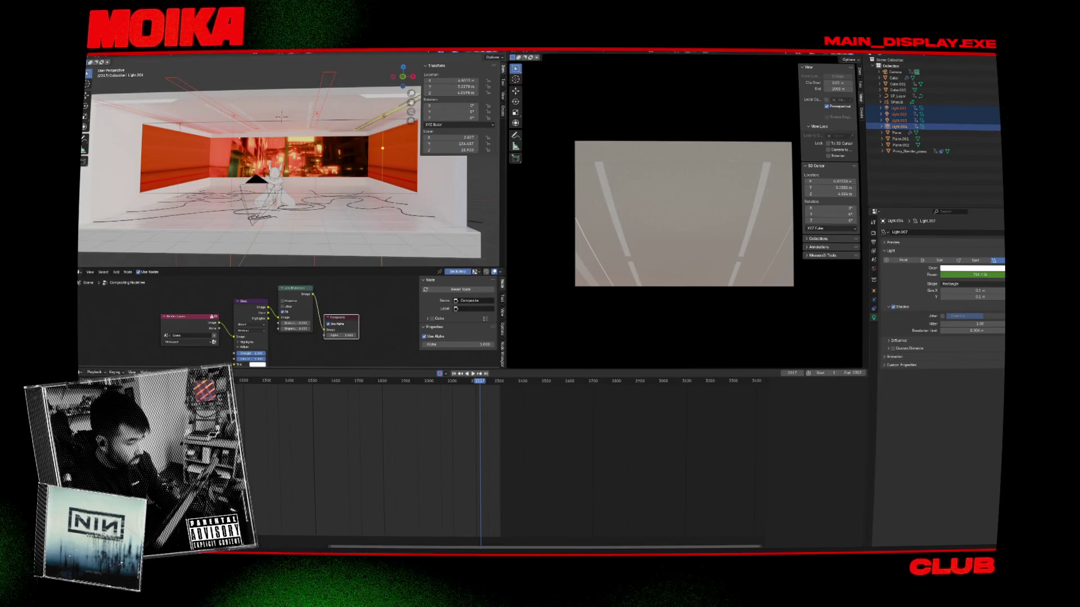
key(z)
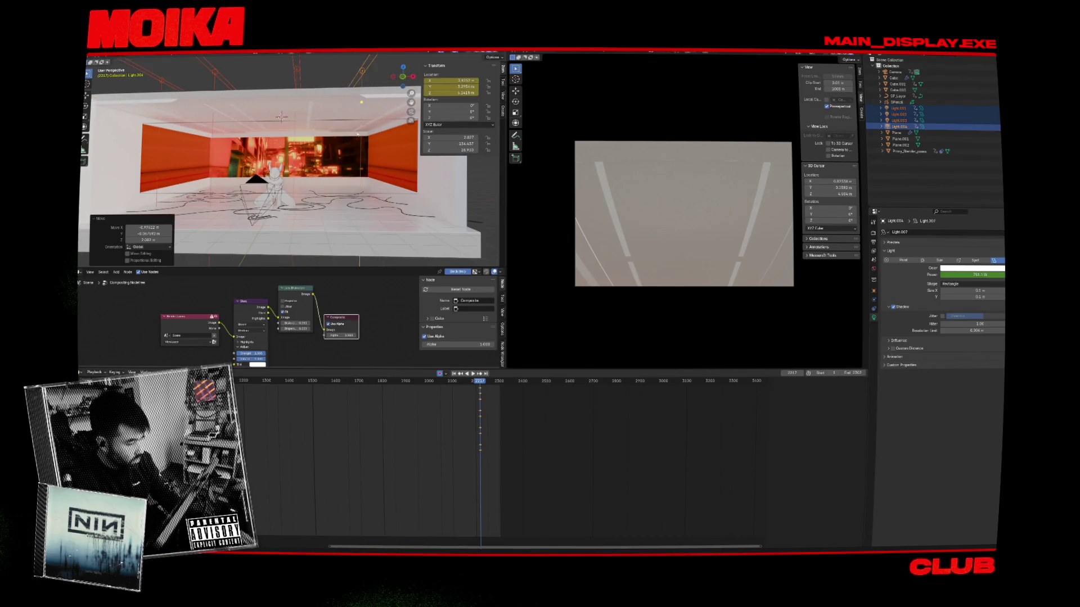
scroll(358, 151, down, 5)
key(KP_3)
key(Return)
key(ctrl+z)
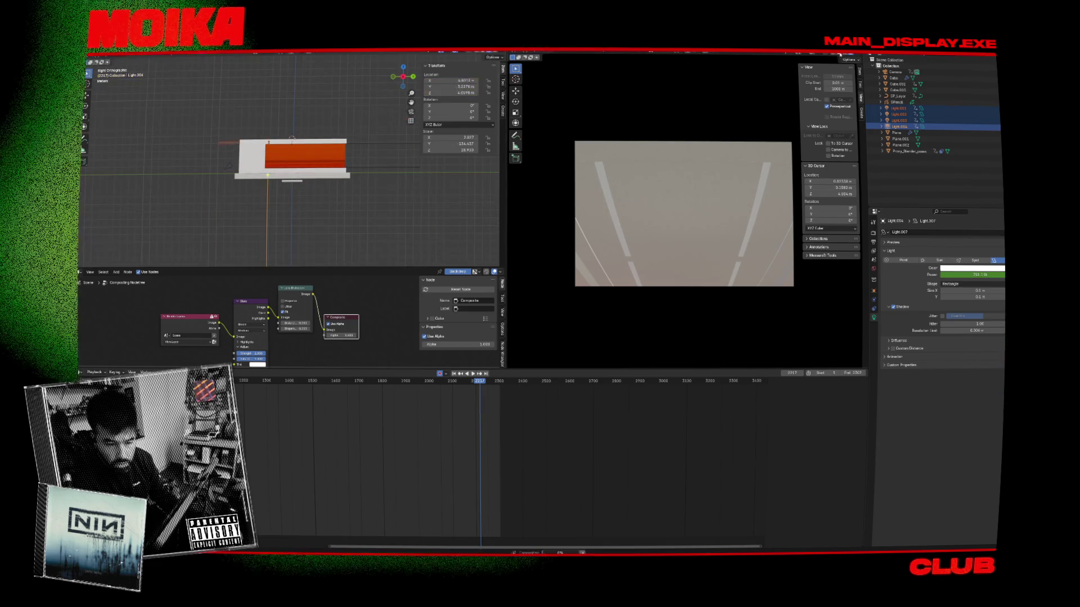
Step: Turn on scene world lighting in viewport shading and save the blend file
click(859, 56)
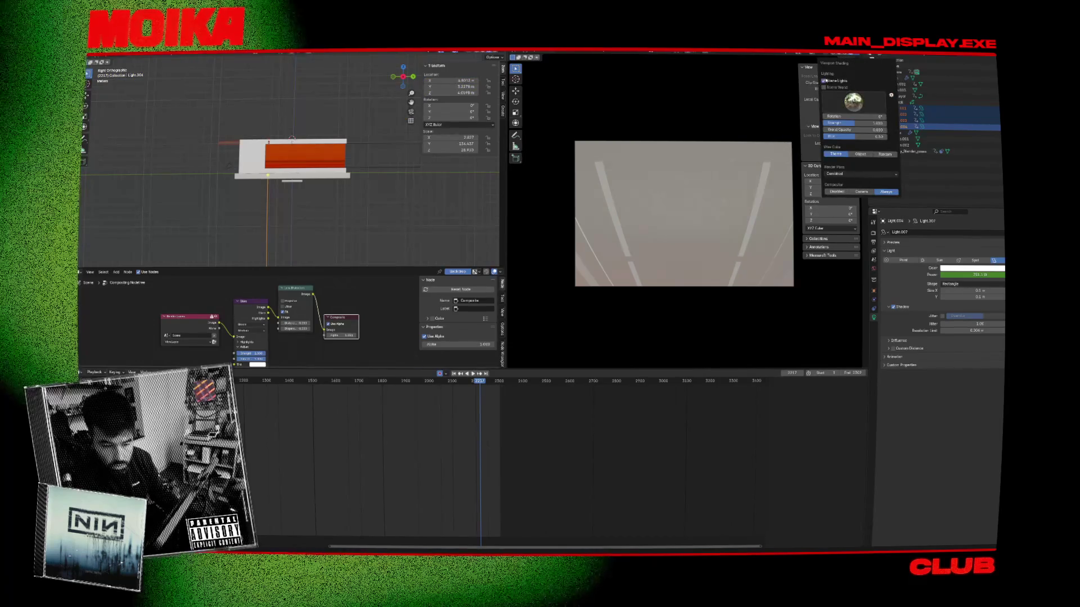
click(824, 88)
key(ctrl+s)
Step: Reposition the selected light and play the animation around frames 2136–2213
key(g)
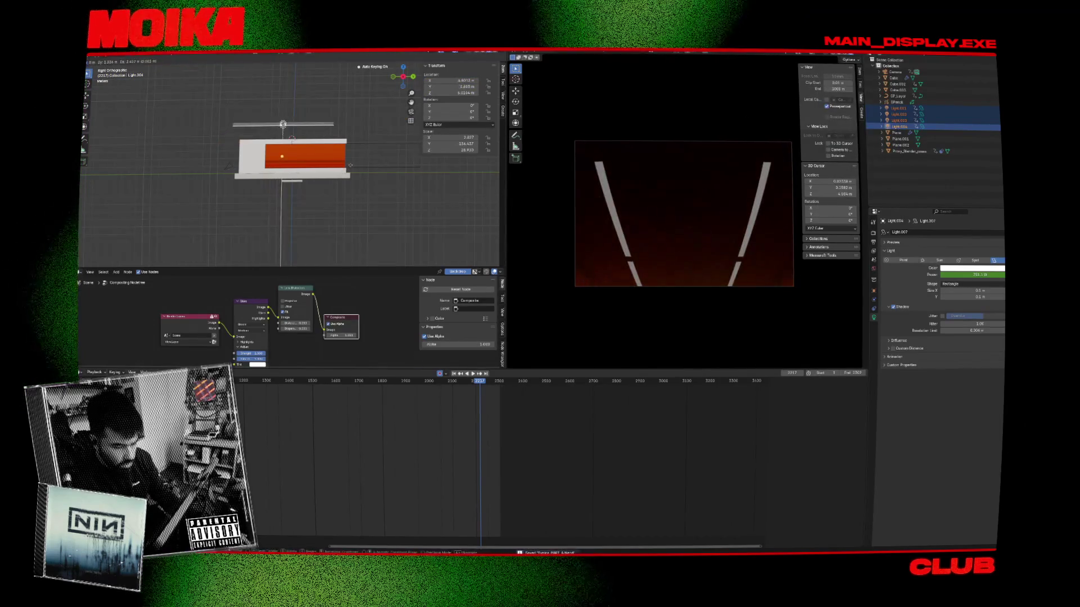
click(329, 205)
click(461, 380)
key(space)
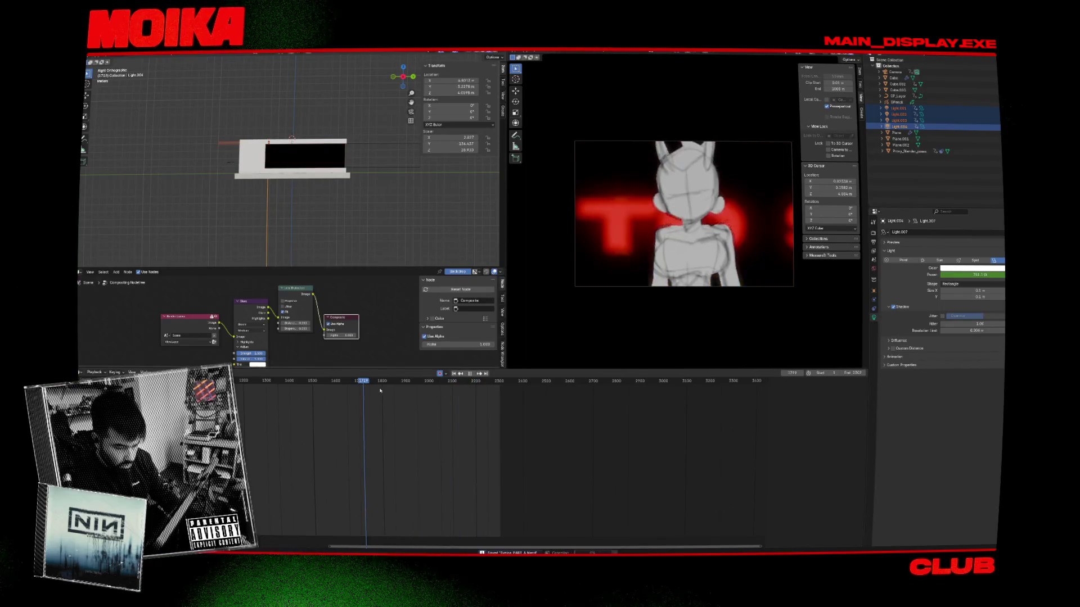
click(478, 393)
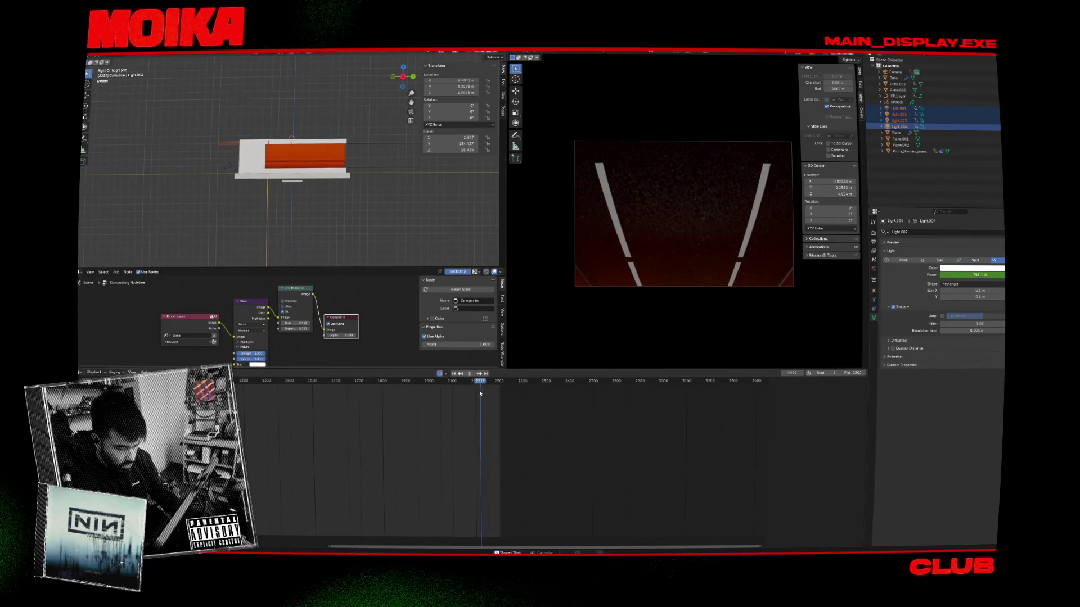
key(space)
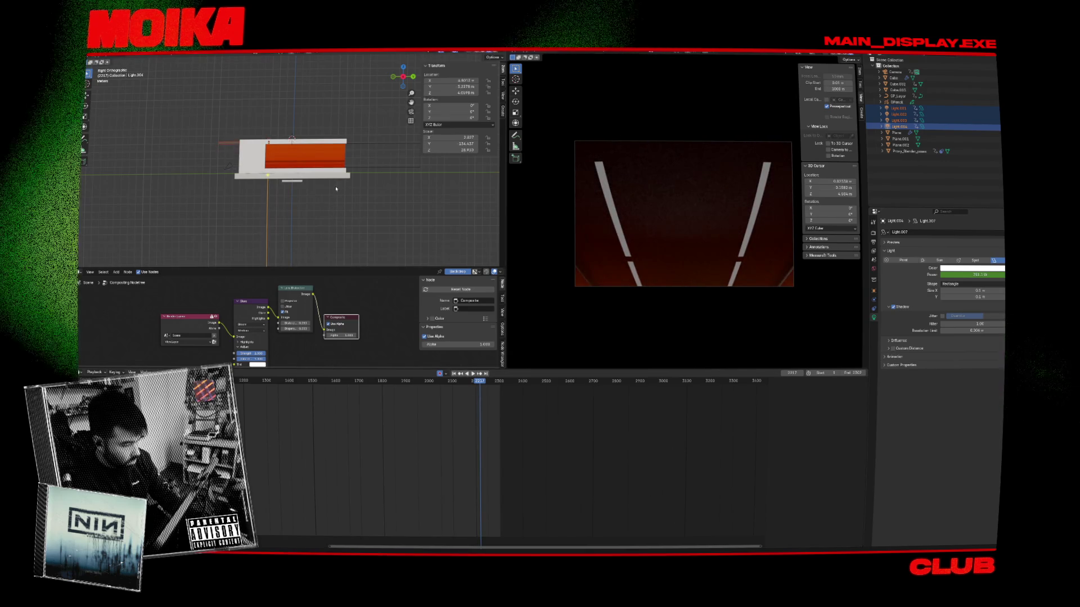
Step: From the front view, raise the ceiling light straight up along Z
key(KP_1)
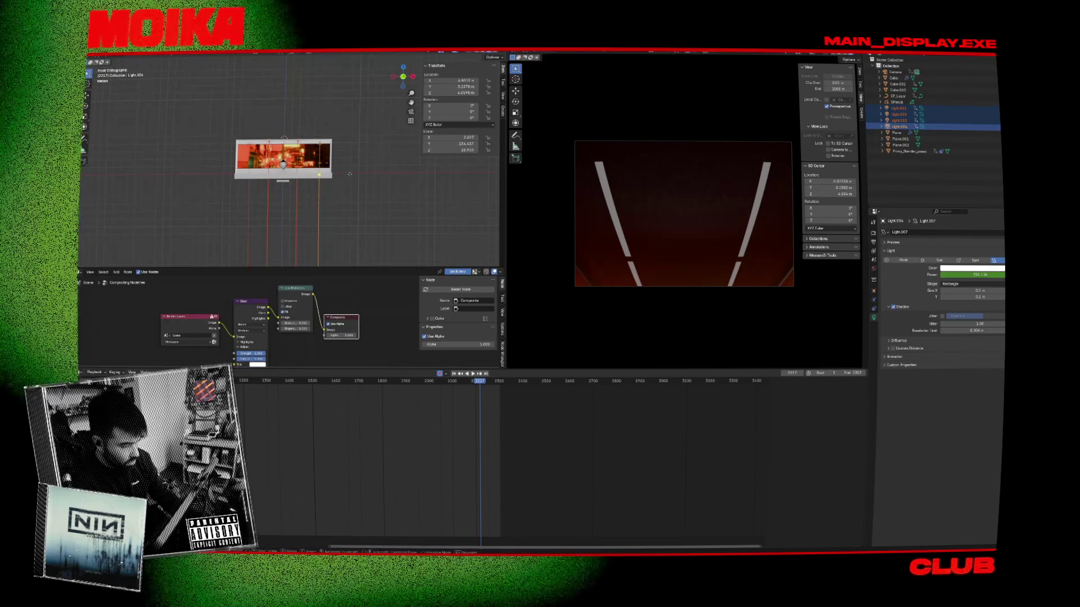
right_click(351, 176)
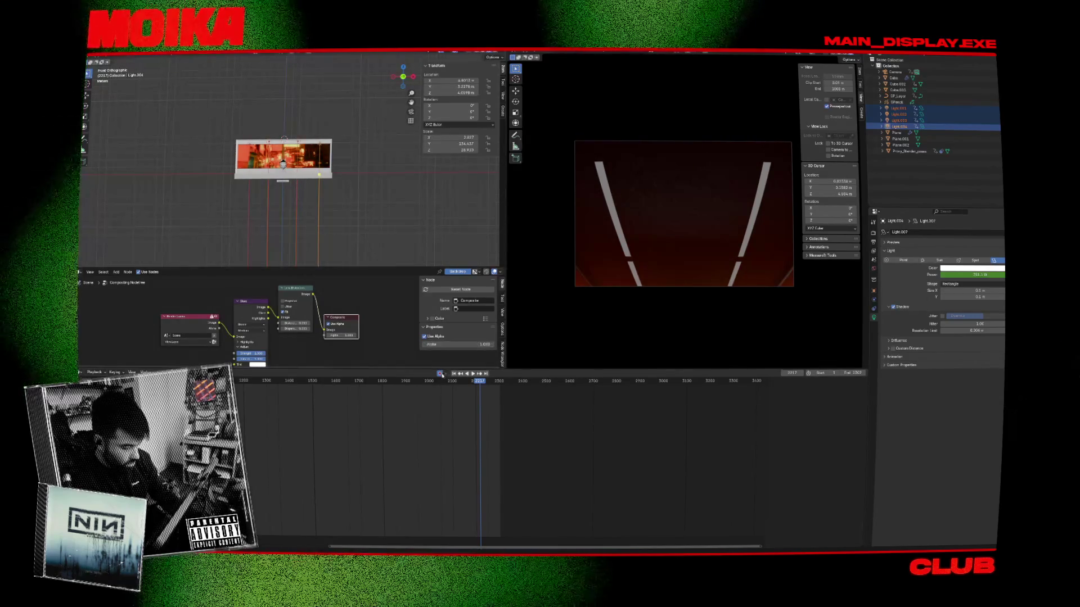
key(g)
key(z)
click(391, 186)
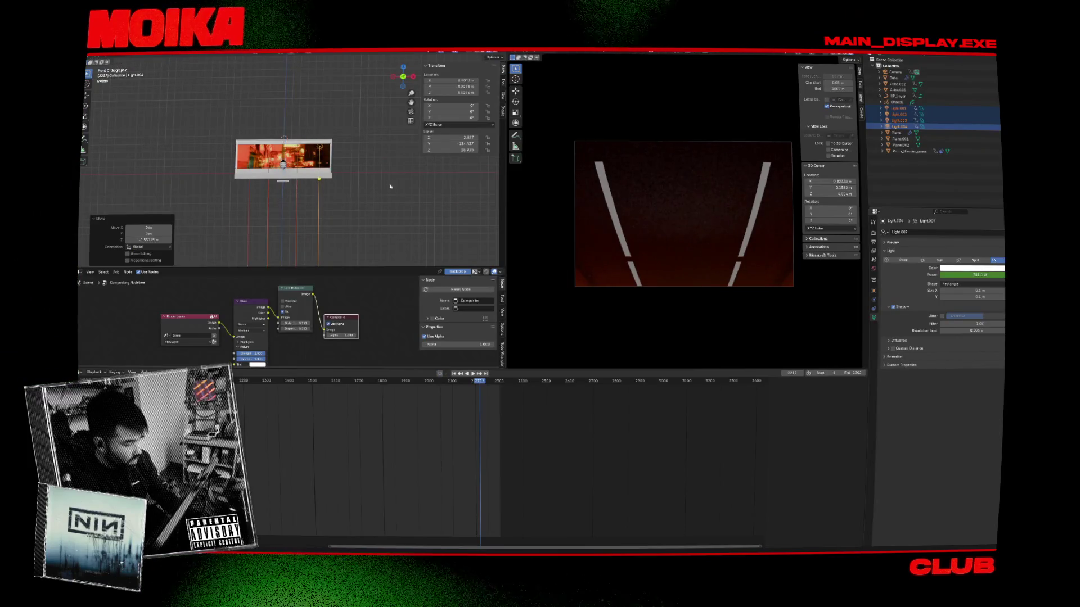
Step: Duplicate the ceiling lights, rotate the copies 180°, place them, and preview the animation
key(shift+d)
text(r180)
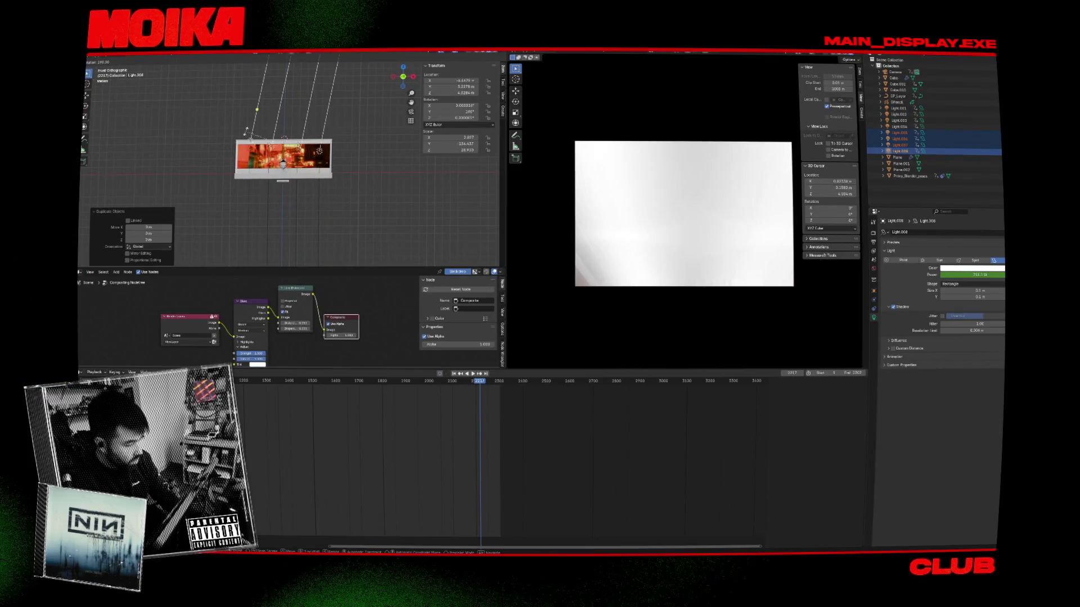
text(g)
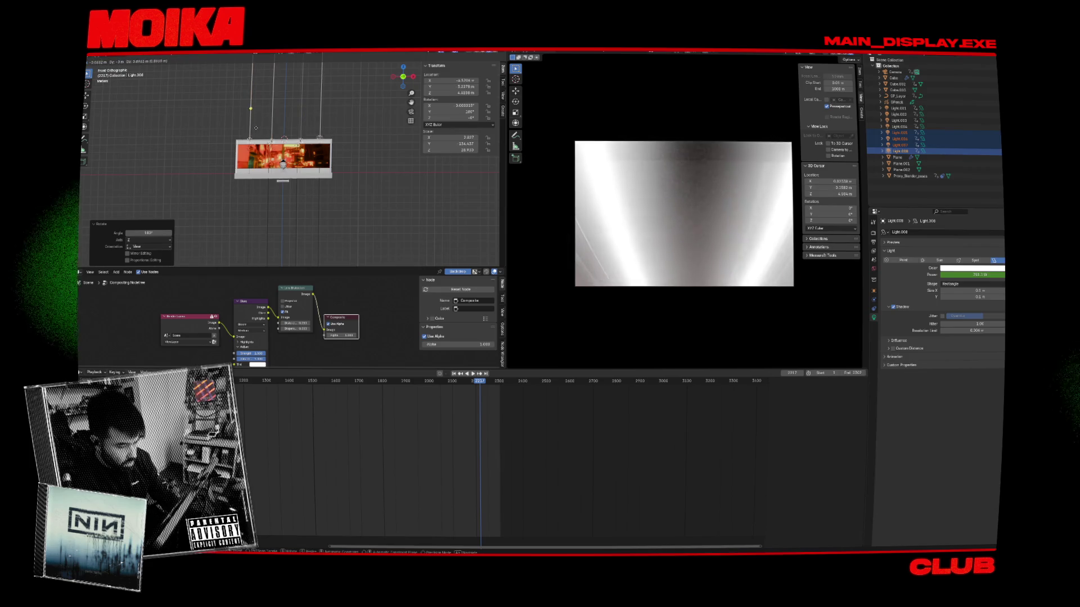
click(255, 129)
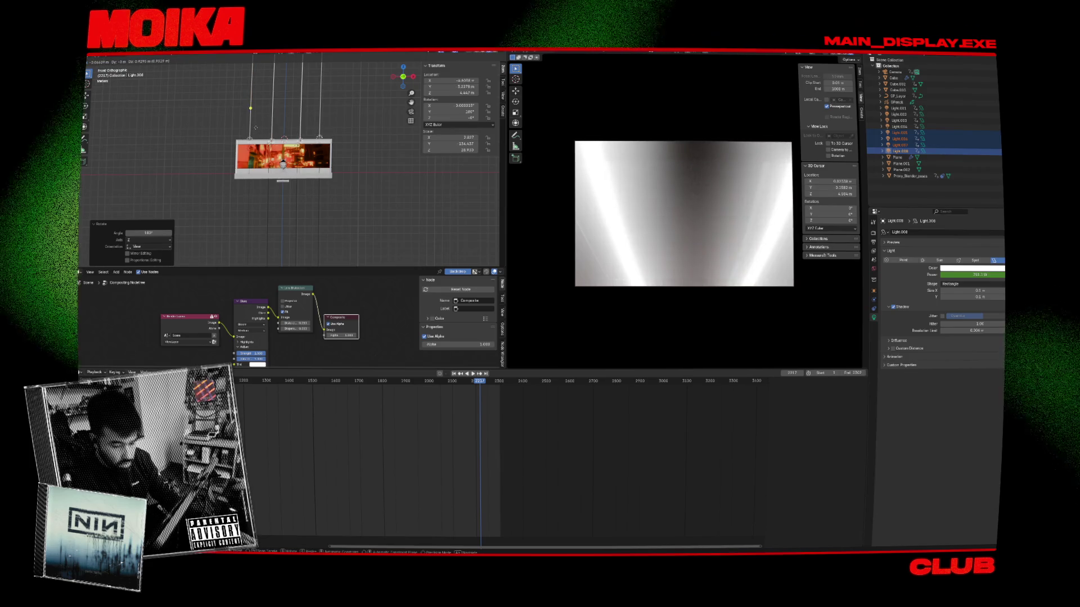
key(space)
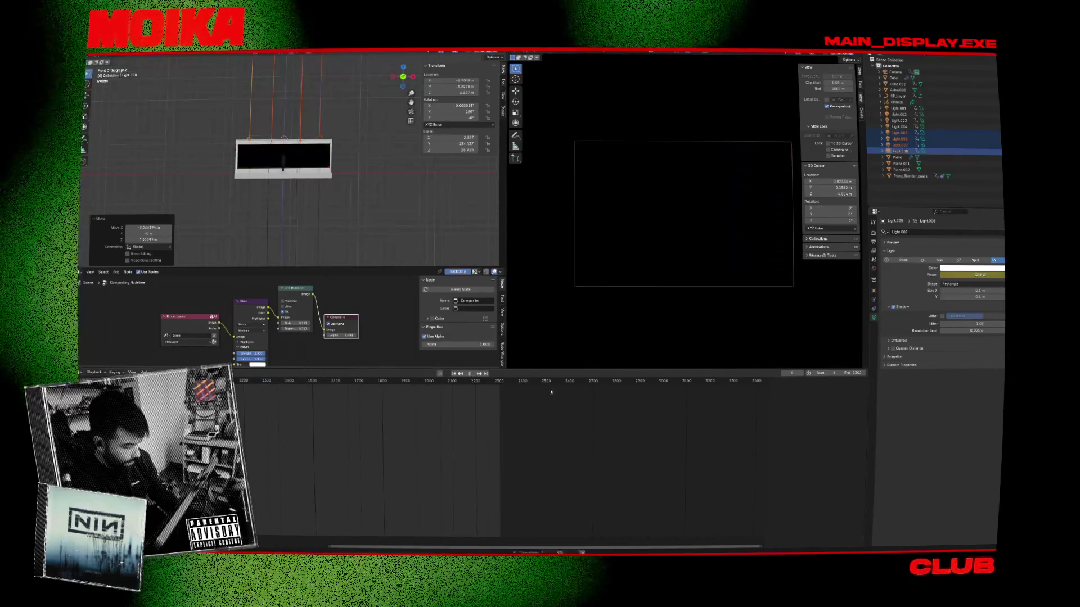
click(350, 380)
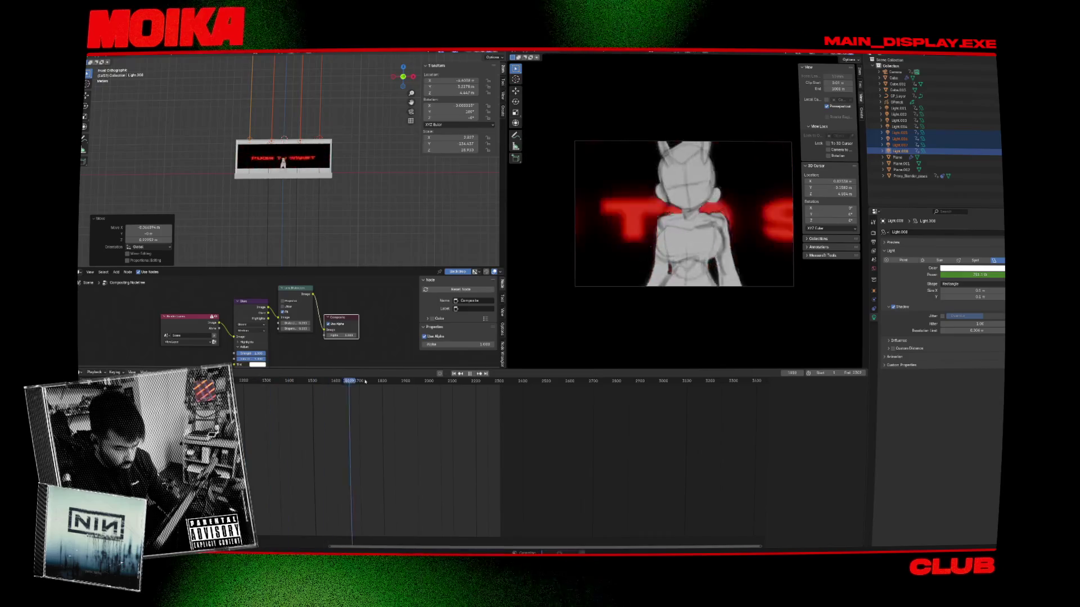
key(Escape)
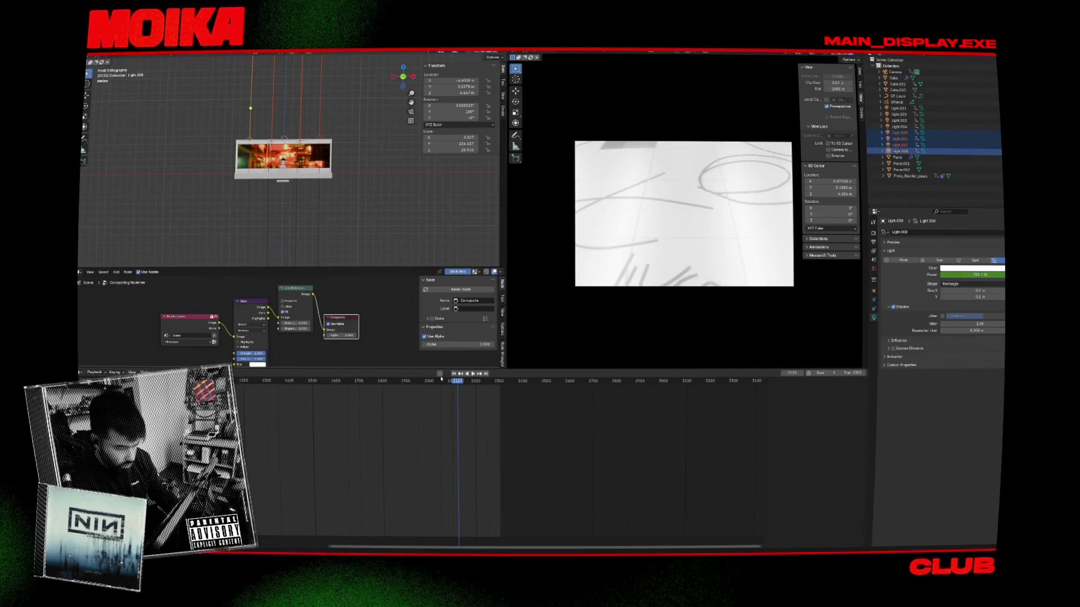
Step: Delete the four selected lights and restore them, then cancel a trial power change on Light.001
click(352, 171)
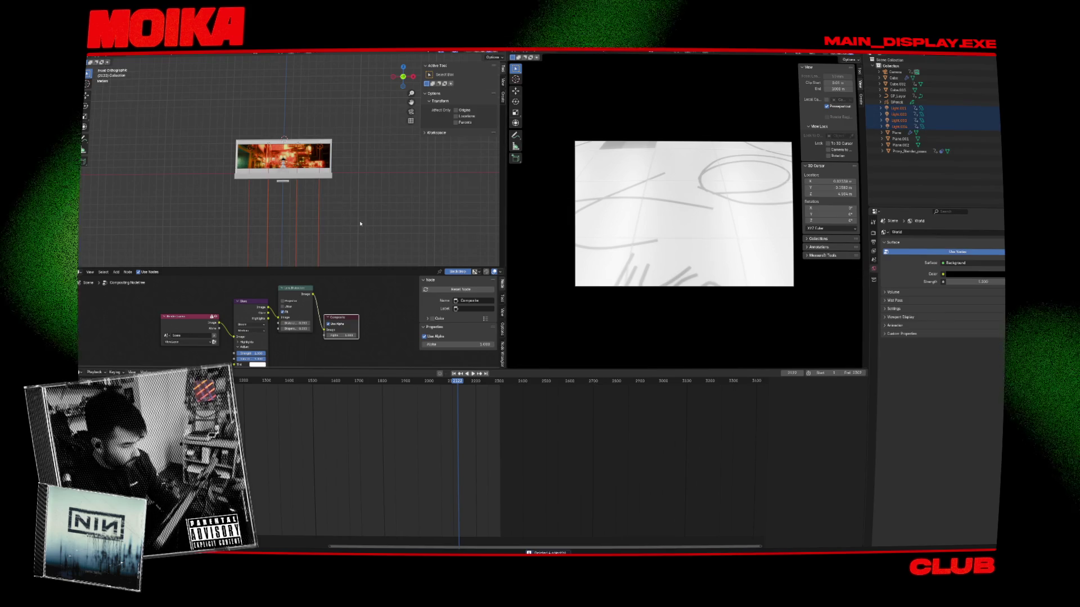
key(ctrl+z)
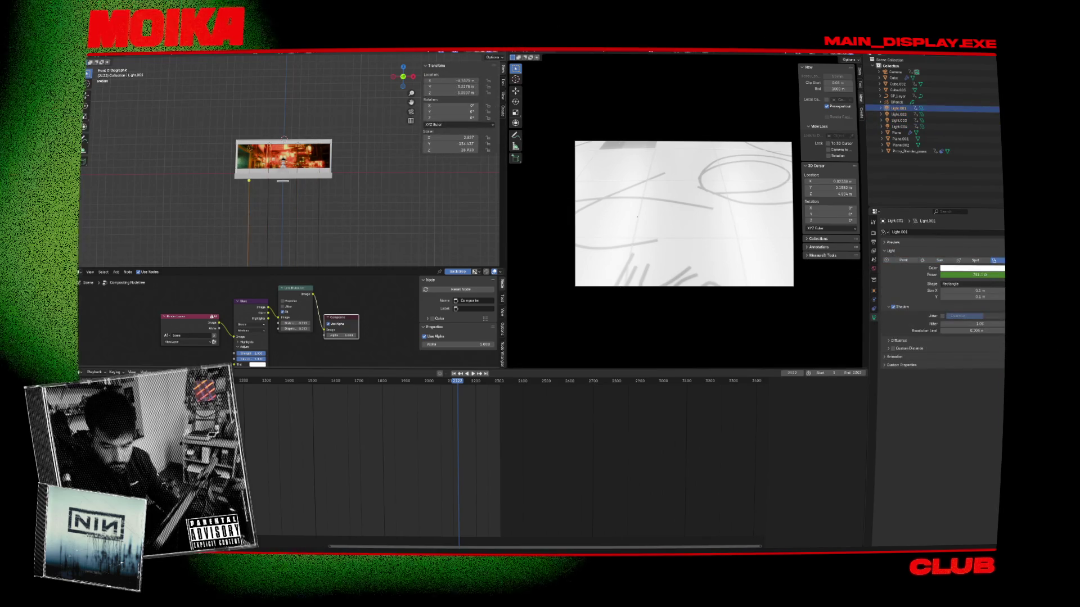
drag(971, 274, 940, 274)
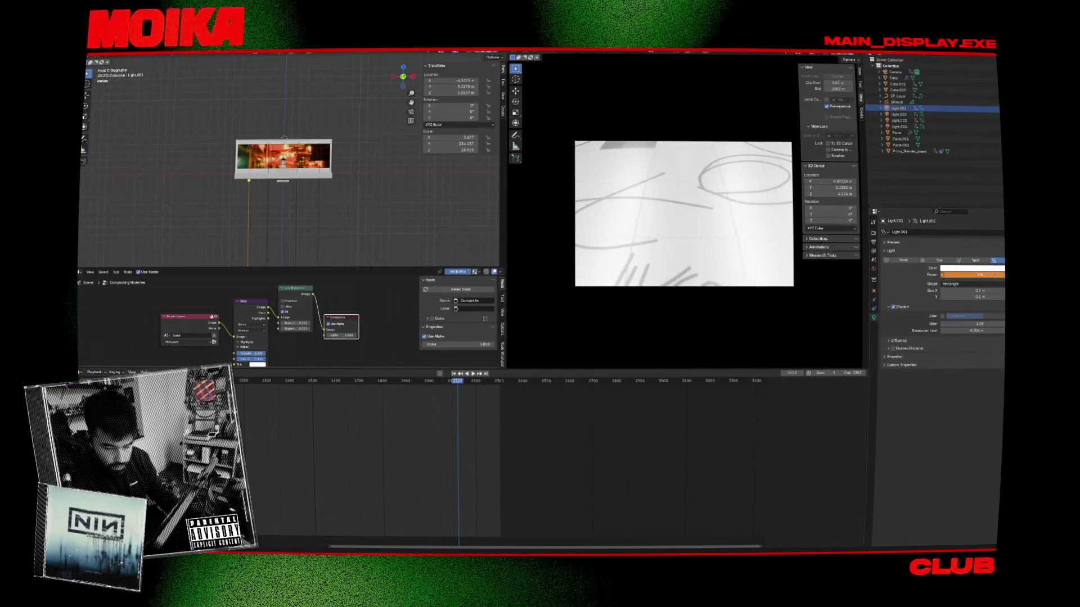
key(Escape)
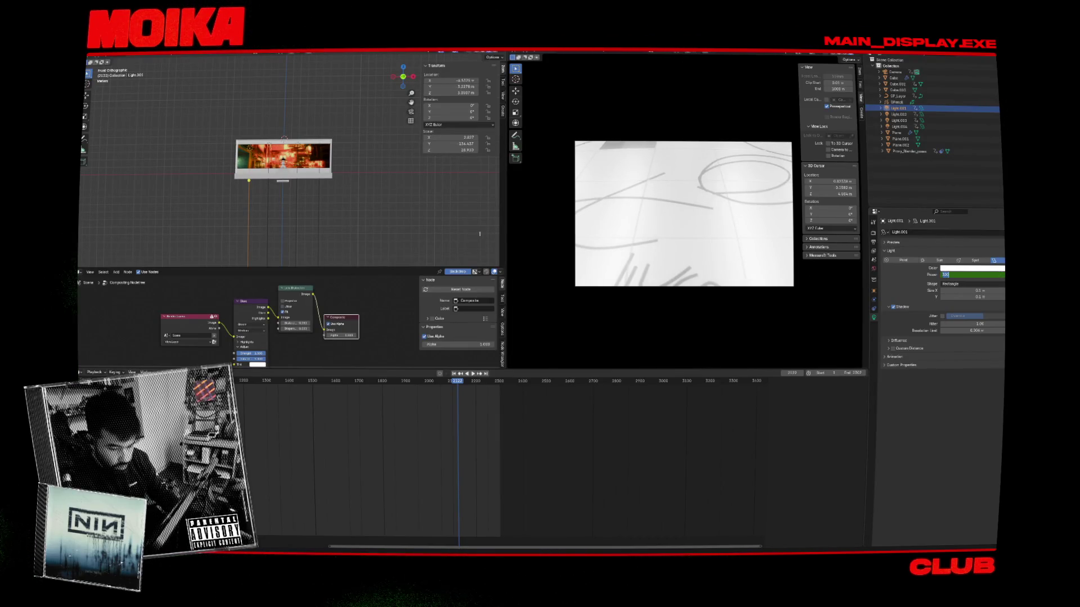
Step: Set Light.002 and Light.003 power to 330 W, checking the character at frame 1842
click(269, 180)
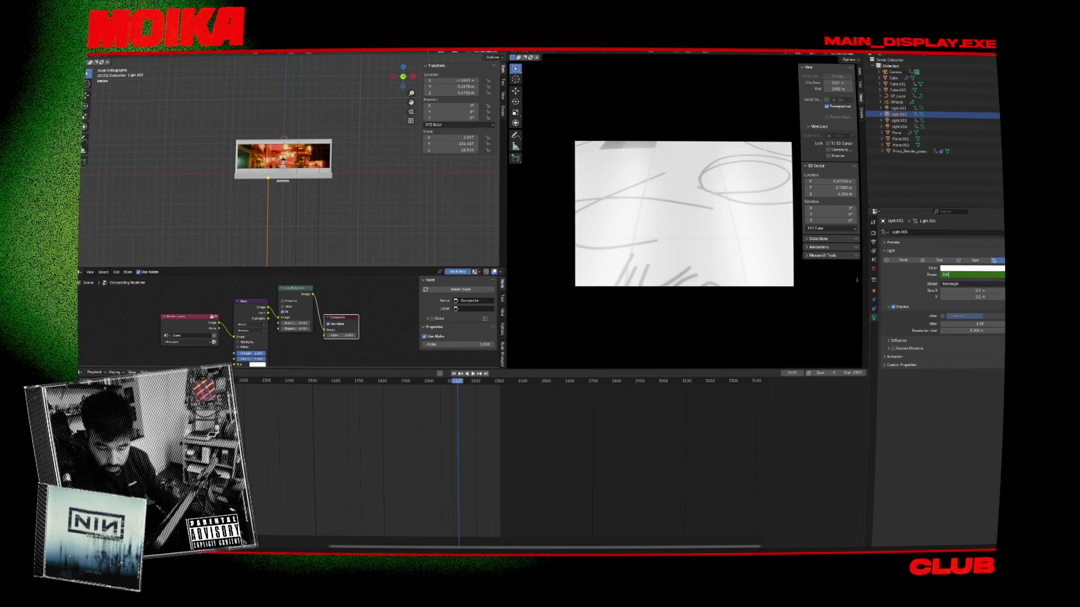
key(ctrl+z)
click(298, 197)
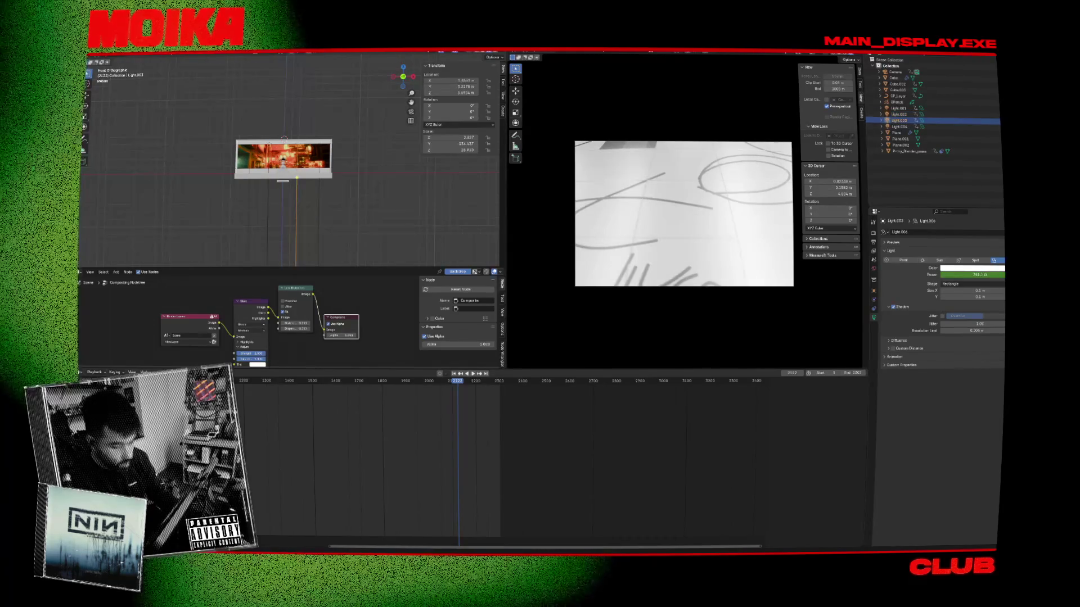
click(972, 274)
text(330)
key(Return)
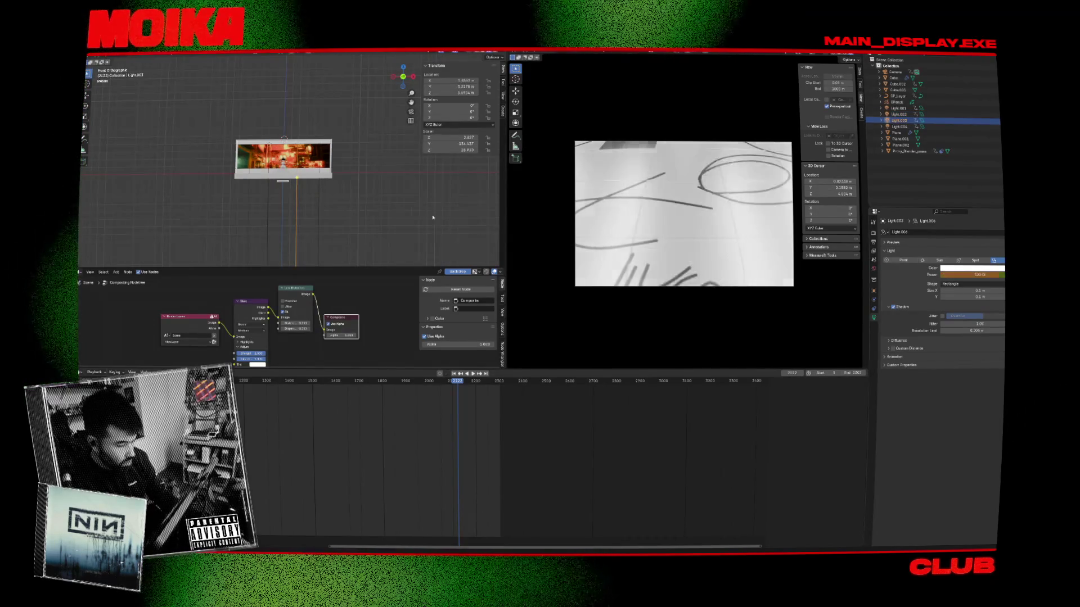
drag(471, 382, 392, 381)
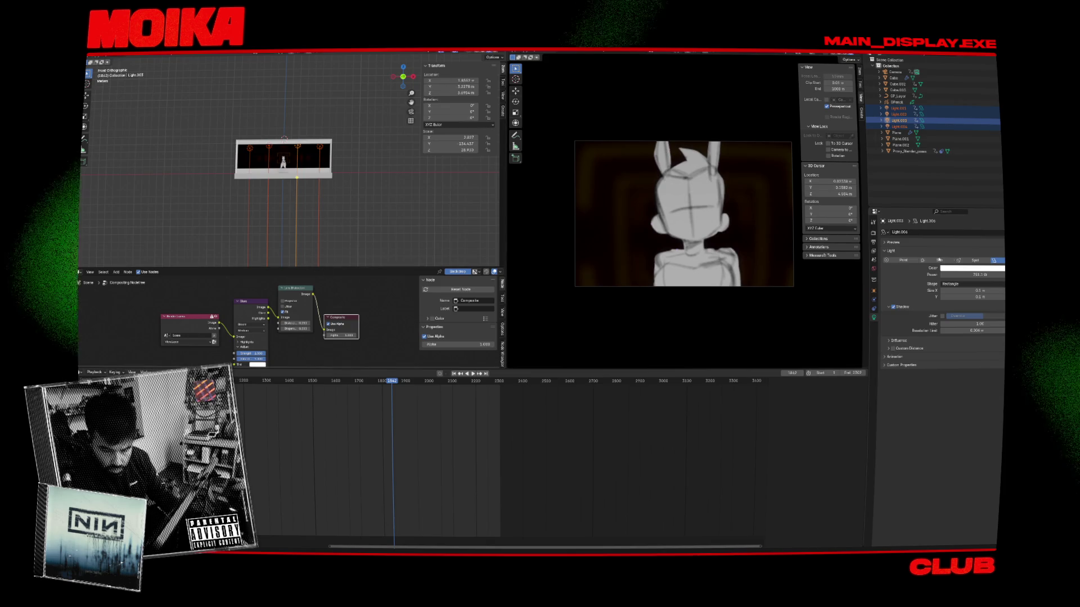
key(Return)
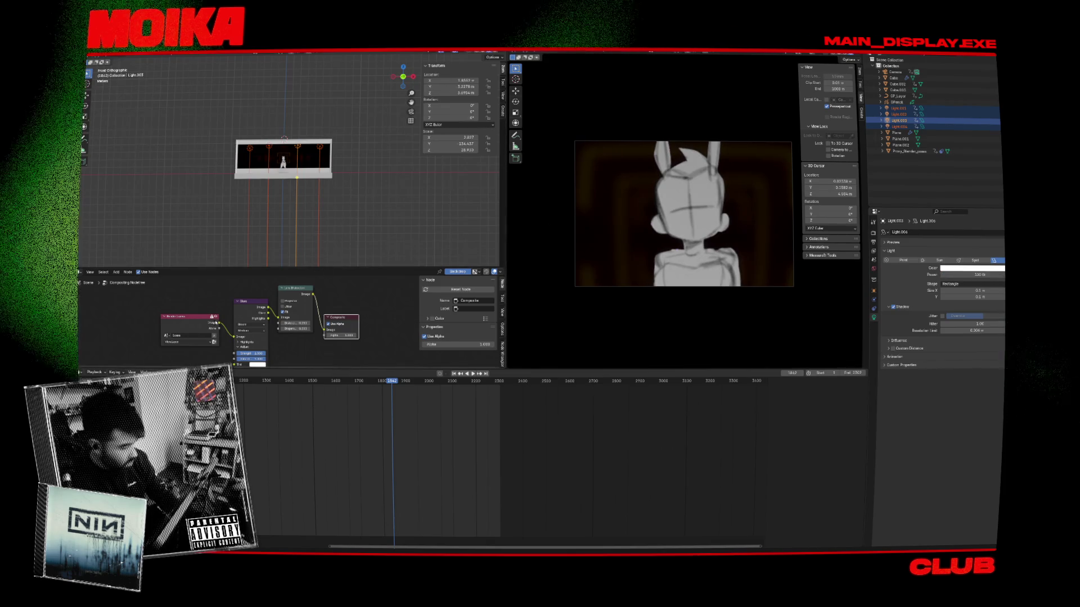
Step: Select Light.004 and edit its power value, then reselect Light.002
click(298, 198)
click(899, 127)
double_click(982, 274)
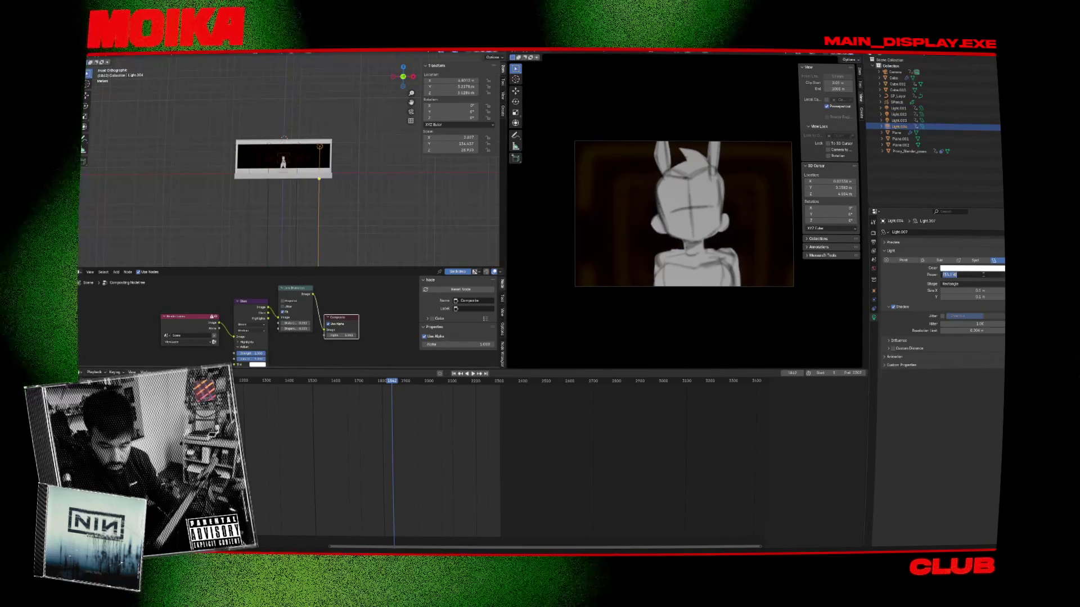
click(268, 218)
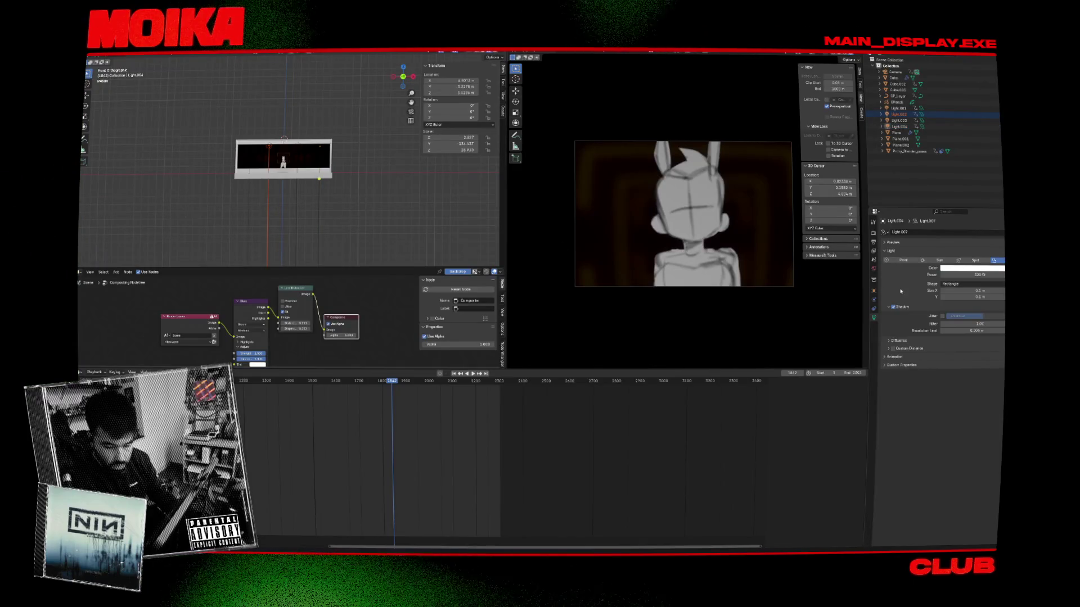
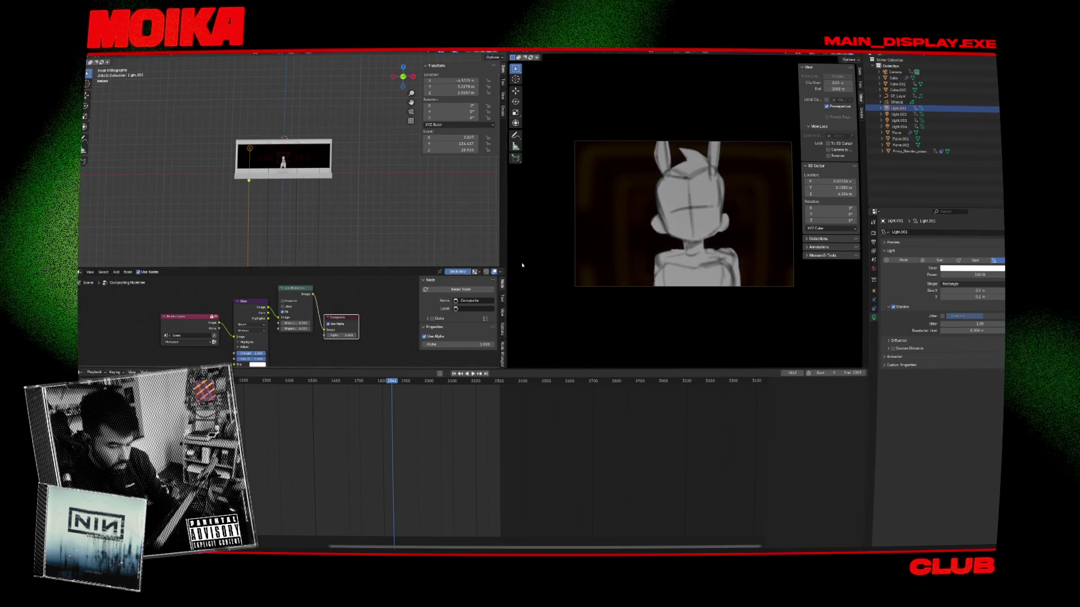
Step: Set the light's power to 330 W and scrub the timeline to about frame 2241
click(429, 381)
key(space)
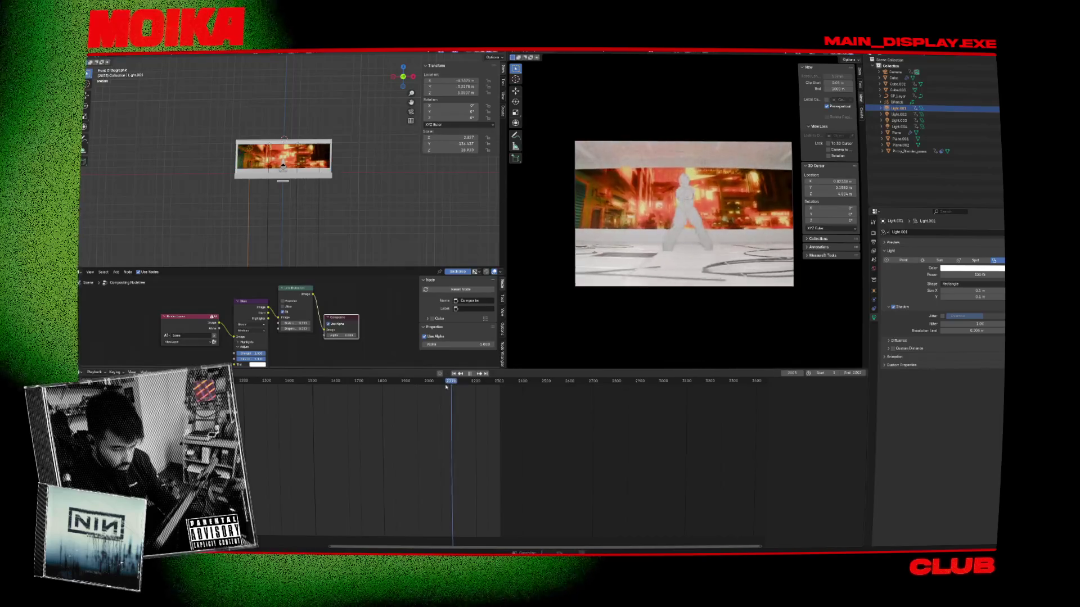
click(435, 388)
drag(435, 388, 486, 394)
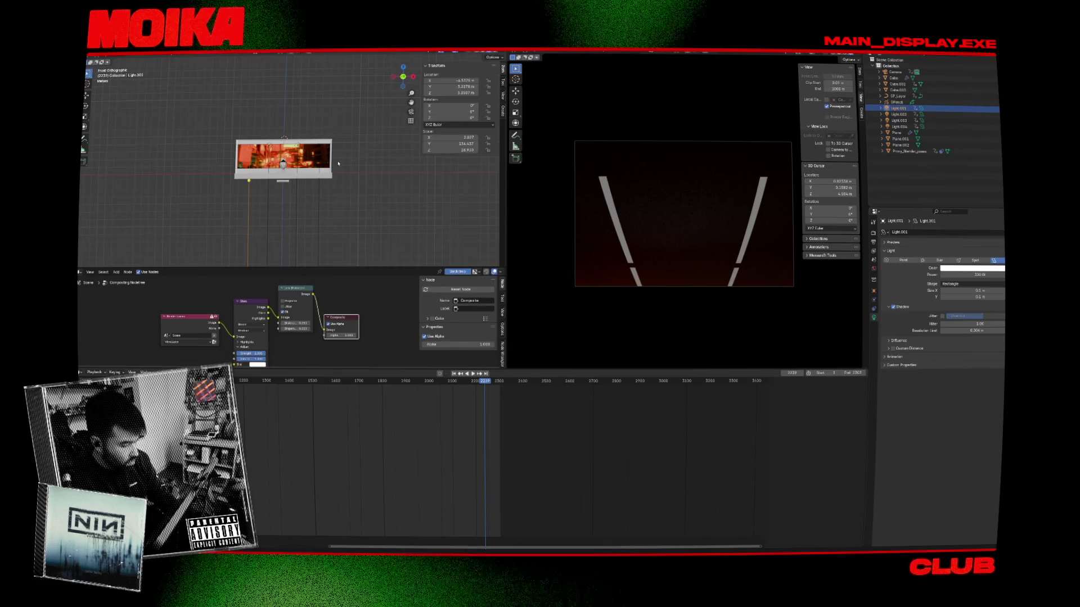
Step: Raise the Cube light tubes' emission strength to 3.79
click(617, 209)
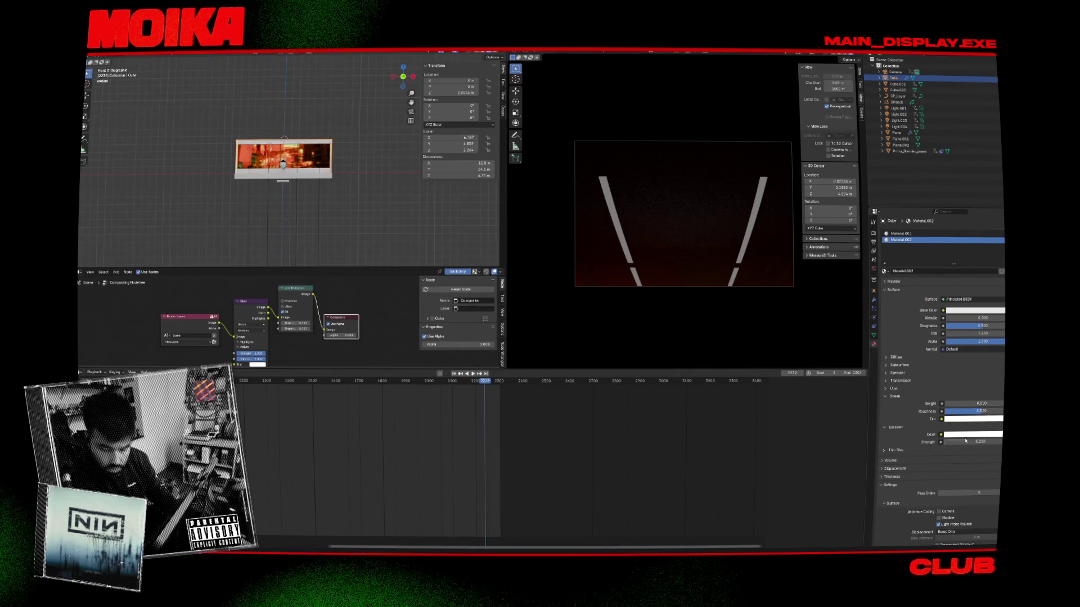
drag(973, 442, 992, 442)
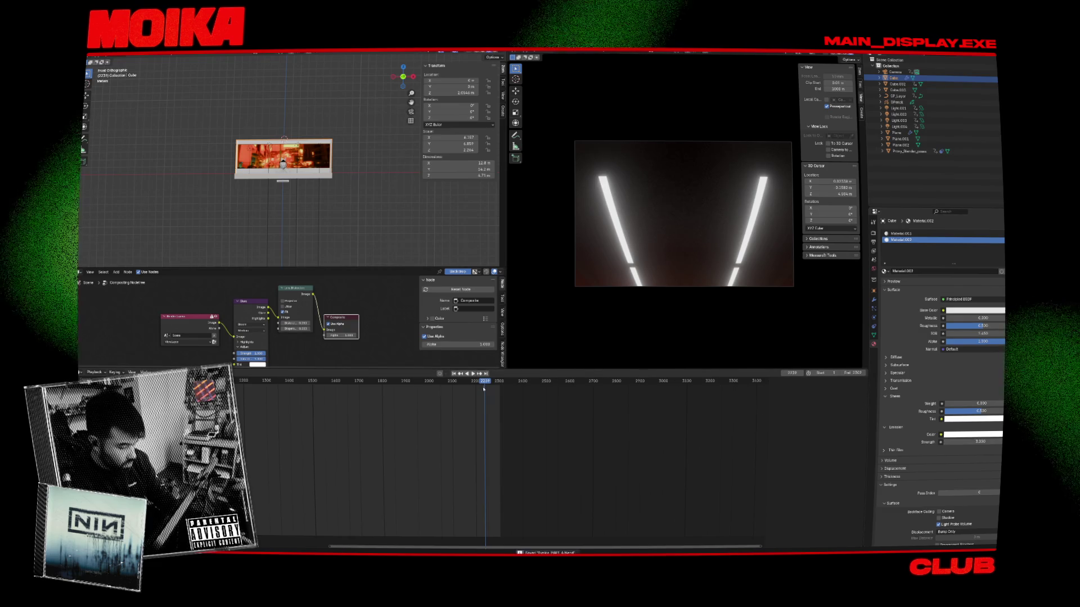
mouse_move(484, 388)
mouse_down()
mouse_move(470, 382)
mouse_move(481, 384)
mouse_up()
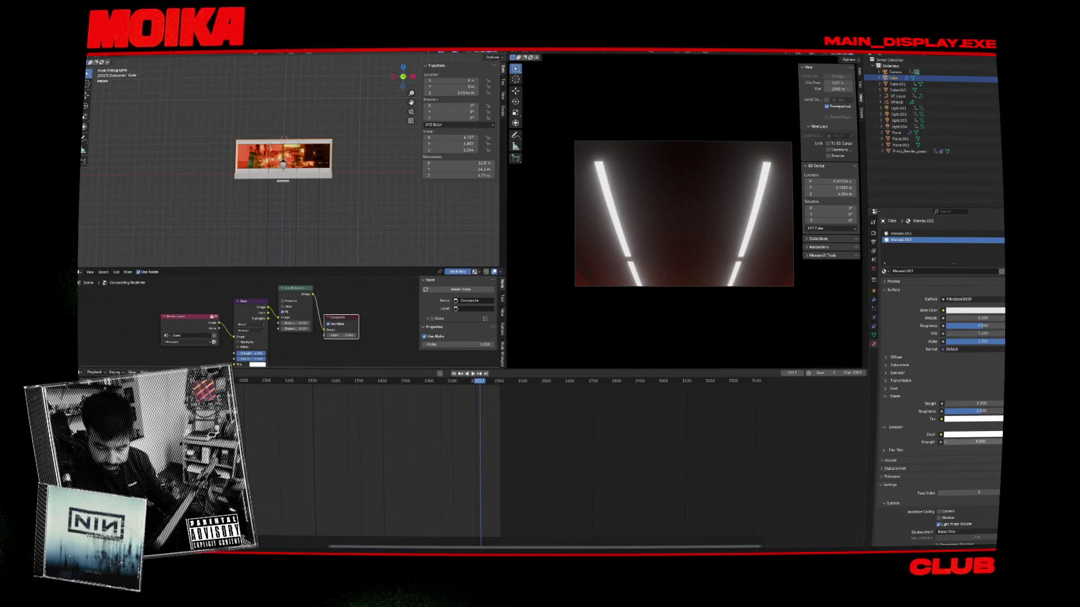
Step: Play forward and in reverse around frames 2232–2240 to check the tube glow
key(space)
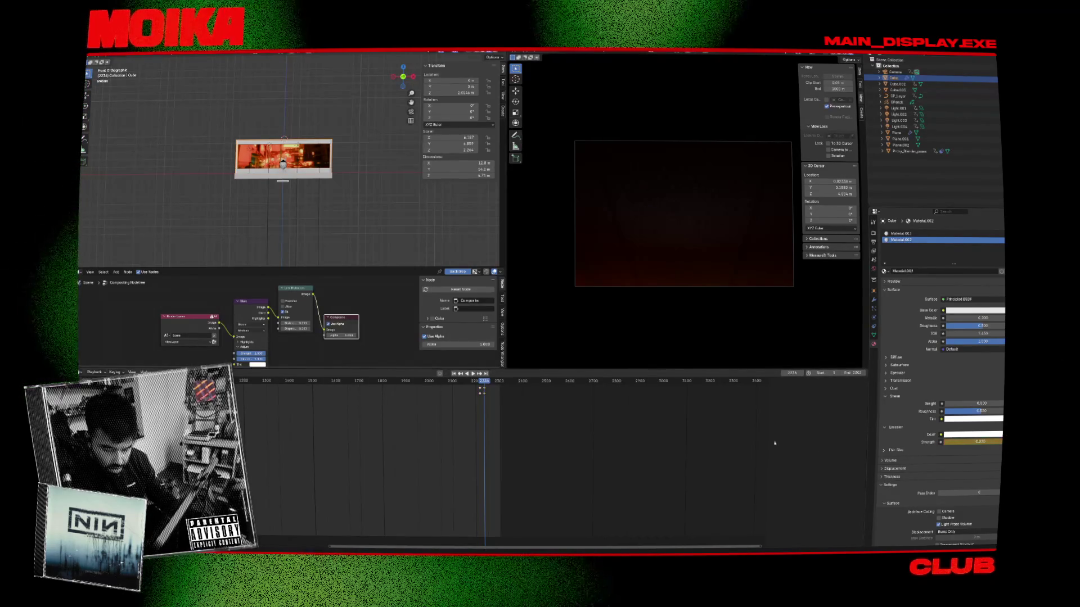
drag(475, 379, 482, 381)
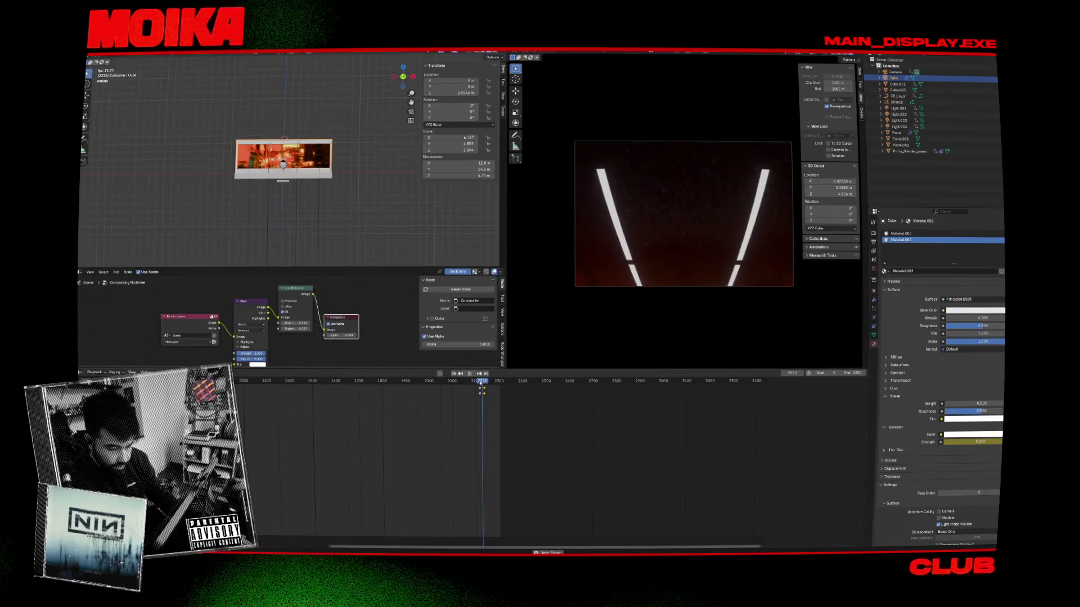
key(space)
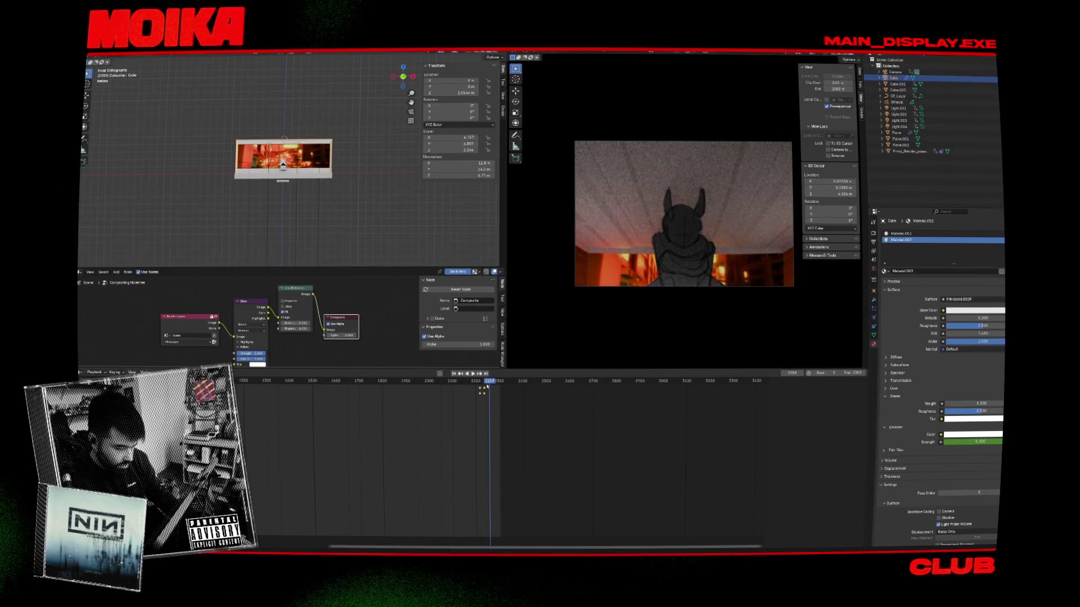
key(shift+ctrl+space)
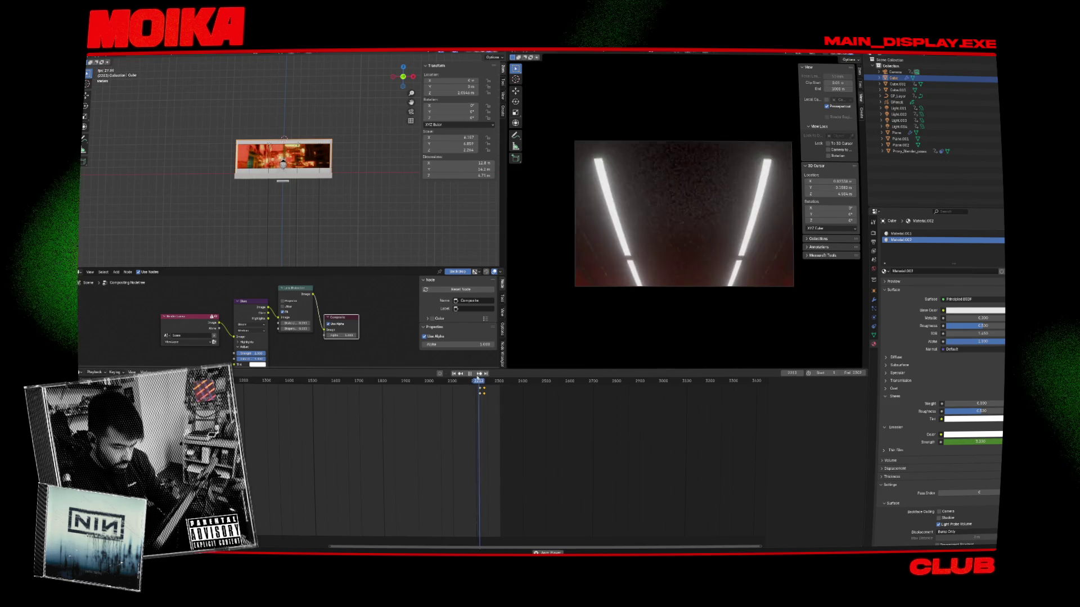
click(483, 383)
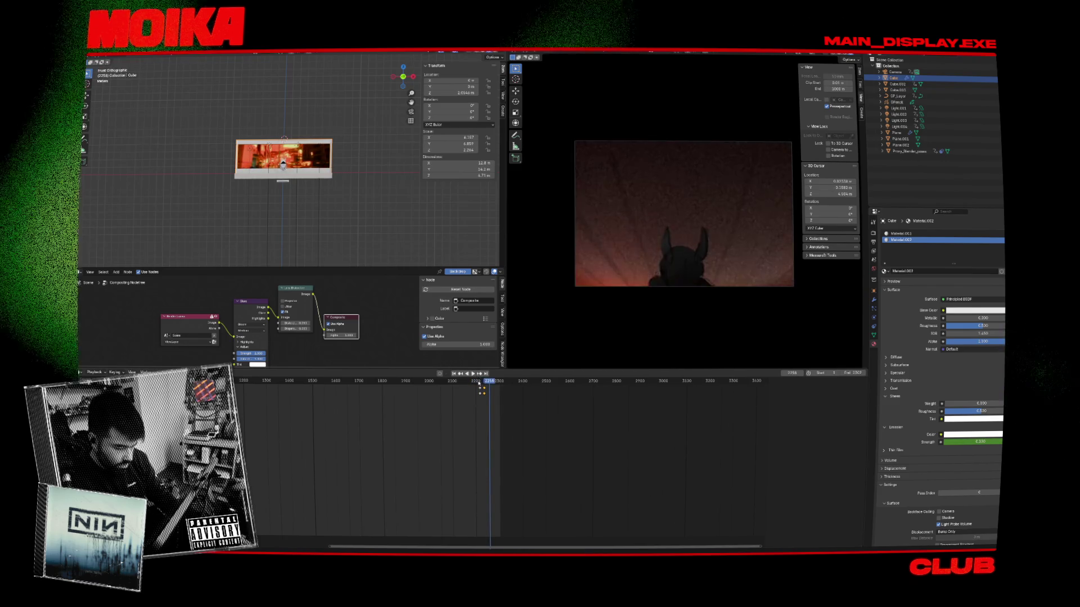
drag(484, 383, 490, 386)
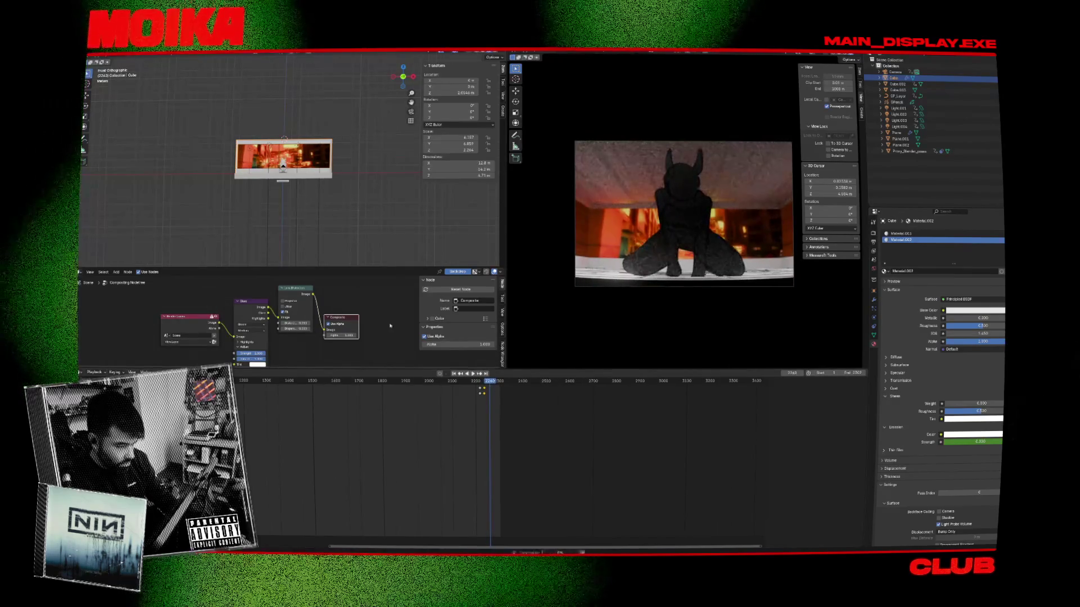
Step: Select the camera to see its keyframes and set the current frame to 2255
click(896, 72)
scroll(554, 415, up, 3)
scroll(554, 414, up, 3)
click(417, 382)
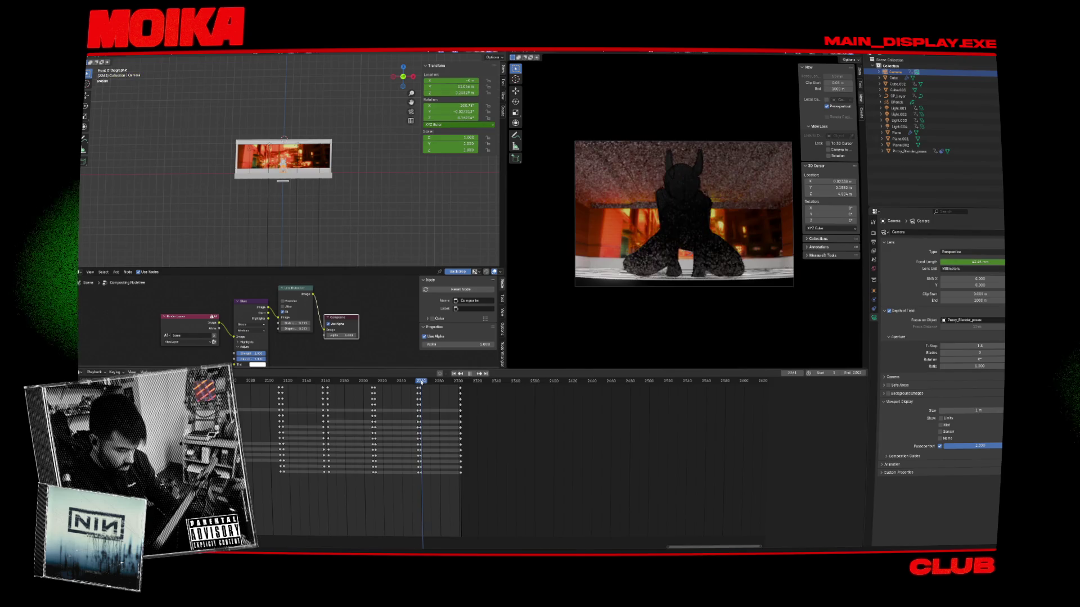
Step: Scrub around frames 2224–2240 and select the Proxy_Blender_poses character
click(403, 381)
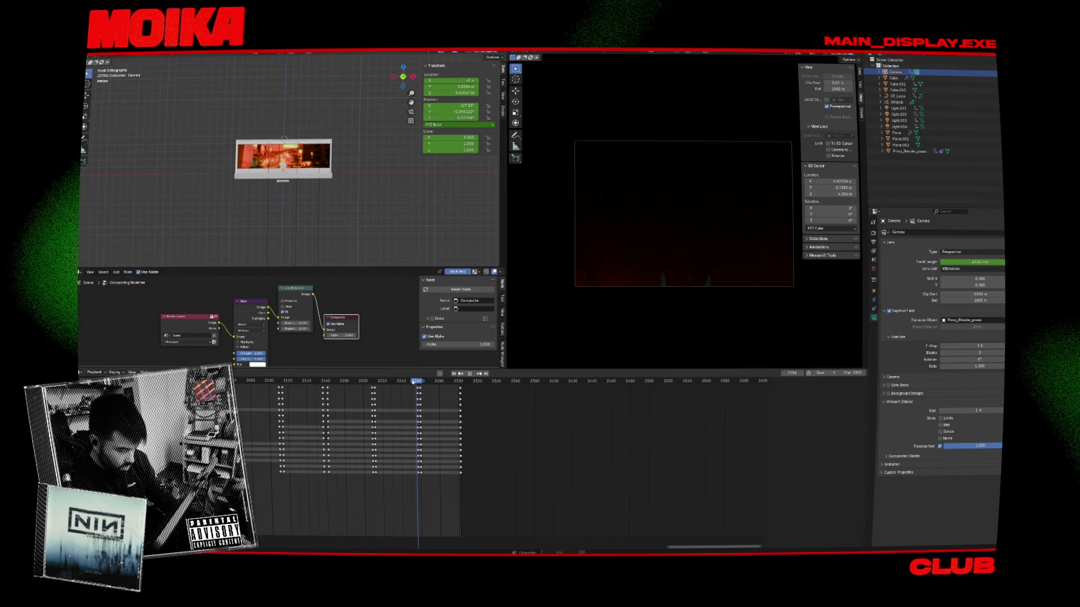
click(385, 382)
drag(384, 390, 406, 393)
scroll(288, 209, up, 6)
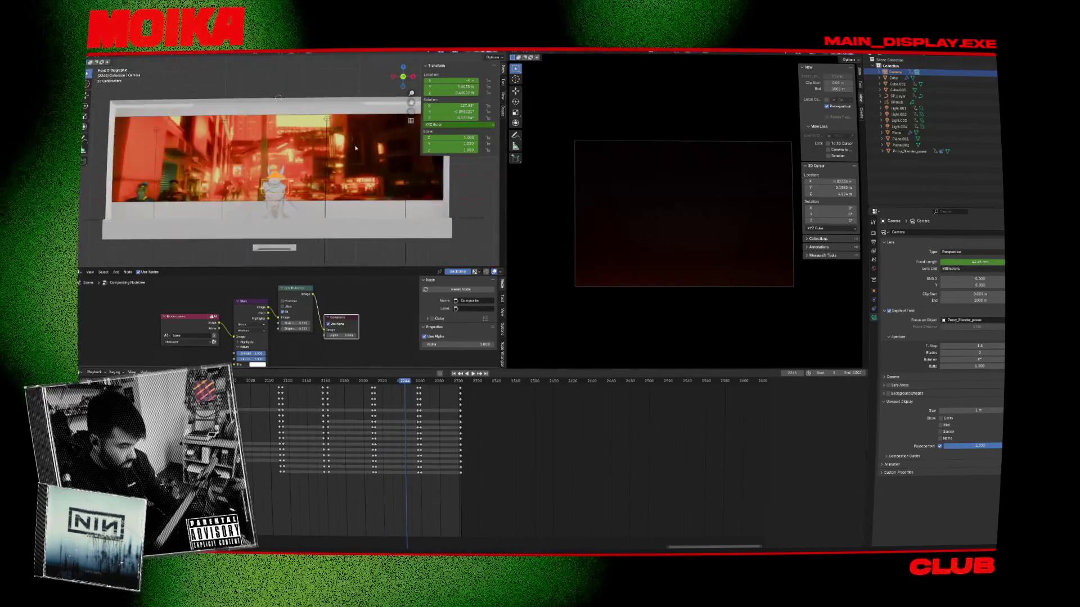
click(288, 210)
mouse_move(288, 210)
middle_down()
mouse_move(260, 217)
mouse_move(378, 194)
middle_up()
Step: Move the character's keyframes to frame 2258 and play back to check the timing
key(space)
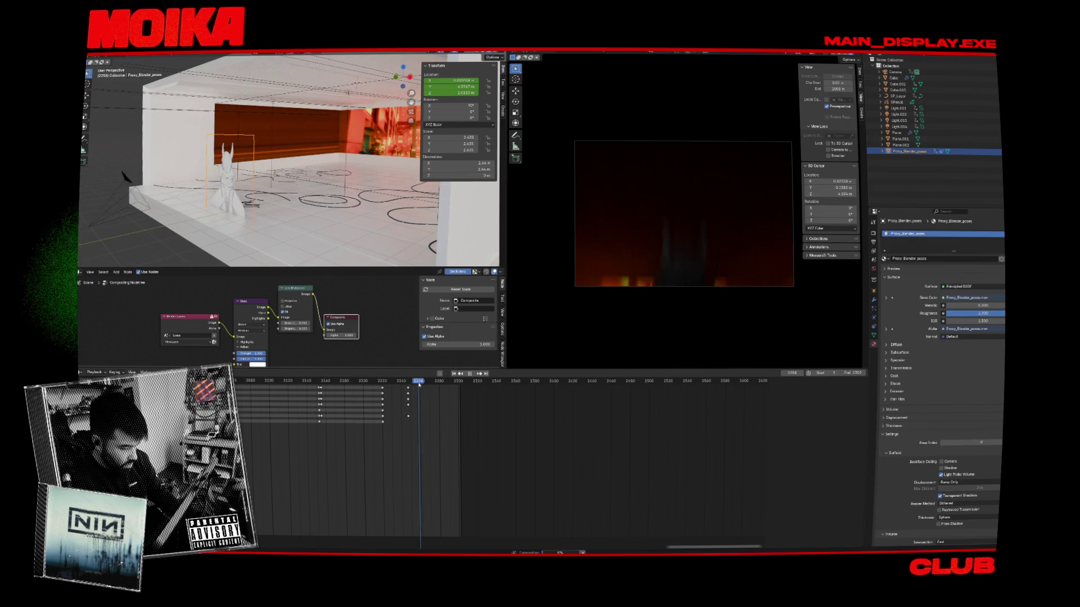
key(space)
drag(406, 396, 418, 384)
key(space)
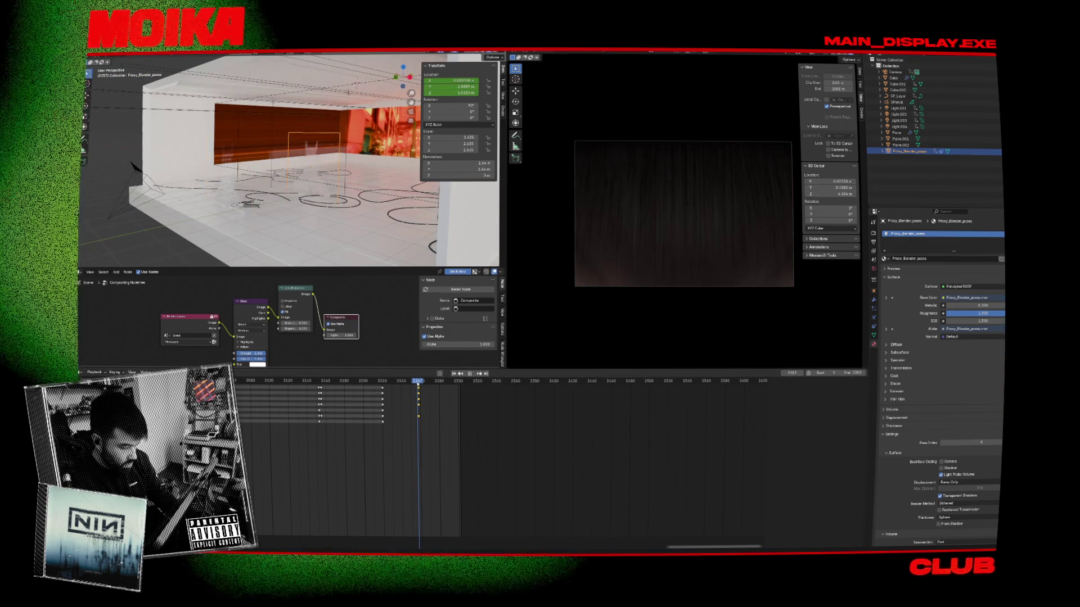
key(space)
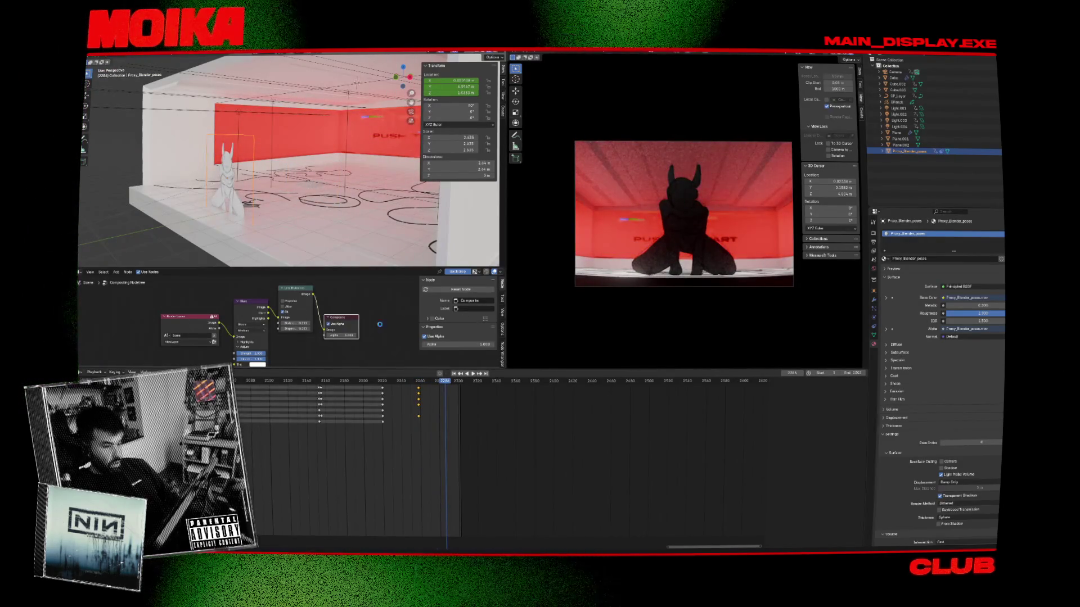
Step: Select the light-tube Cube and the red wall Plane.001, then save the scene
click(310, 192)
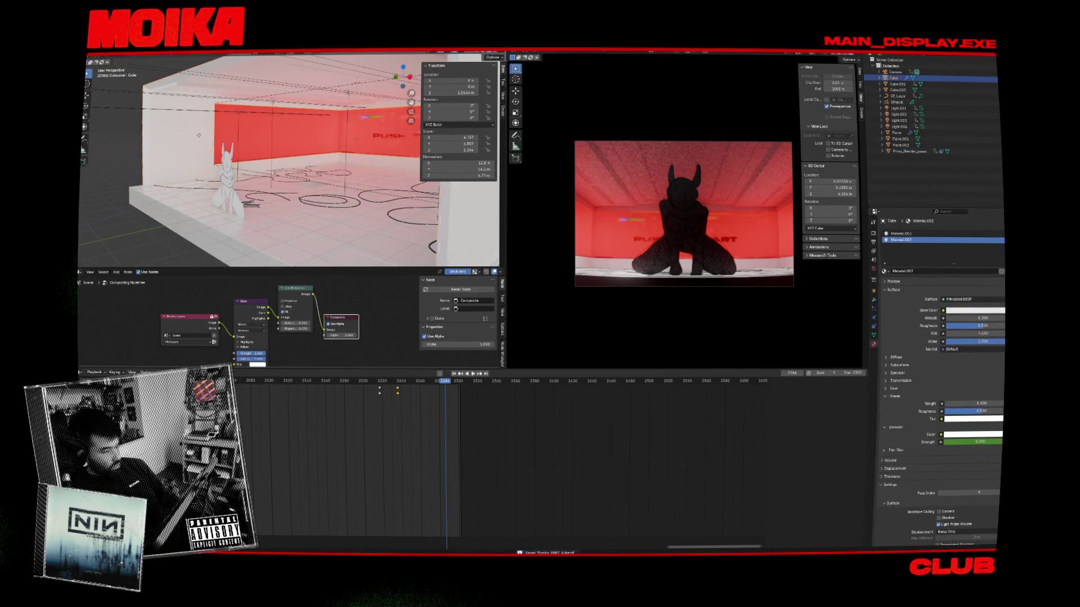
click(407, 128)
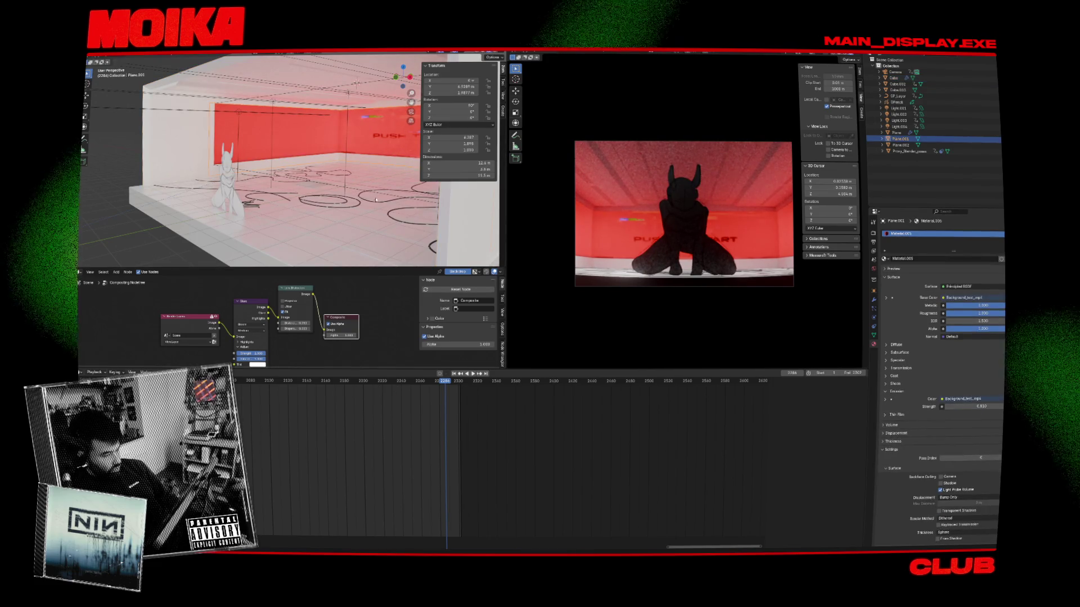
key(g)
key(Escape)
key(ctrl+s)
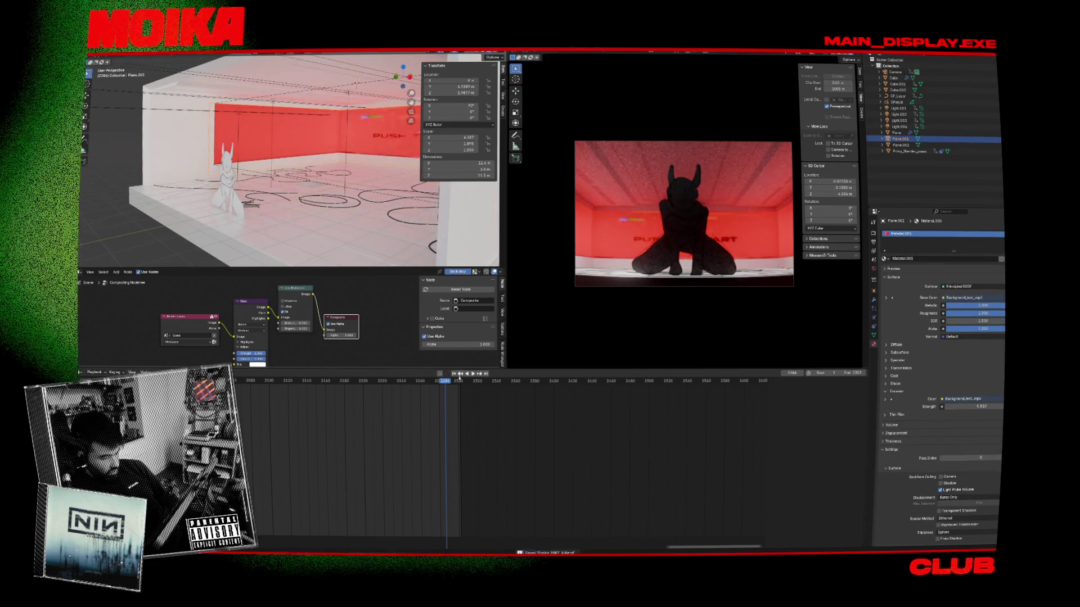
Step: Preview playback from frame 2228 and pan the compositing node tree
key(space)
key(Escape)
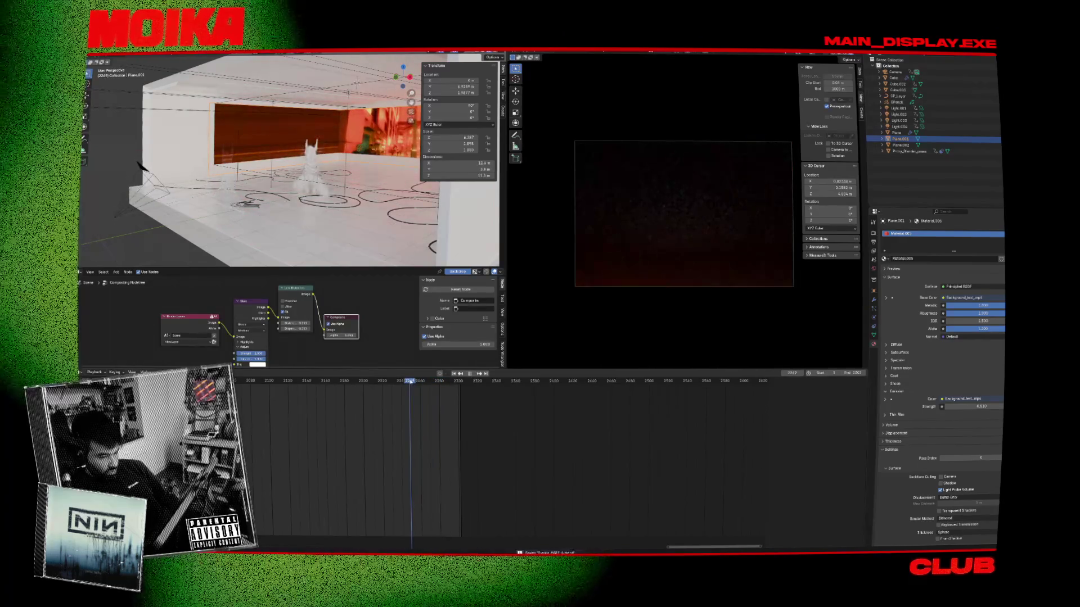
click(393, 380)
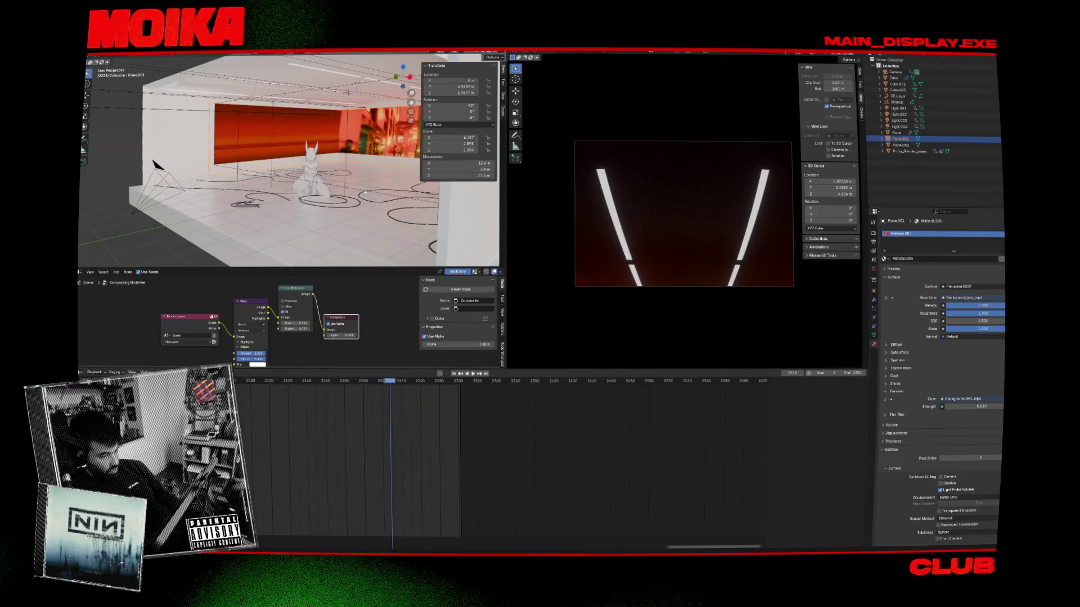
middle_drag(309, 305, 320, 286)
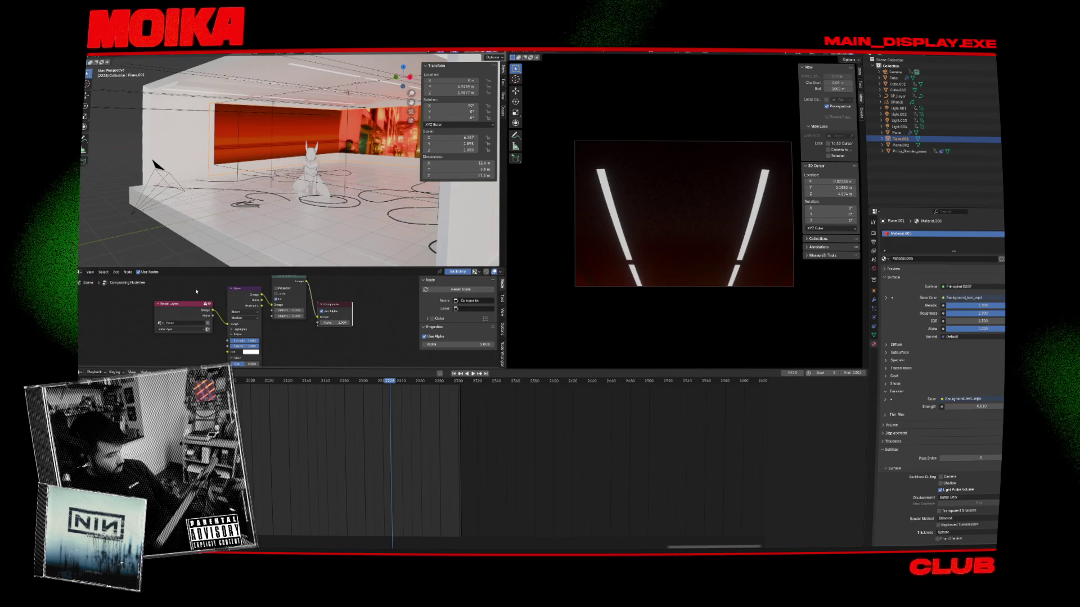
click(80, 272)
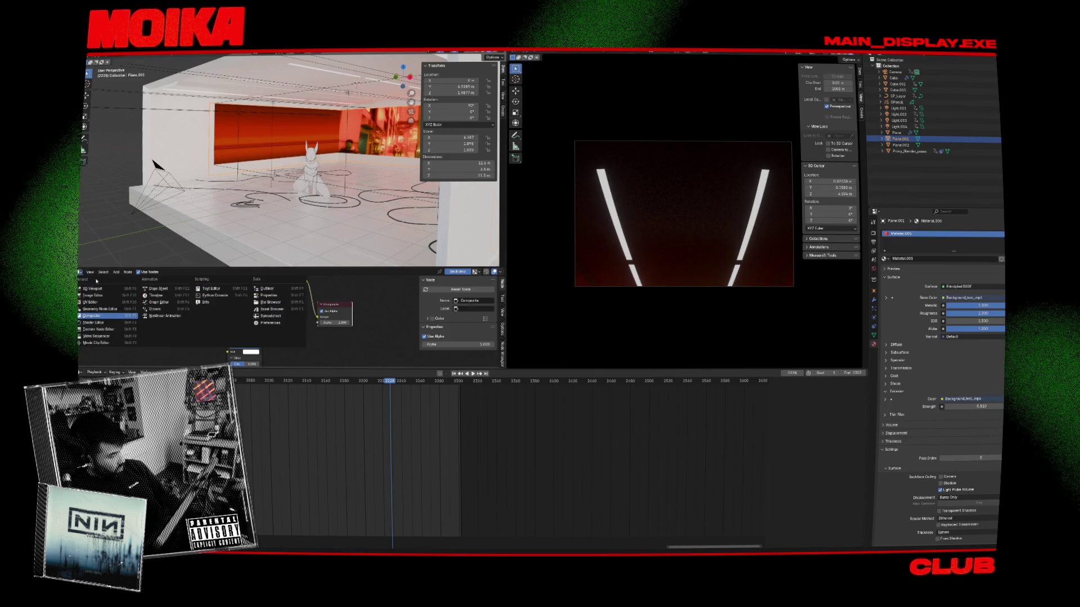
Step: Show the material shader nodes and select the light-tube Cube at frame 2217
click(106, 323)
click(893, 78)
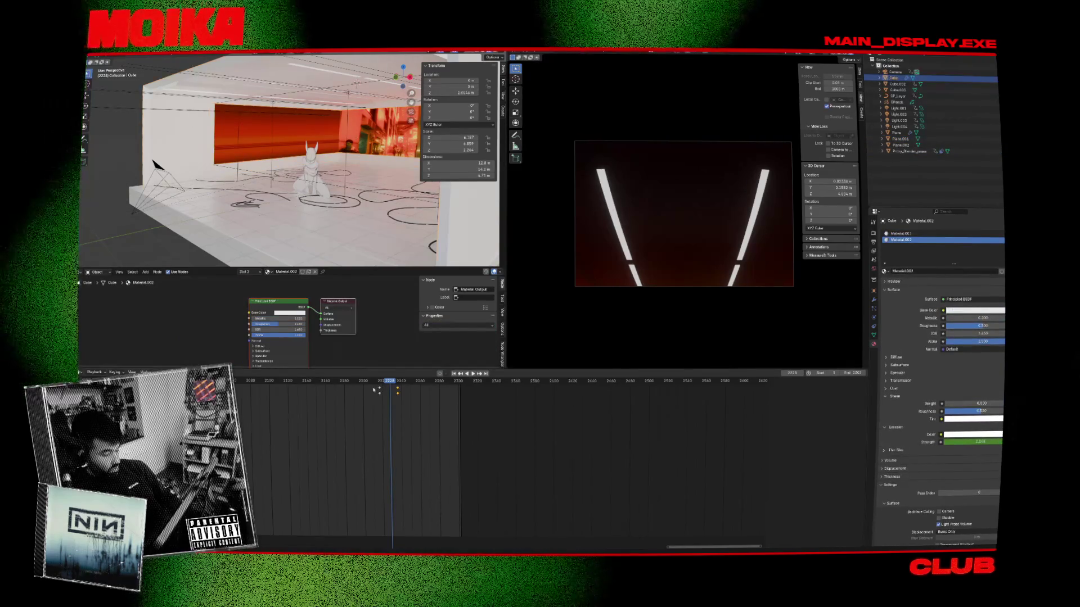
click(379, 388)
Step: Keyframe the wall Plane.001's Emission Strength
click(219, 145)
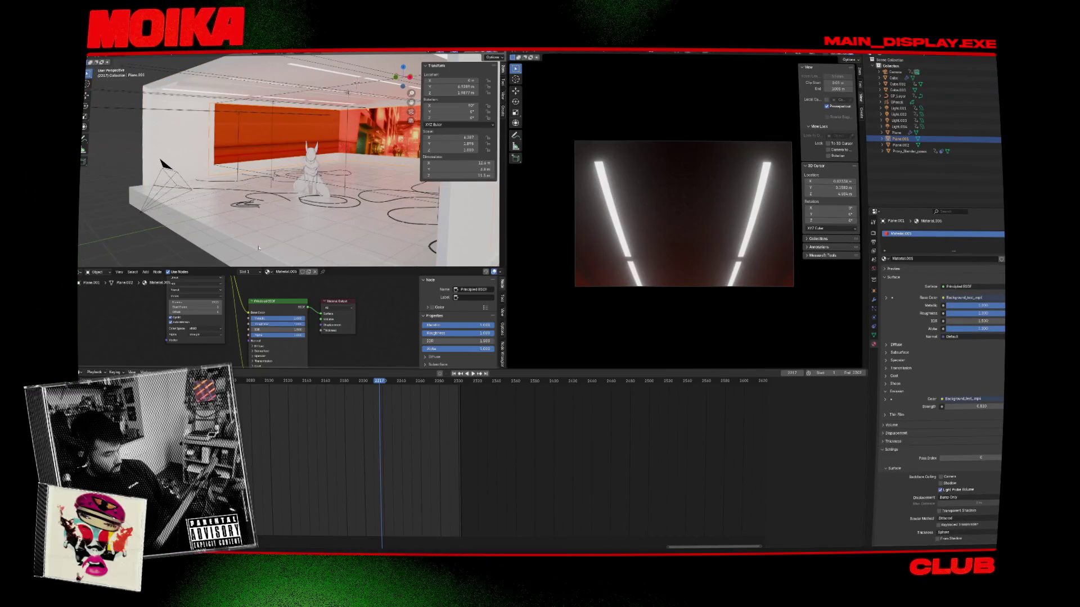
scroll(229, 324, down, 5)
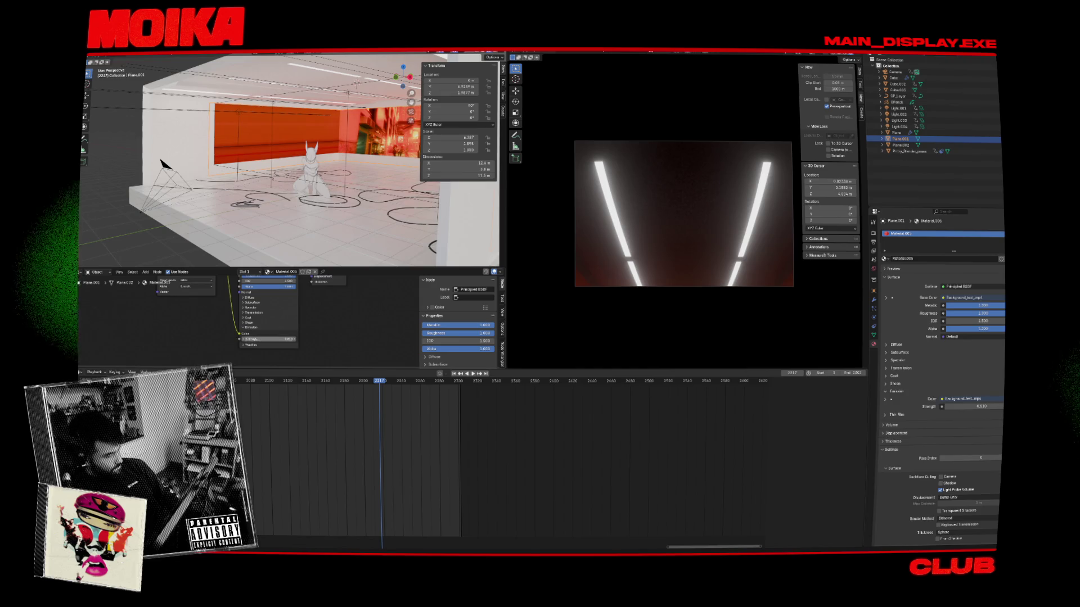
scroll(267, 339, up, 4)
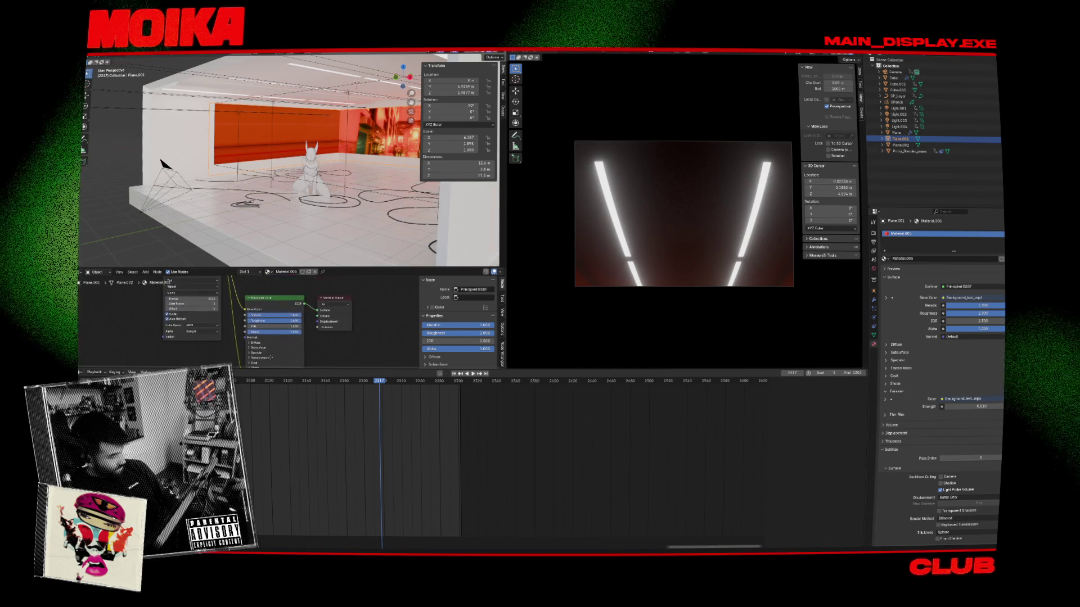
scroll(272, 316, down, 3)
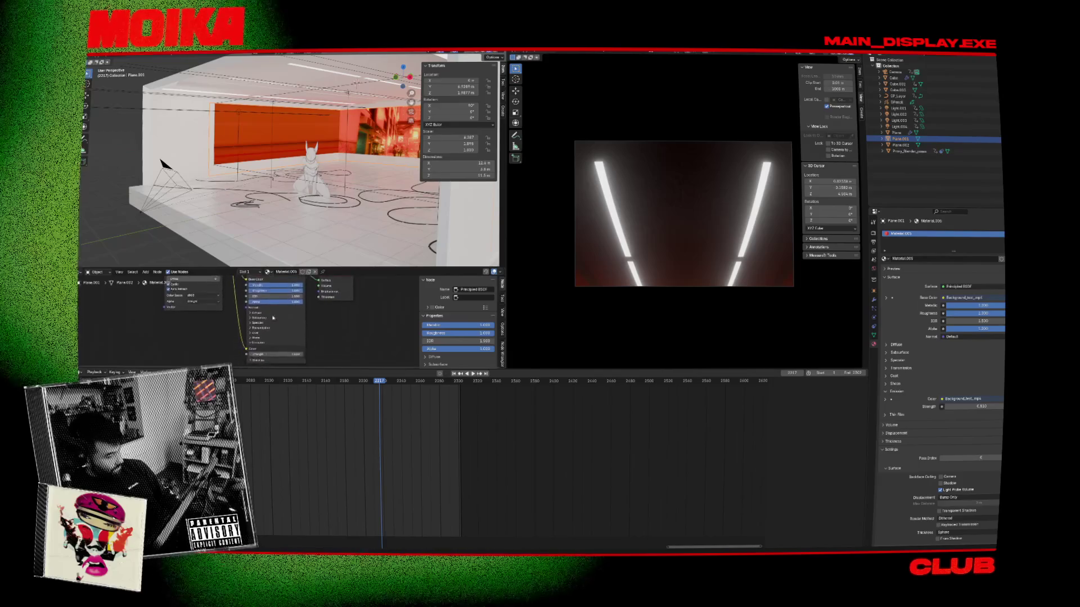
right_click(276, 355)
click(279, 356)
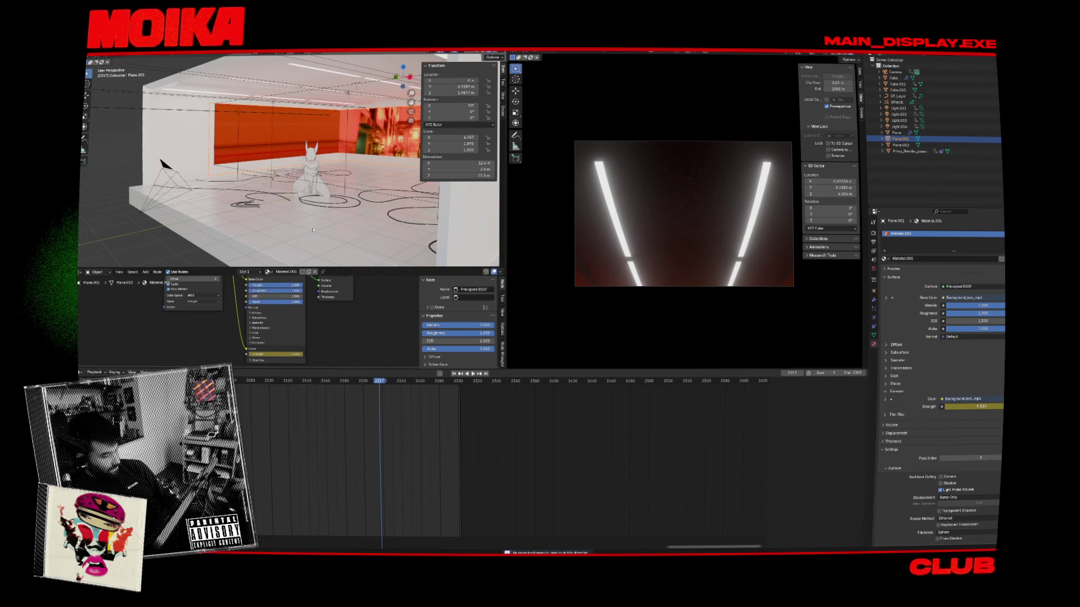
Step: Reset the wall's emission strength to 0 at the next keyframe, preview in reverse, and save
click(345, 97)
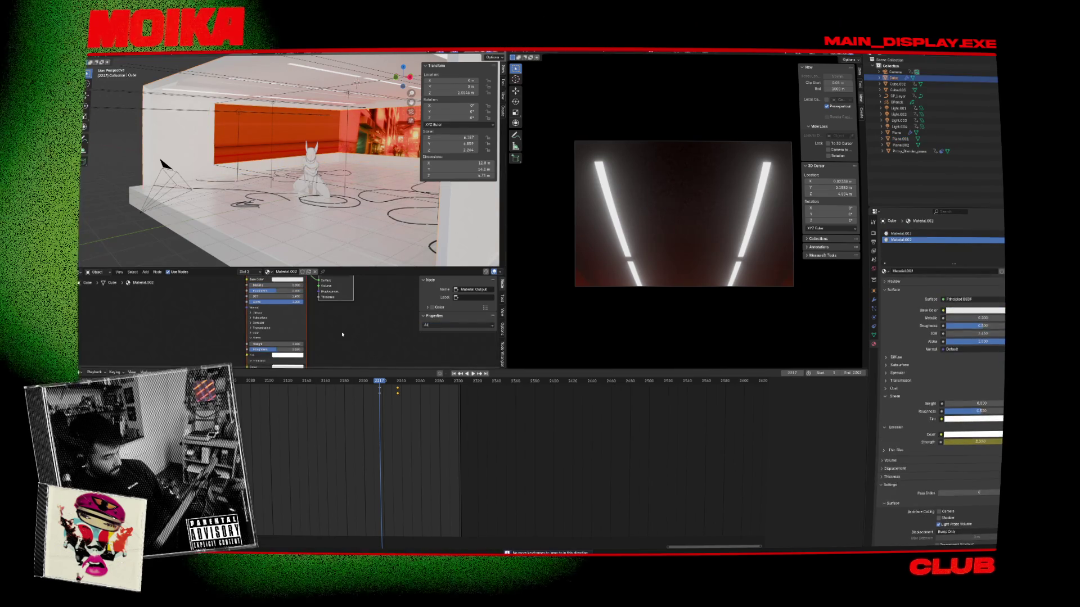
key(Up)
click(238, 181)
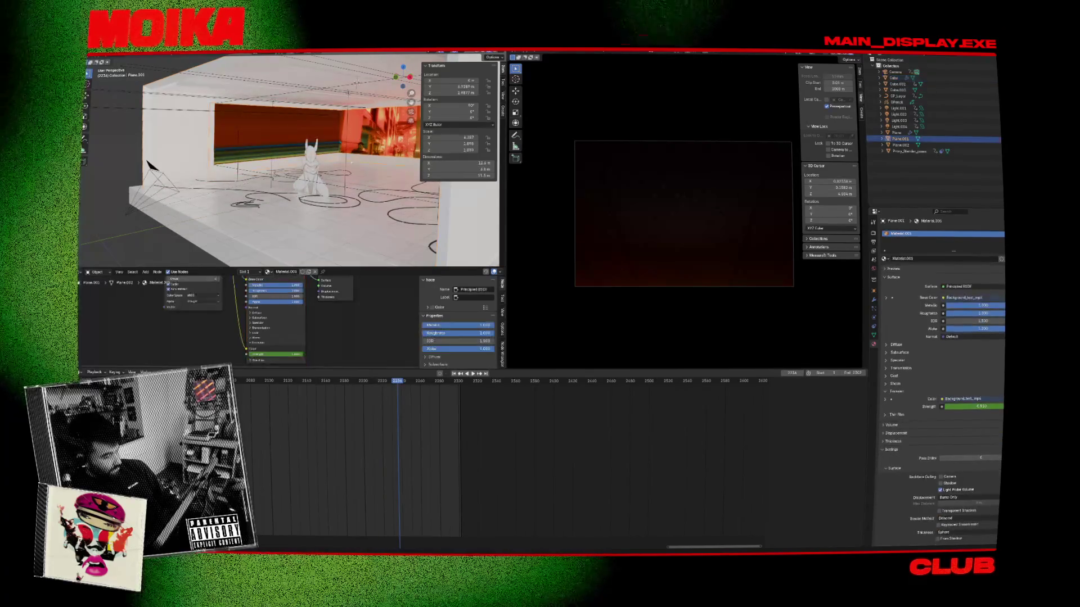
key(BackSpace)
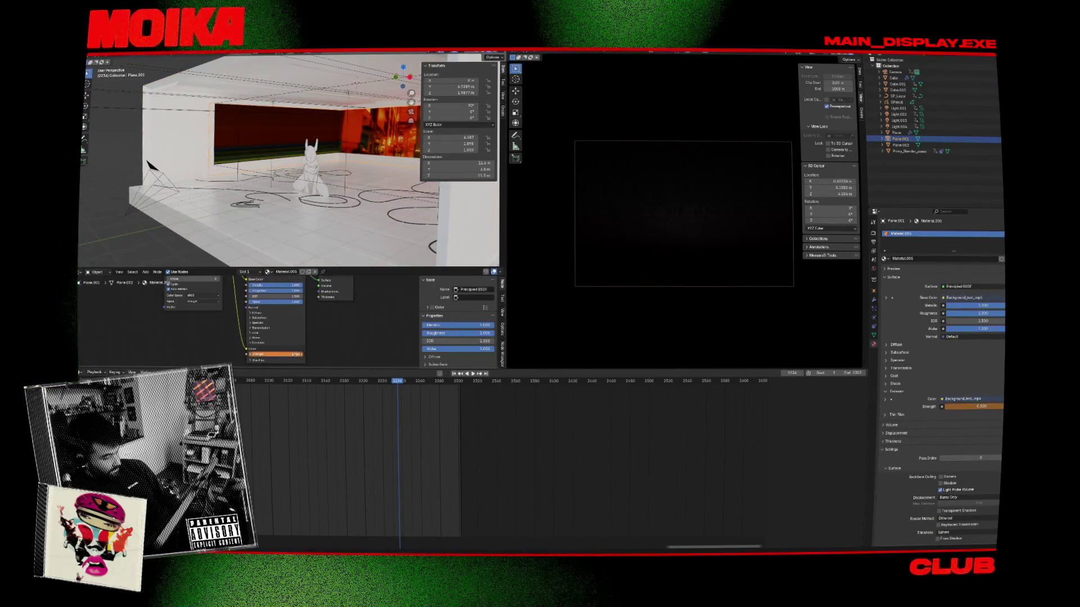
key(ctrl+shift+space)
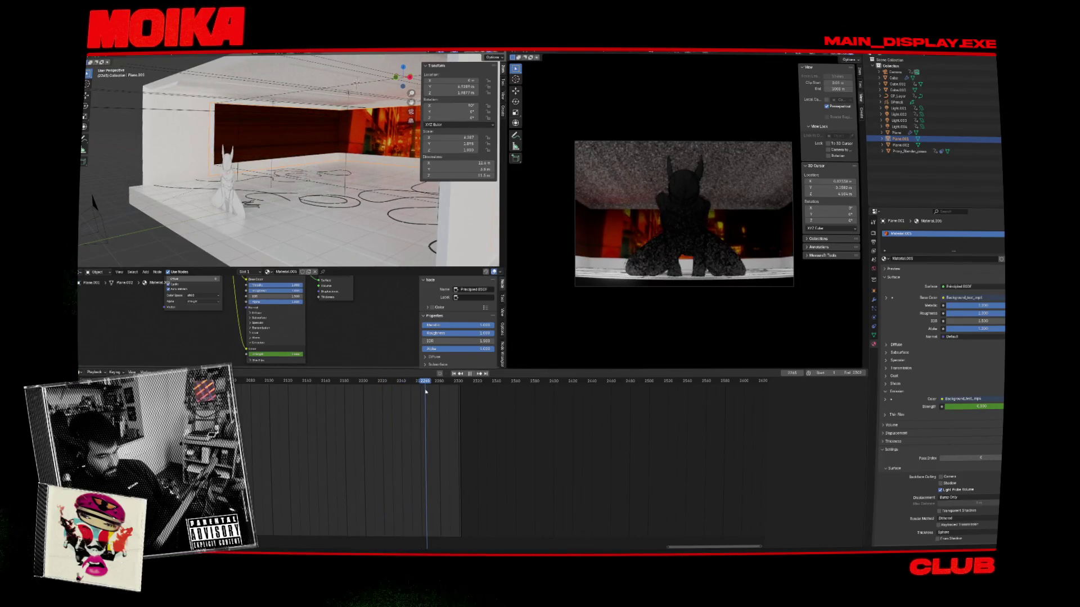
key(ctrl+s)
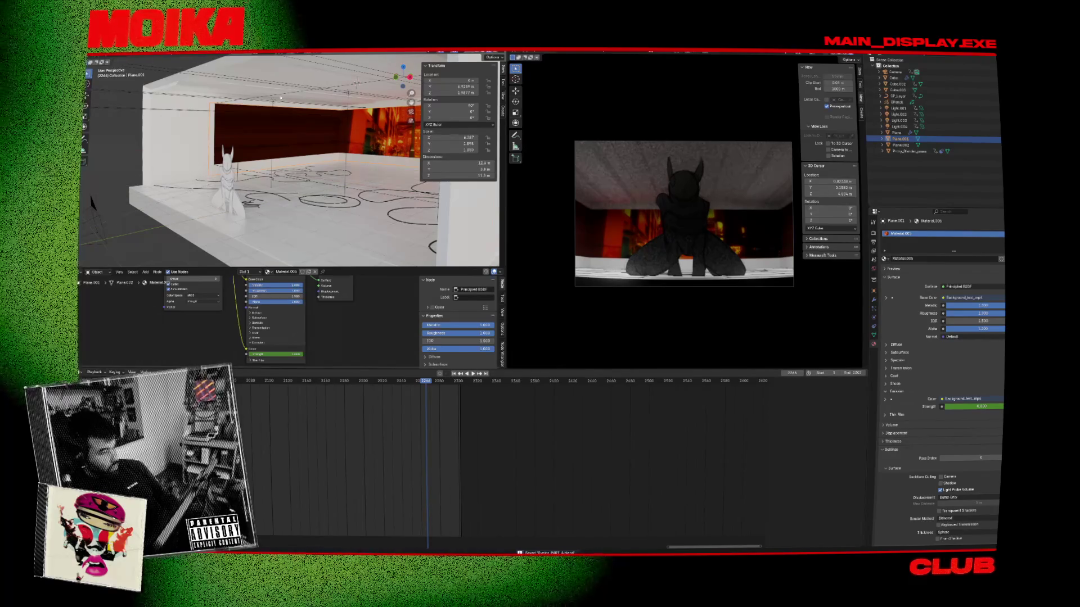
Step: Select Light.003, Light.002, Plane.001 and the Cube to inspect them at frame 2217
click(283, 103)
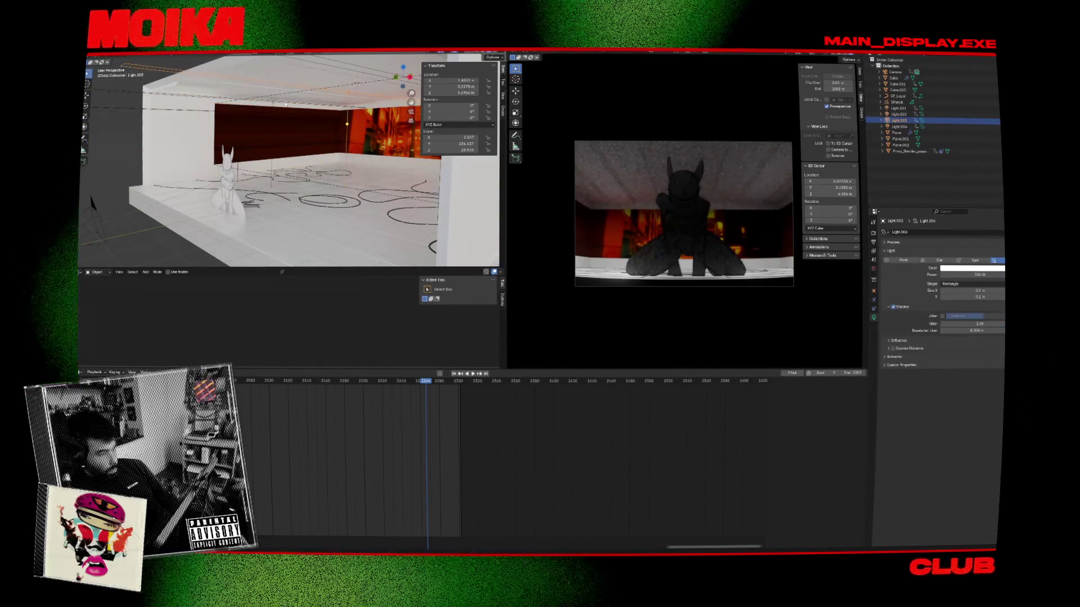
click(245, 111)
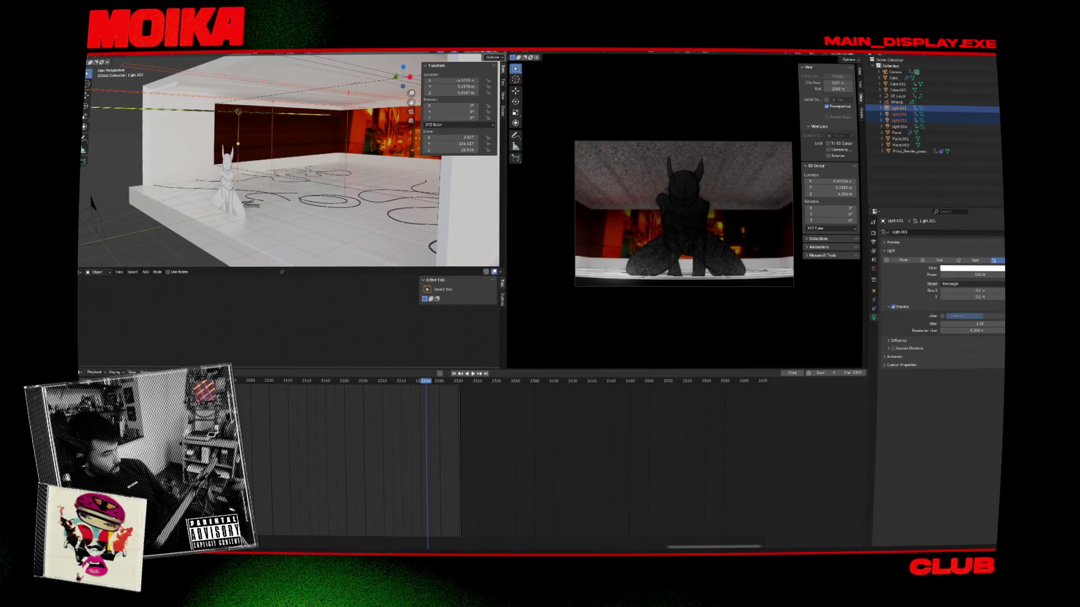
middle_drag(362, 96, 397, 170)
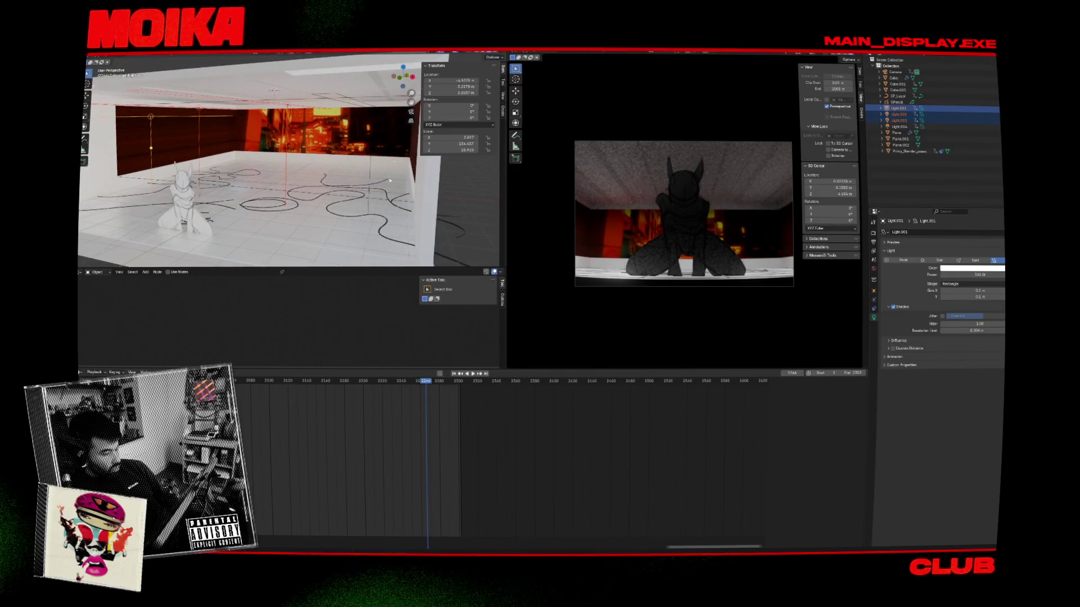
click(307, 194)
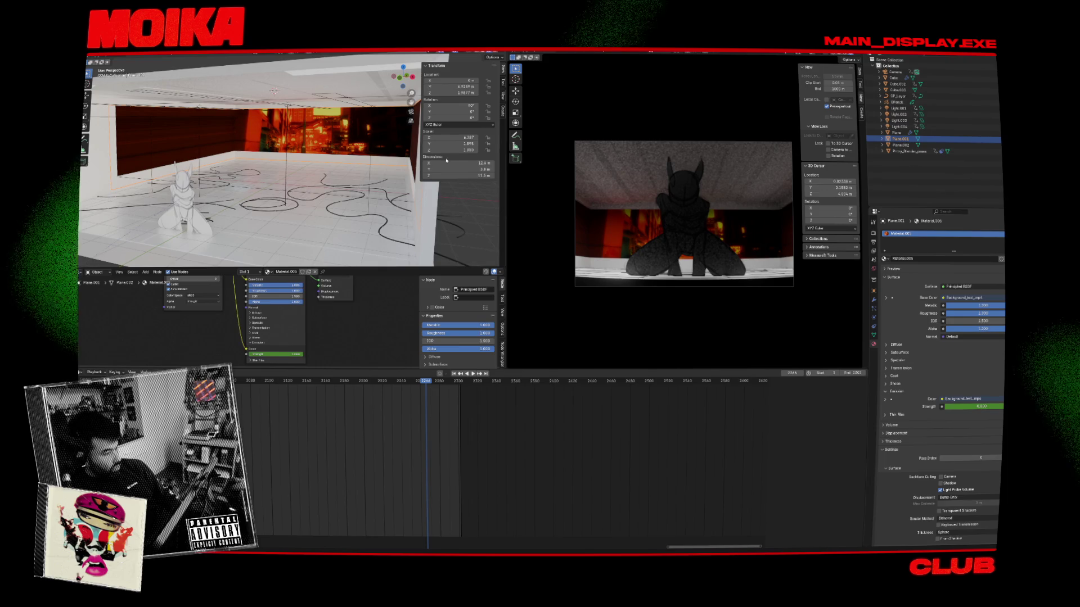
click(308, 85)
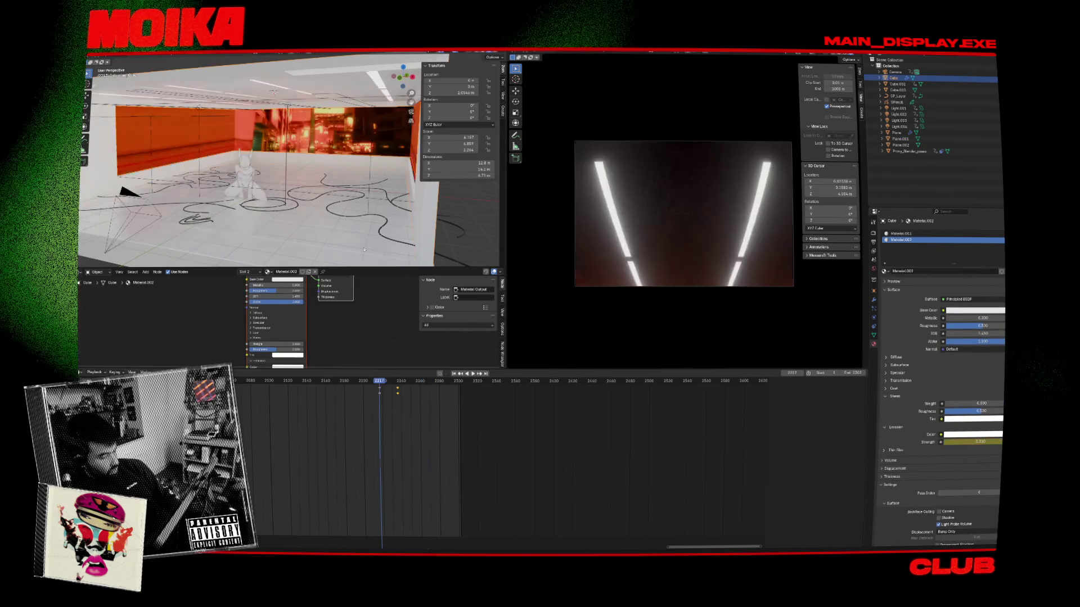
Step: Select ceiling lights Light.001–Light.004 at keyframe 2230 and move them up along Z
click(301, 113)
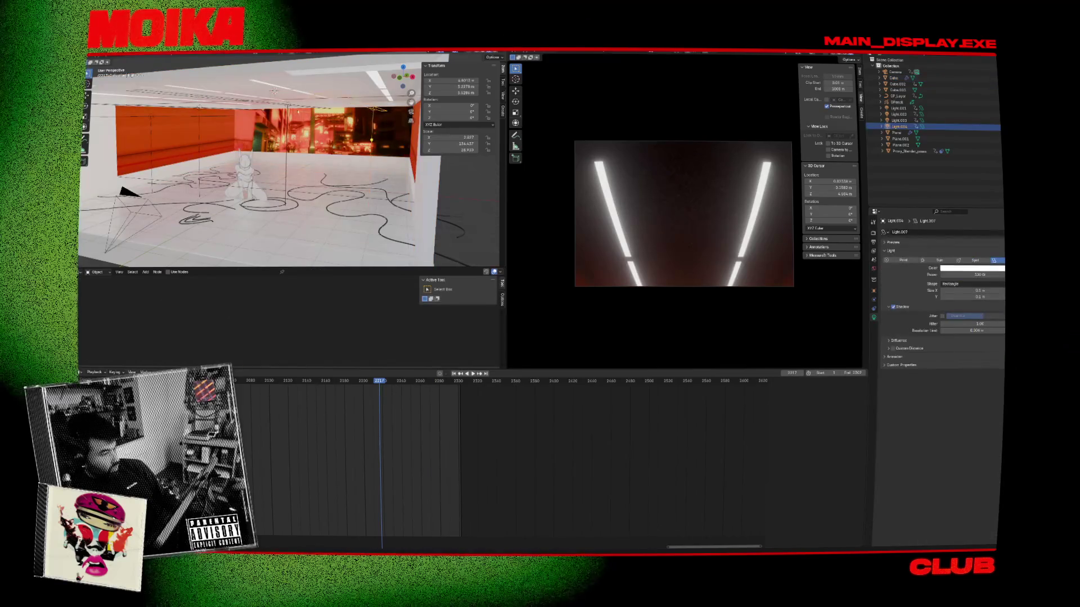
shift+click(898, 108)
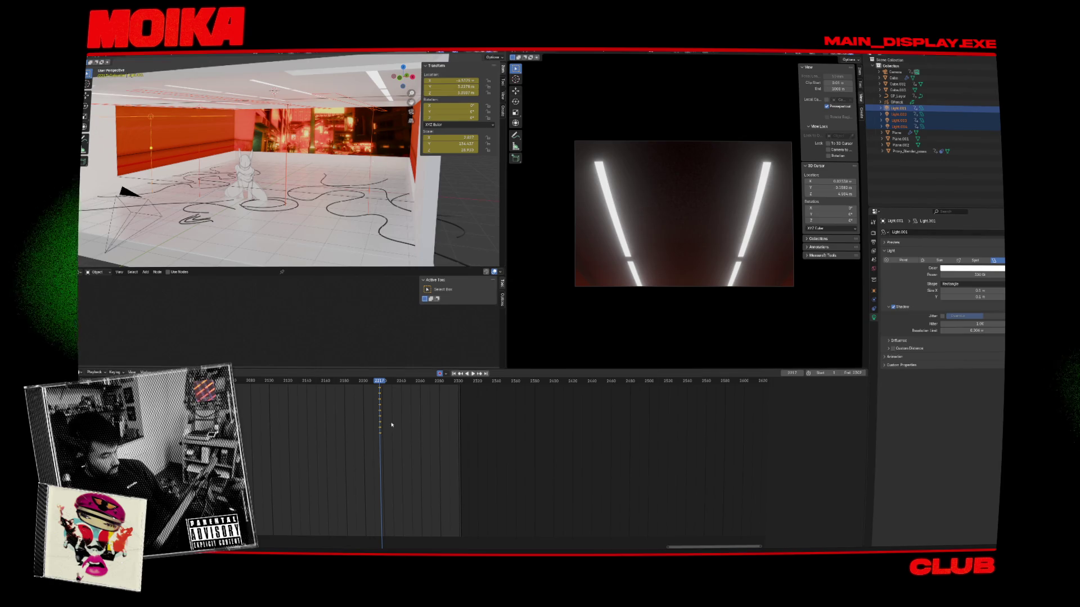
click(380, 387)
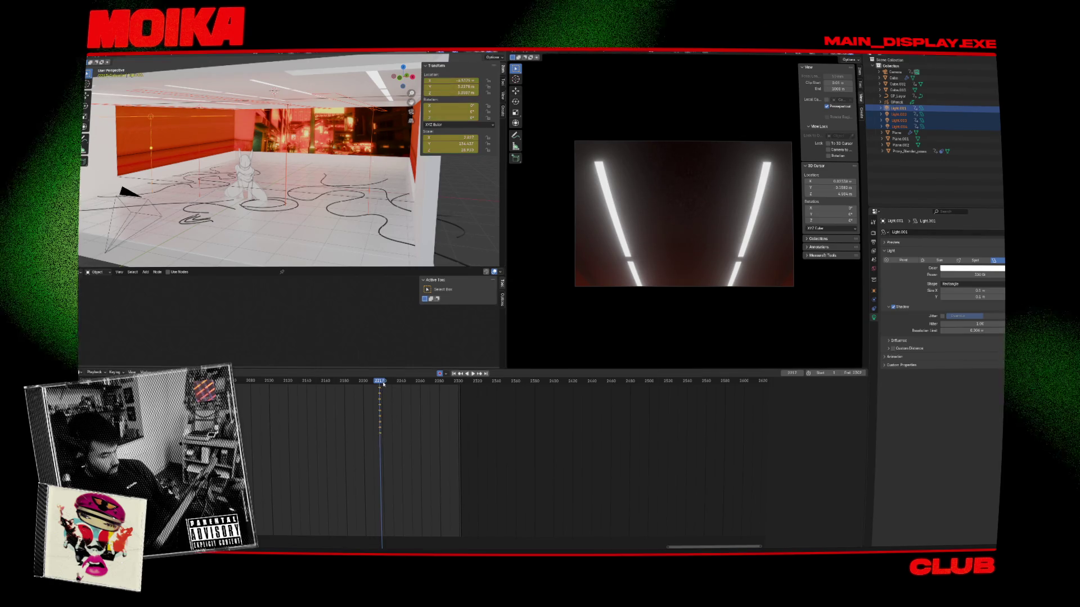
key(Up)
key(Up)
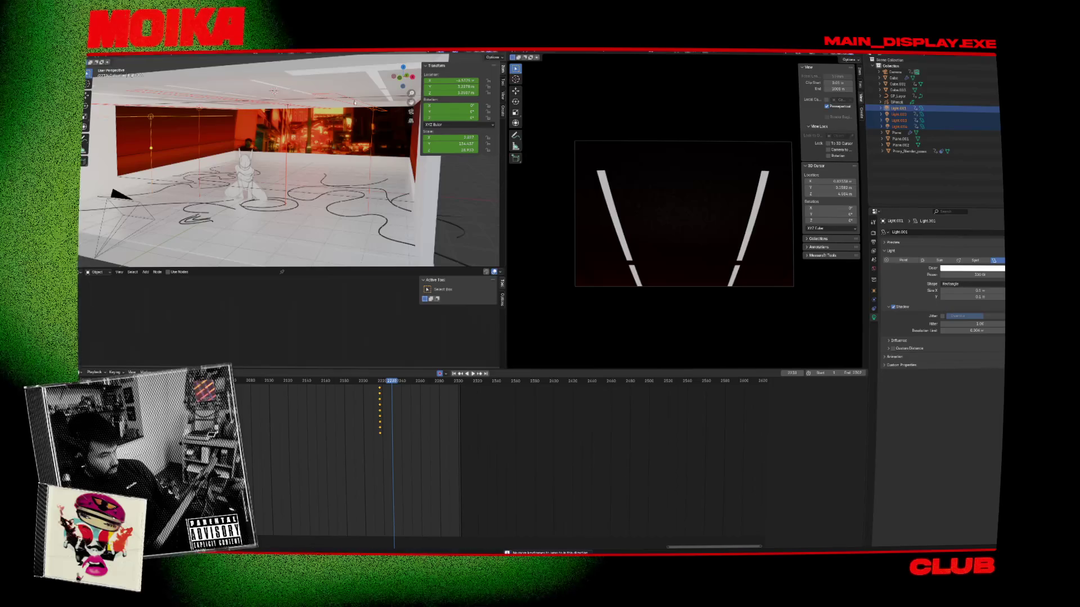
click(286, 182)
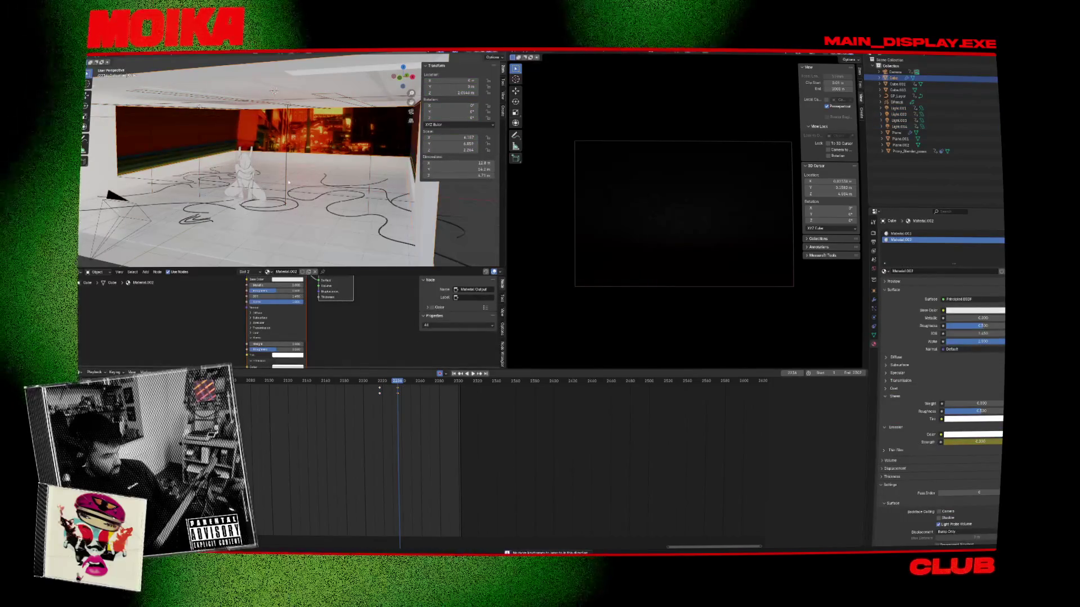
click(231, 166)
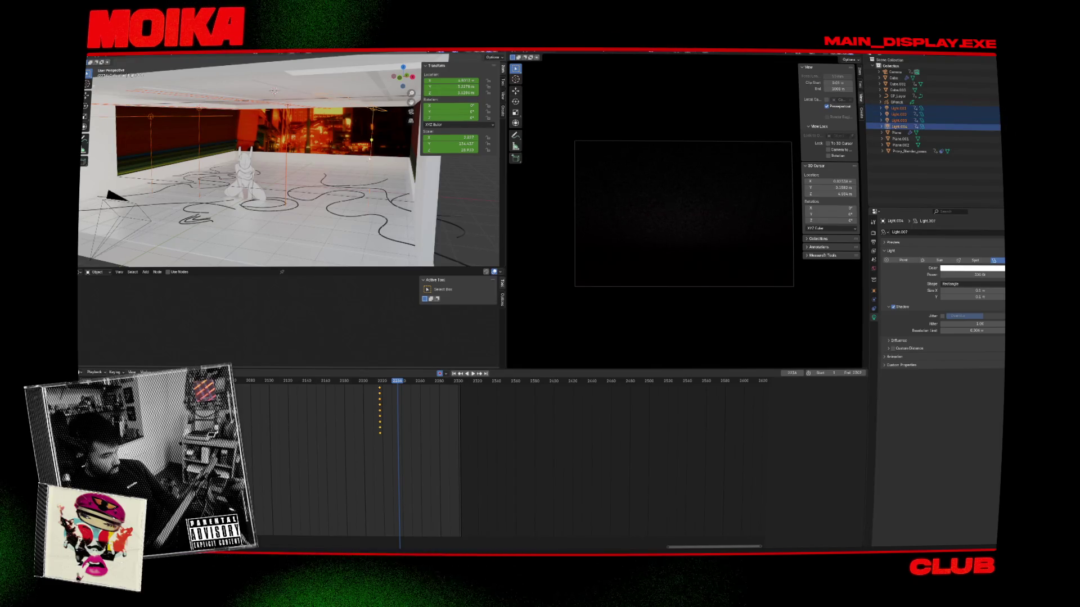
key(g)
key(z)
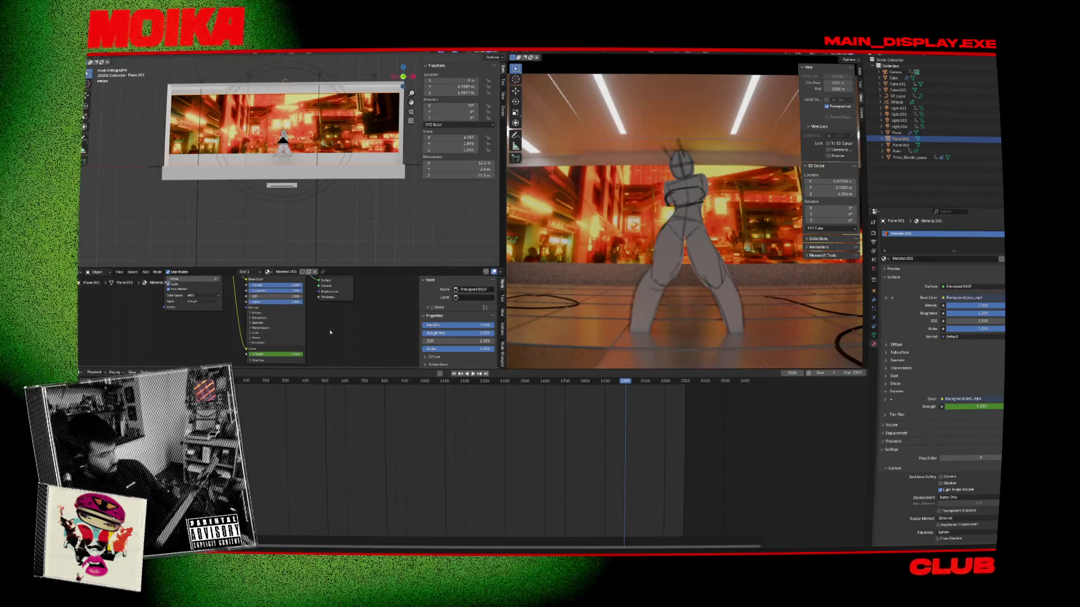
Step: Try moving the Principled BSDF node and zeroing the screen's emission, undoing back to 6.810
scroll(343, 343, down, 1)
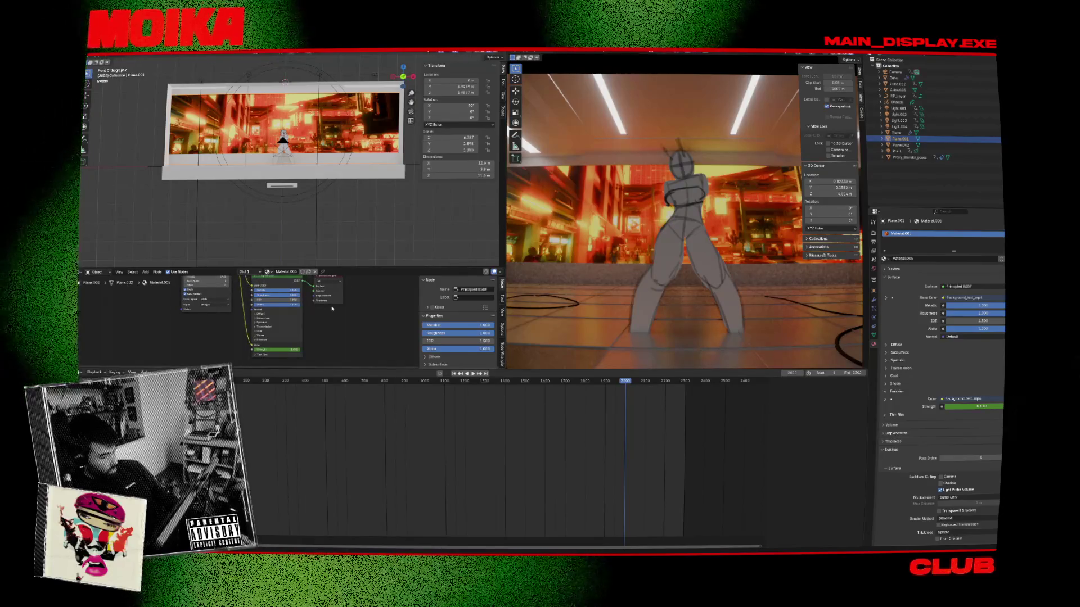
scroll(343, 343, up, 1)
mouse_move(278, 289)
mouse_down()
mouse_move(263, 293)
mouse_move(254, 321)
mouse_up()
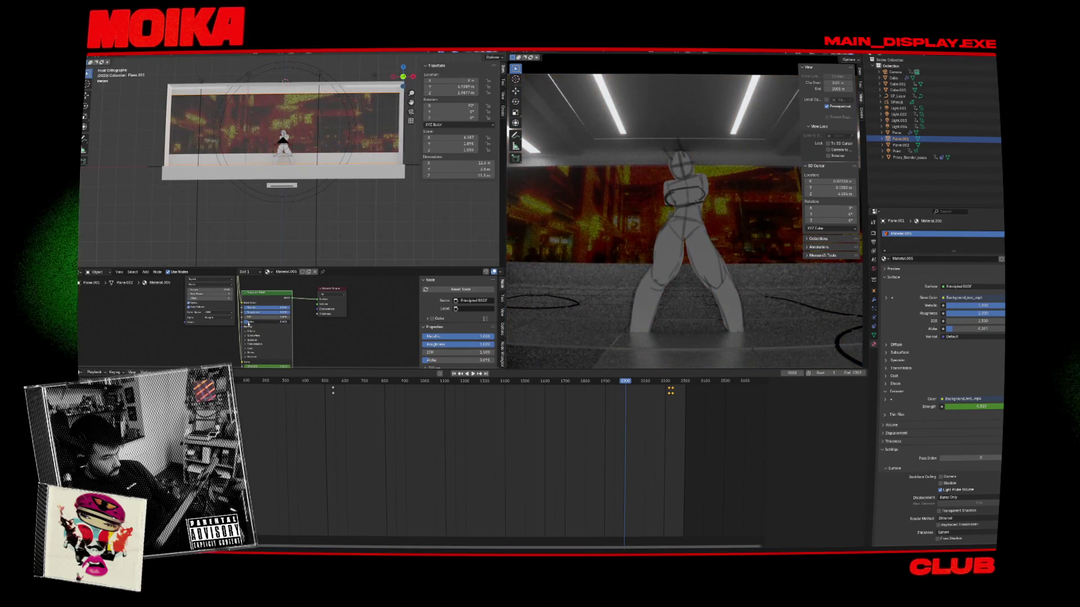
key(ctrl+z)
middle_drag(270, 345, 279, 329)
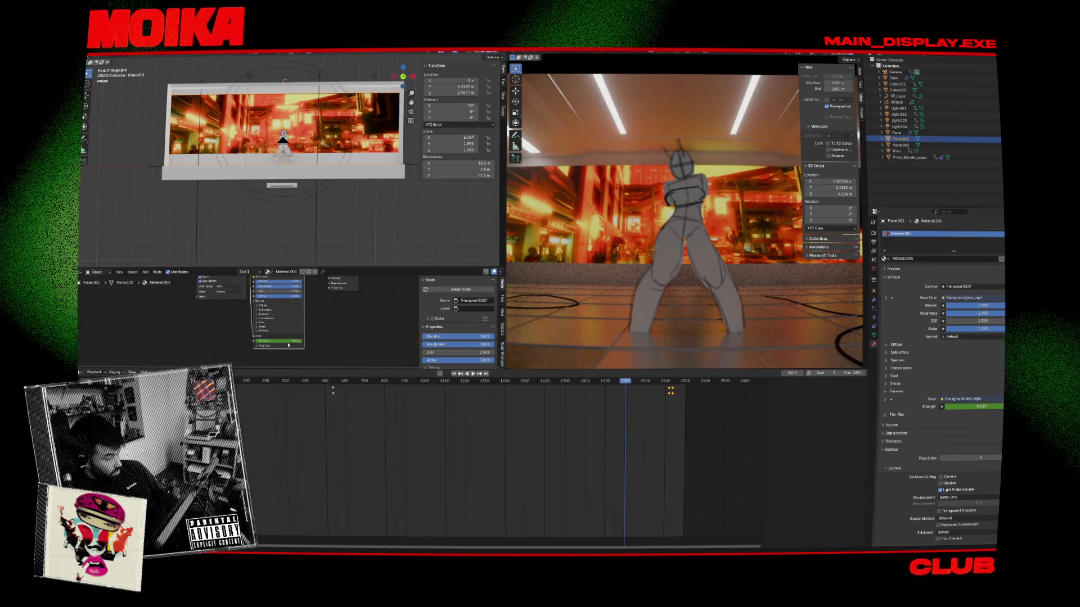
drag(278, 341, 247, 341)
key(ctrl+z)
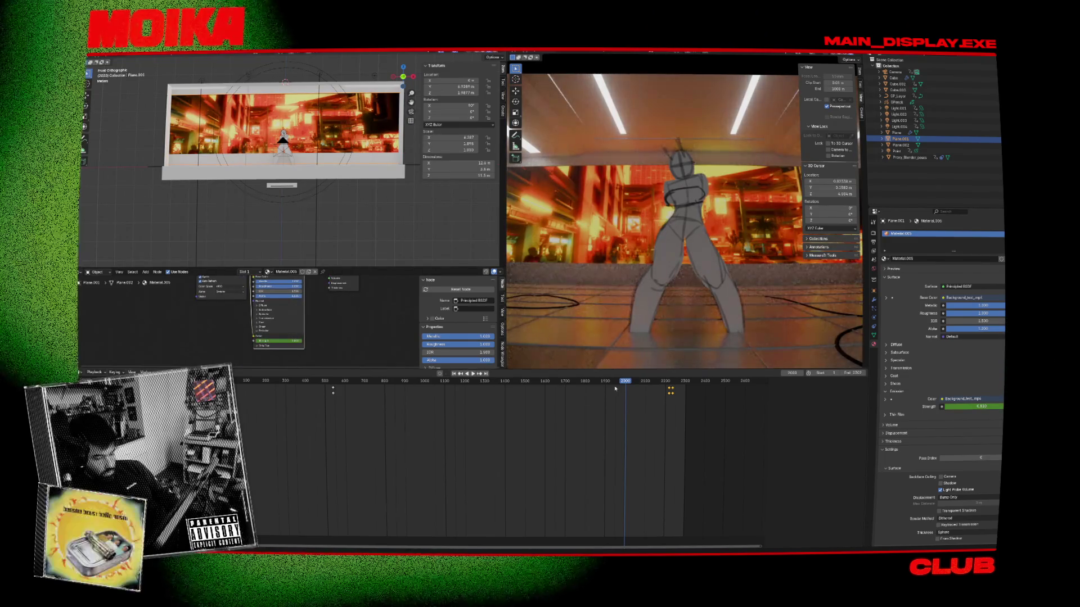
Step: Slide Plane.001's fade keyframes to about frame 1889 and play to preview
click(588, 386)
drag(589, 386, 601, 386)
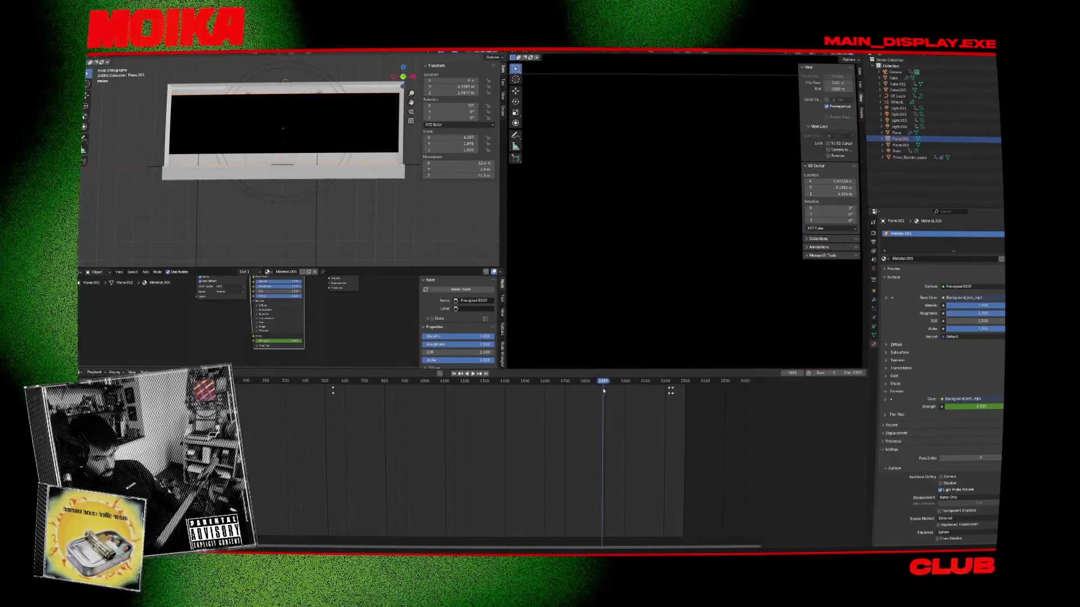
key(g)
click(621, 385)
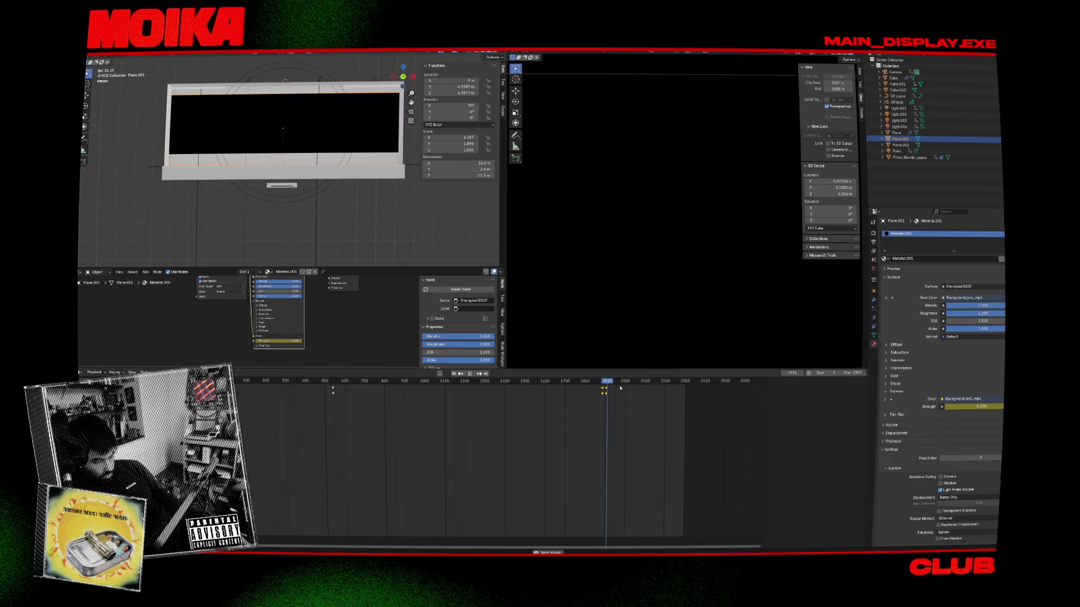
key(space)
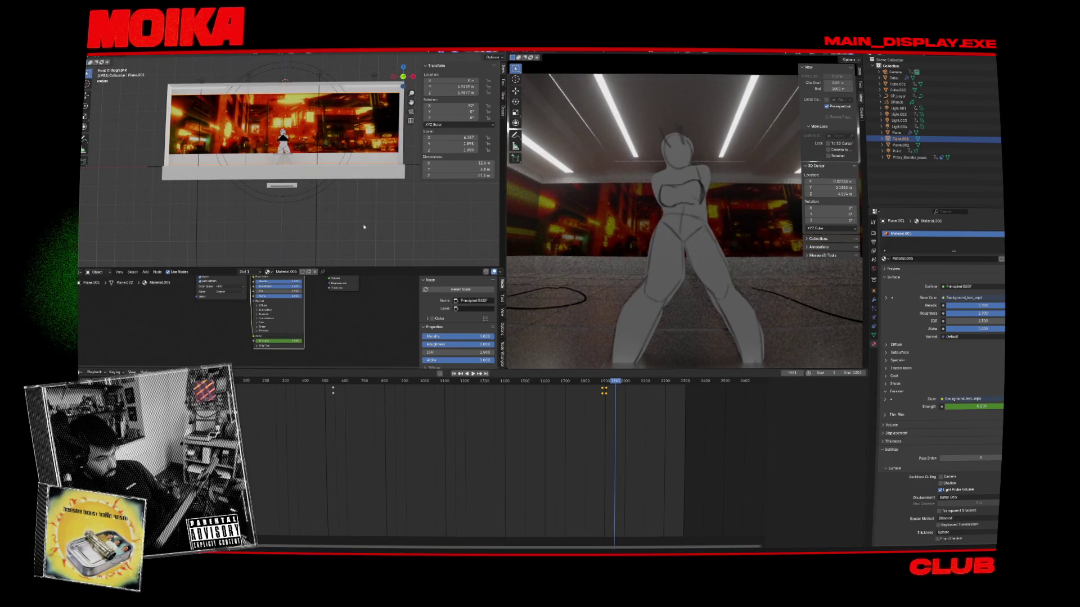
key(space)
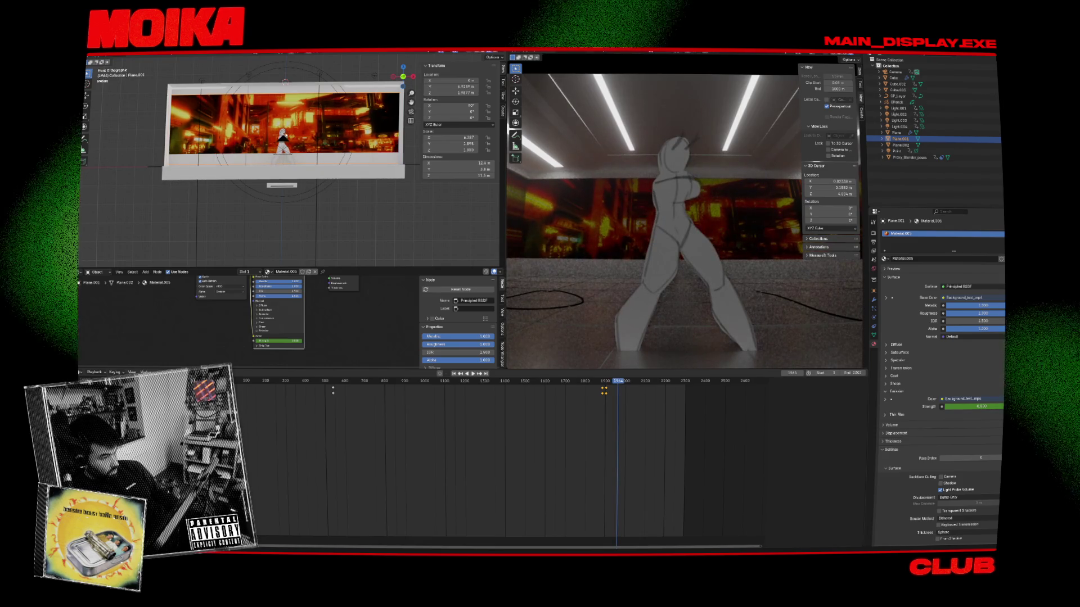
Step: Move the Point spotlight to a new position in the right orthographic view
click(896, 151)
key(KP_3)
key(g)
click(364, 153)
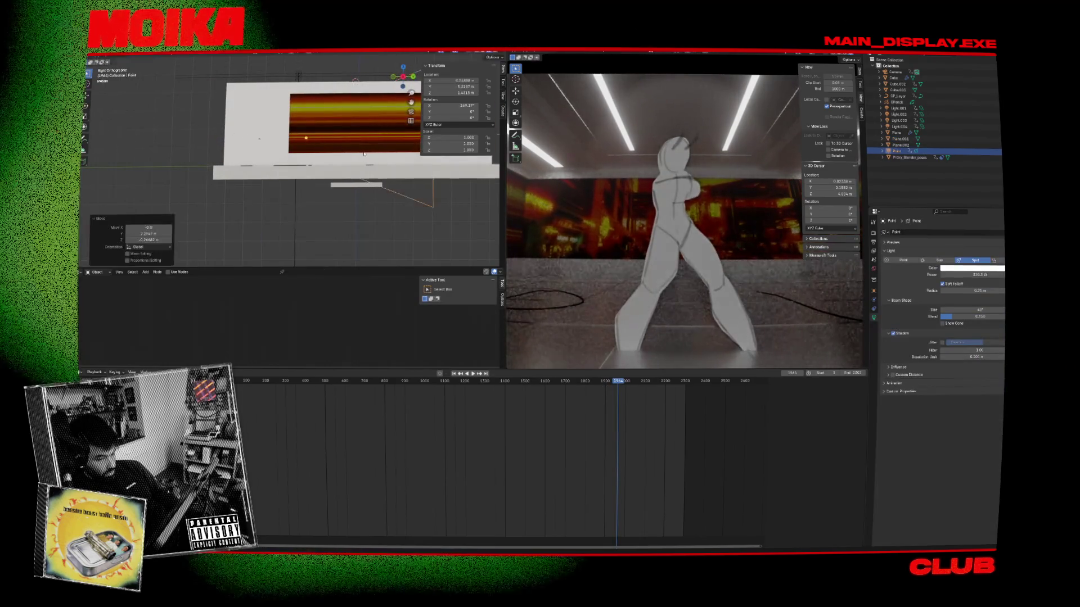
Step: Rotate the spotlight, scale it to 0.674, set its power to about 757 W, and select Plane.001
key(r)
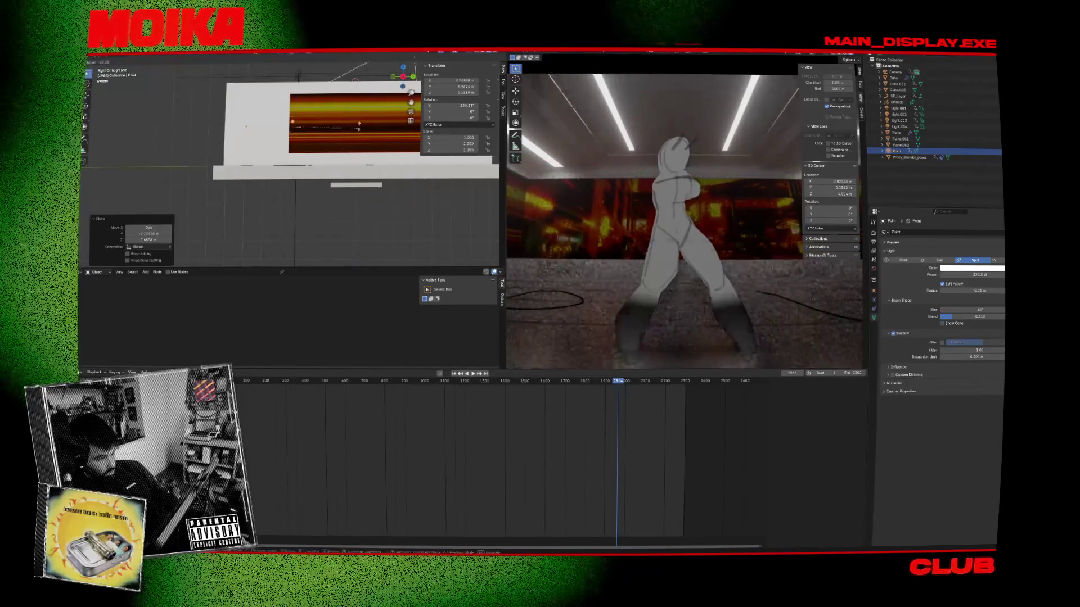
click(348, 151)
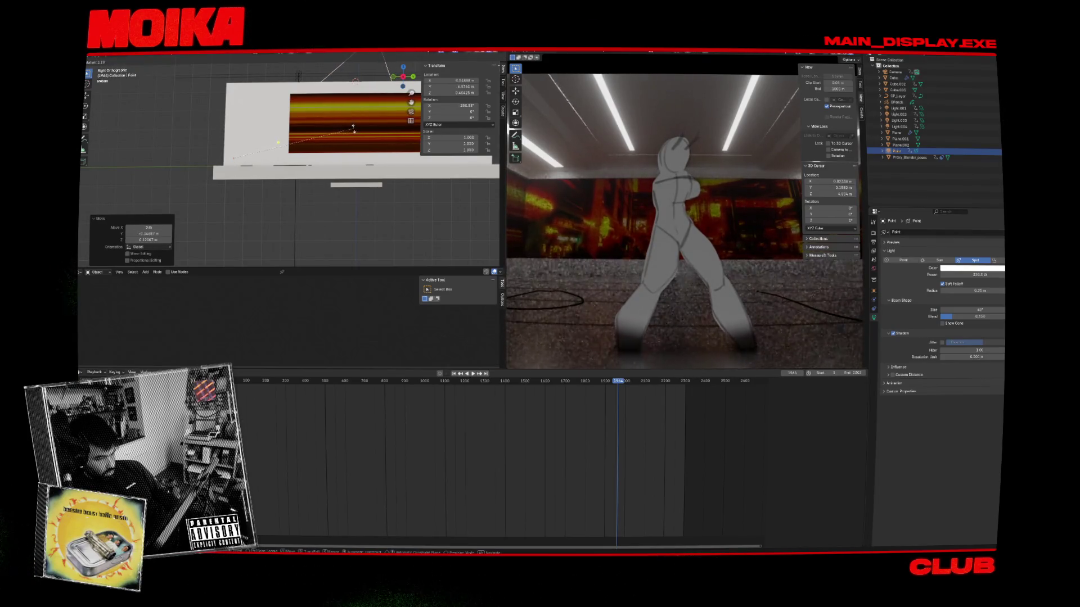
click(331, 131)
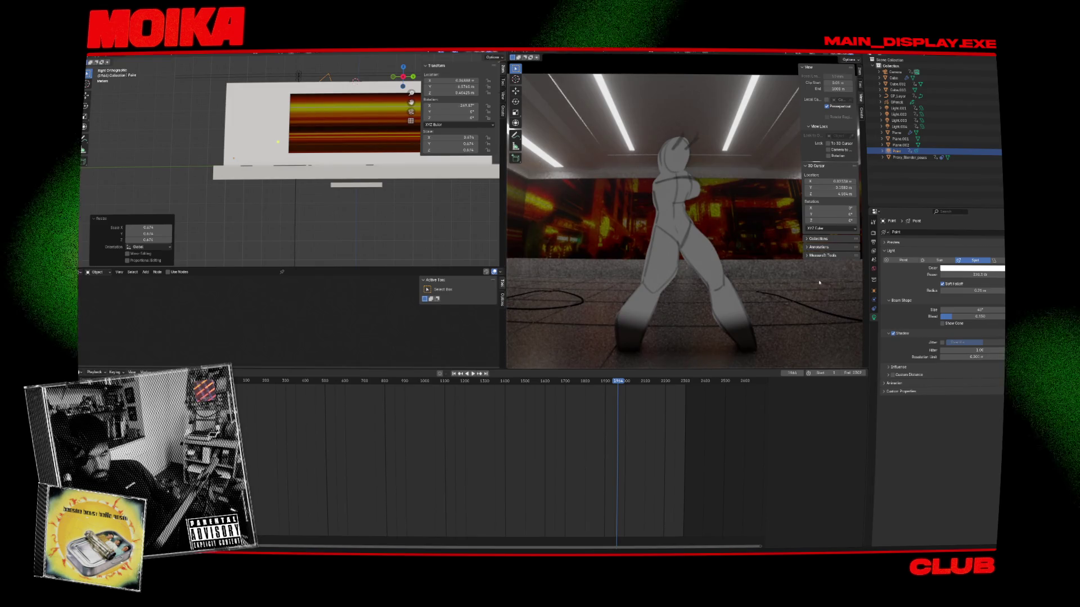
drag(972, 274, 1006, 274)
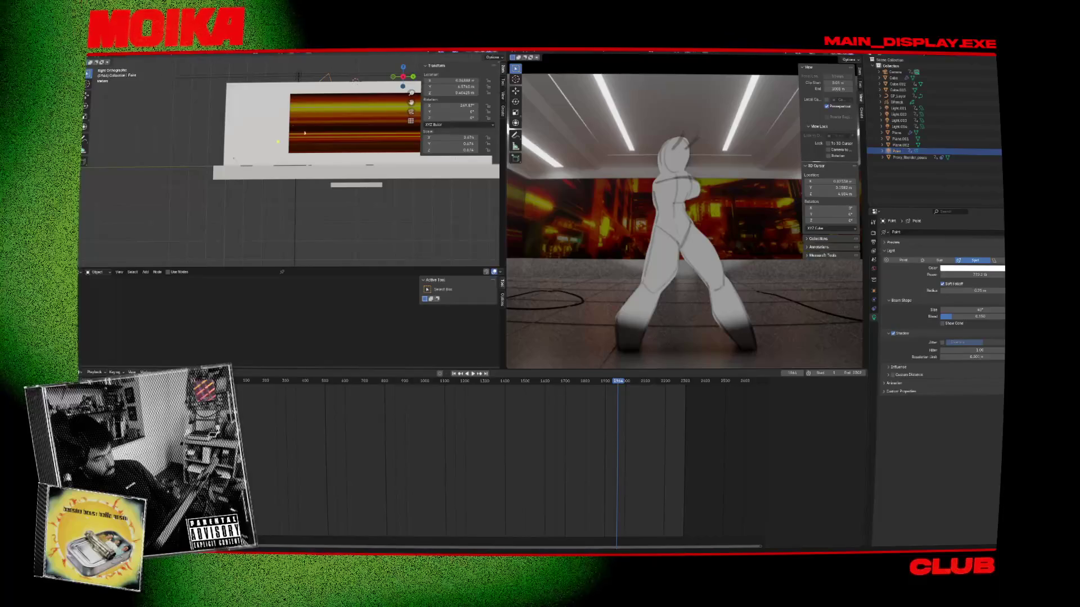
click(379, 121)
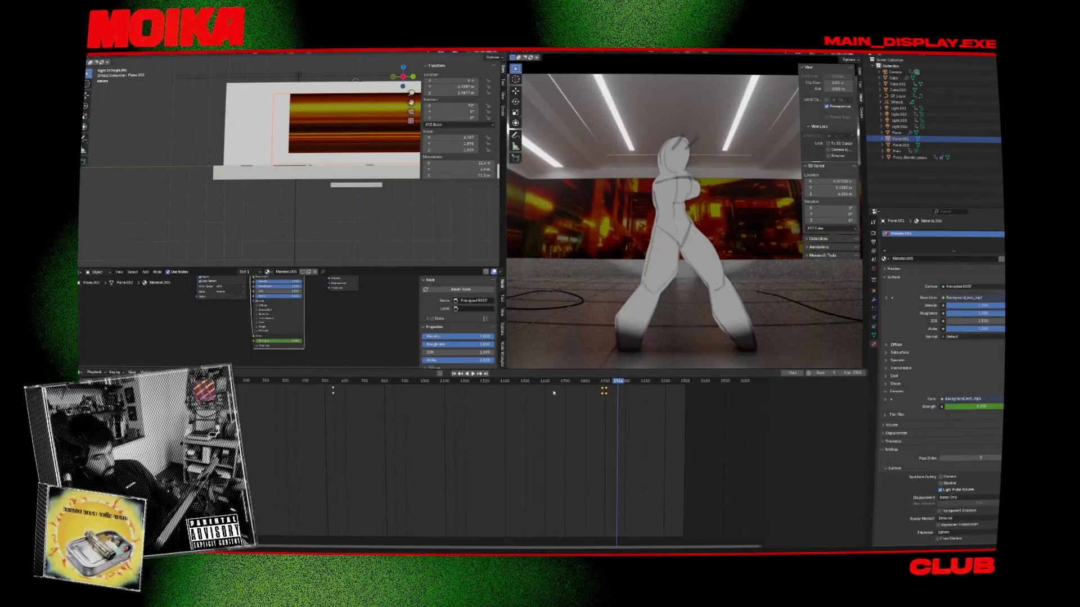
Step: At frame 1900, lower the video image plane beneath the room along Z
click(606, 385)
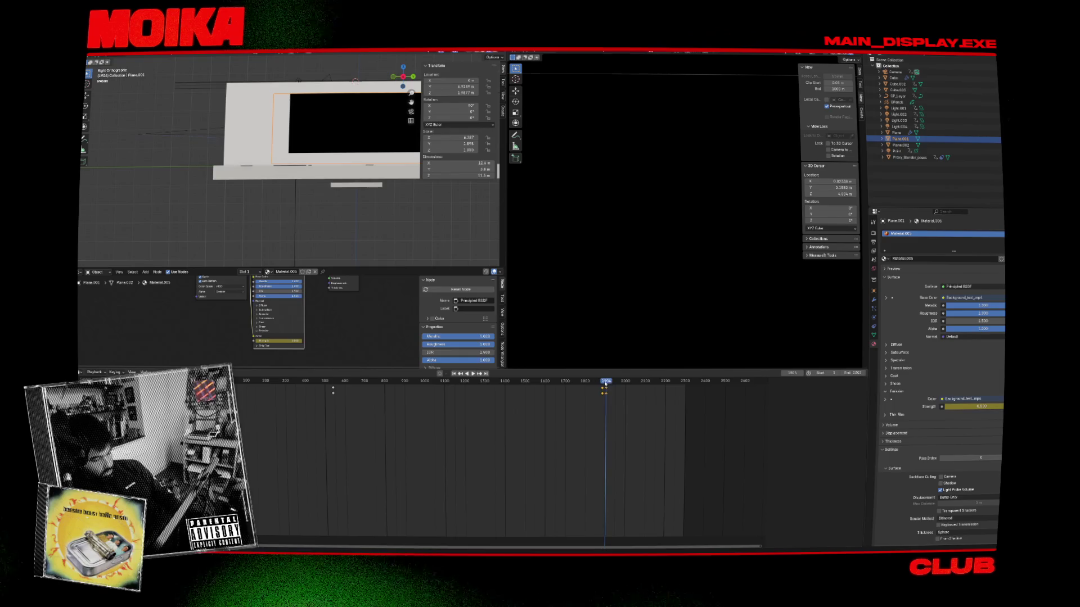
key(z)
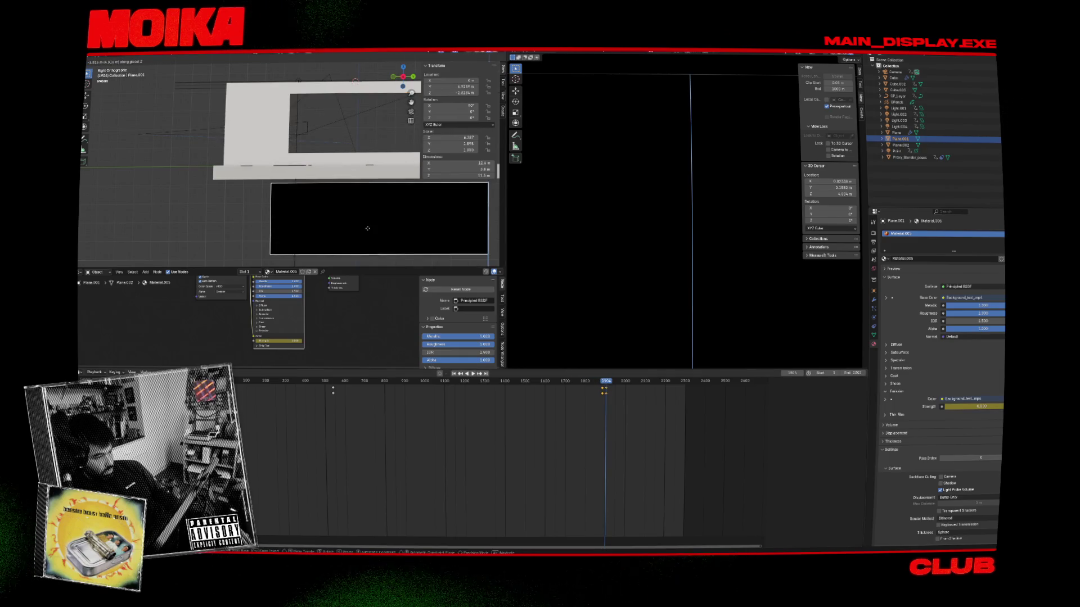
click(674, 397)
mouse_move(372, 247)
middle_down()
mouse_move(397, 228)
mouse_move(303, 223)
mouse_move(300, 197)
mouse_move(325, 178)
middle_up()
key(ctrl+z)
scroll(347, 229, down, 3)
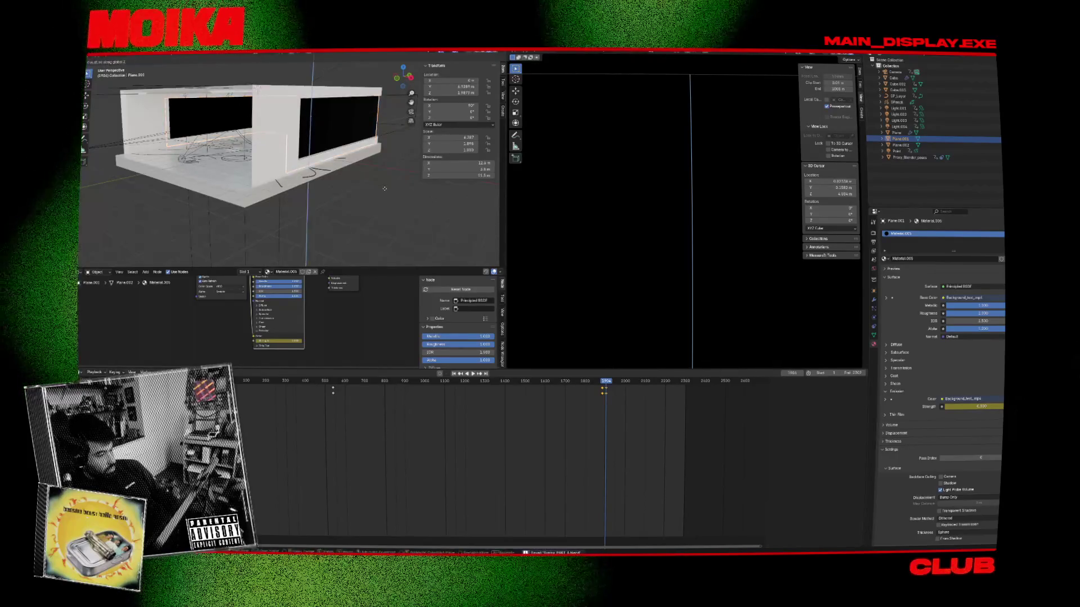
key(ctrl+s)
click(385, 255)
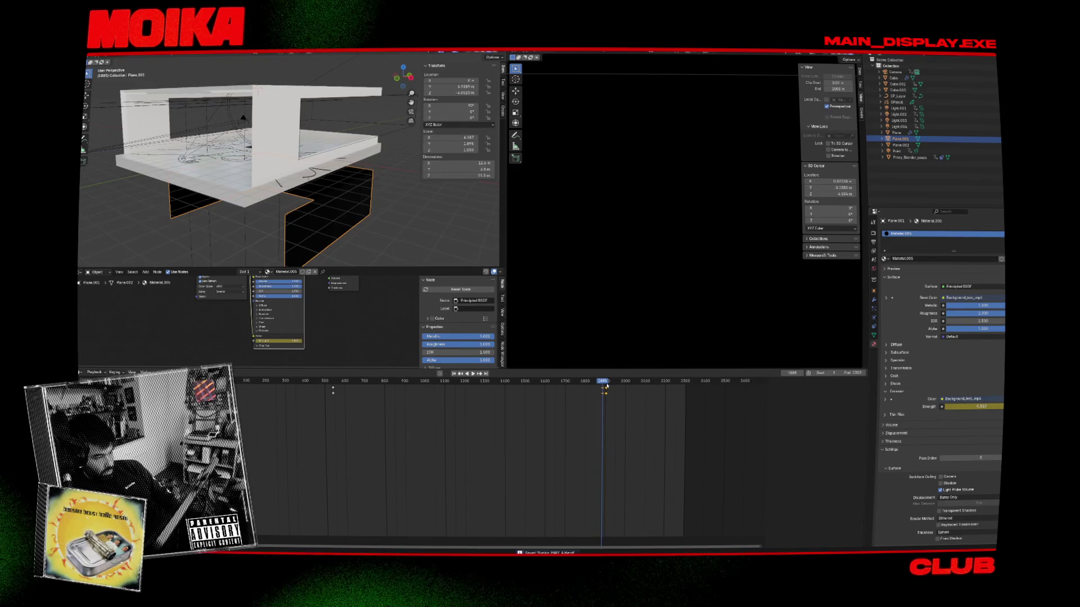
Step: Preview playback and save the blend file, stopping at frame 2115
key(space)
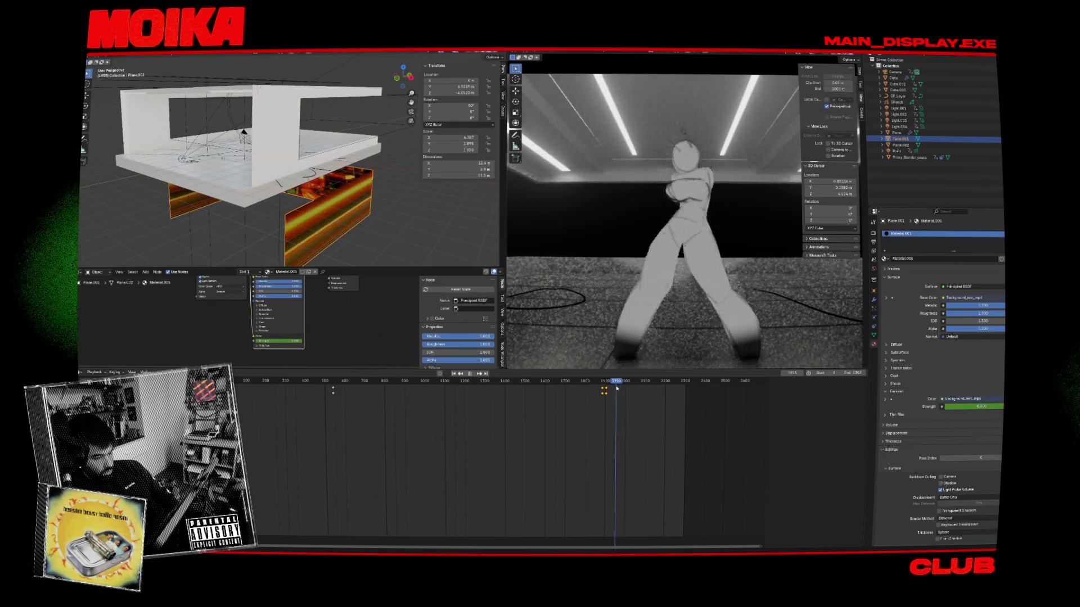
key(space)
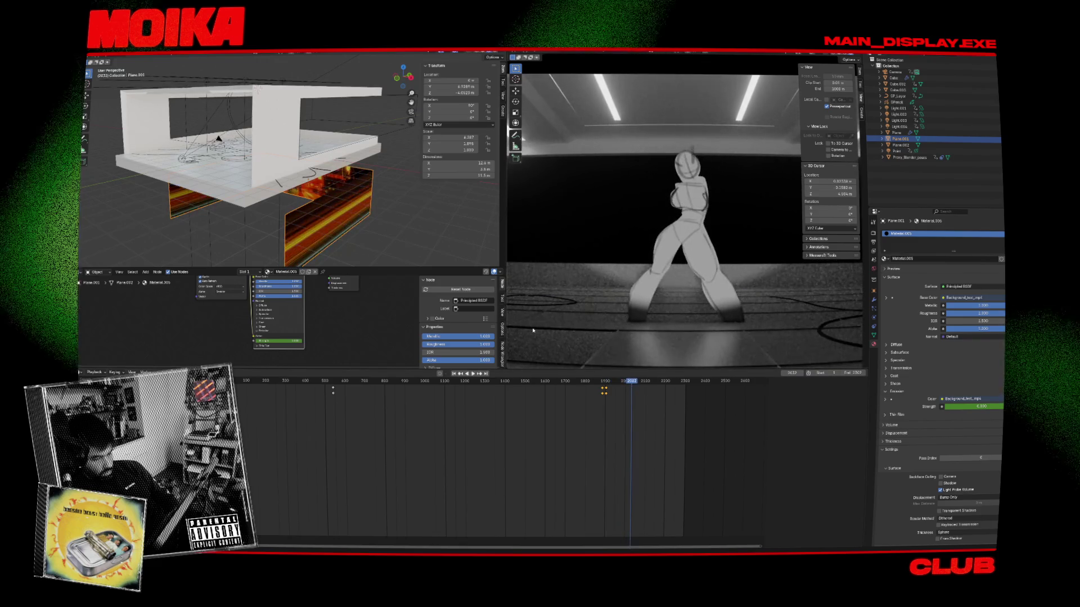
key(ctrl+s)
key(space)
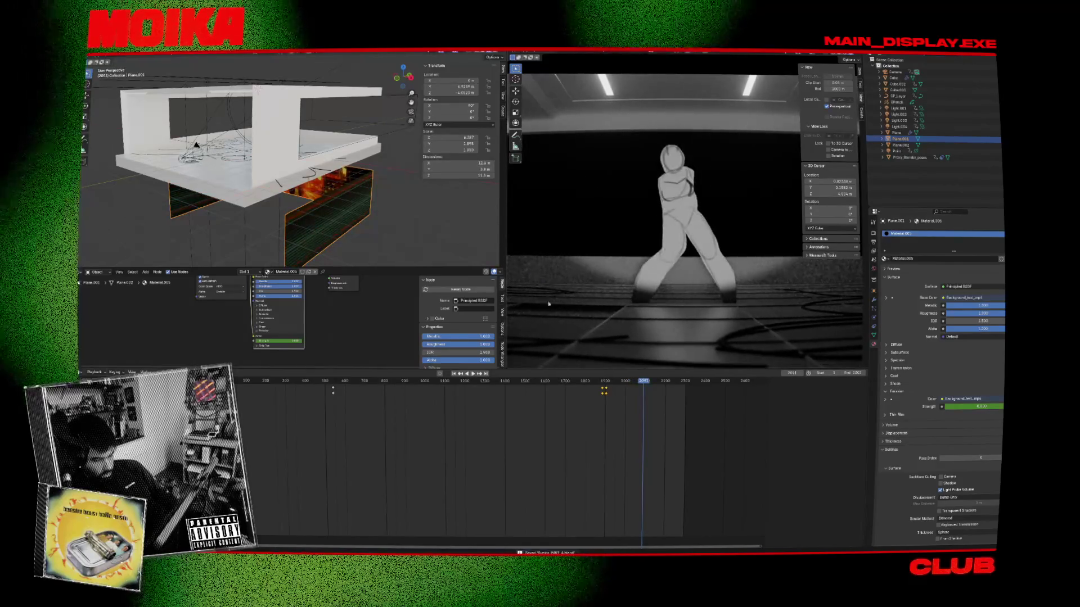
key(space)
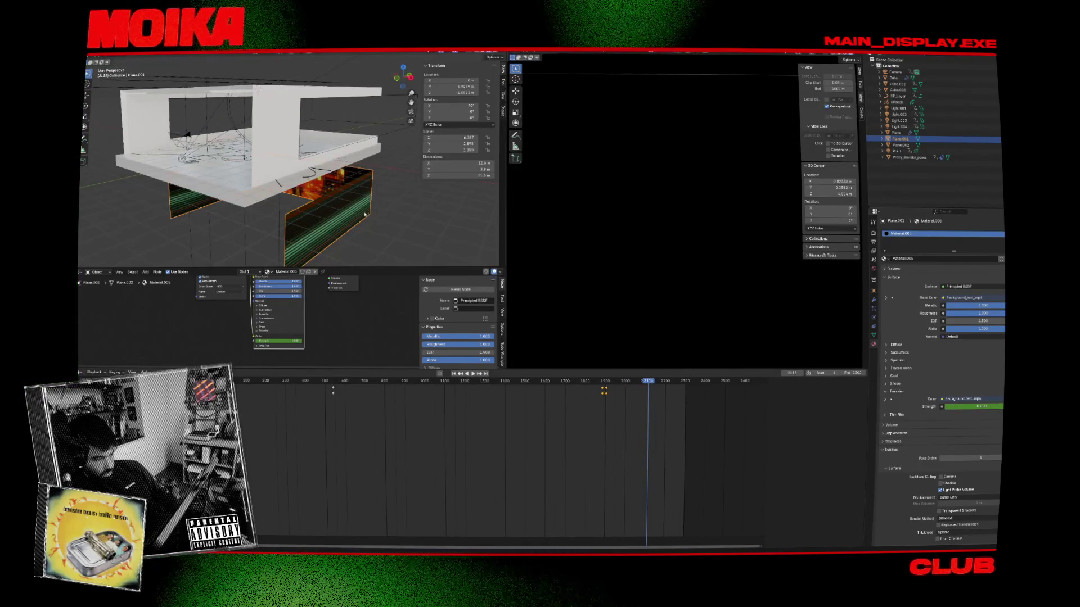
Step: Select the point light, view side-on, scrub to about frame 1971, and select the camera
click(183, 159)
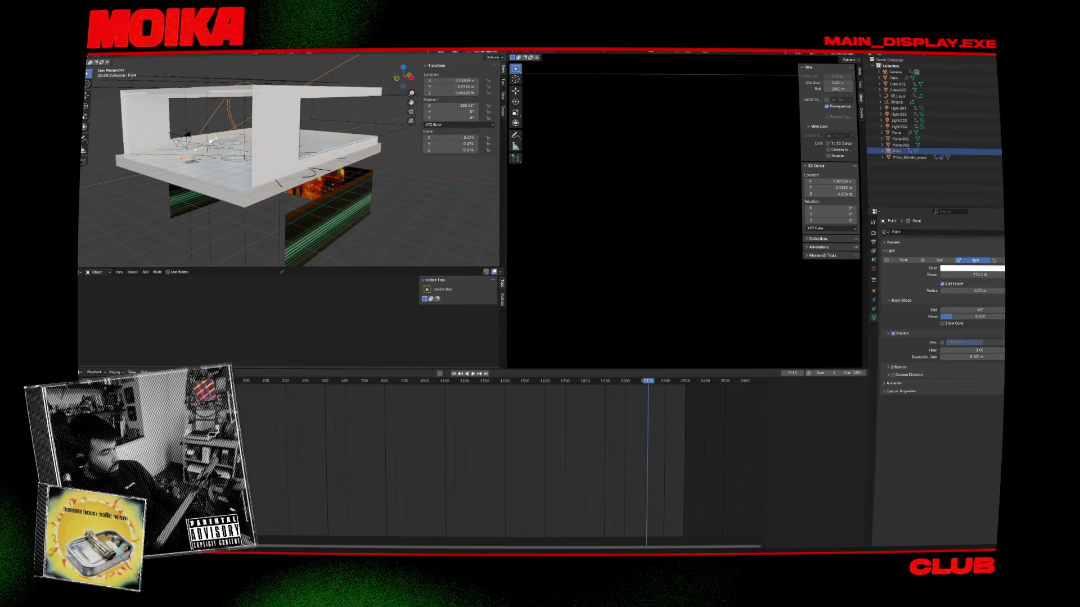
key(KP_3)
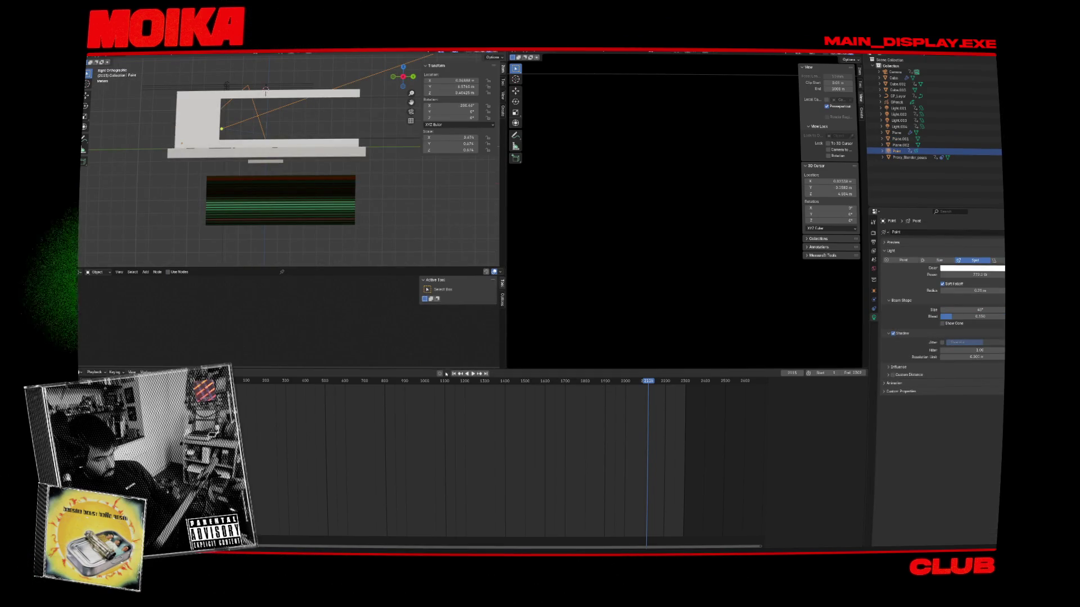
drag(627, 383, 619, 383)
middle_drag(241, 169, 258, 149)
click(254, 152)
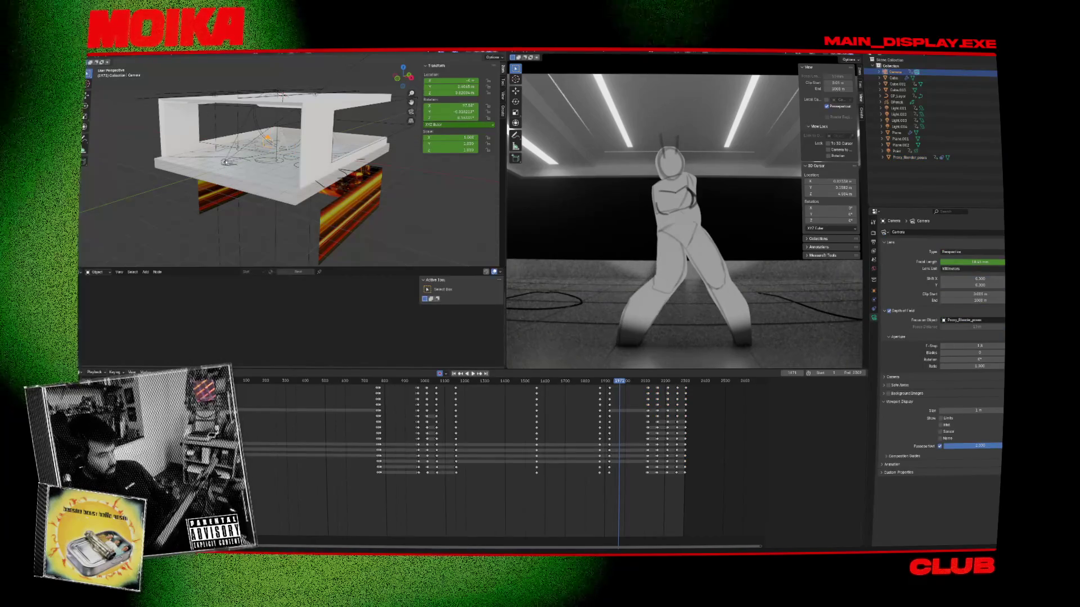
Step: Step through camera keyframes and show the side view in wireframe around frame 1921
key(Down)
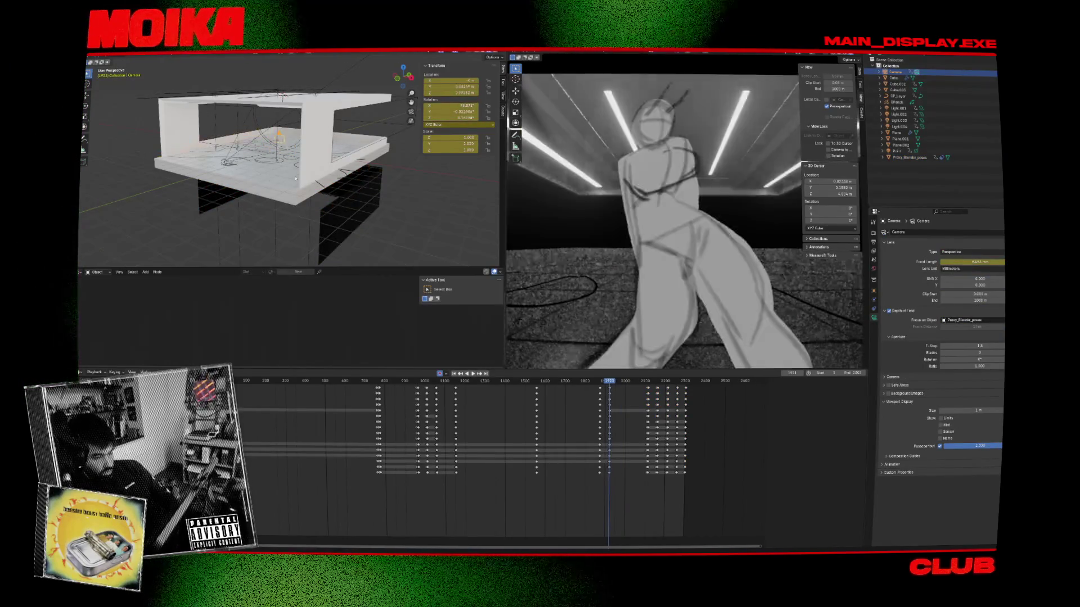
key(Up)
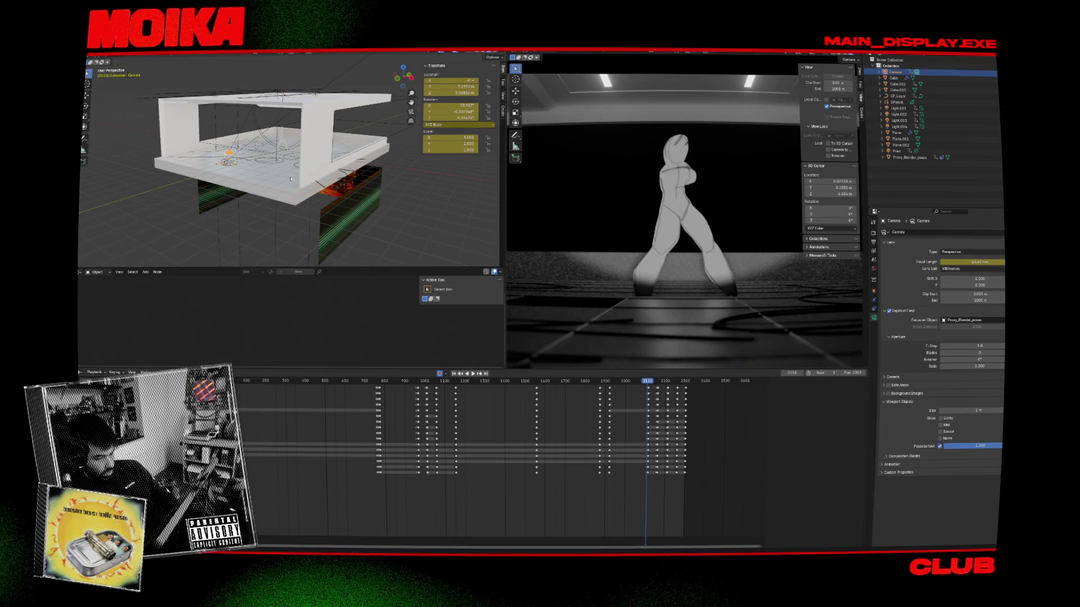
key(KP_3)
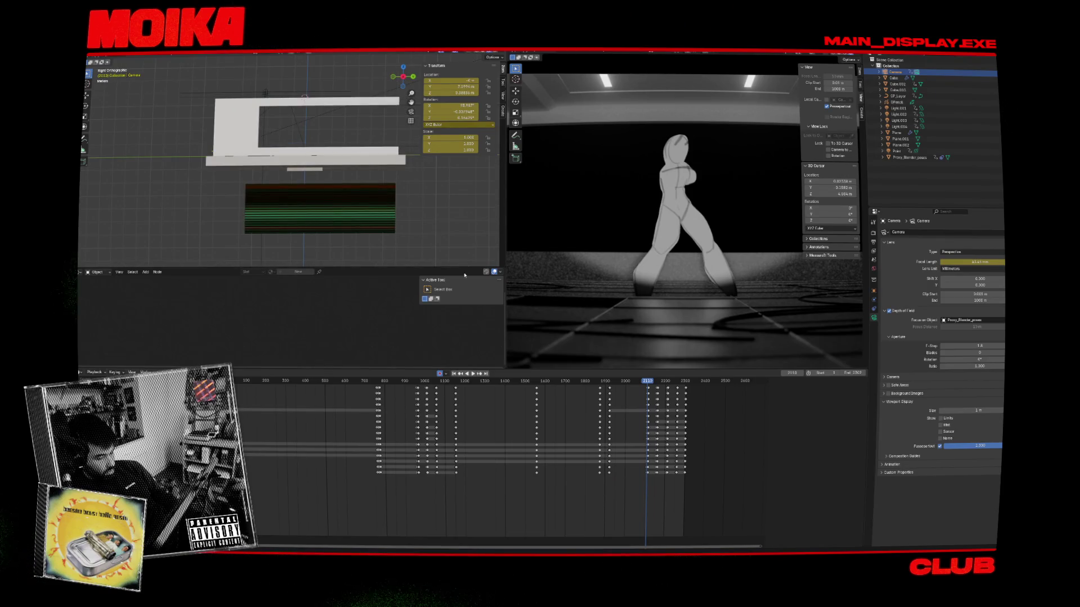
click(303, 117)
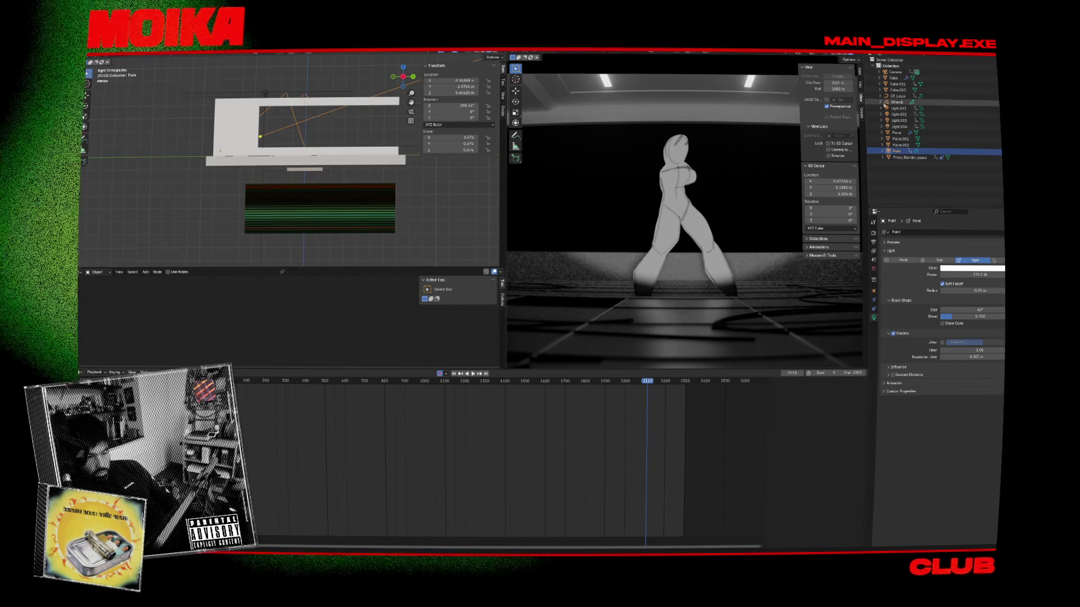
click(894, 72)
key(shift+z)
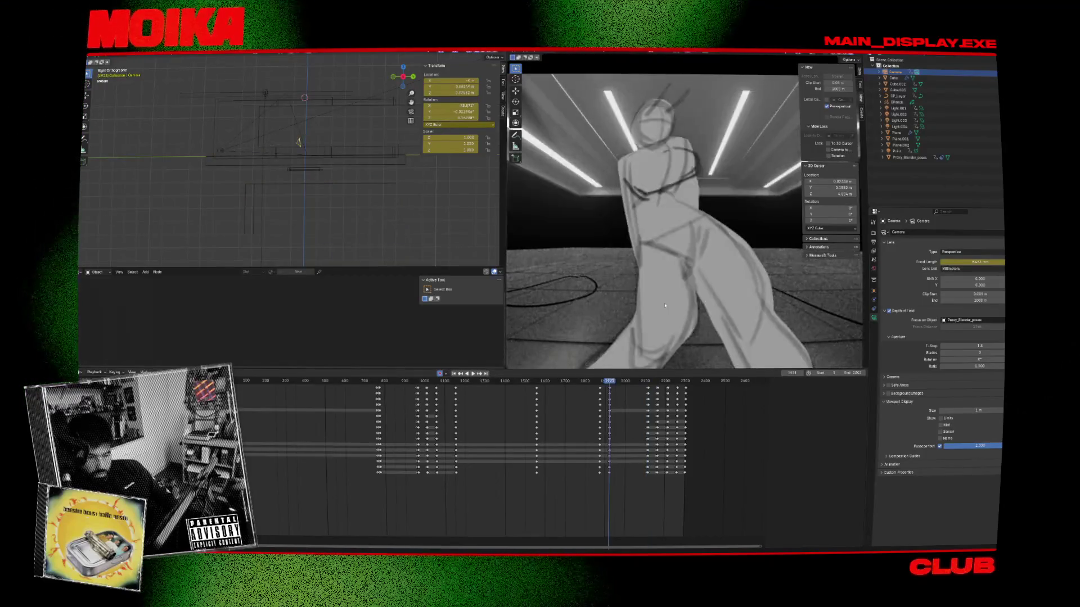
key(ctrl+z)
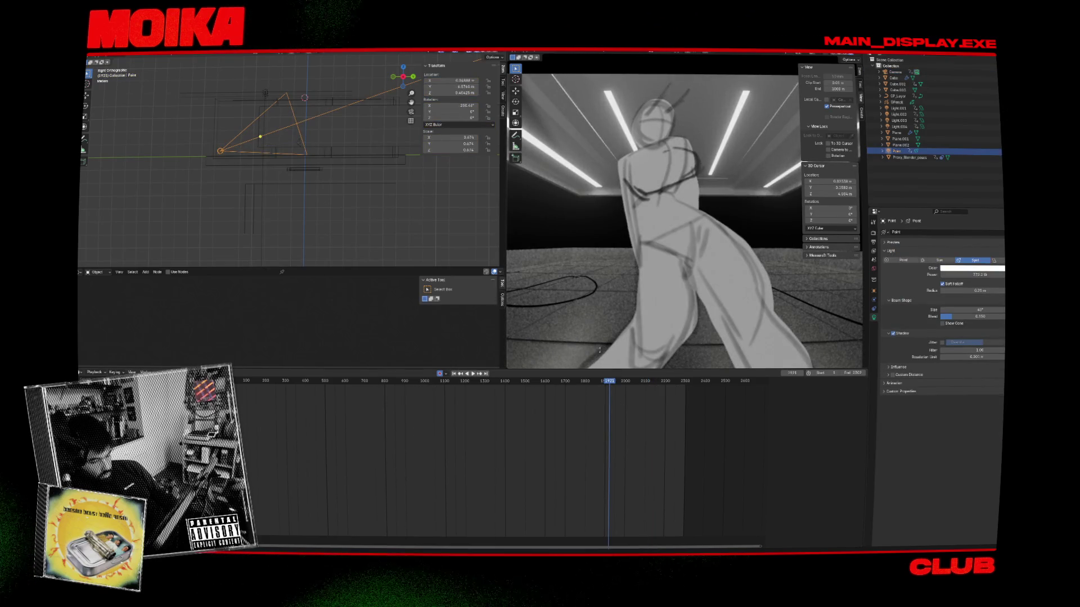
Step: Move the spotlight lower, keyframe its new position, and preview playback
click(346, 169)
key(Left)
key(Left)
key(Left)
key(Left)
key(Left)
key(g)
click(339, 208)
key(space)
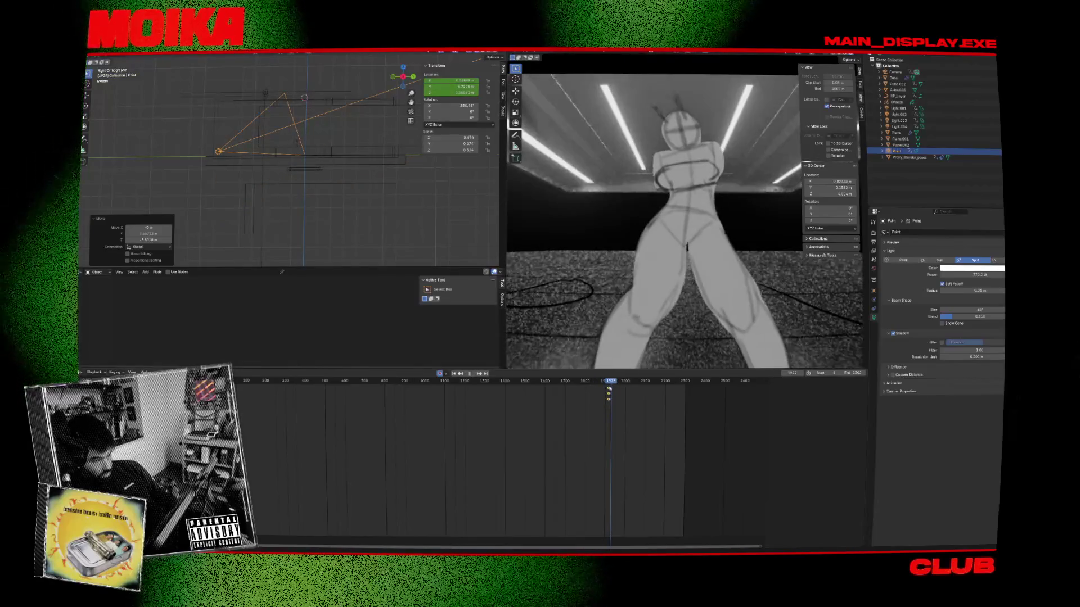
key(Escape)
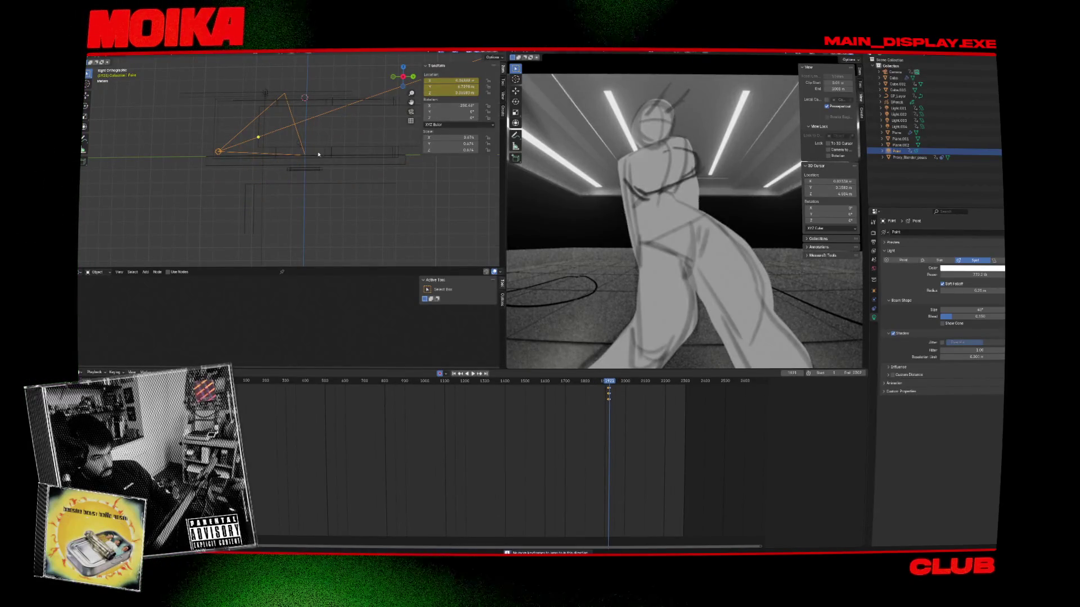
Step: Tilt the spotlight 10.3° and reposition it along the Y axis
click(297, 144)
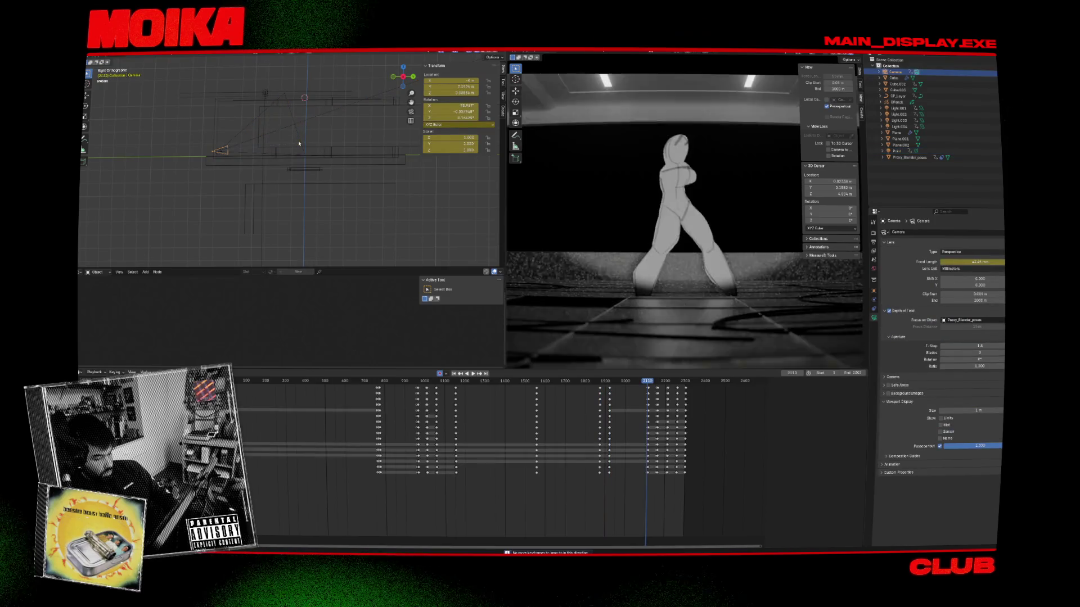
click(230, 145)
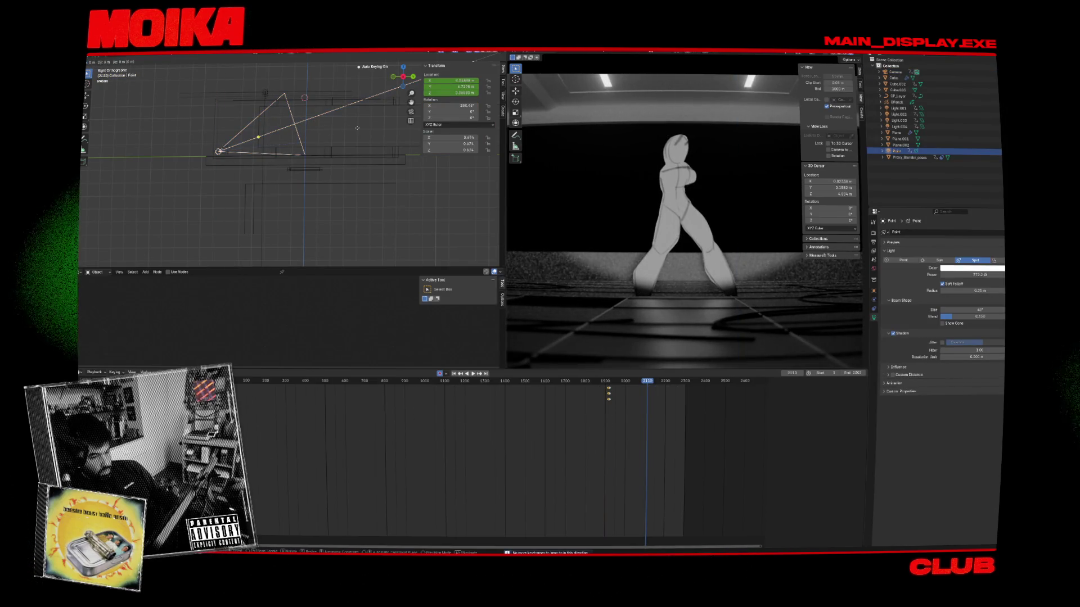
key(r)
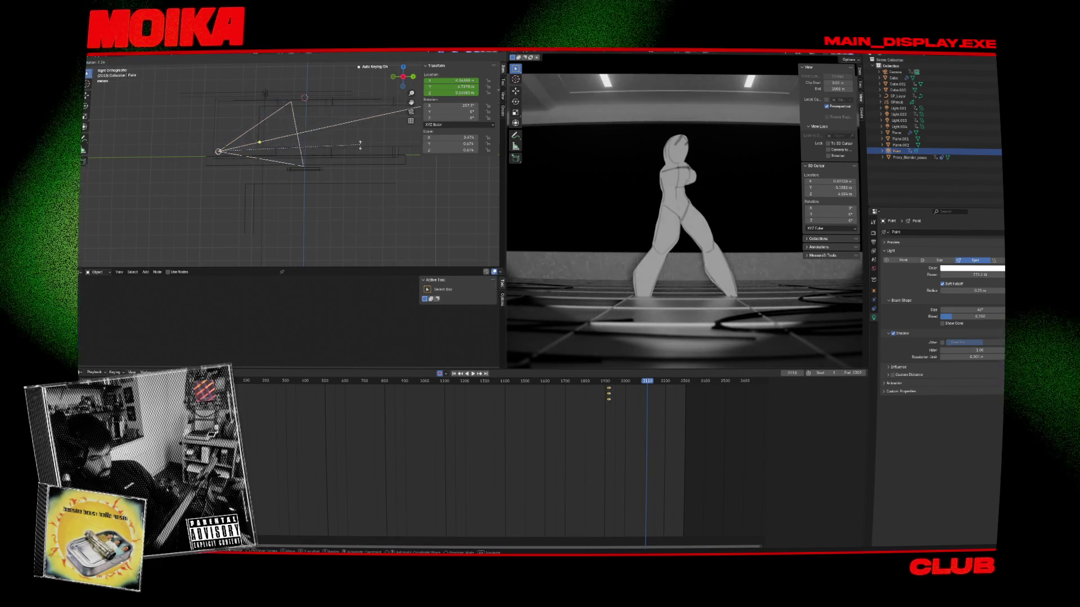
click(360, 153)
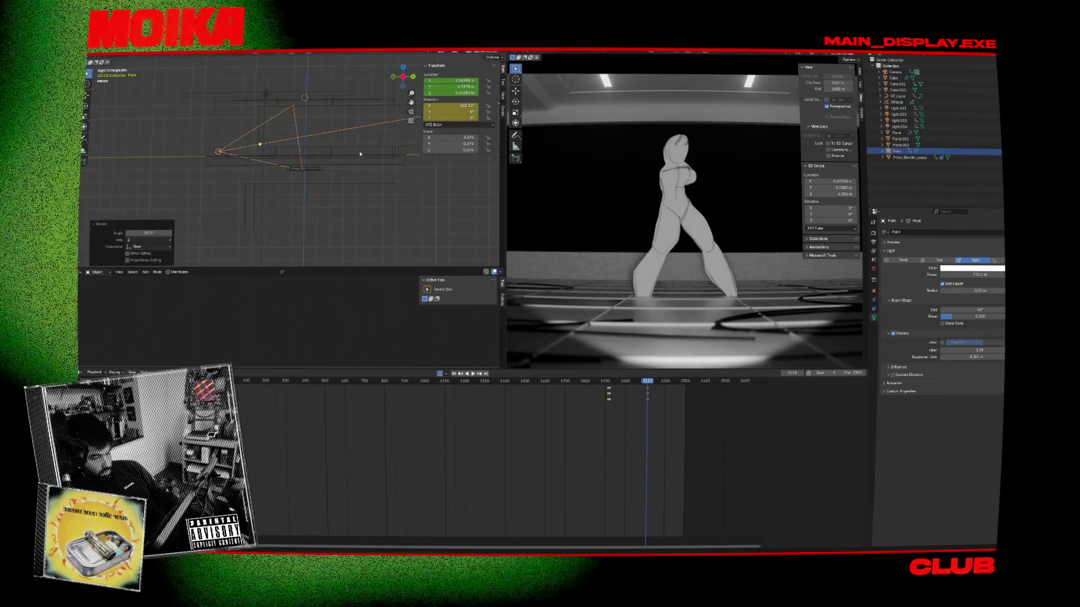
key(y)
key(y)
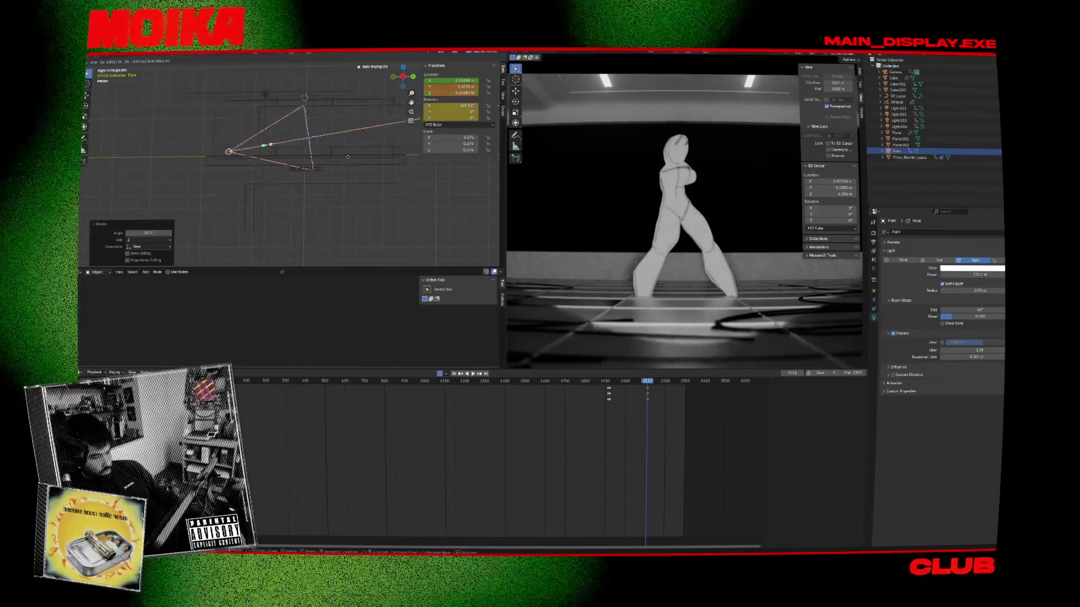
click(377, 162)
key(y)
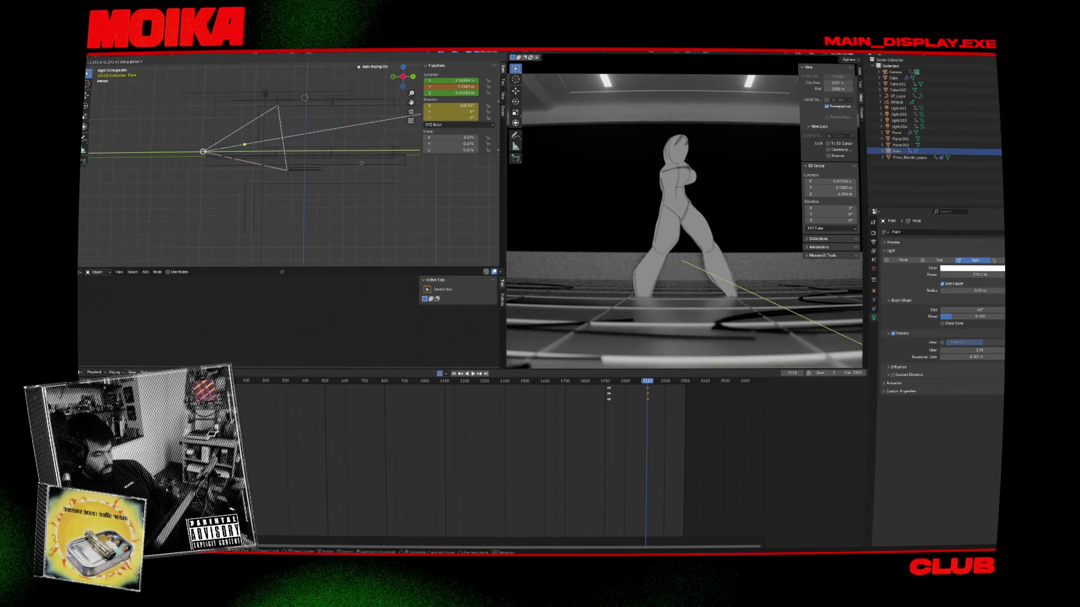
click(361, 163)
Step: Preview playback and give the spotlight a 0.25 m radius at keyframe 2110
key(Down)
key(space)
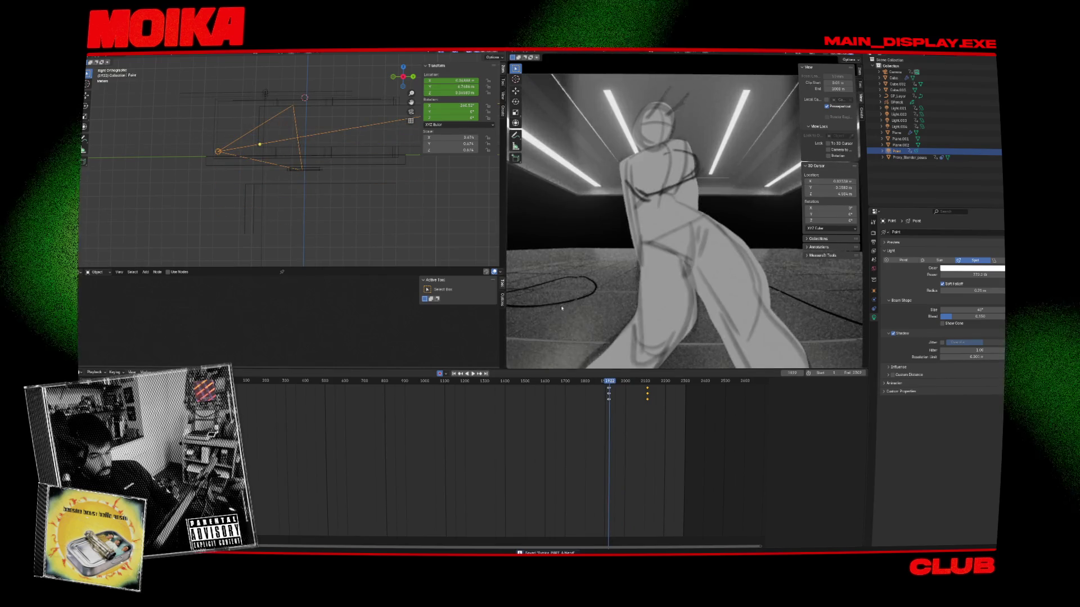
key(space)
key(Up)
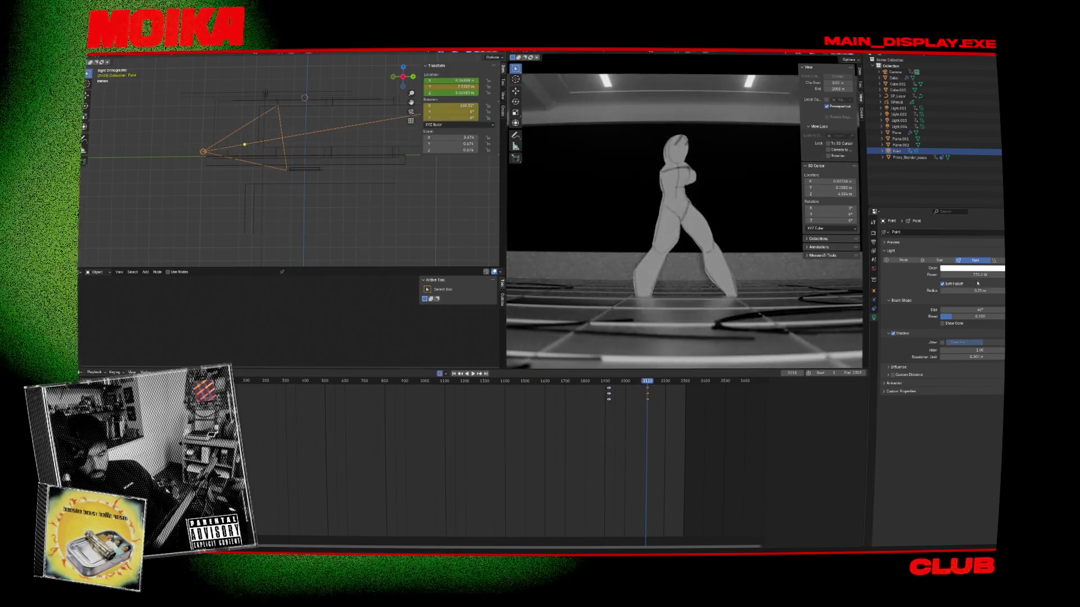
mouse_move(972, 290)
mouse_down()
mouse_move(990, 290)
mouse_move(968, 310)
mouse_up()
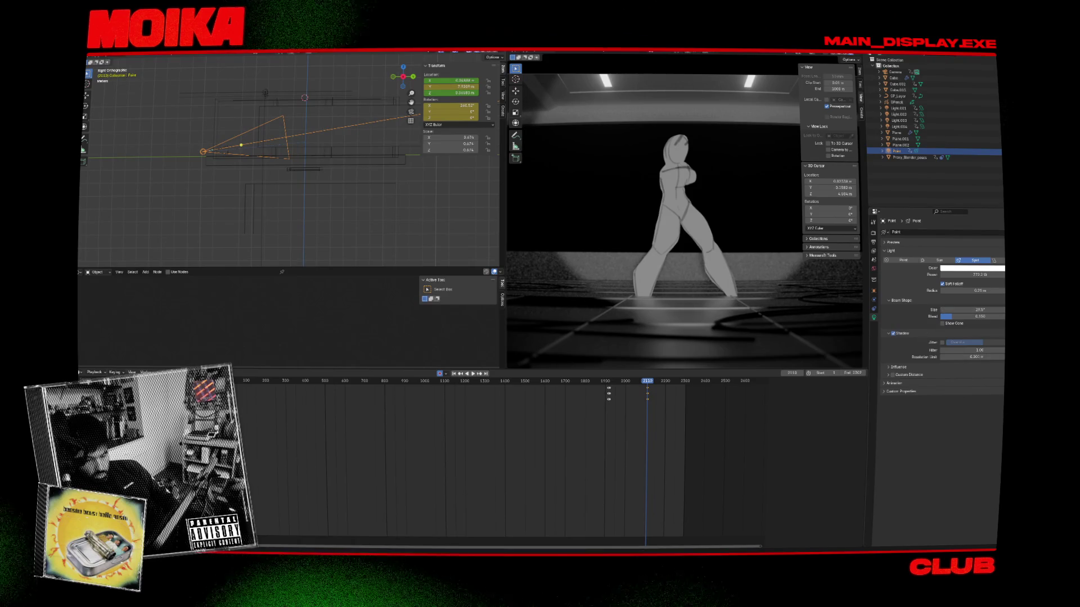
key(Down)
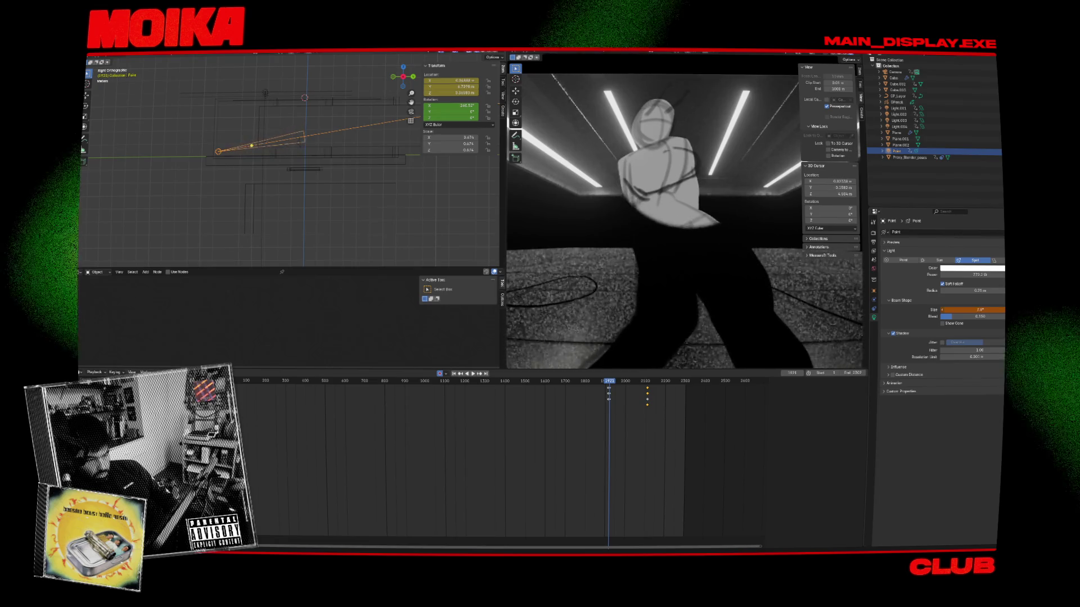
Step: Keyframe the spotlight's beam size at frame 1921 and preview the animation
key(i)
key(space)
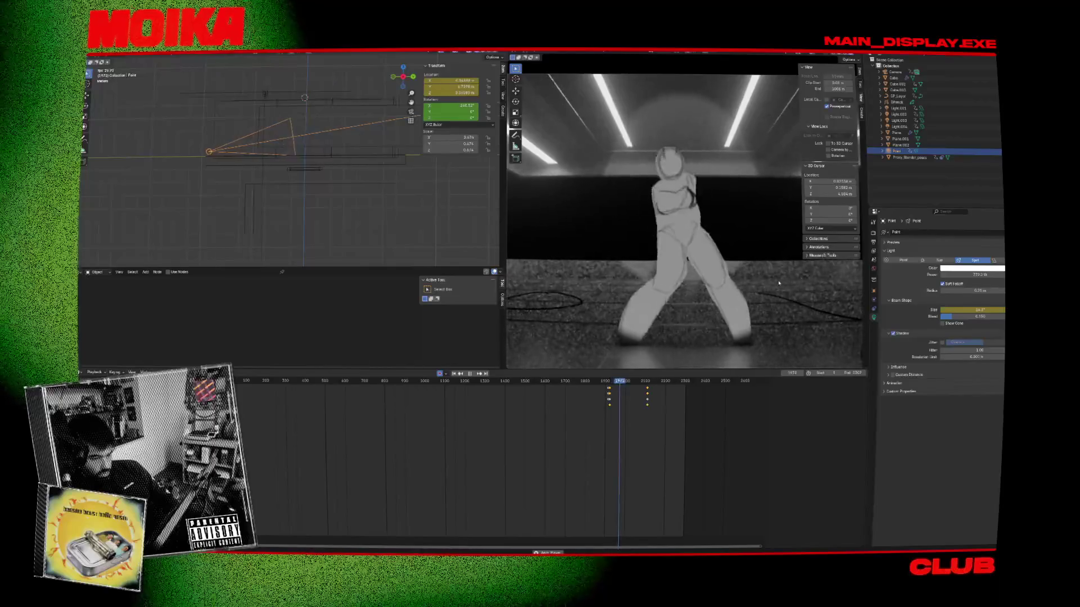
key(space)
Step: Back at frame 1921, rotate the spotlight and move it along Z to re-aim its beam
key(Down)
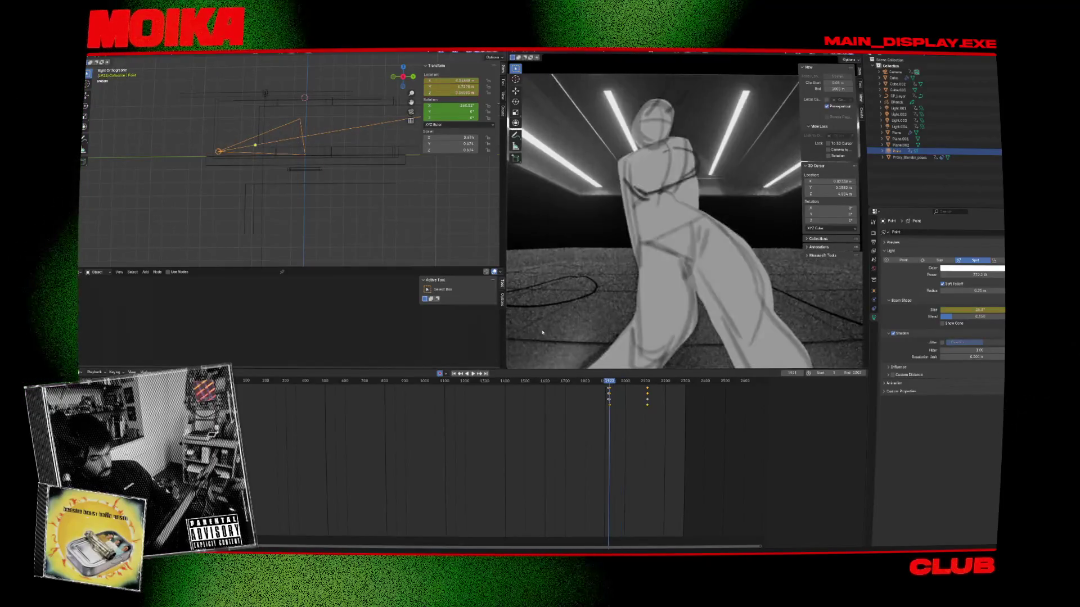
key(r)
click(389, 156)
key(g)
key(z)
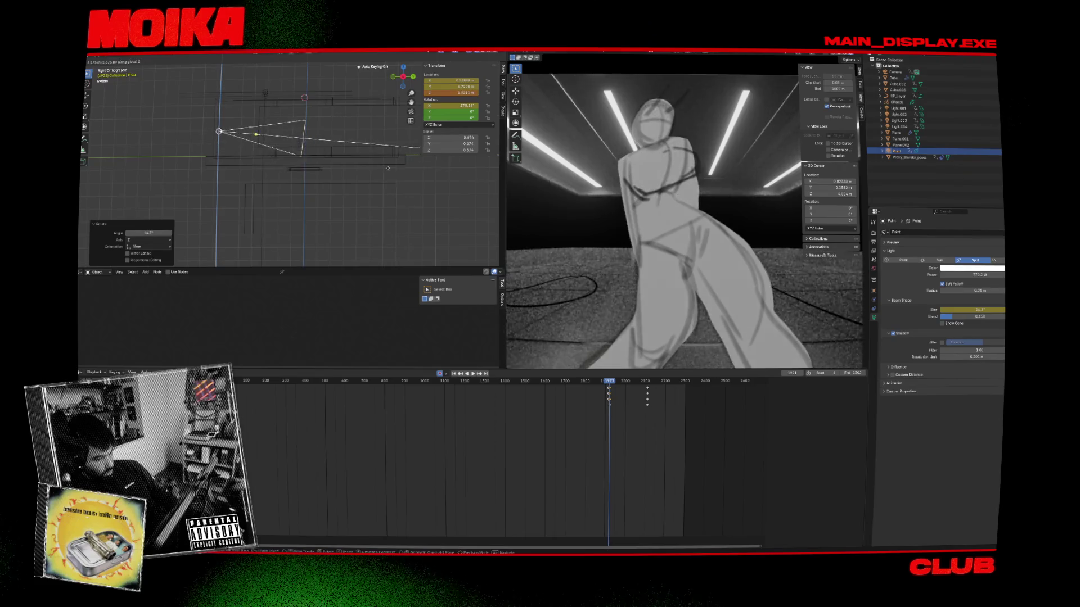
Step: Replay from frame 1921 to the 2113 keyframe to check the spotlight follows the character
key(i)
key(Up)
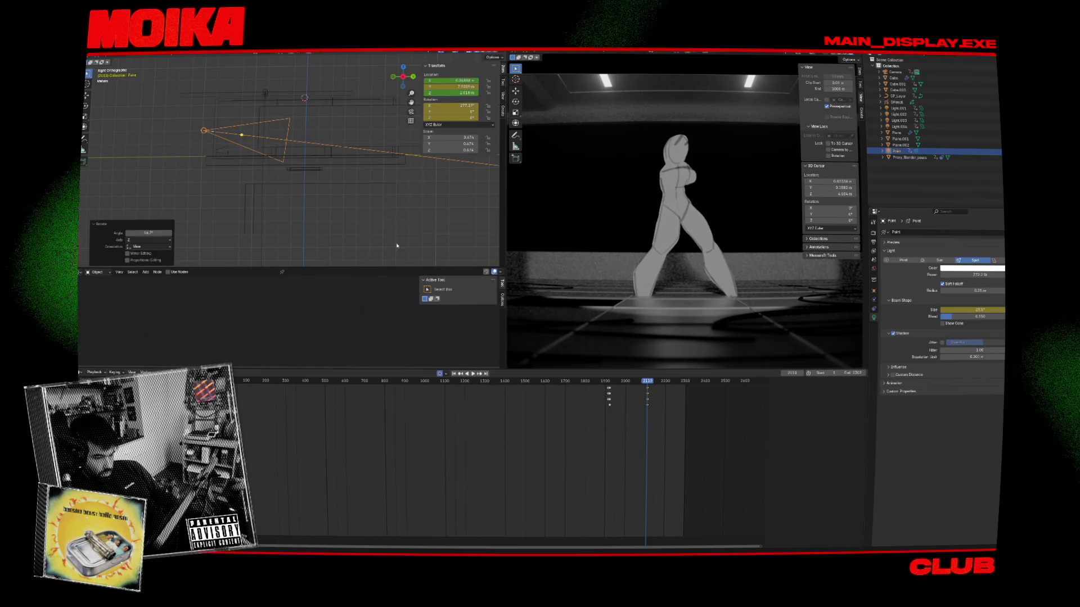
key(Down)
key(space)
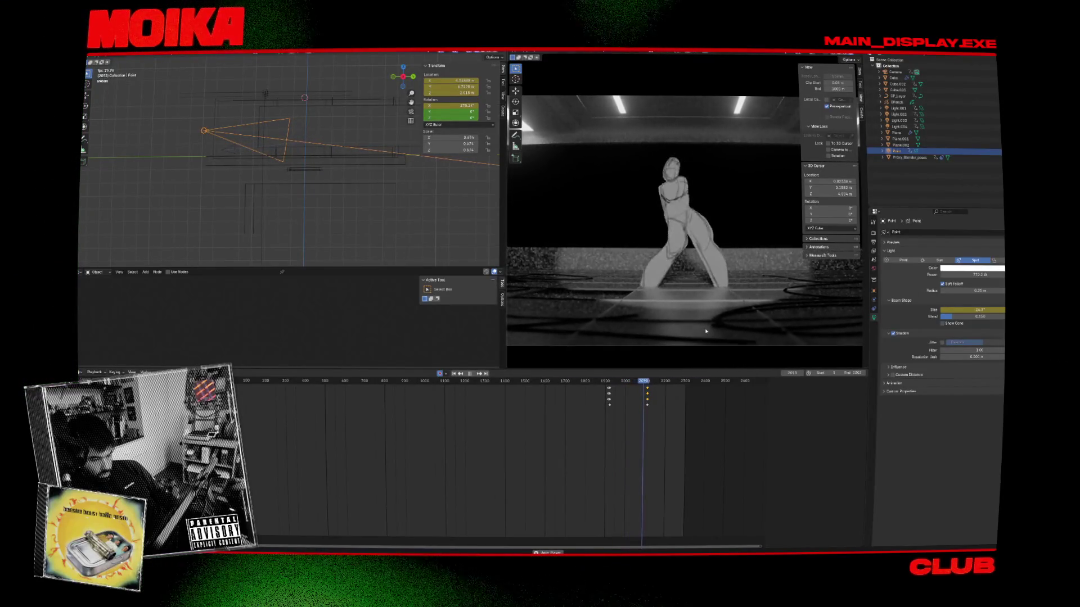
key(Down)
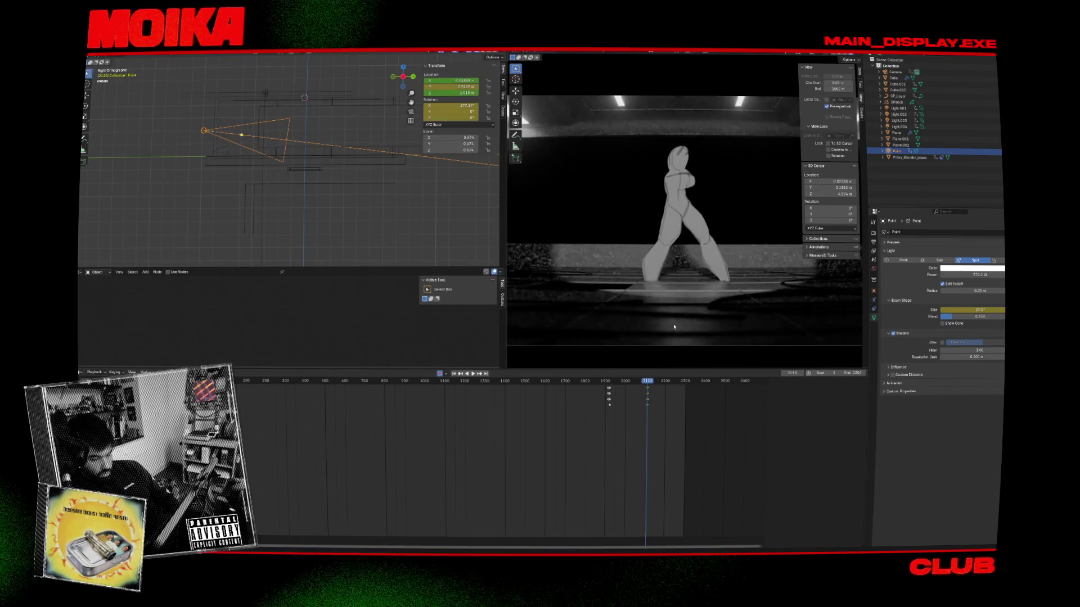
Step: Preview playback and step between the camera and spotlight keyframes, then reselect the Point spotlight
click(221, 145)
key(space)
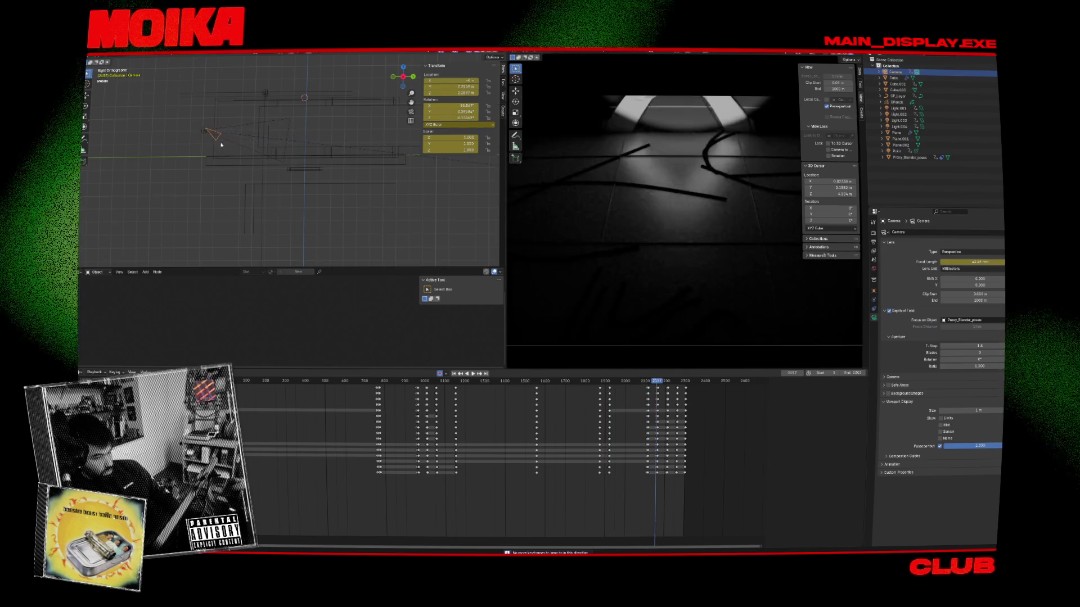
key(Down)
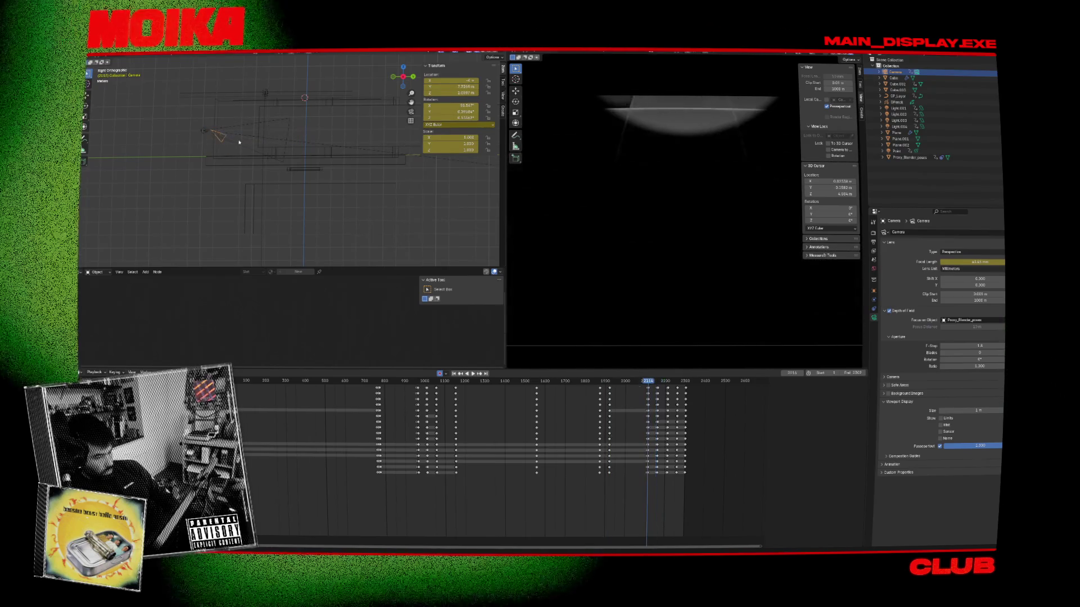
key(Up)
click(203, 132)
key(Down)
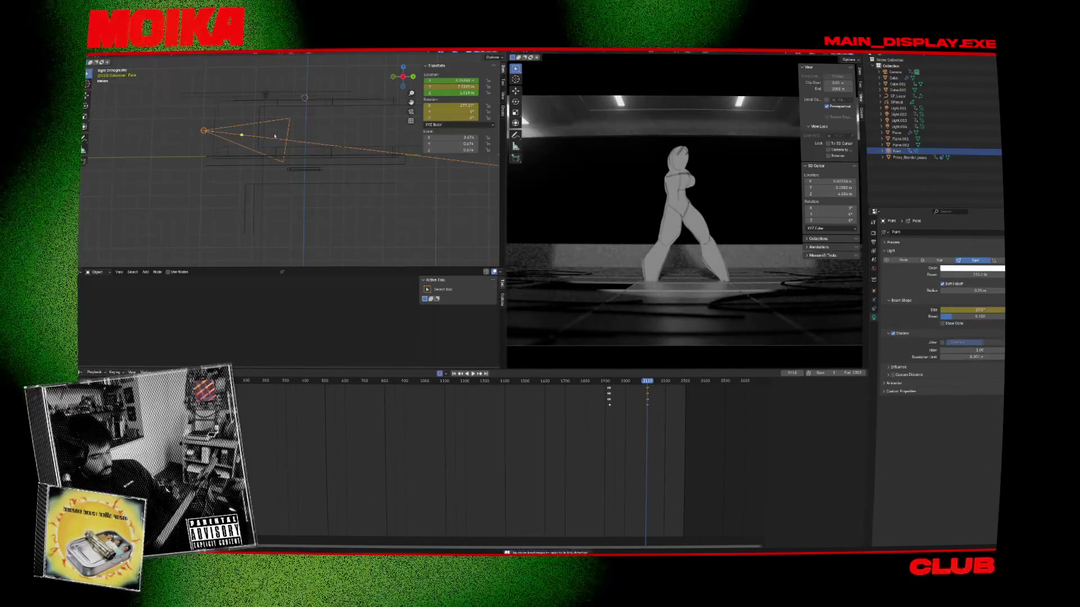
click(224, 147)
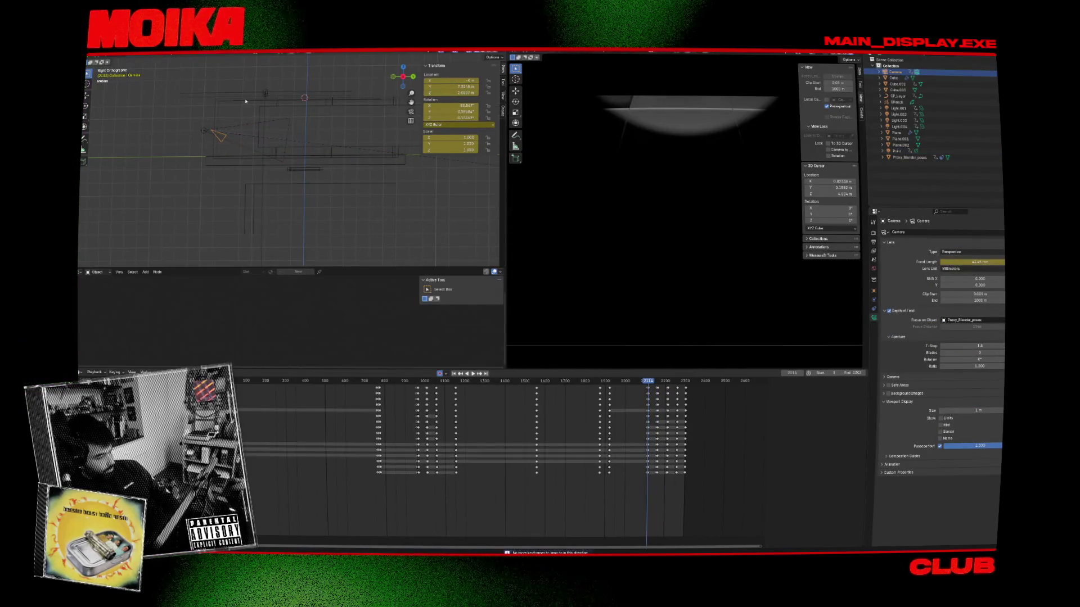
click(245, 128)
Step: Rotate the spotlight 22.7° about Z and move it so the beam lands near the character
key(r)
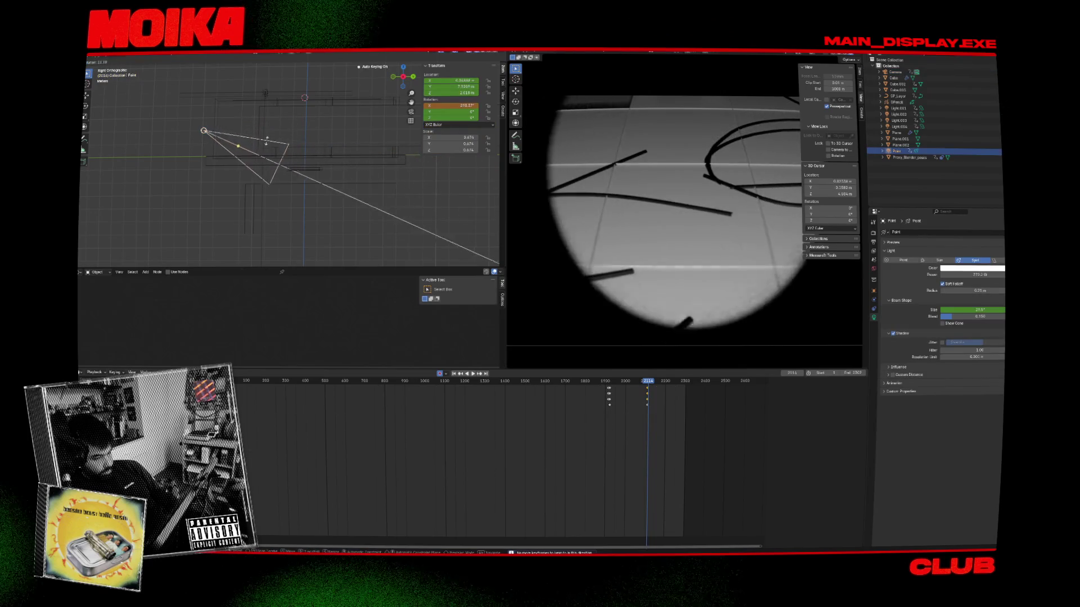
click(253, 135)
key(g)
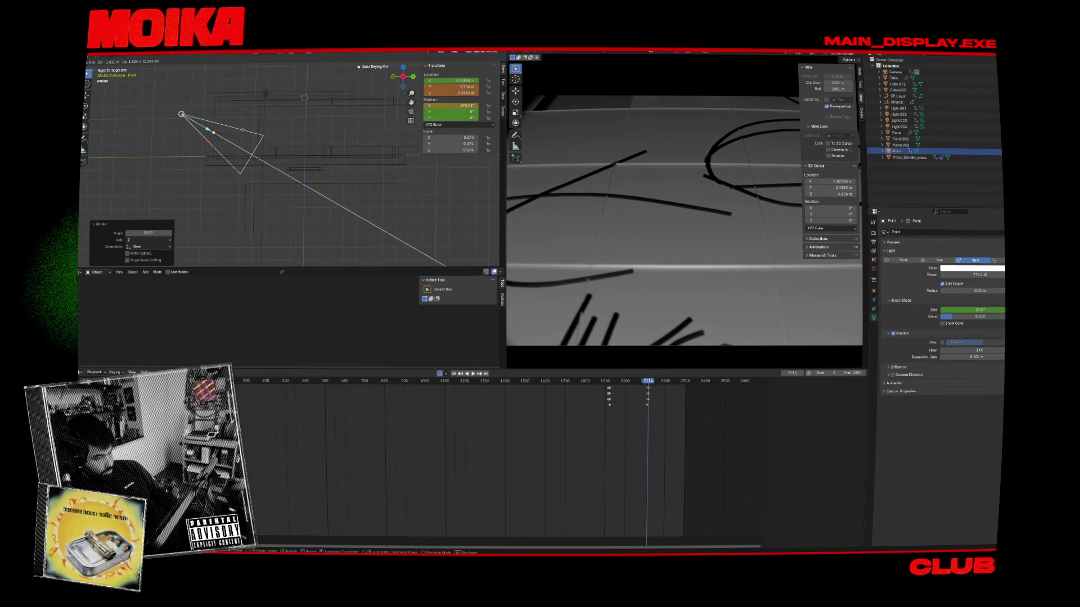
click(311, 167)
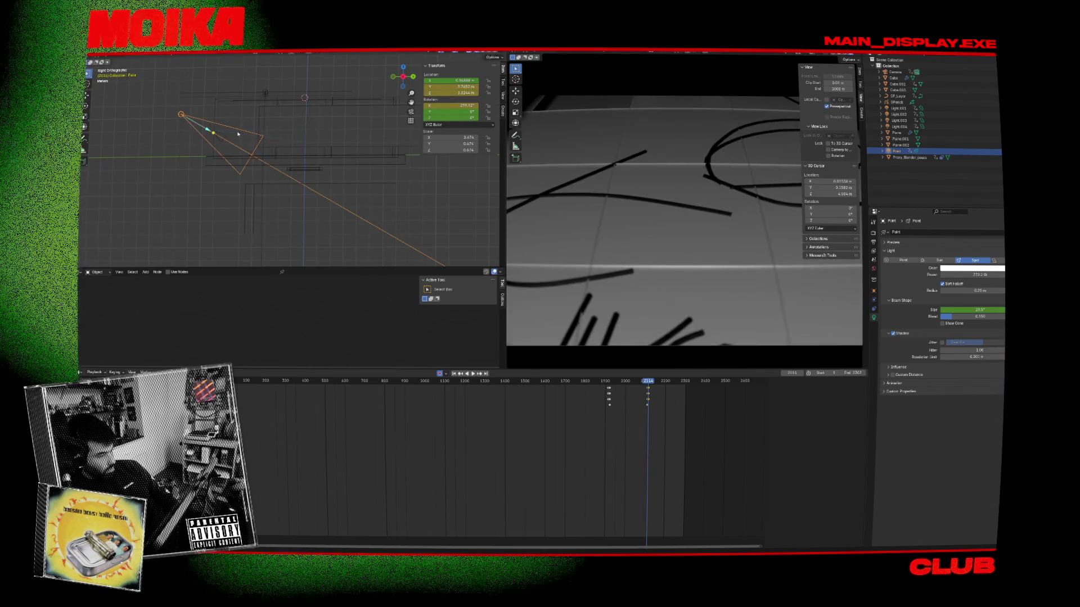
Step: At frame 2157, try moving the spotlight but cancel, keeping its position
click(223, 138)
key(Up)
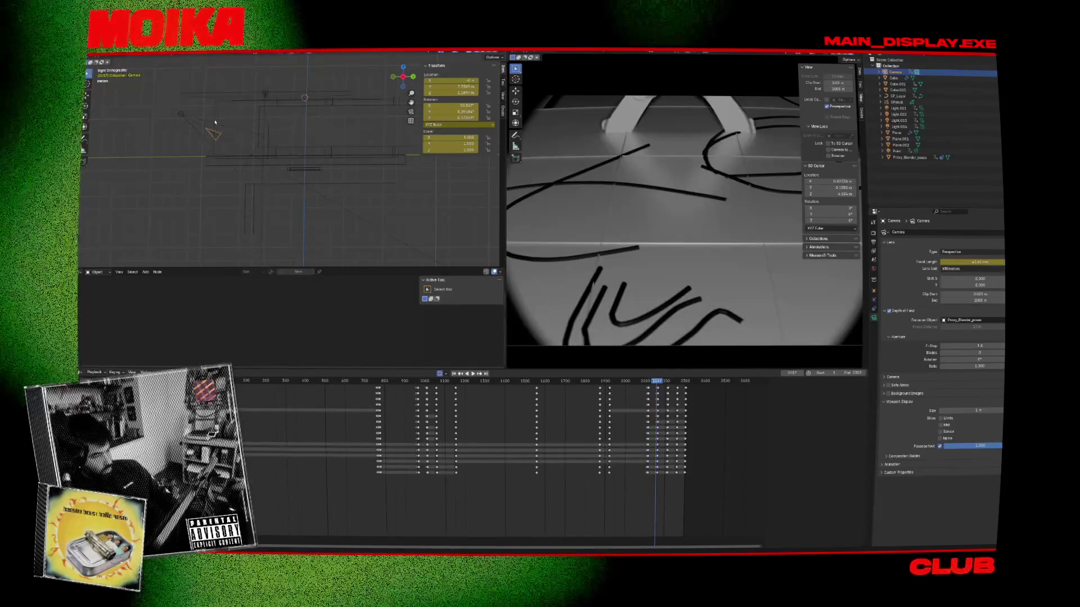
click(181, 114)
key(g)
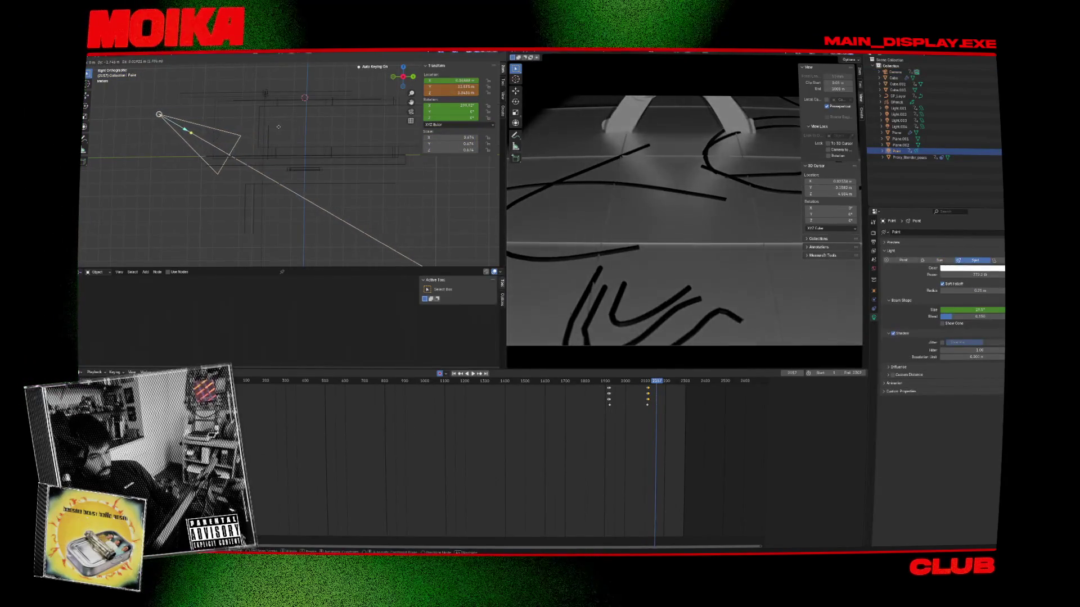
key(Escape)
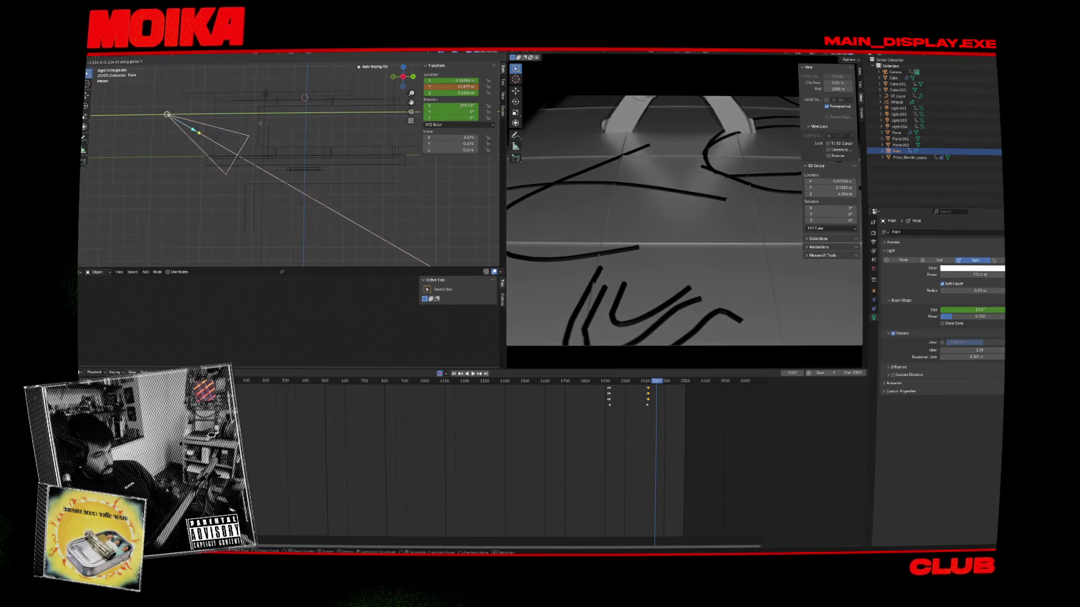
Step: Select the Proxy_Blender_poses character and save the blend file
click(261, 123)
key(ctrl+s)
click(268, 137)
Step: Move all Proxy_Blender_poses keys after frame 2157 one frame later, play back, then reselect the spotlight
scroll(534, 420, up, 5)
scroll(534, 420, up, 5)
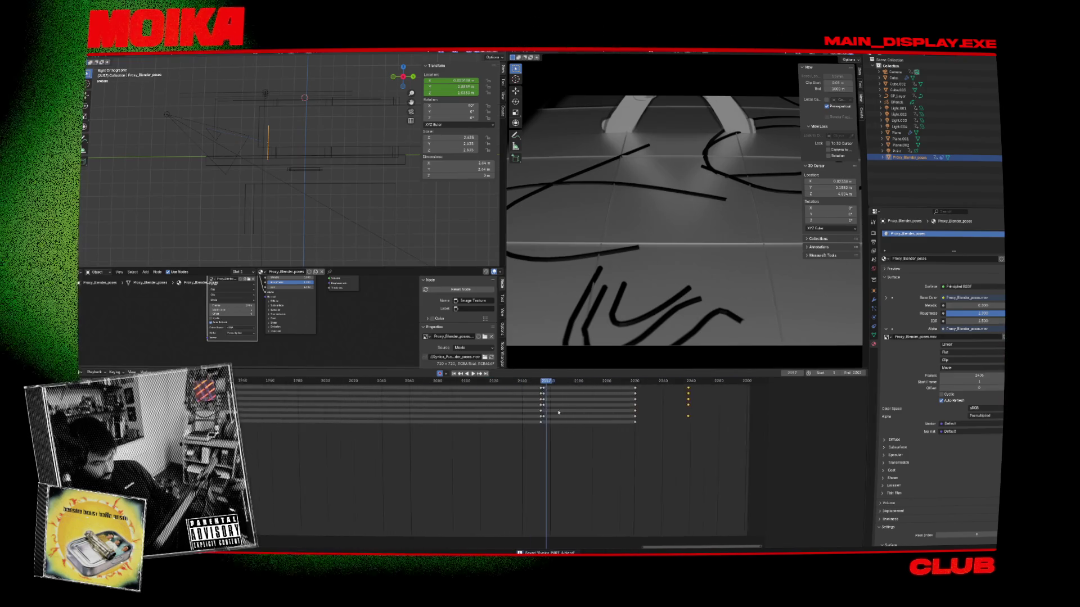
drag(562, 386, 565, 386)
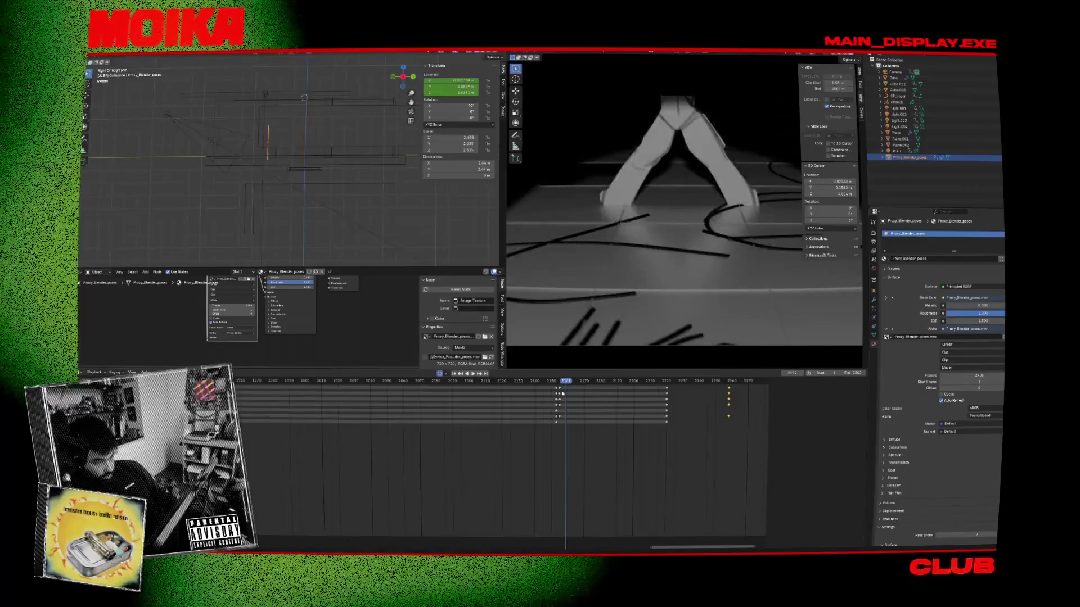
key(])
key(g)
key(Escape)
click(561, 382)
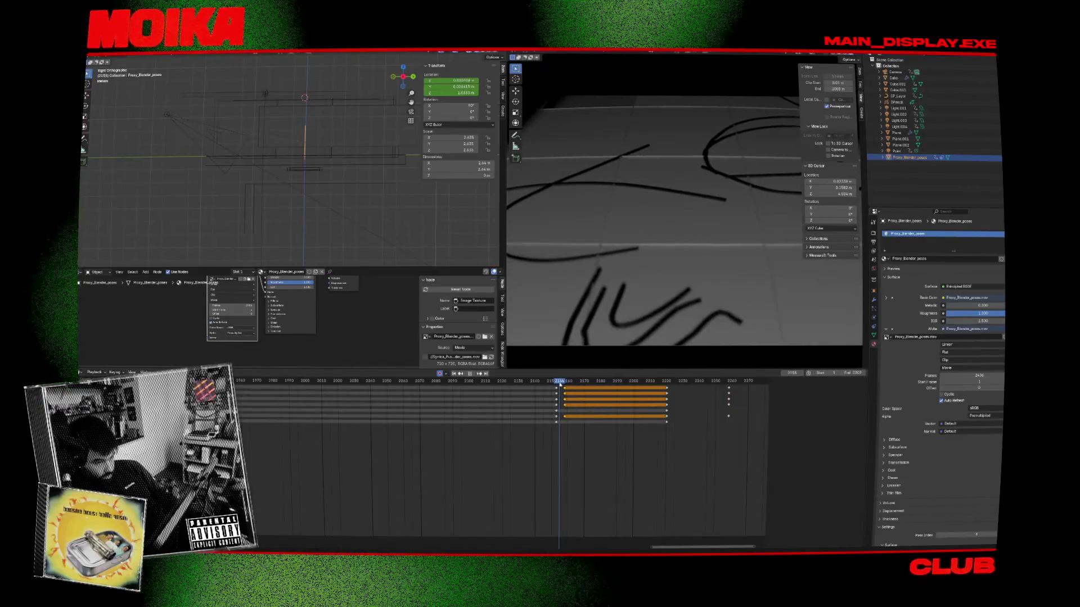
key(space)
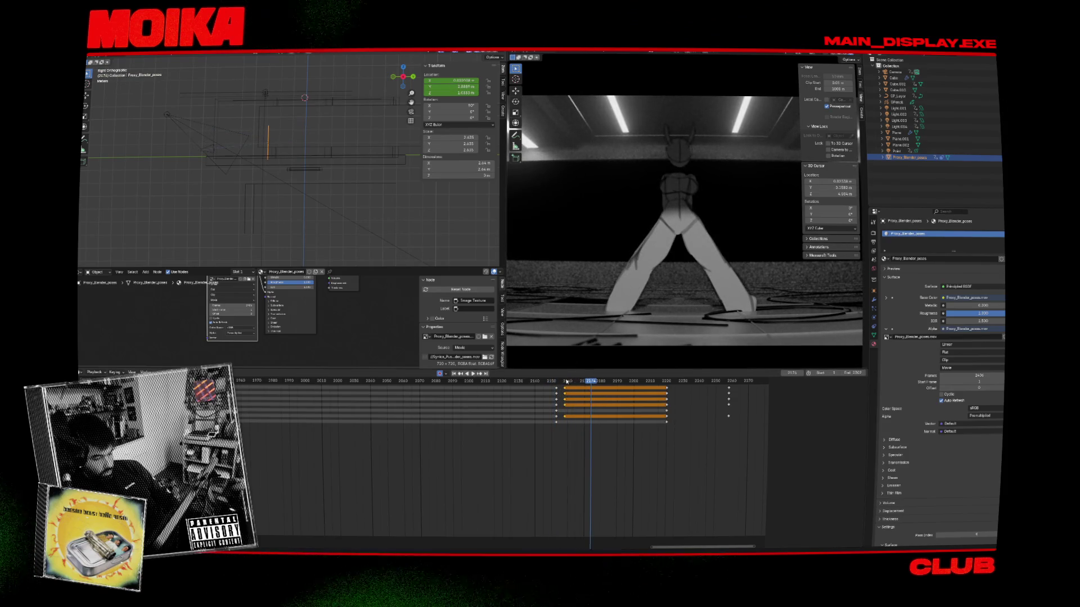
click(565, 381)
click(169, 114)
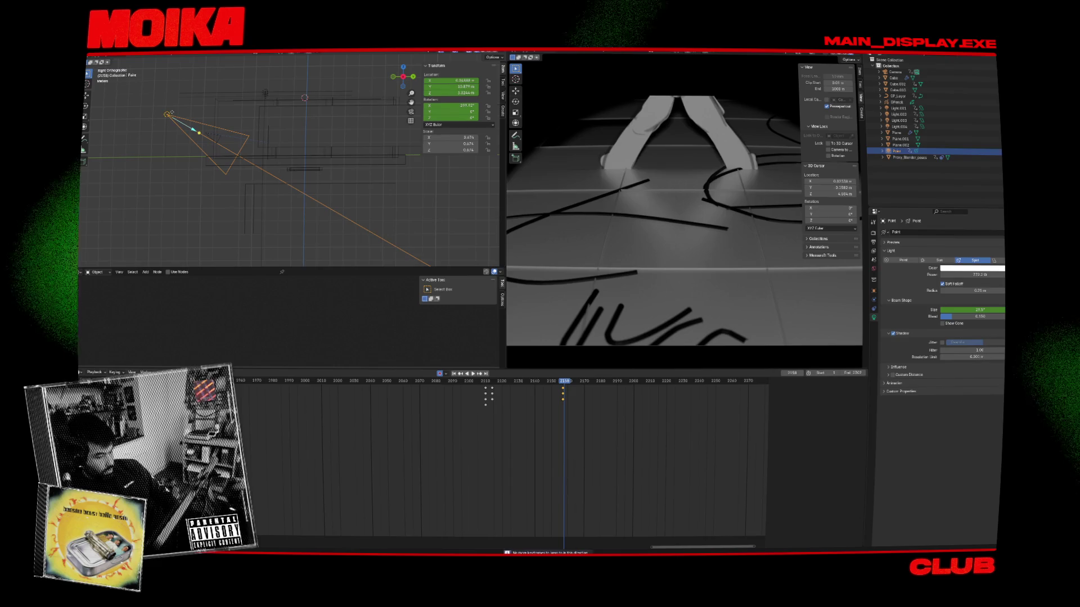
Step: Check the camera and spotlight keyframes between frames 2157 and 2162, ending with the spotlight selected
key(Up)
key(Right)
key(Right)
key(Right)
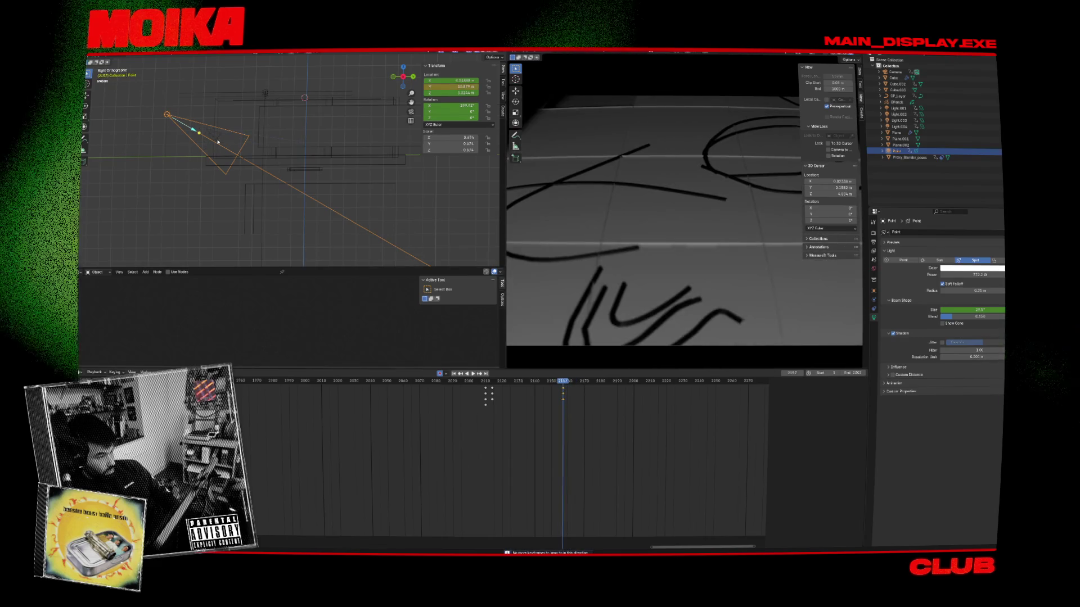
click(218, 138)
click(219, 138)
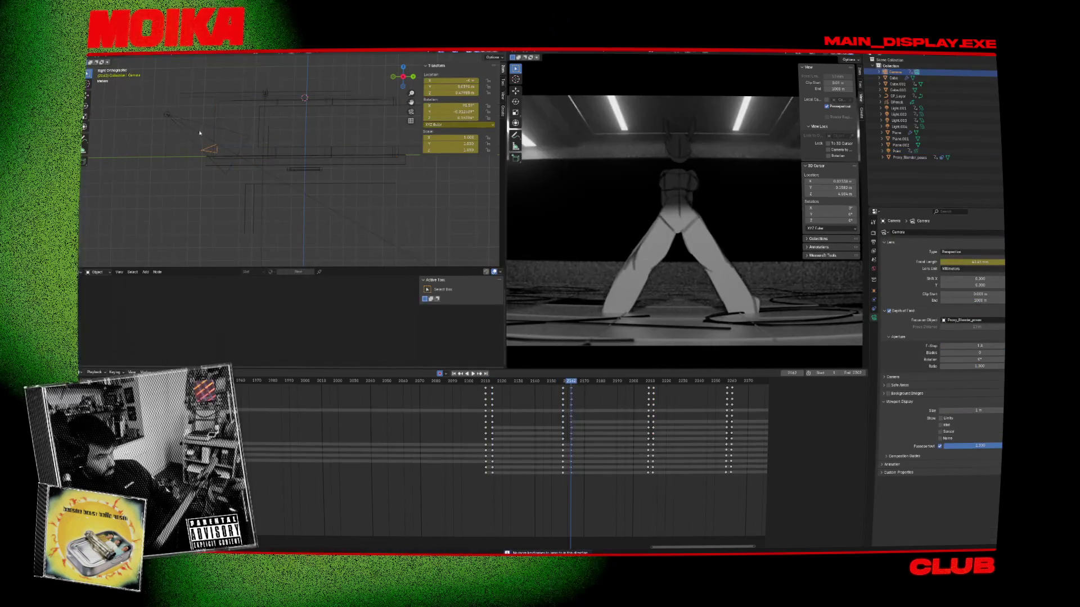
click(223, 163)
key(Down)
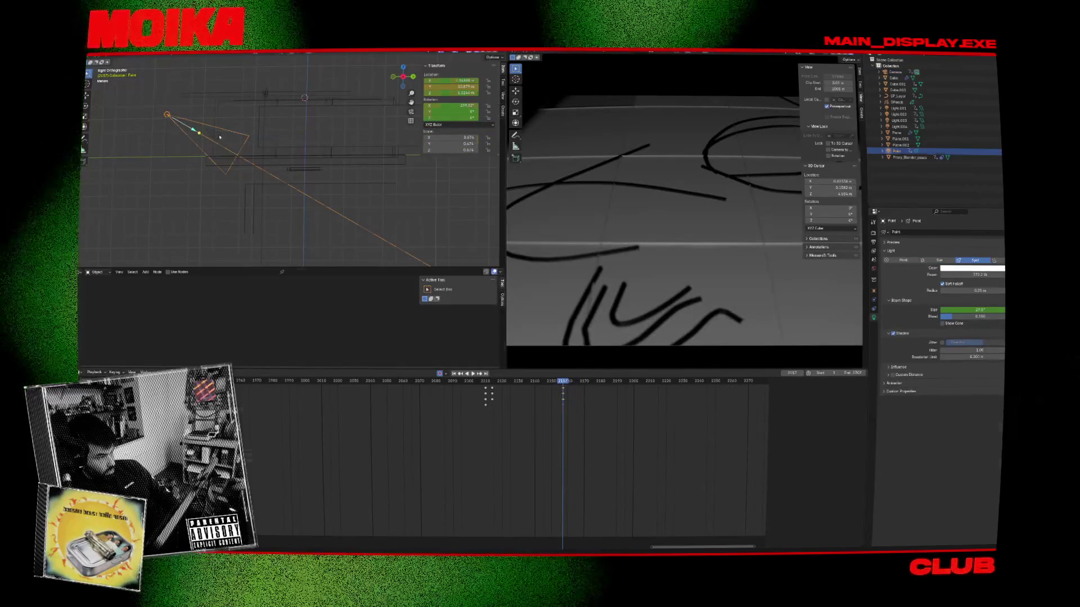
click(203, 125)
key(Up)
click(203, 124)
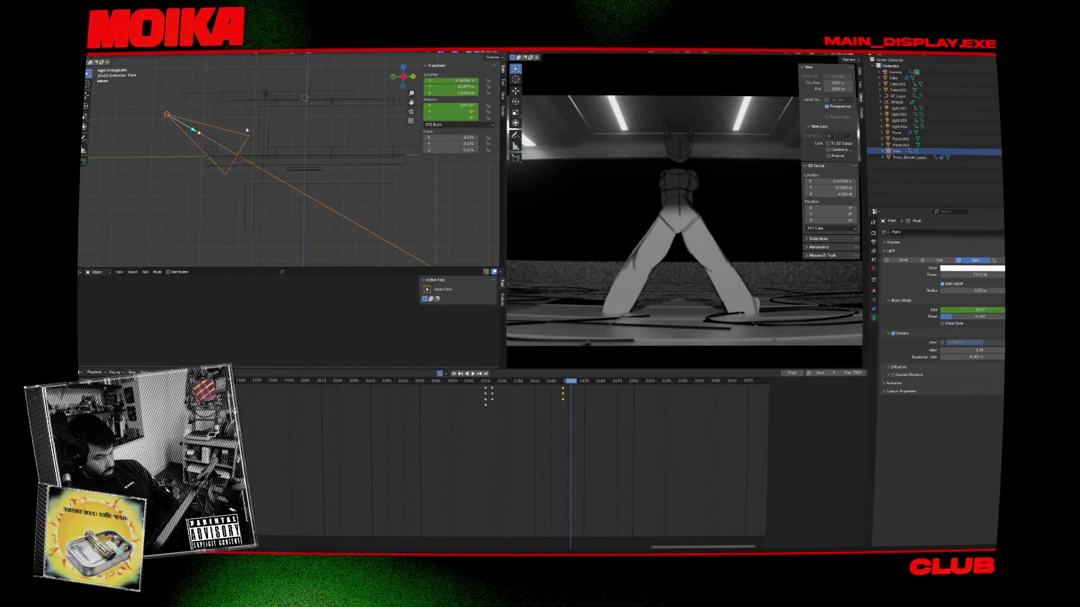
Step: At frame 2162, rotate the spotlight -26.6°, lower it, then re-rotate to -16.3°
key(r)
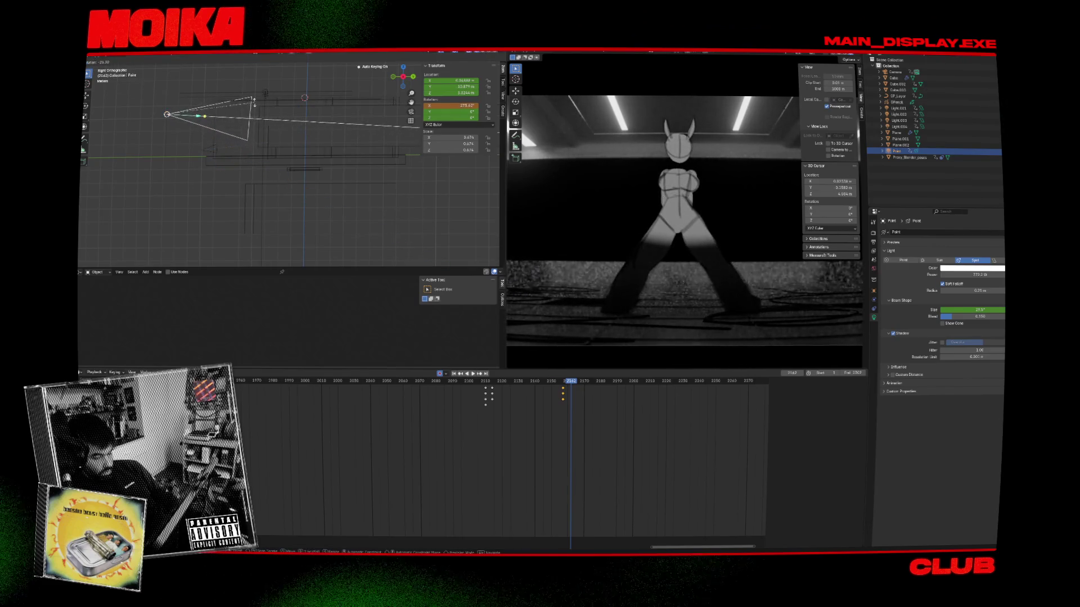
click(255, 102)
key(g)
click(254, 136)
key(r)
click(251, 108)
Step: At frame 2209, move the spotlight -2.29 m along Y
key(space)
key(g)
click(221, 108)
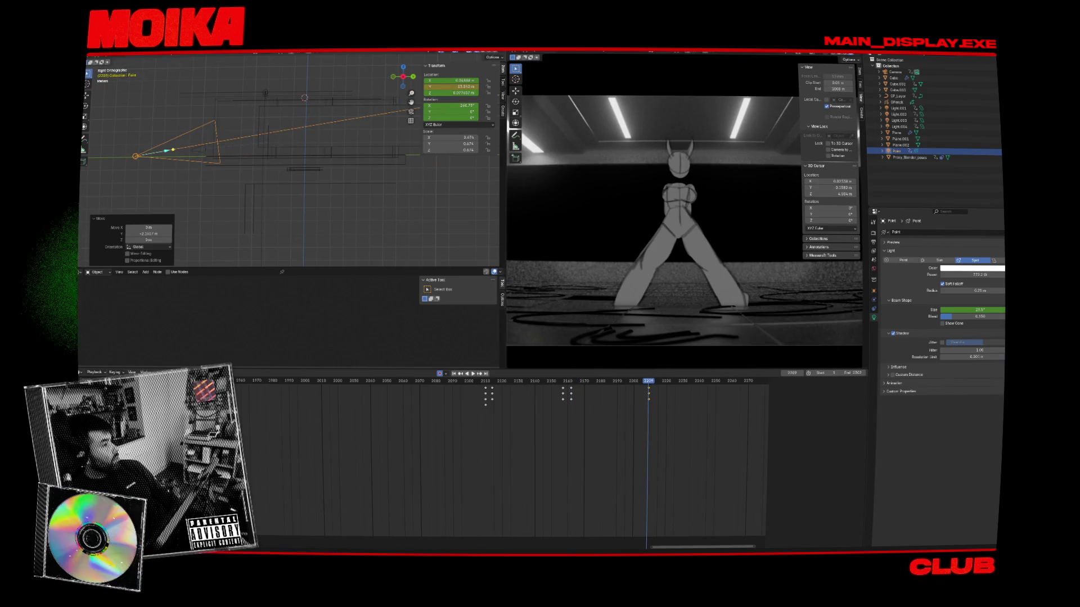